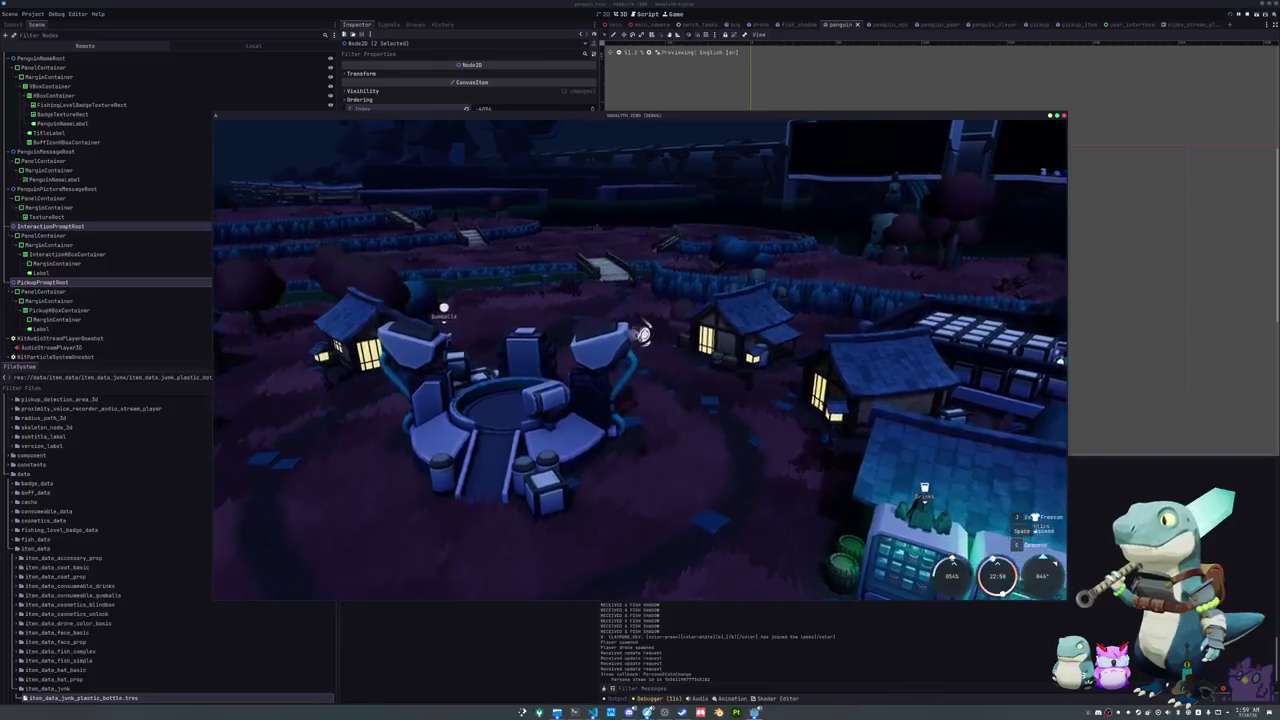
Step: Fly the free camera over the village, past the lit houses, and along the river toward the bridge
{"action": "key", "text": "w"}
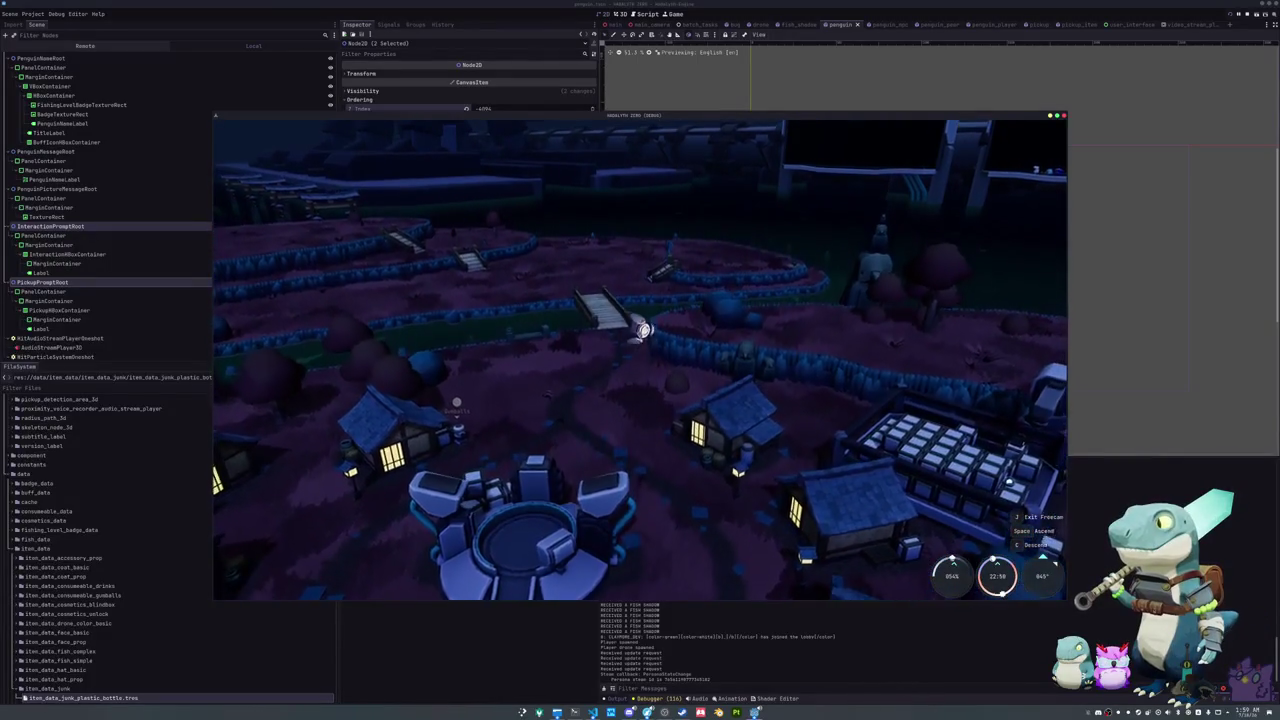
{"action": "key", "text": "w"}
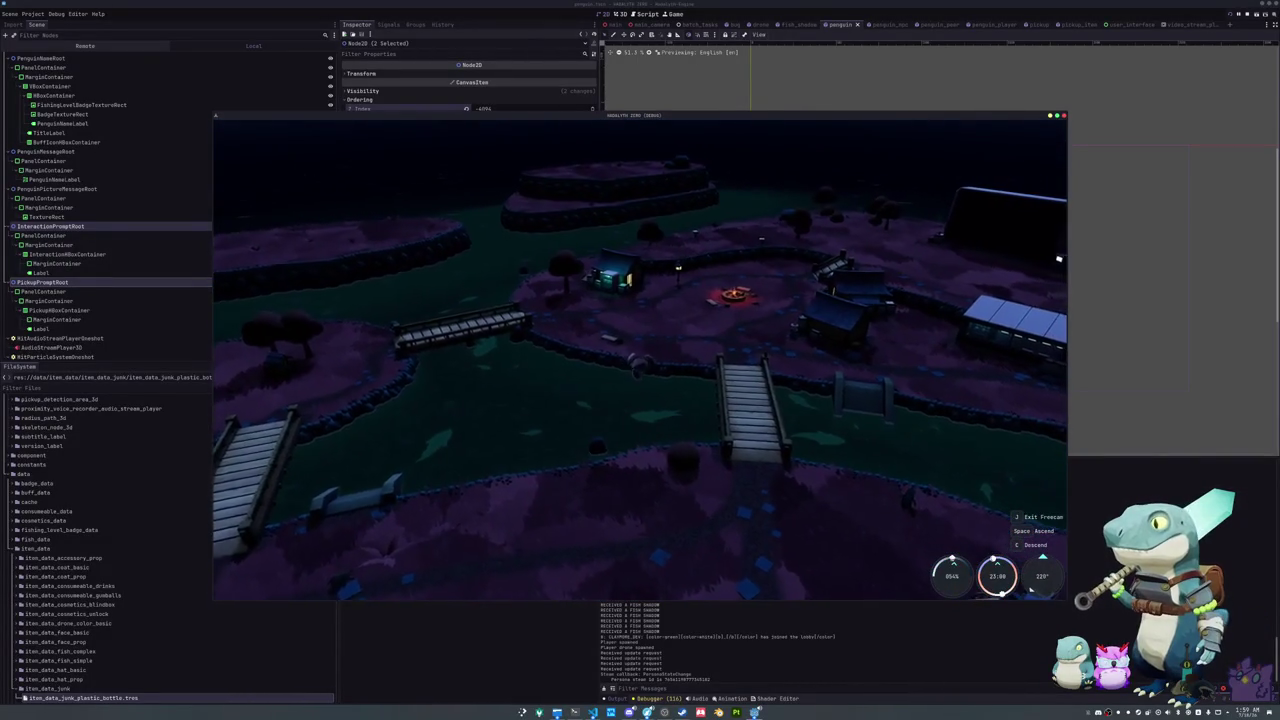
{"action": "key", "text": "d"}
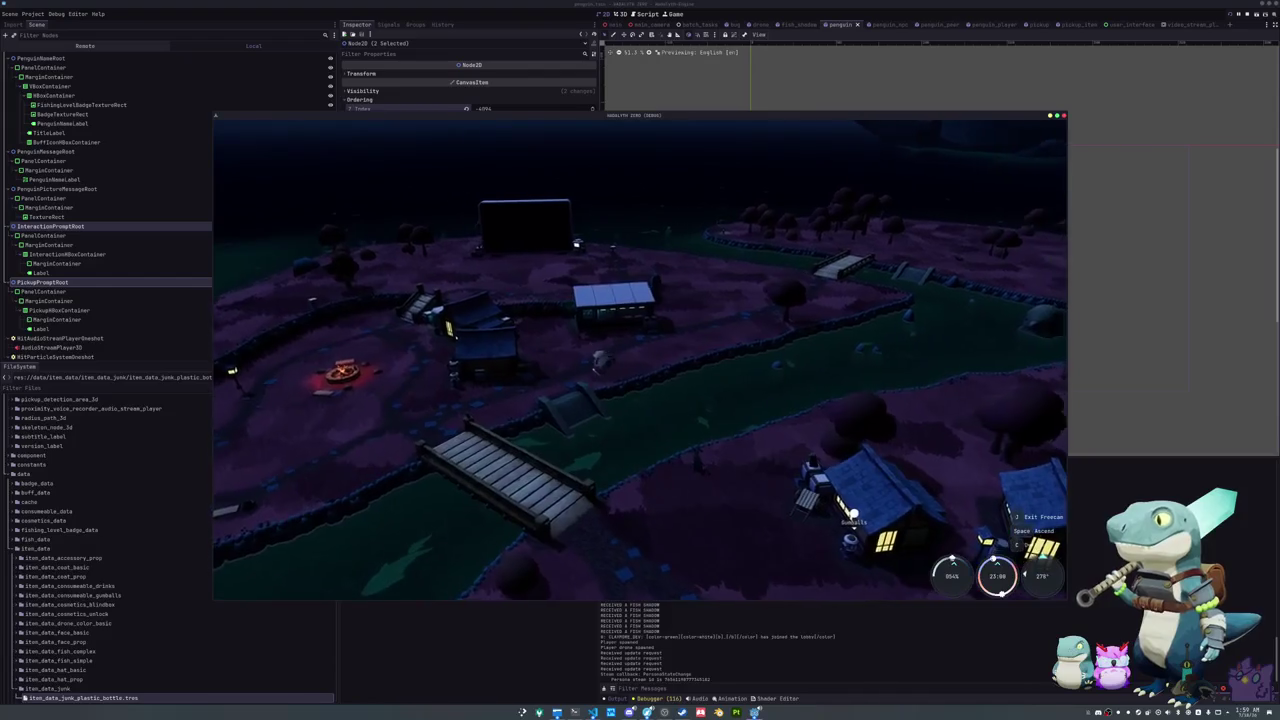
{"action": "key", "text": "w"}
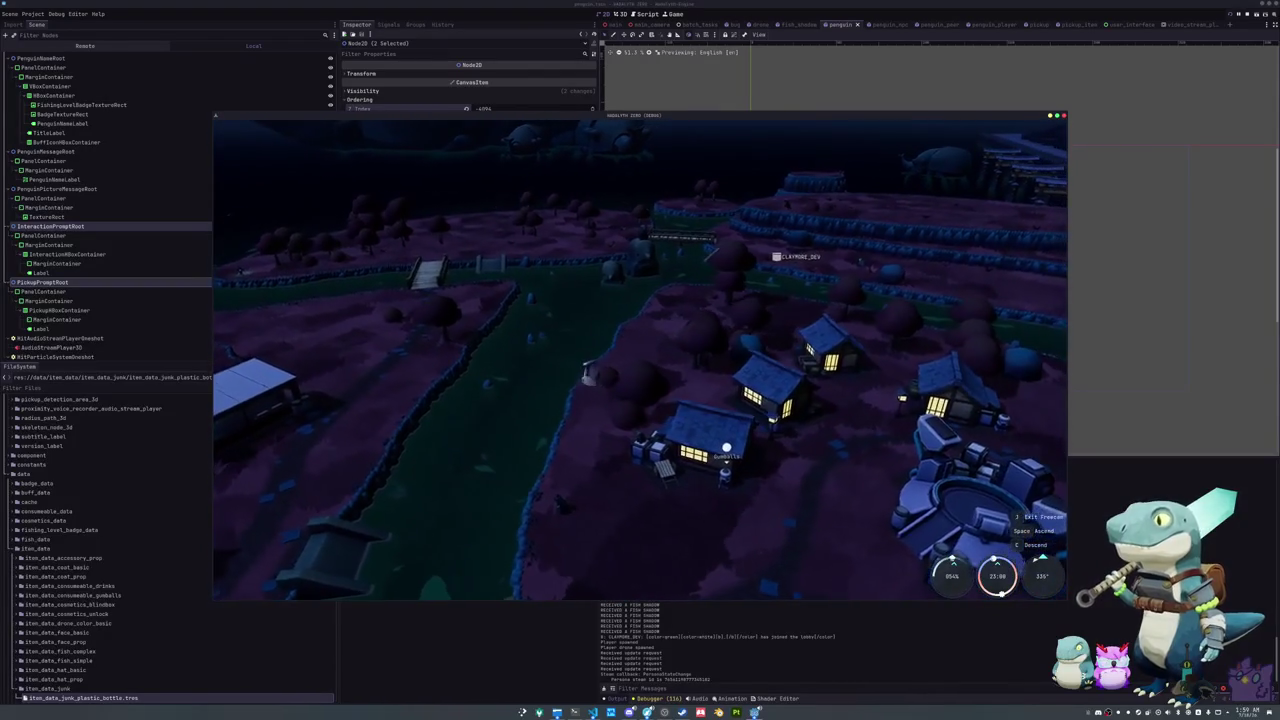
{"action": "key", "text": "d"}
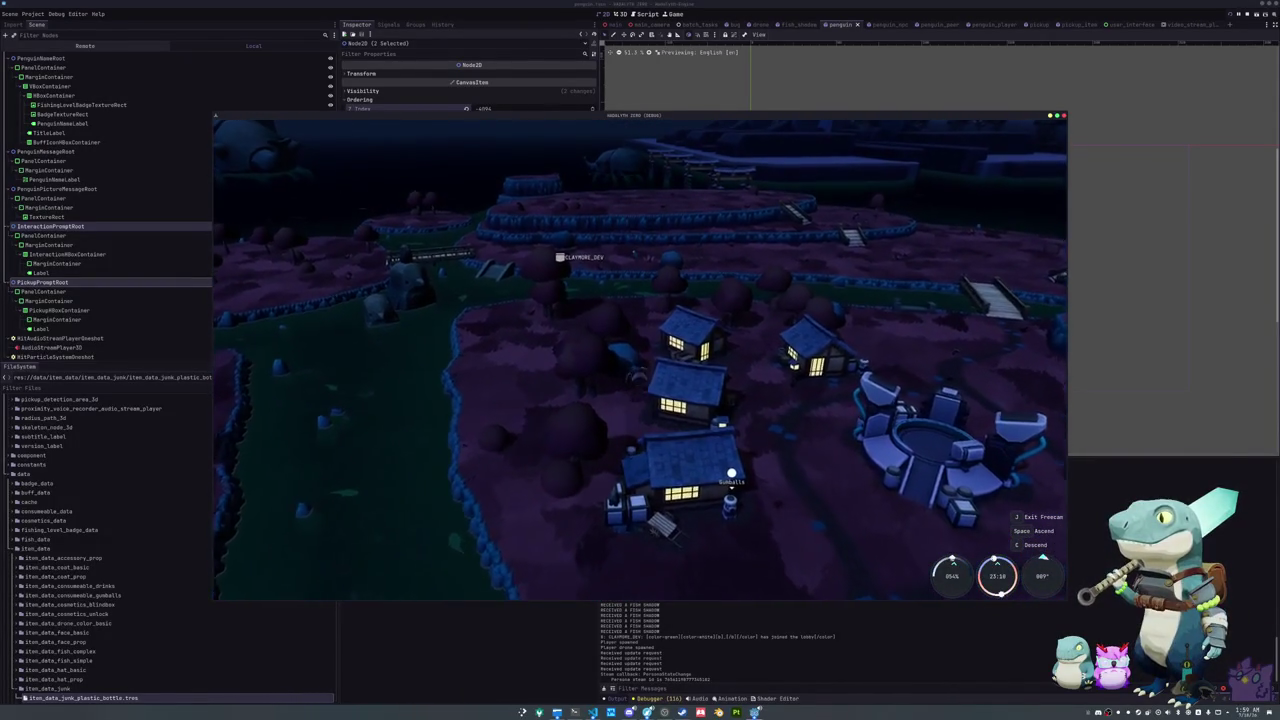
{"action": "key", "text": "a"}
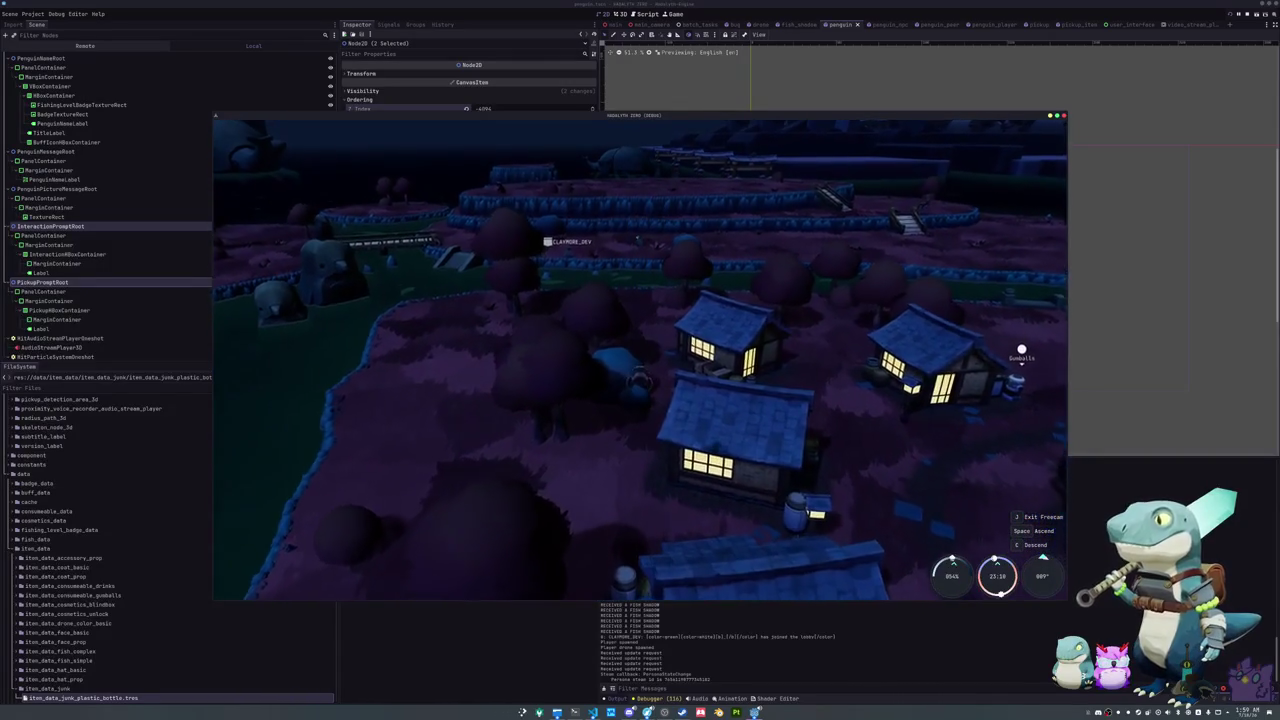
{"action": "key", "text": "w"}
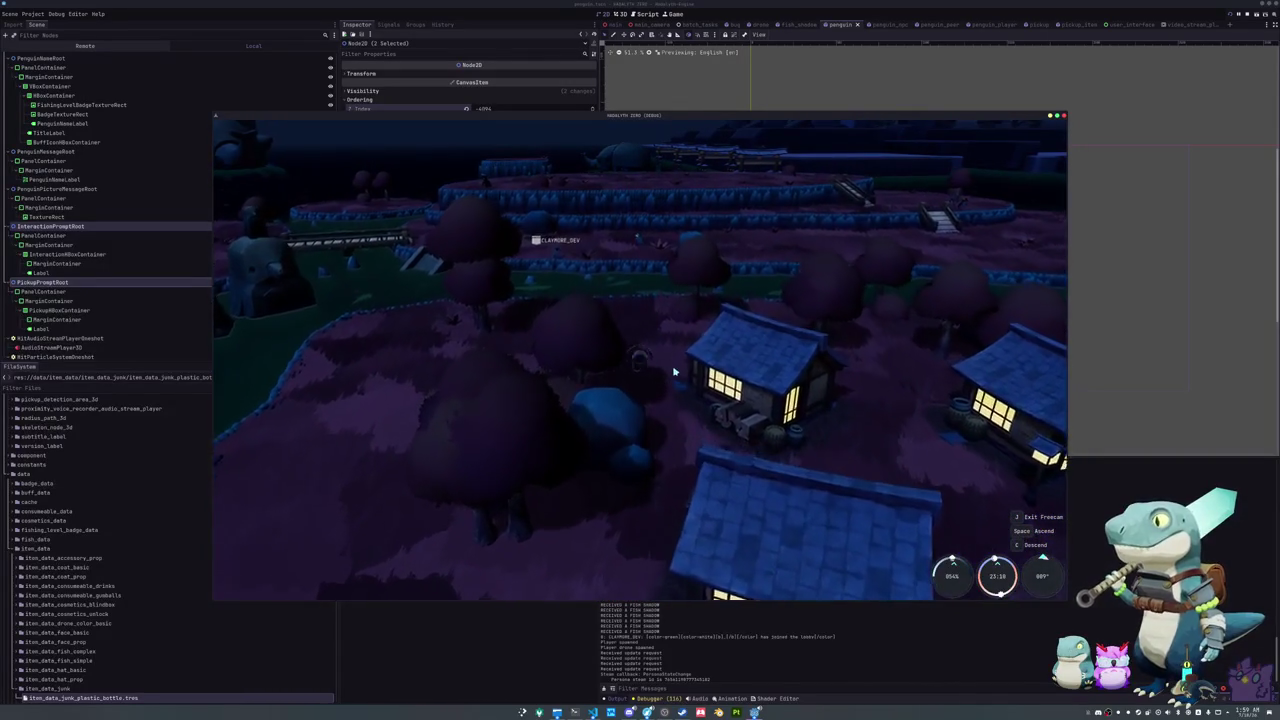
{"action": "key", "text": "w"}
{"action": "key", "text": "w"}
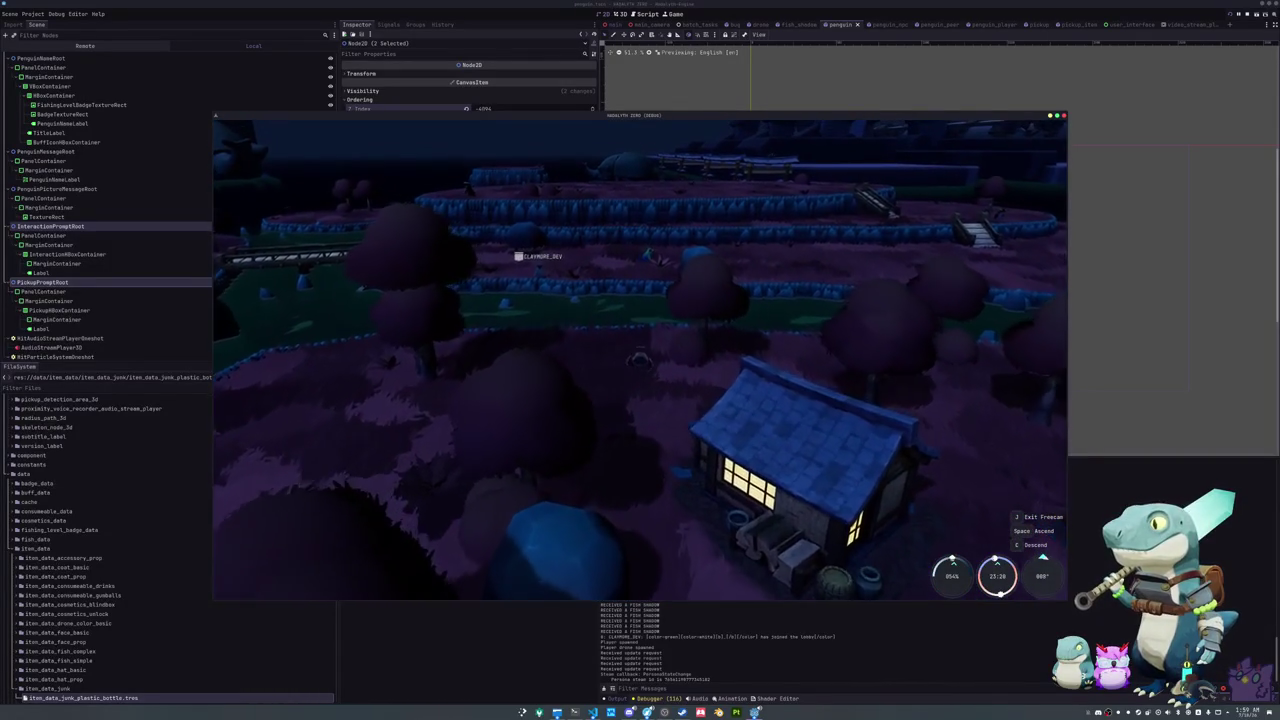
{"action": "key", "text": "w"}
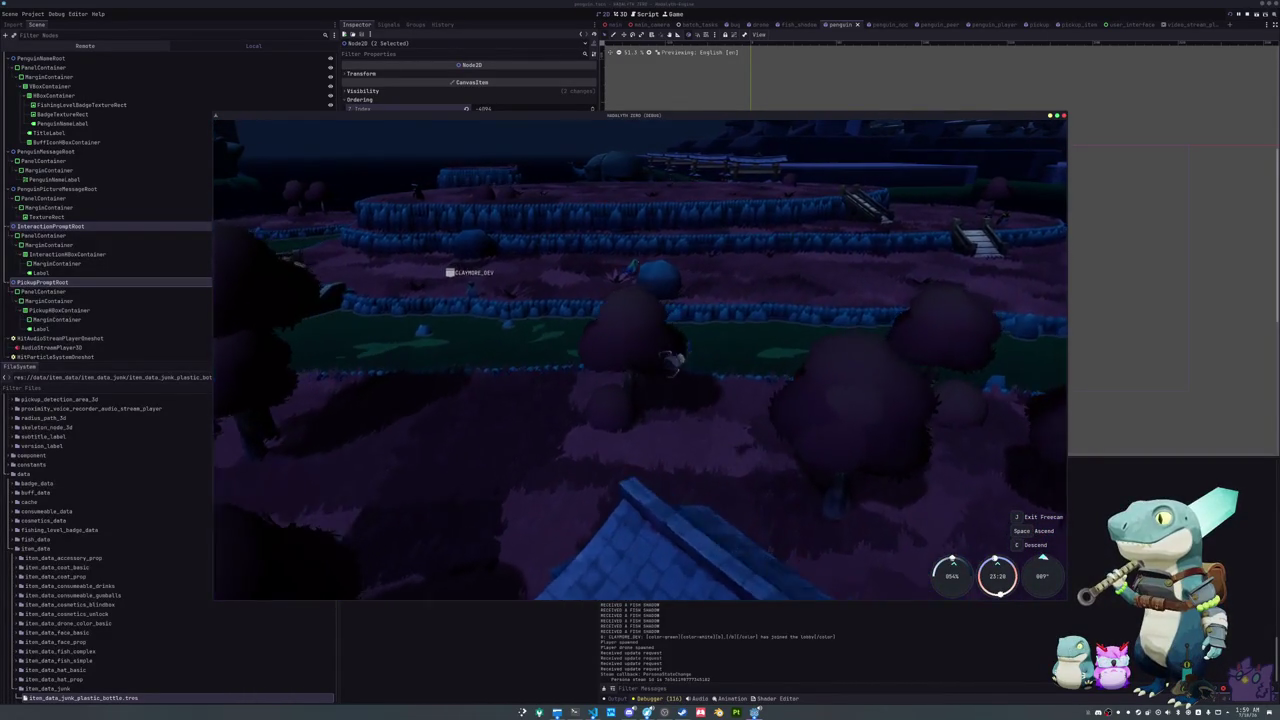
{"action": "key", "text": "w"}
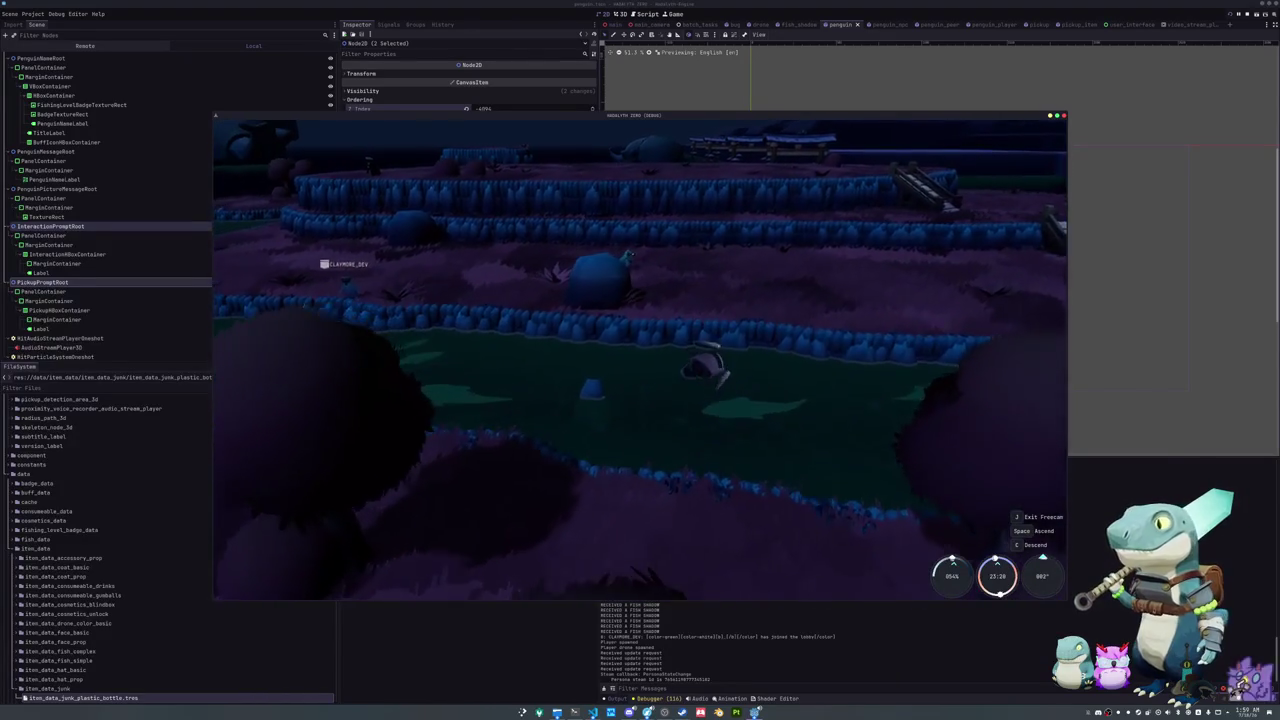
{"action": "key", "text": "w"}
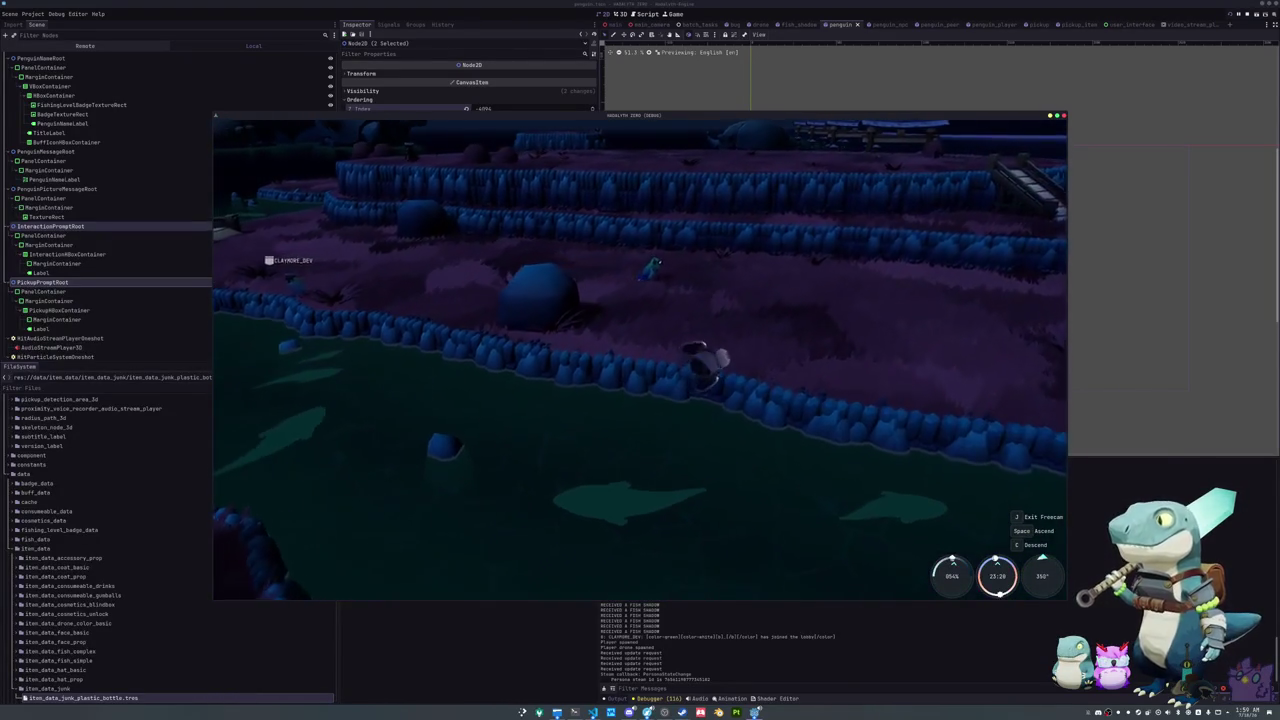
{"action": "key", "text": "w"}
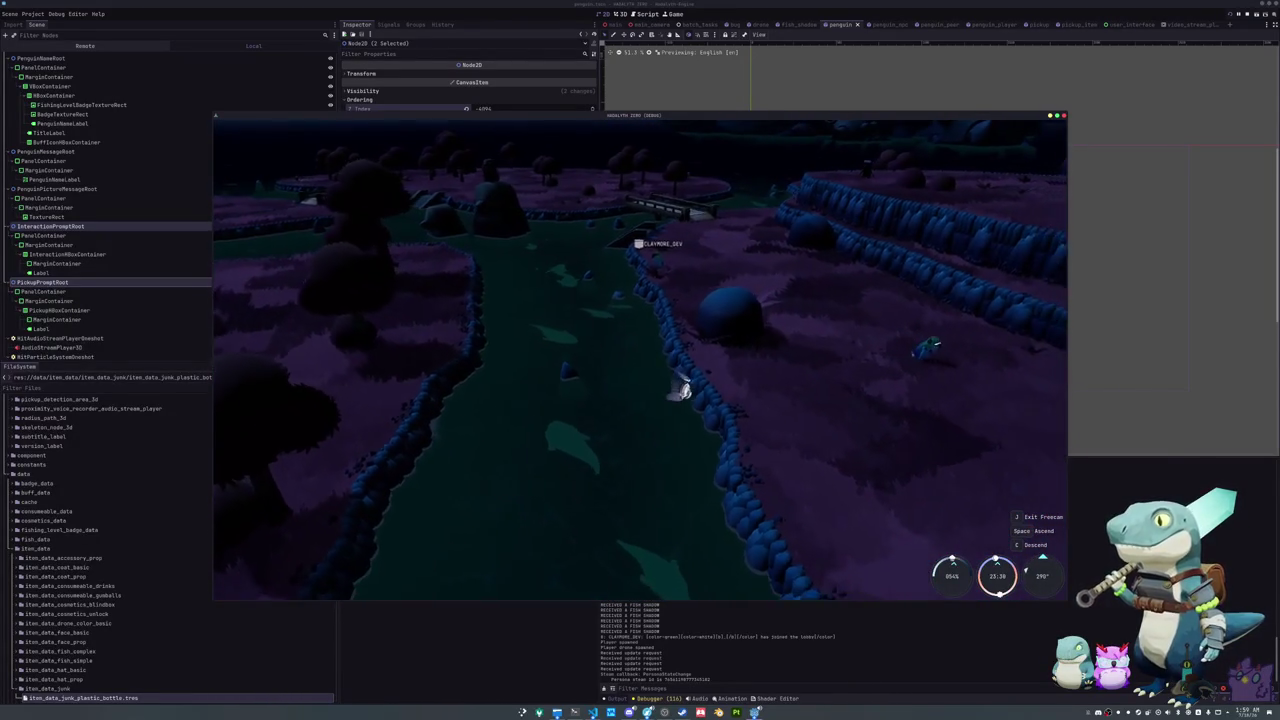
{"action": "key", "text": "w"}
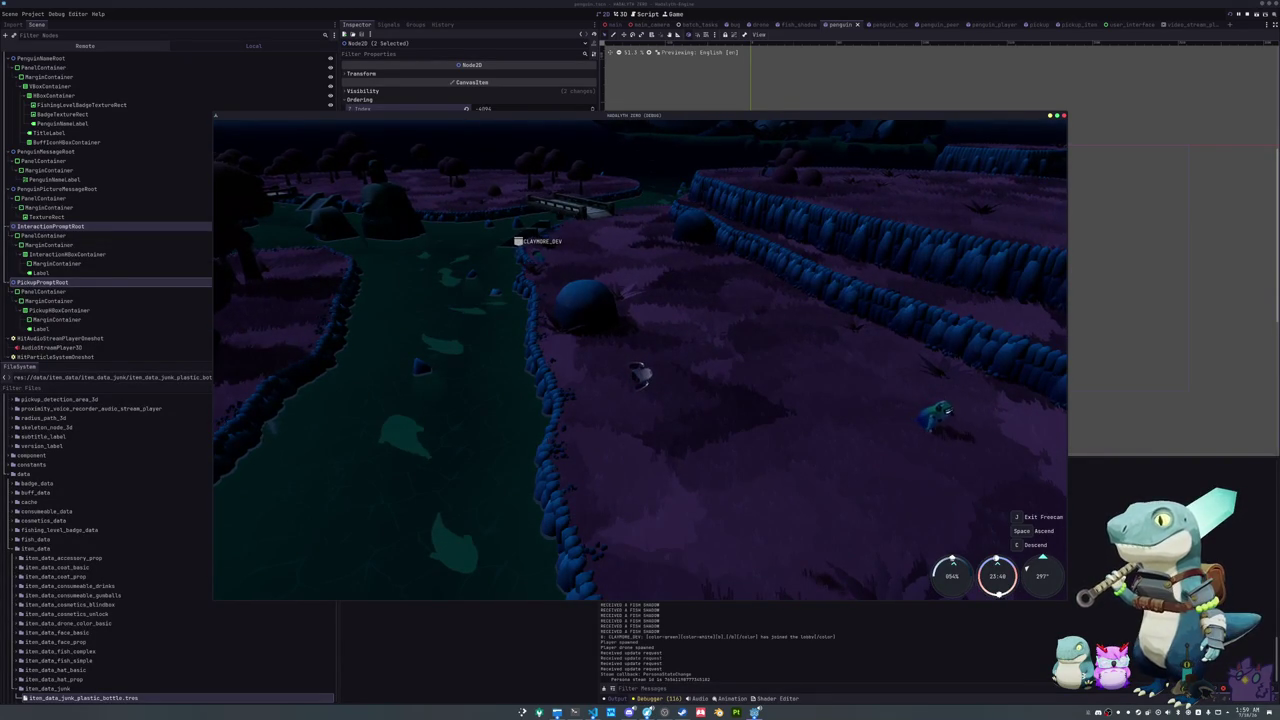
{"action": "mouse_move", "coordinate": [640, 360]}
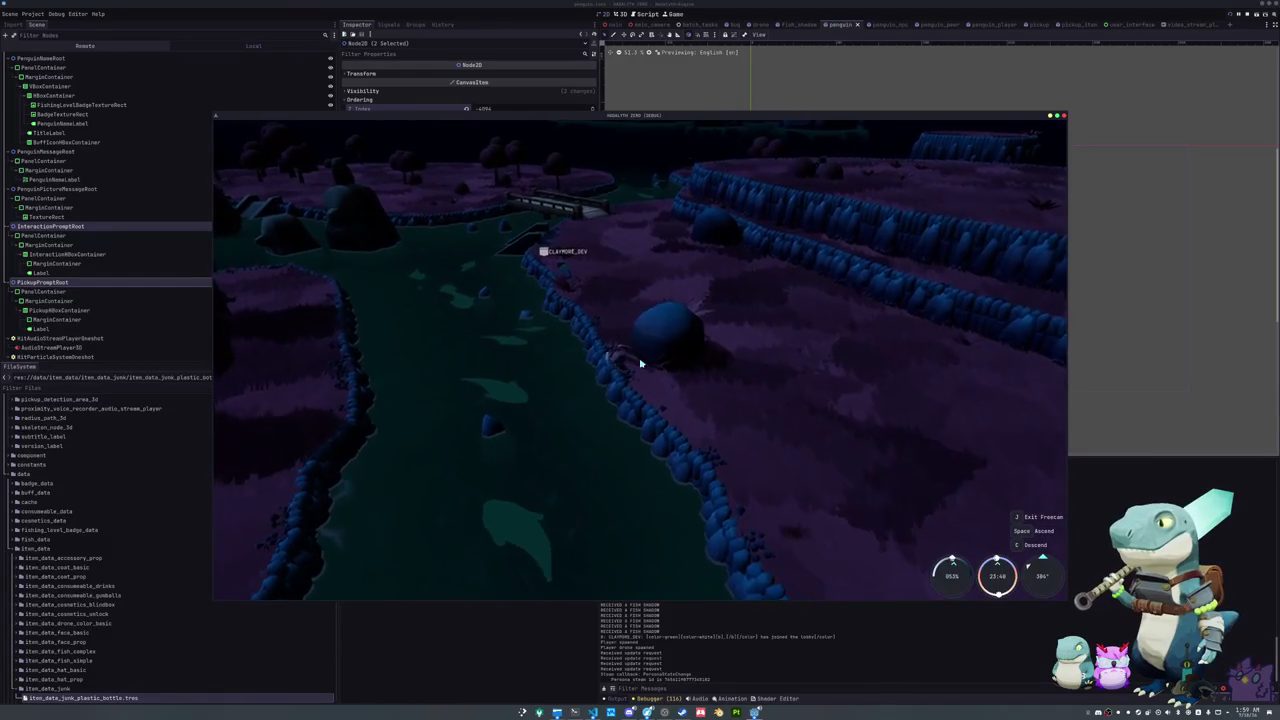
Step: Leave freecam, quit to the title screen, and join the multiplayer lobby
{"action": "key", "text": "j"}
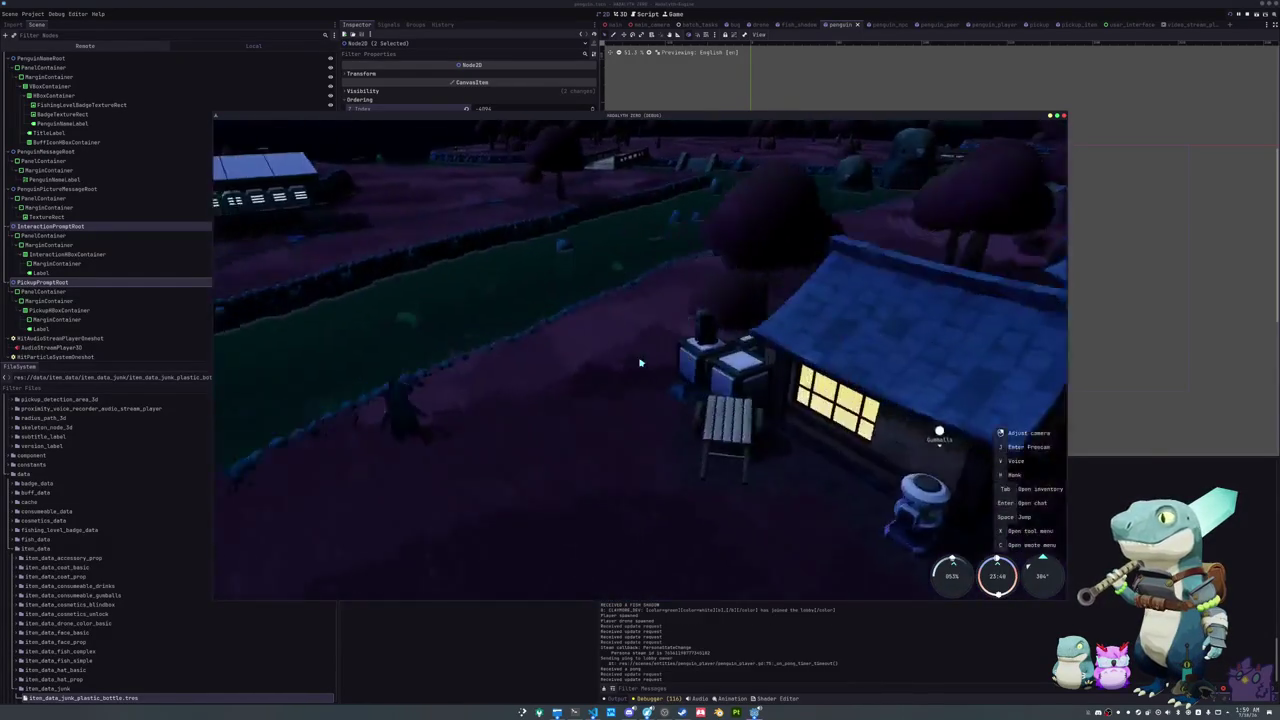
{"action": "key", "text": "Escape"}
{"action": "left_click", "coordinate": [640, 365]}
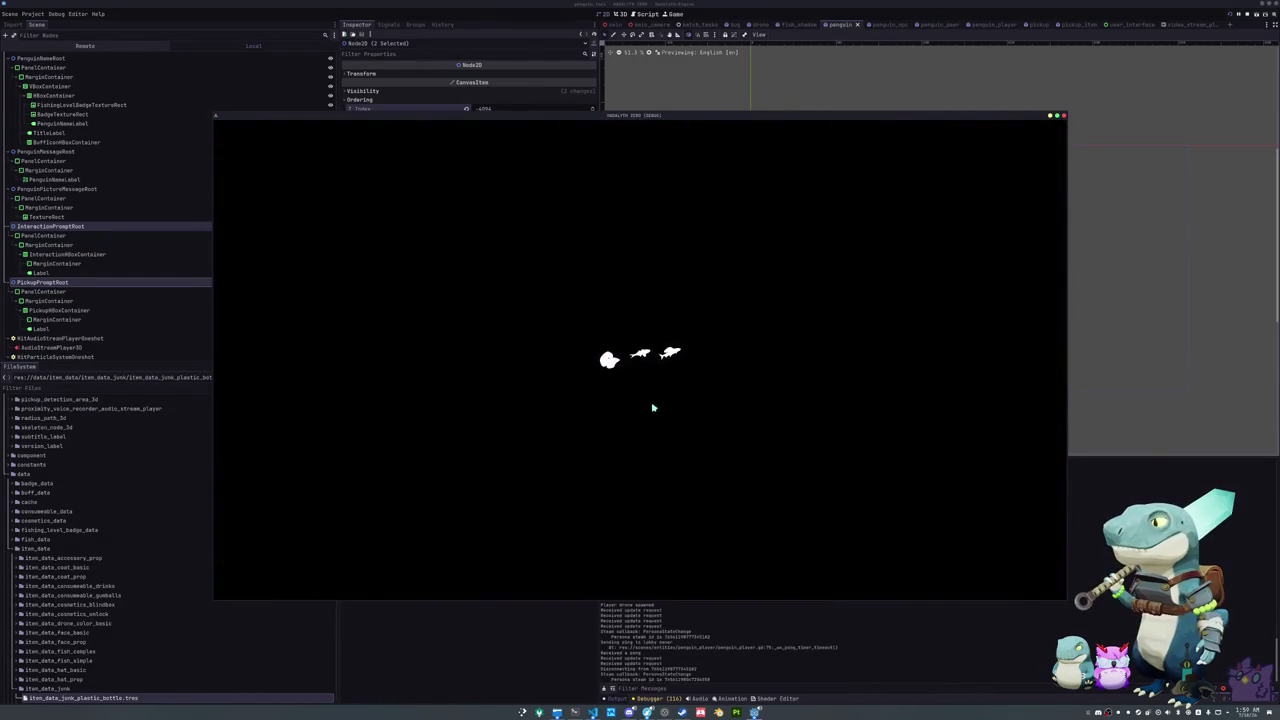
{"action": "left_click", "coordinate": [660, 422]}
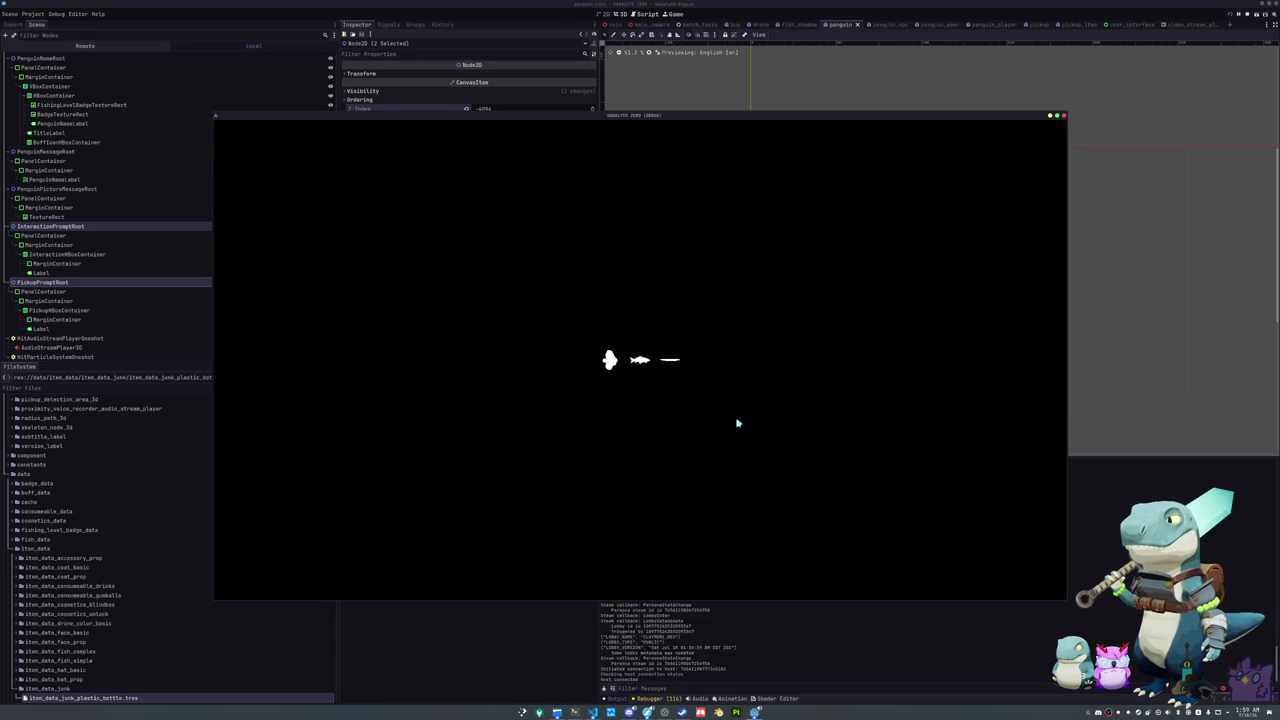
Step: Switch to VS Code and look at the global_data_comms.gd script
{"action": "key", "text": "alt+Tab"}
{"action": "left_click", "coordinate": [656, 383]}
{"action": "scroll", "coordinate": [648, 22], "scroll_direction": "up", "scroll_amount": 3}
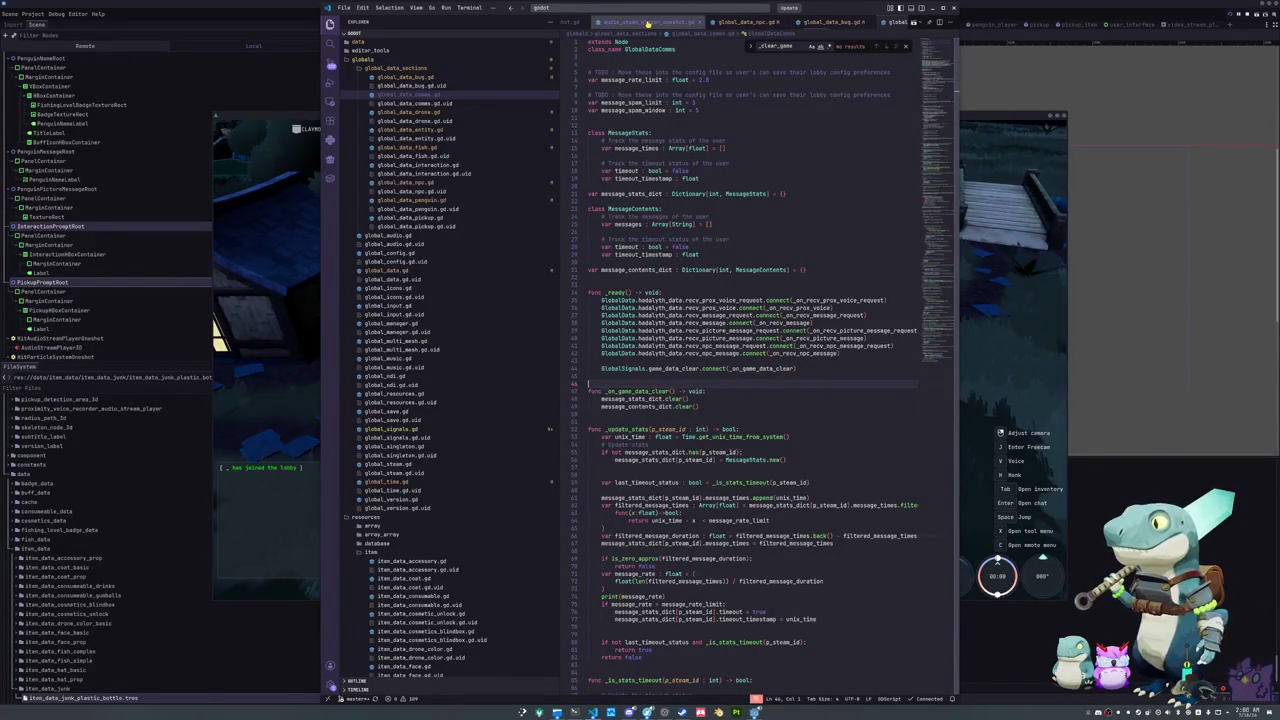
Step: Open global_data_npc.gd and scroll through its NPC spawn handler
{"action": "left_click", "coordinate": [745, 22]}
{"action": "left_click", "coordinate": [642, 219]}
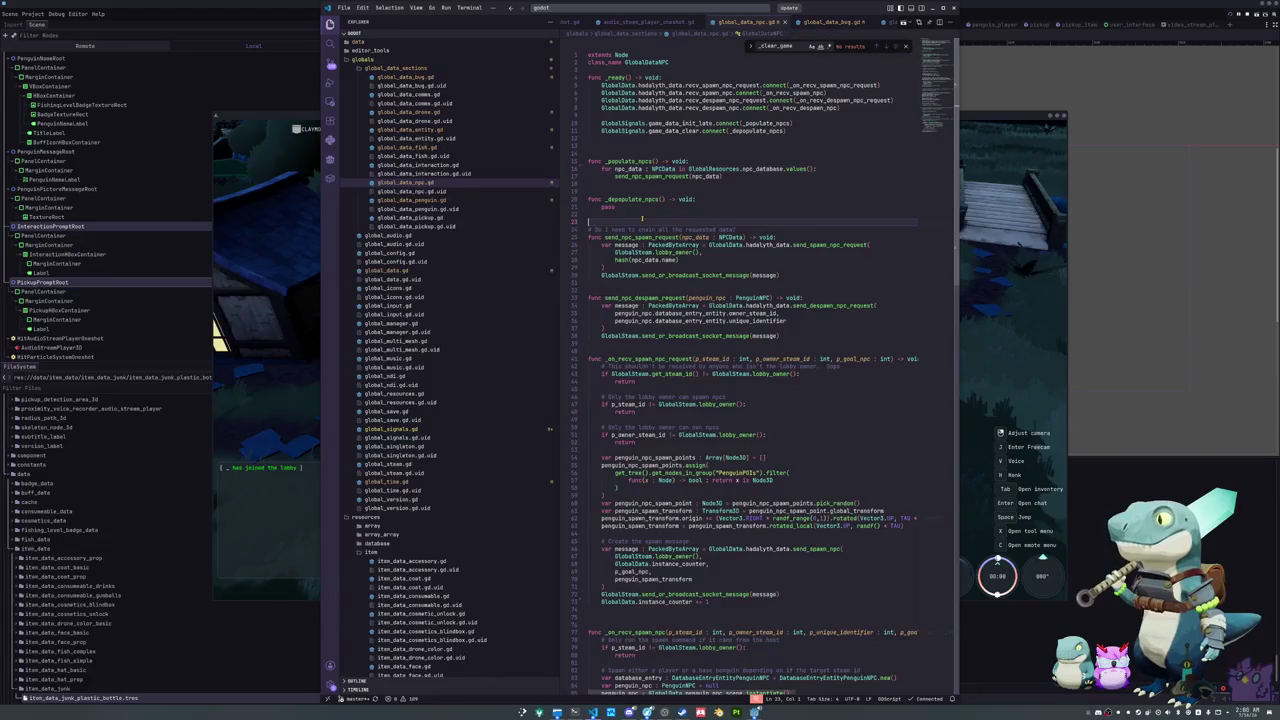
{"action": "scroll", "coordinate": [642, 219], "scroll_direction": "down", "scroll_amount": 3}
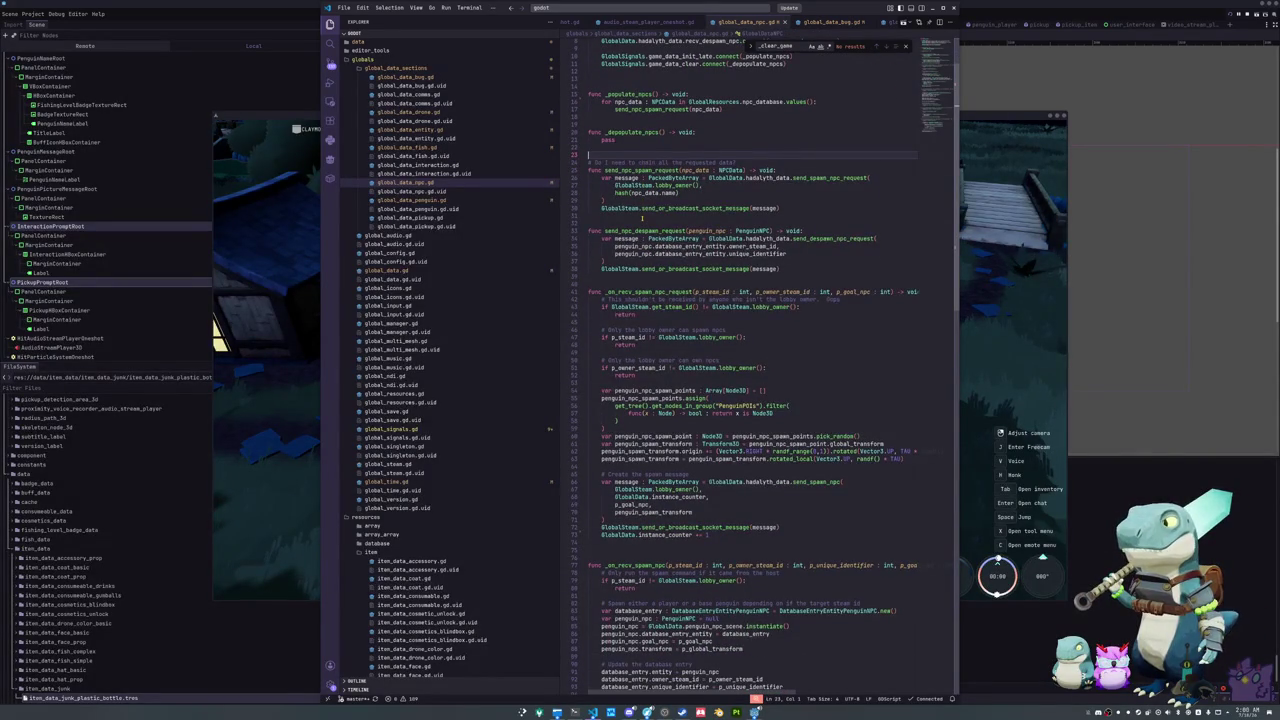
{"action": "scroll", "coordinate": [642, 218], "scroll_direction": "down", "scroll_amount": 10}
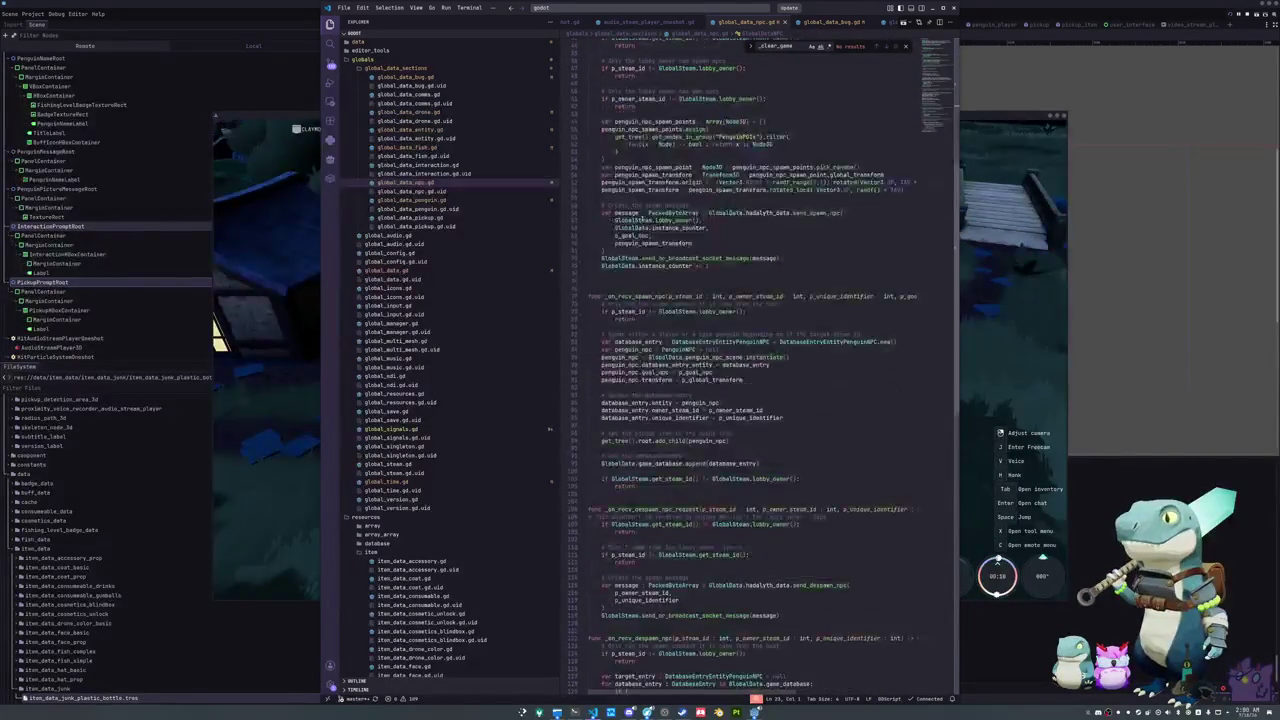
{"action": "scroll", "coordinate": [629, 212], "scroll_direction": "down", "scroll_amount": 8}
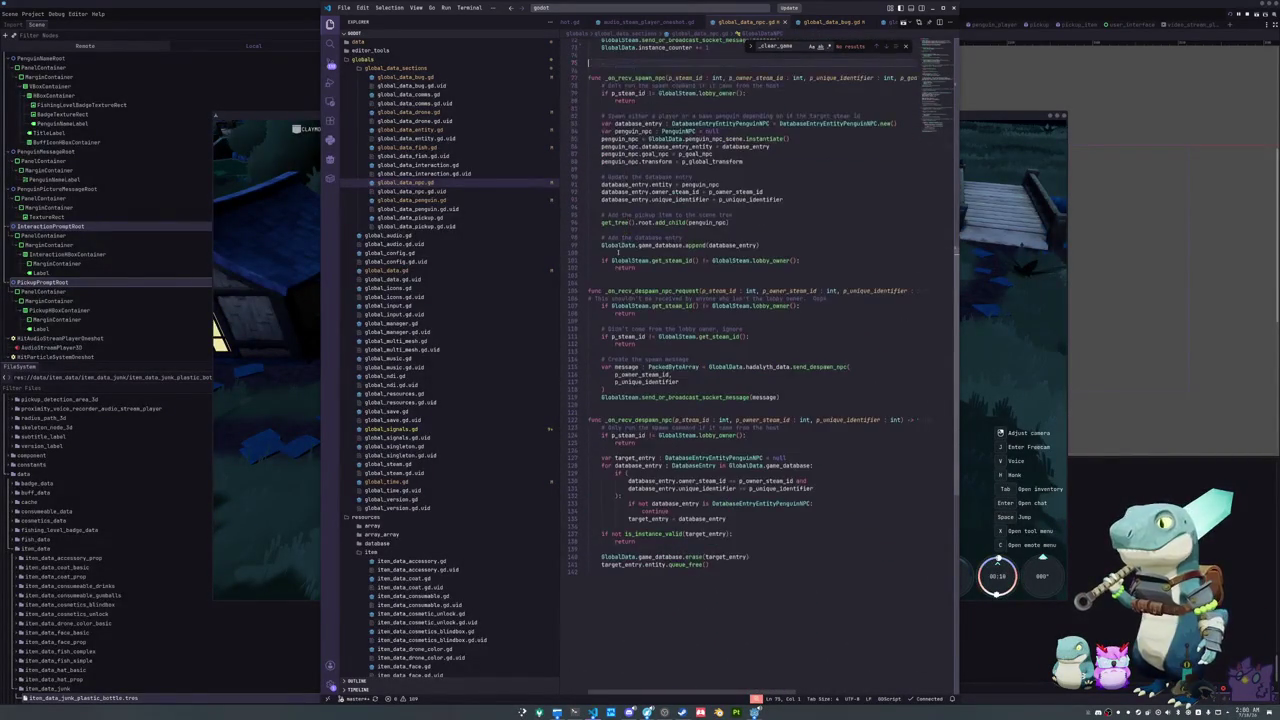
Step: Inspect the despawn handler around lines 81–89, then switch back to Godot
{"action": "scroll", "coordinate": [608, 277], "scroll_direction": "up", "scroll_amount": 3}
{"action": "left_click", "coordinate": [607, 191]}
{"action": "mouse_move", "coordinate": [736, 228]}
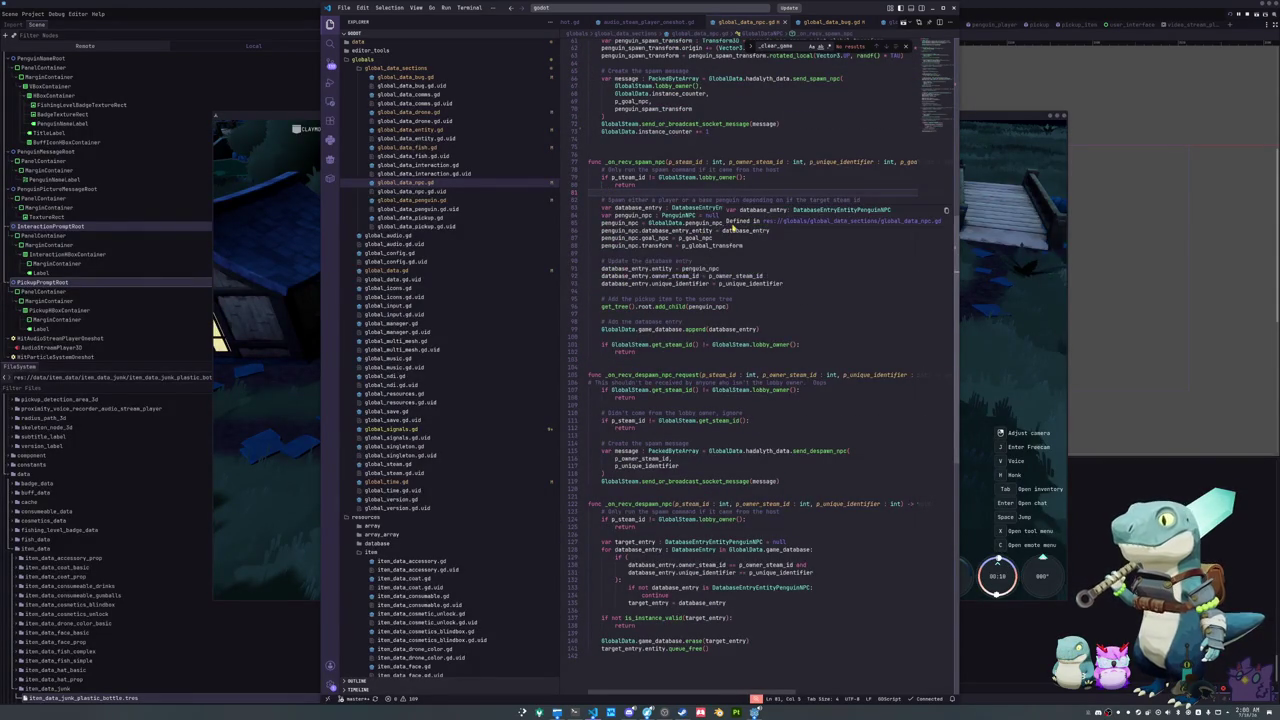
{"action": "left_click", "coordinate": [742, 251]}
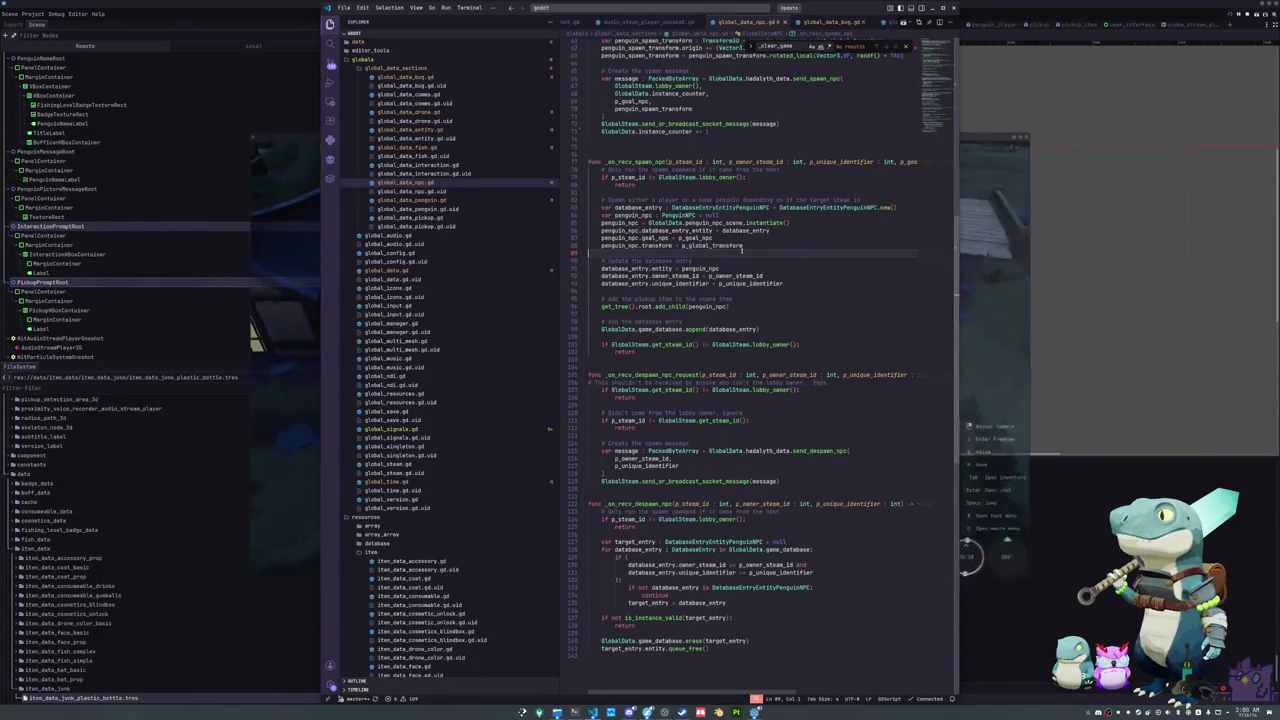
{"action": "key", "text": "alt+Tab"}
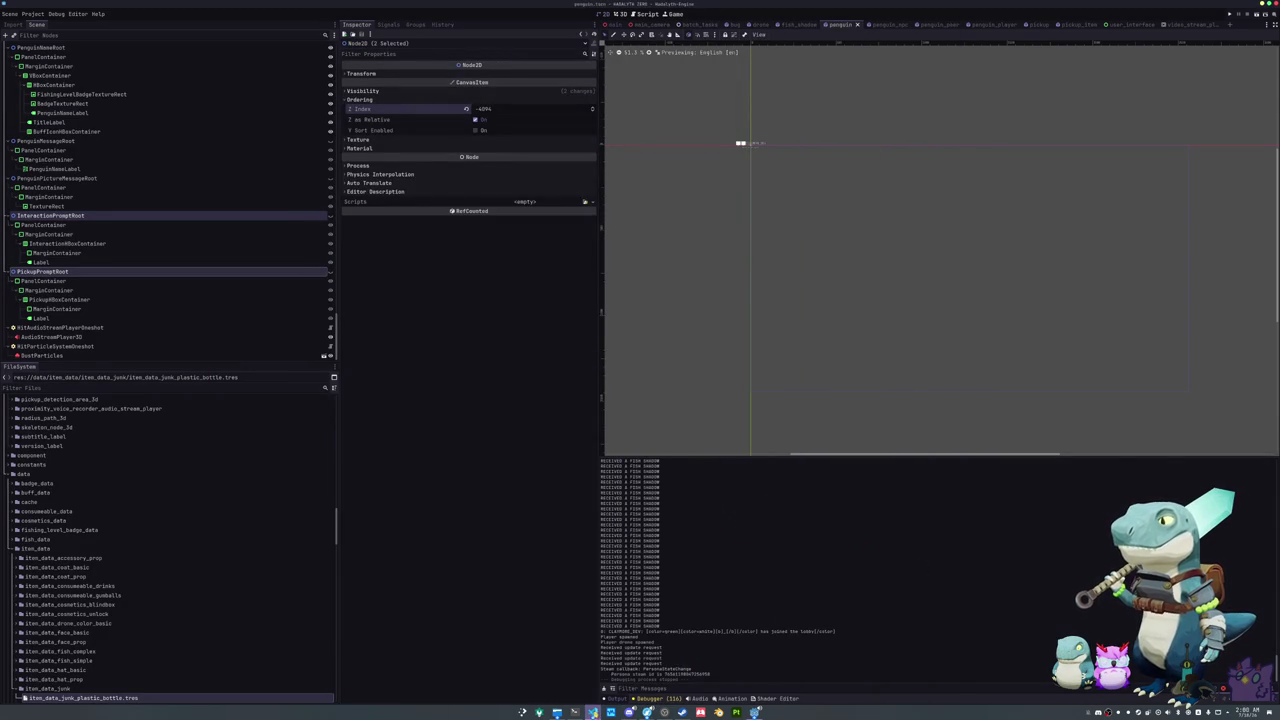
Step: Check the SteamCMD upload log in the terminal, then return to VS Code
{"action": "left_click", "coordinate": [593, 712]}
{"action": "left_click", "coordinate": [575, 712]}
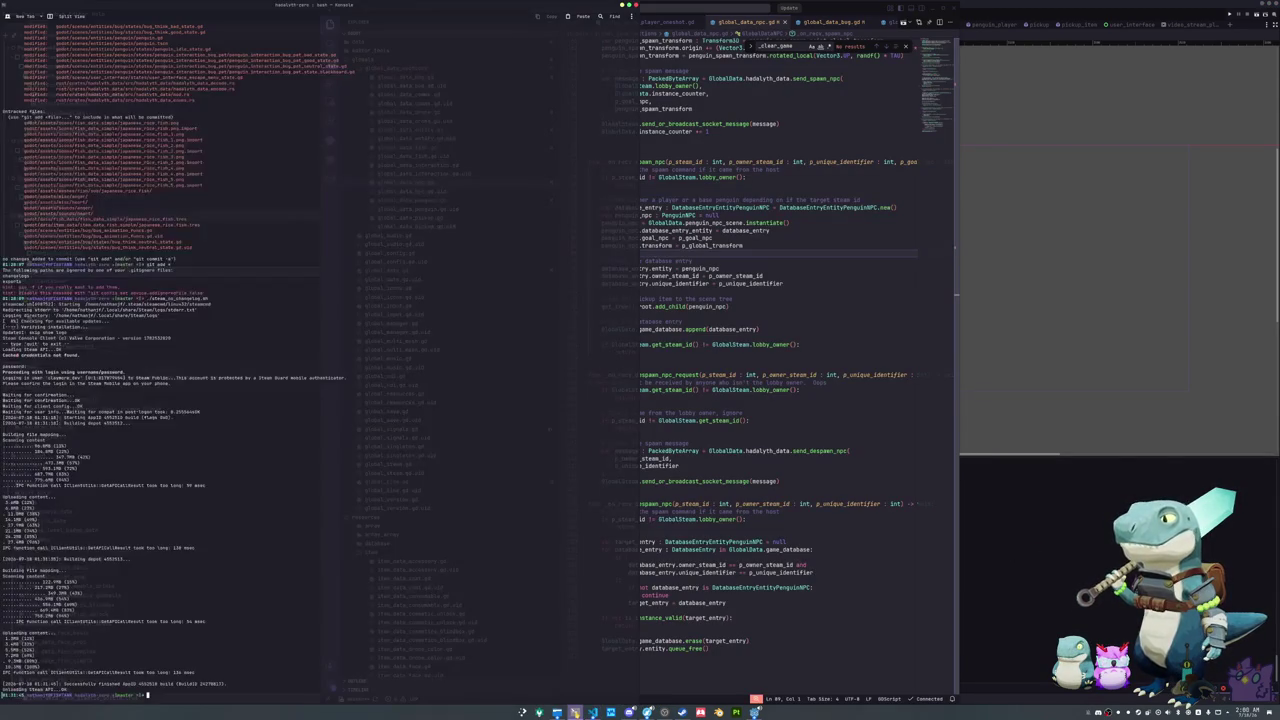
{"action": "key", "text": "alt+Tab"}
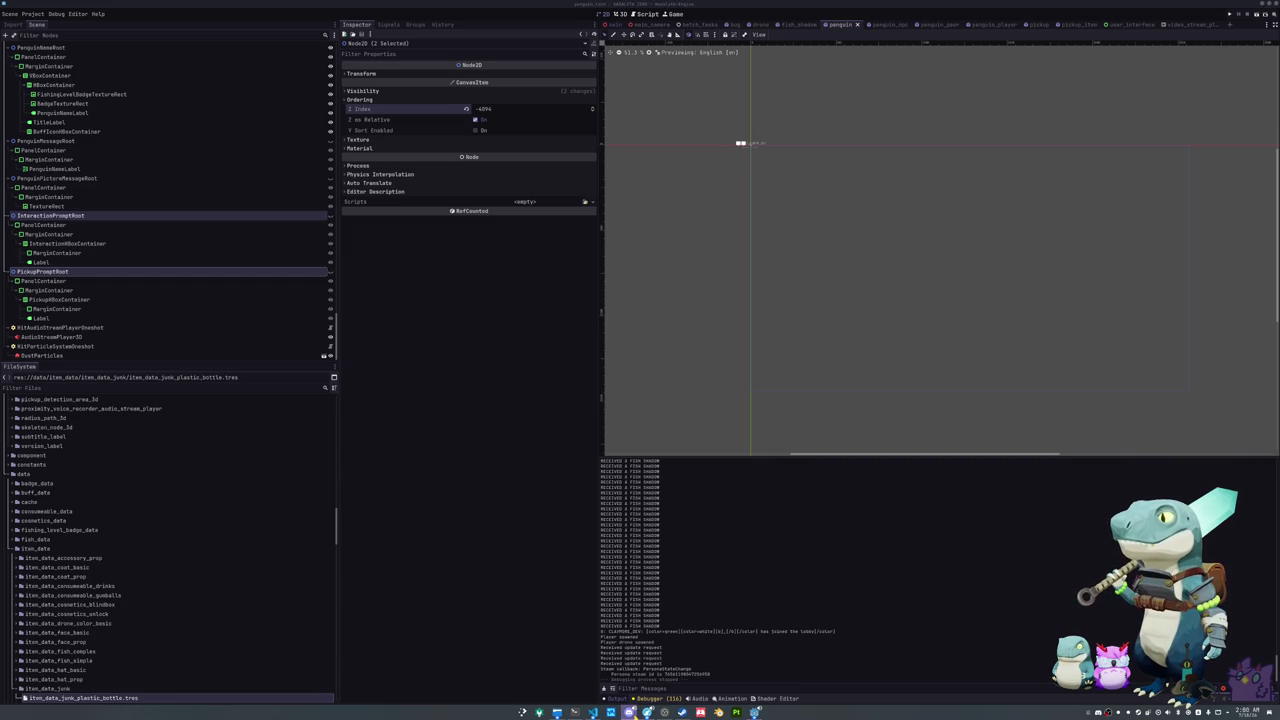
{"action": "left_click", "coordinate": [593, 712]}
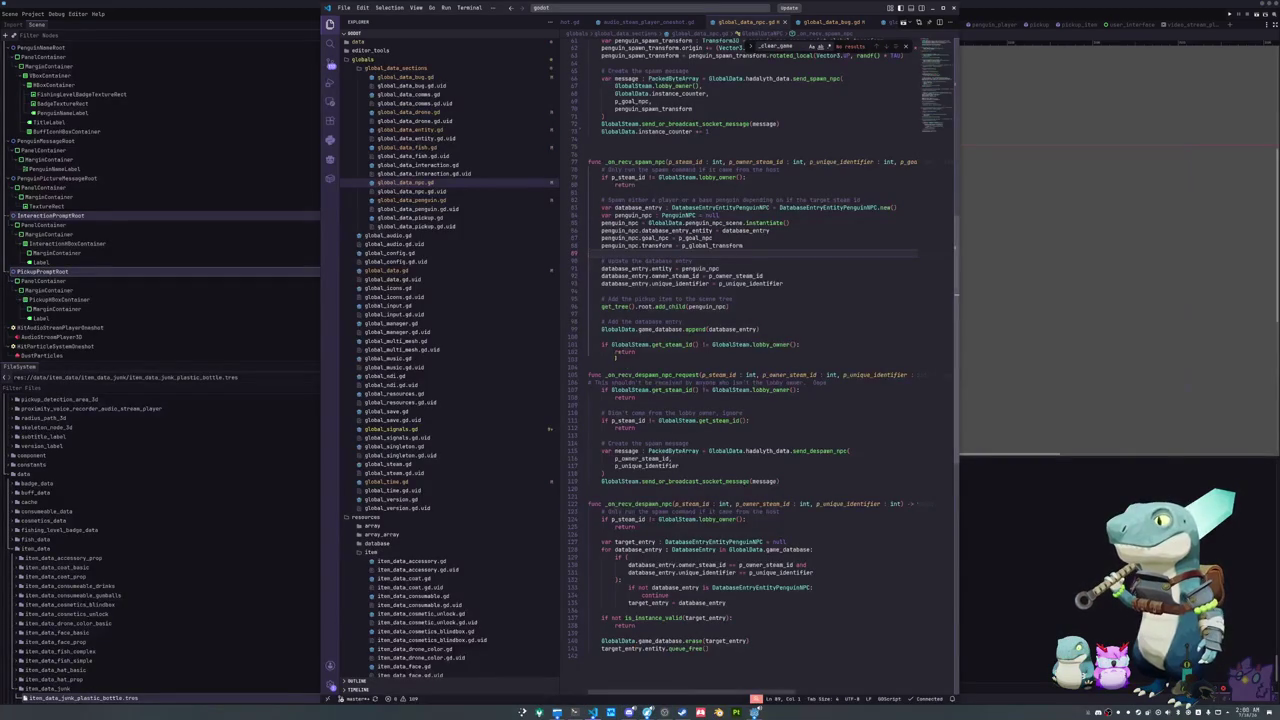
Step: Scroll global_data_npc.gd and jump from PenguinNPC to its definition in penguin_npc.gd
{"action": "scroll", "coordinate": [604, 439], "scroll_direction": "down", "scroll_amount": 2}
{"action": "left_click", "coordinate": [604, 439]}
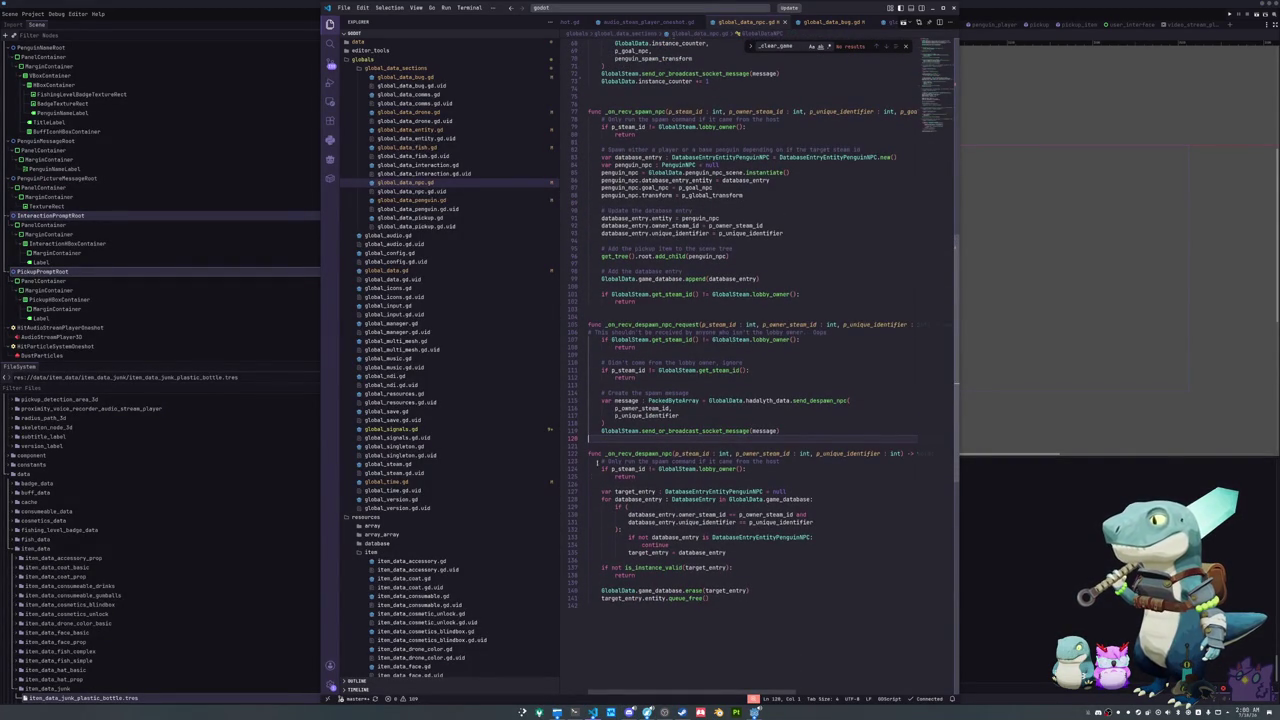
{"action": "scroll", "coordinate": [600, 498], "scroll_direction": "up", "scroll_amount": 5}
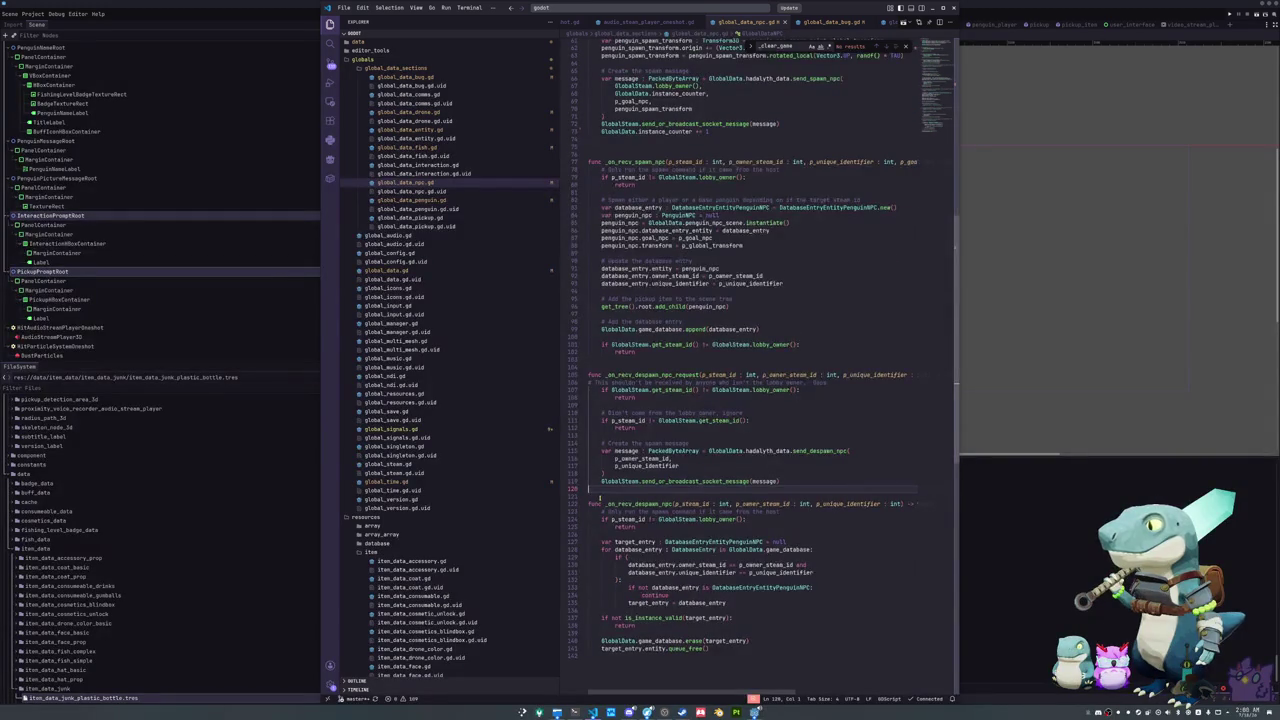
{"action": "scroll", "coordinate": [589, 497], "scroll_direction": "up", "scroll_amount": 3}
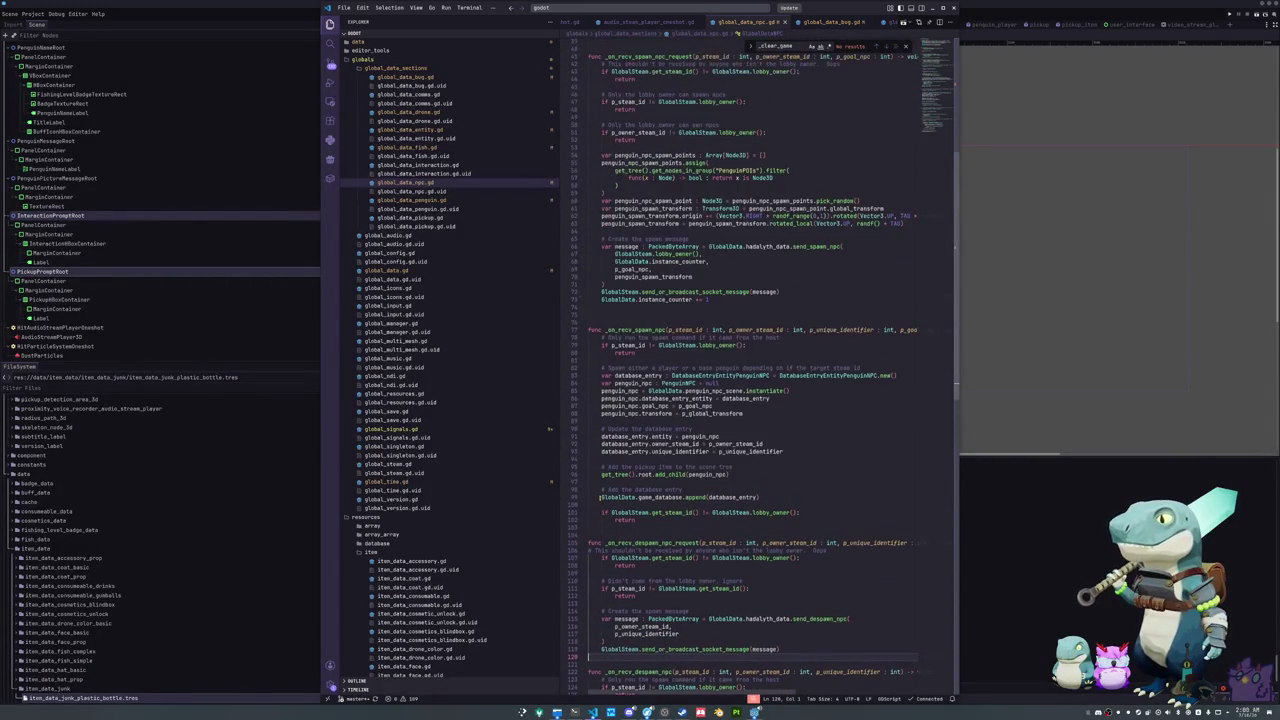
{"action": "left_click", "coordinate": [602, 482]}
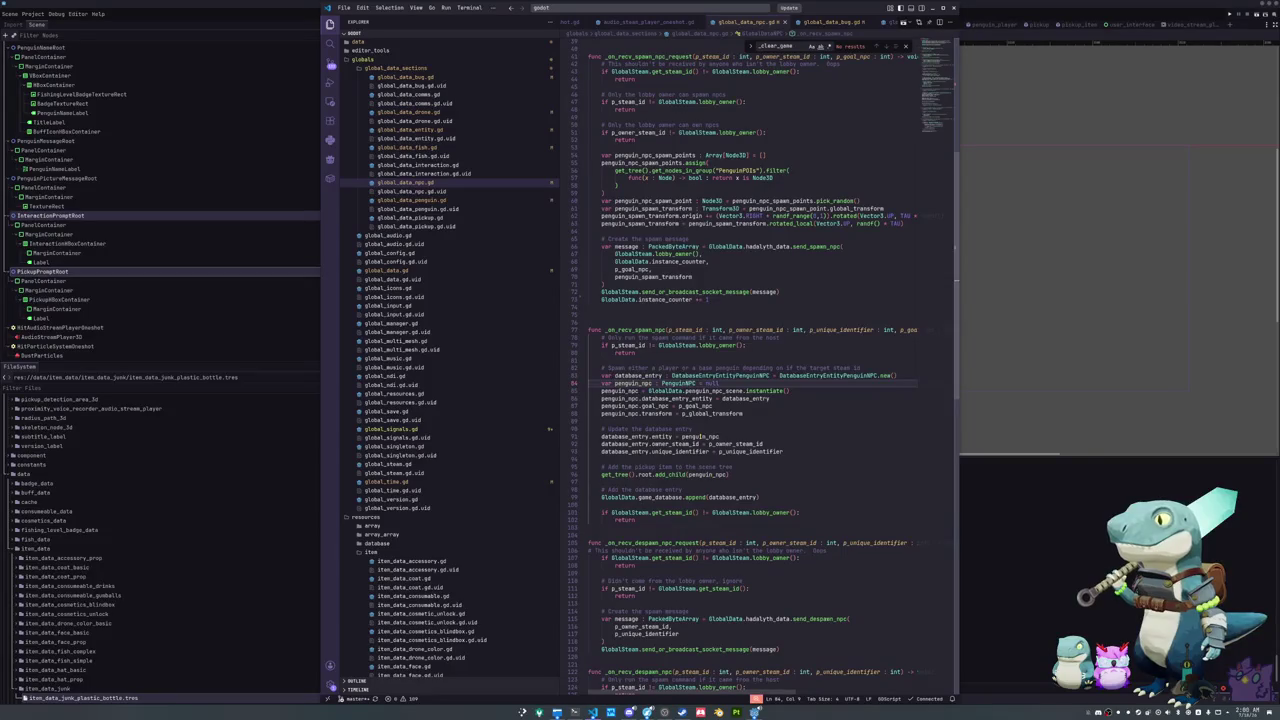
{"action": "left_click", "coordinate": [677, 384], "text": "ctrl"}
{"action": "left_click", "coordinate": [594, 321]}
{"action": "scroll", "coordinate": [597, 381], "scroll_direction": "down", "scroll_amount": 5}
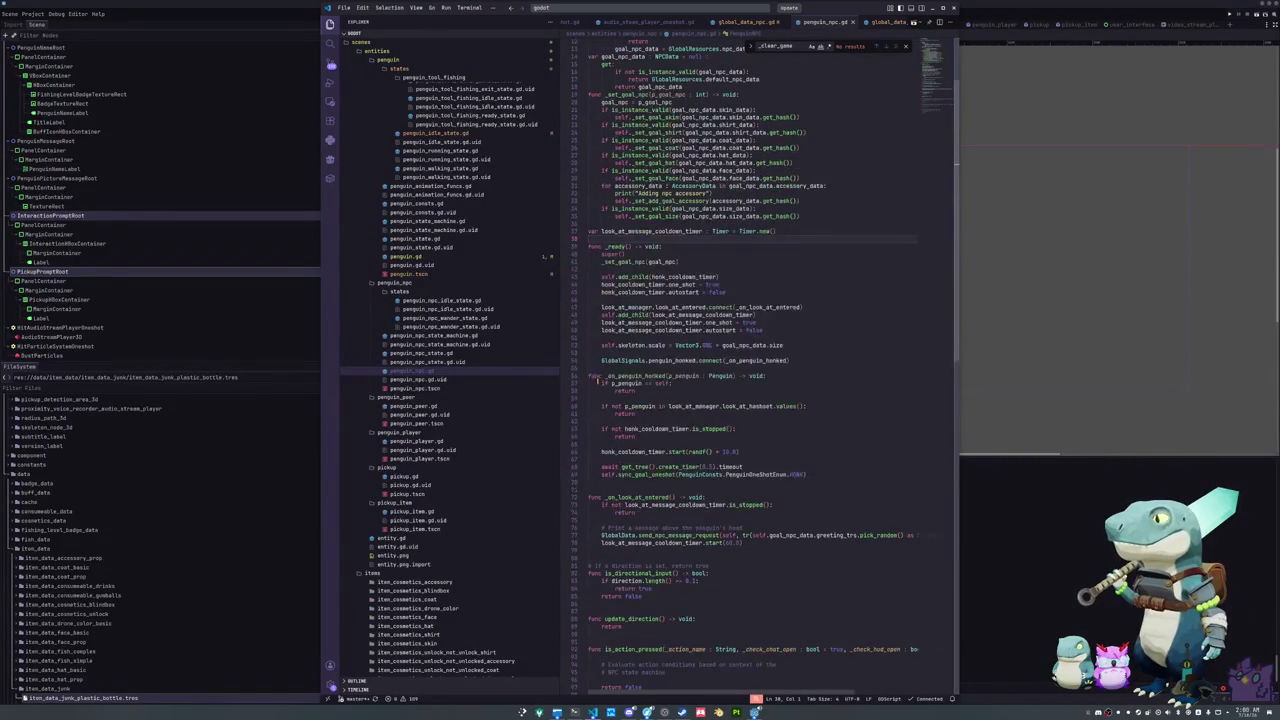
Step: Insert a blank line after the GlobalSignals honk connection in penguin_npc.gd
{"action": "scroll", "coordinate": [597, 381], "scroll_direction": "up", "scroll_amount": 2}
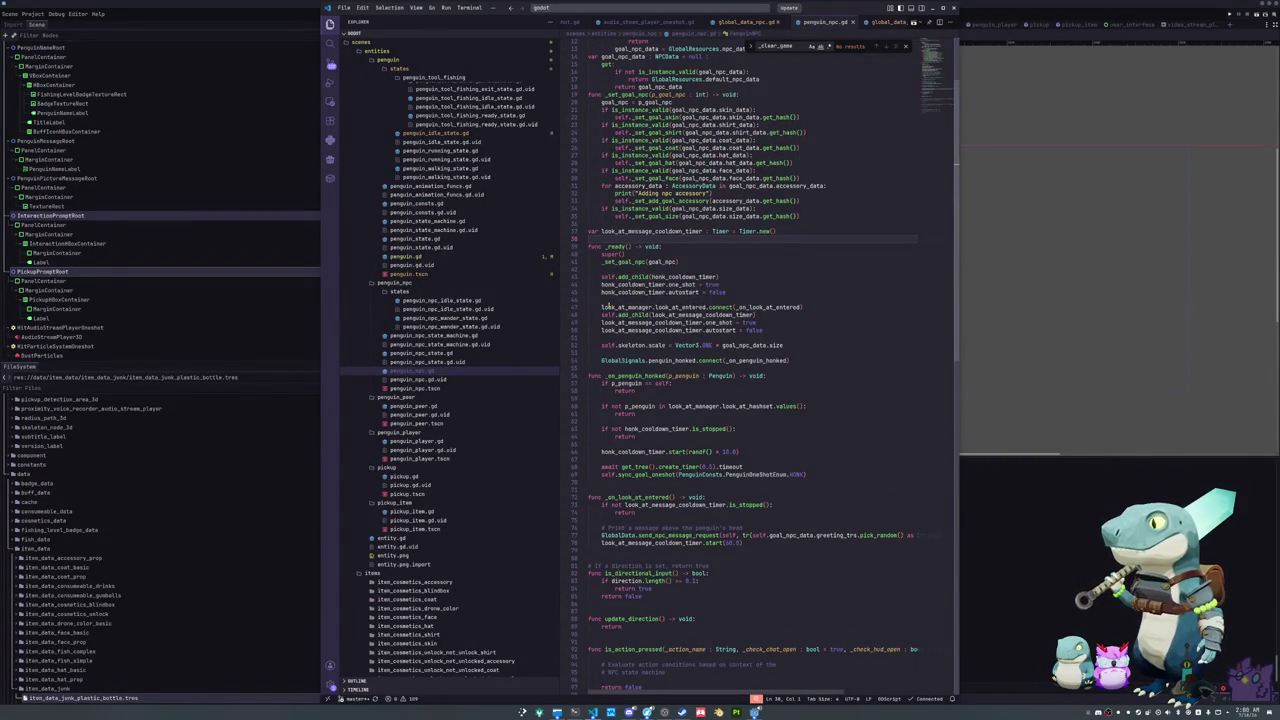
{"action": "left_click", "coordinate": [608, 352]}
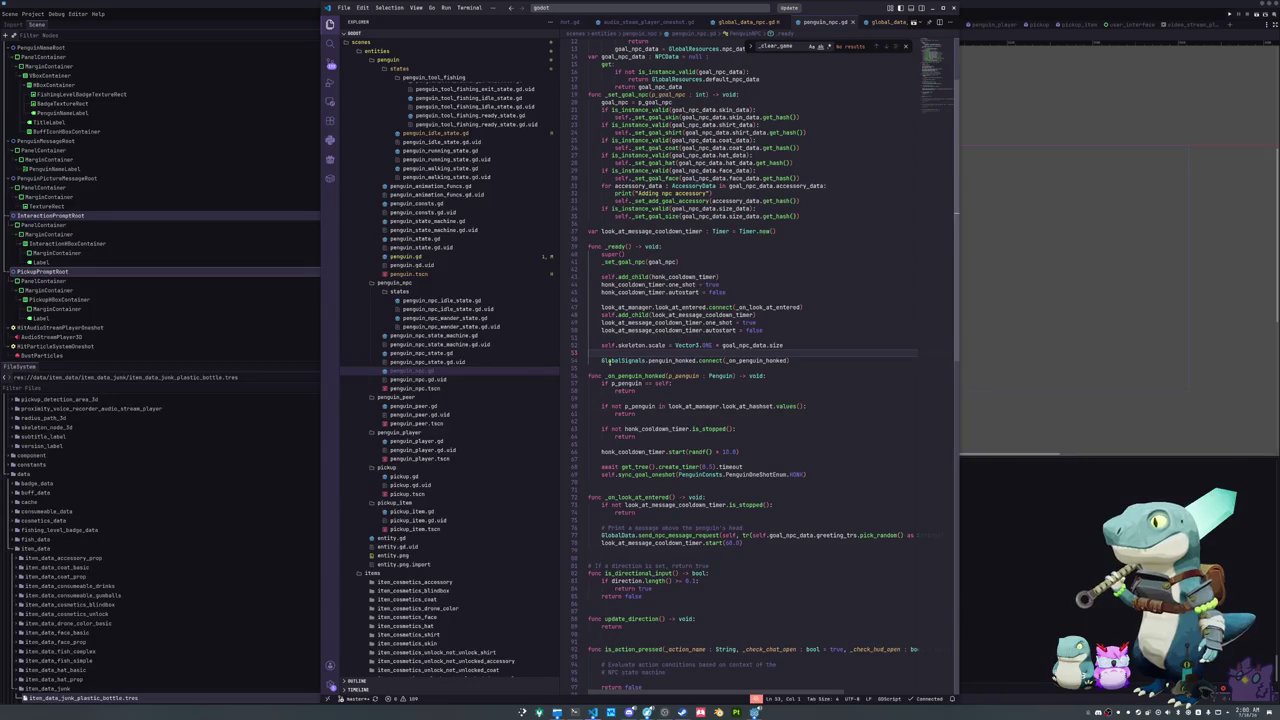
{"action": "left_click", "coordinate": [609, 368]}
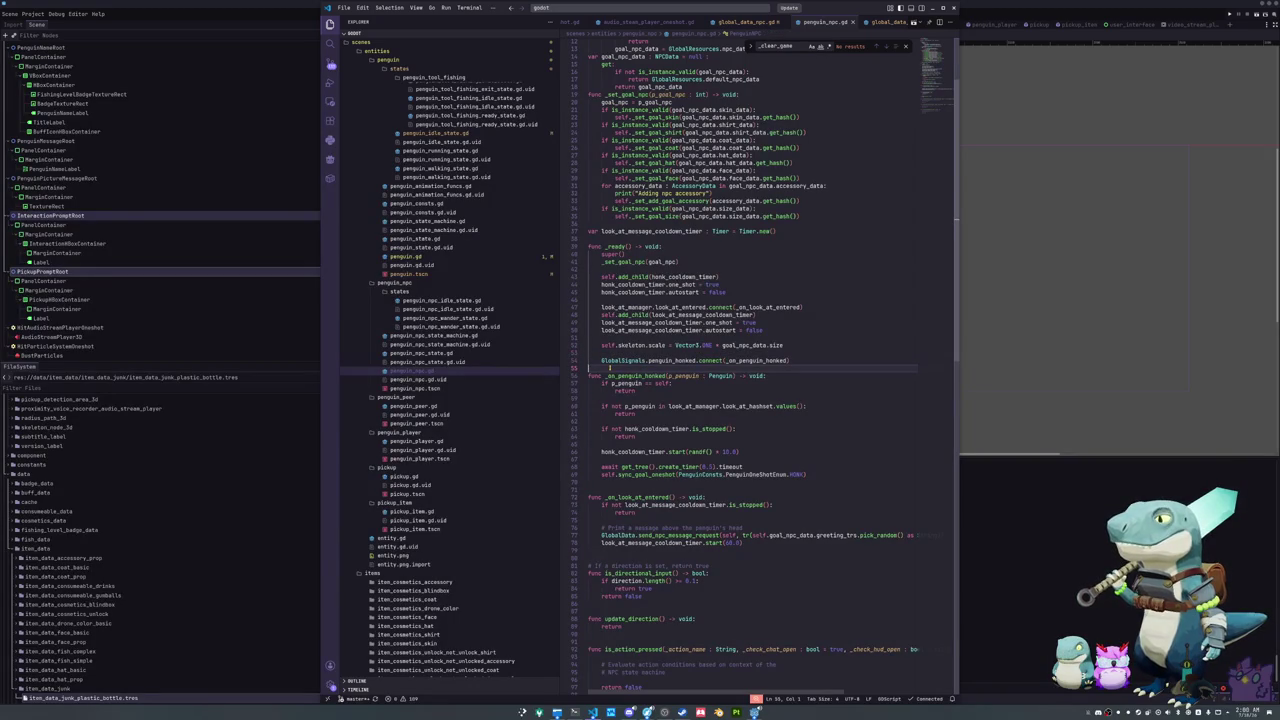
{"action": "key", "text": "Return"}
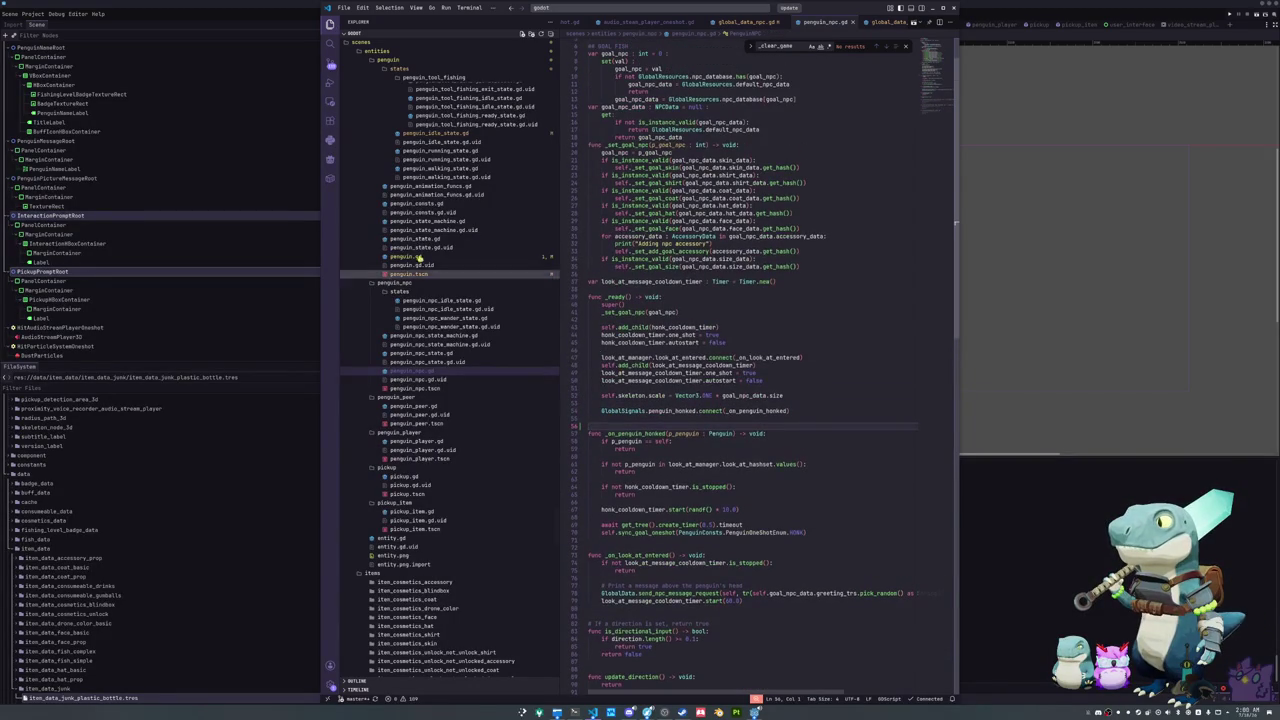
Step: Find the add-accessory call in penguin.gd's _ready, then open global_data_penguin.gd
{"action": "left_click", "coordinate": [405, 256]}
{"action": "left_click", "coordinate": [612, 414]}
{"action": "scroll", "coordinate": [612, 414], "scroll_direction": "down", "scroll_amount": 15}
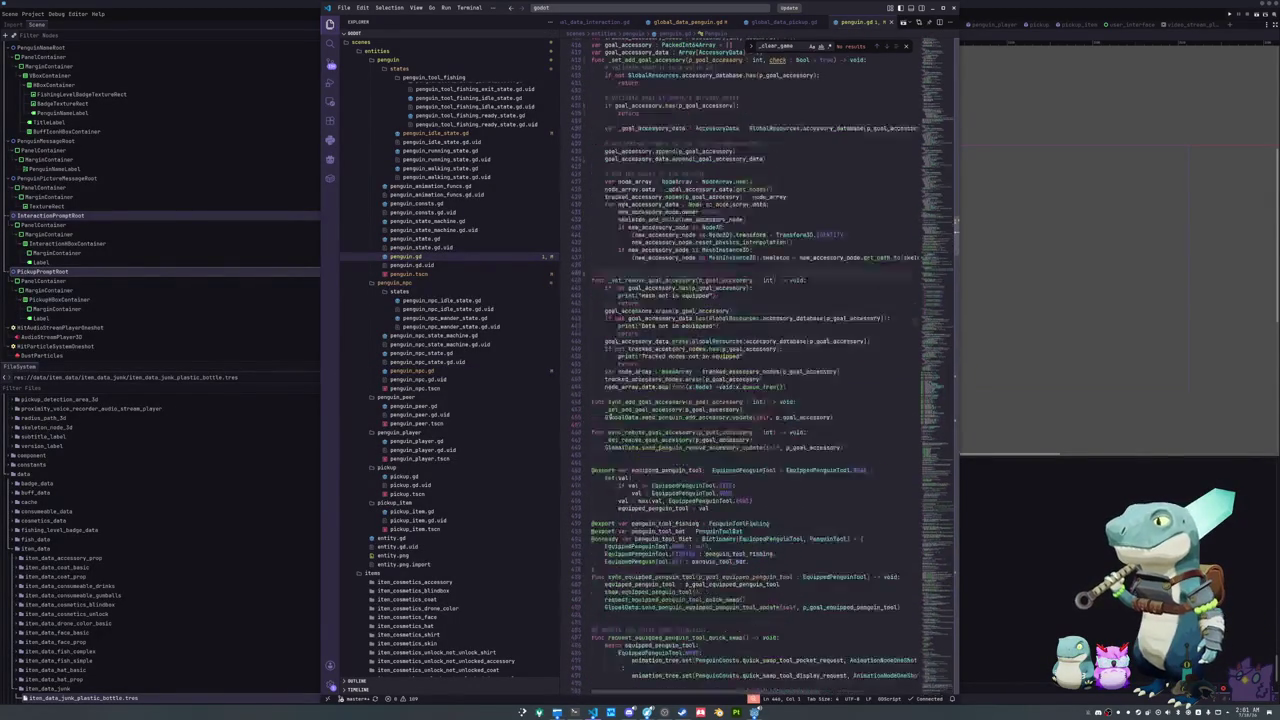
{"action": "scroll", "coordinate": [607, 414], "scroll_direction": "down", "scroll_amount": 15}
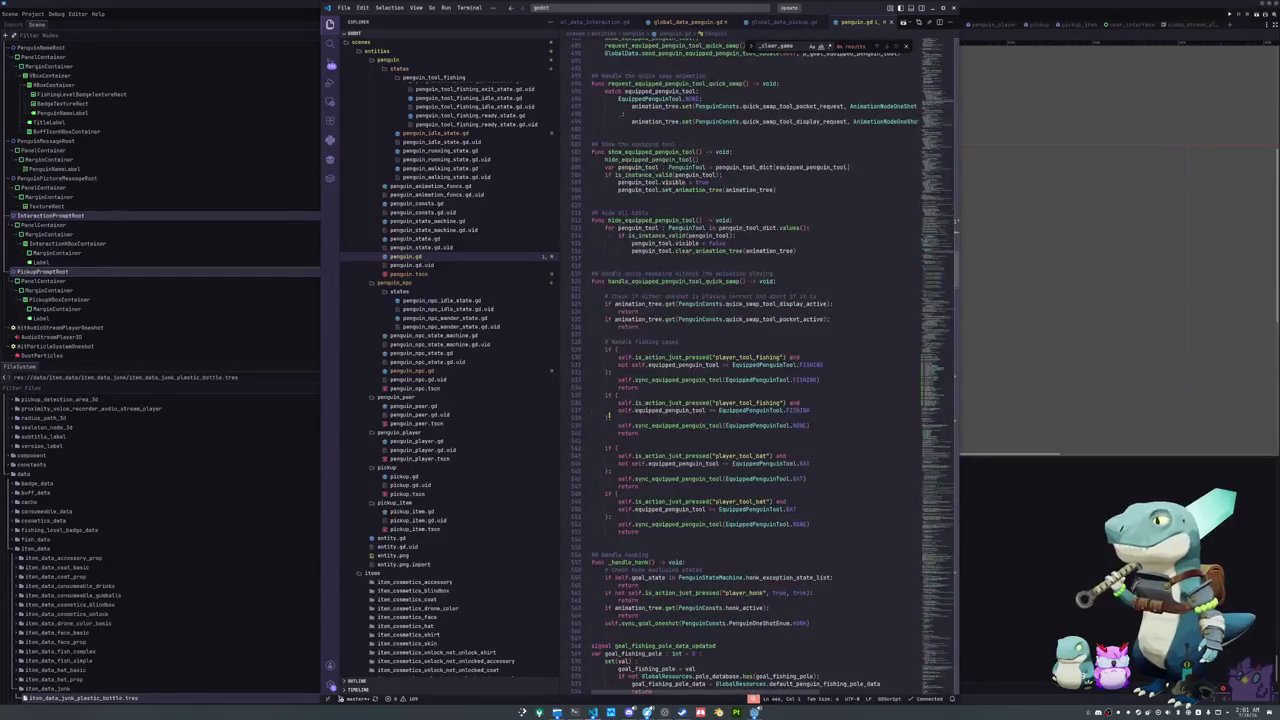
{"action": "scroll", "coordinate": [607, 414], "scroll_direction": "down", "scroll_amount": 15}
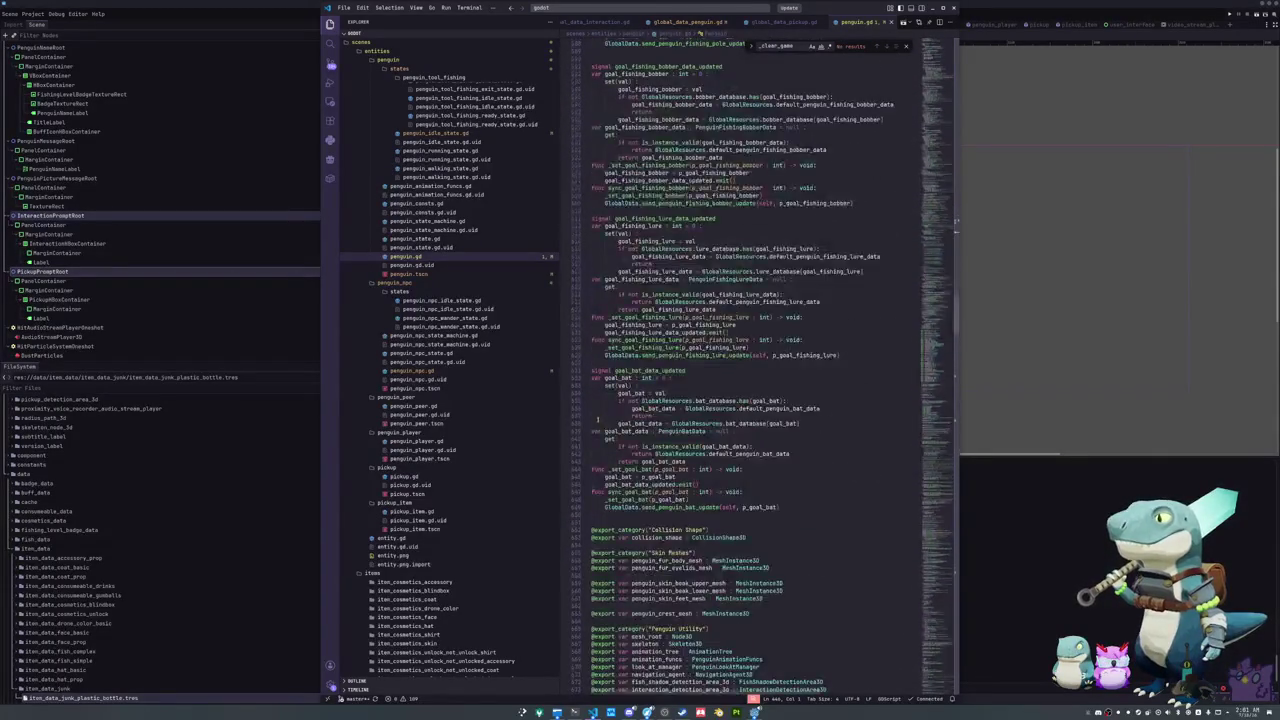
{"action": "scroll", "coordinate": [607, 414], "scroll_direction": "down", "scroll_amount": 12}
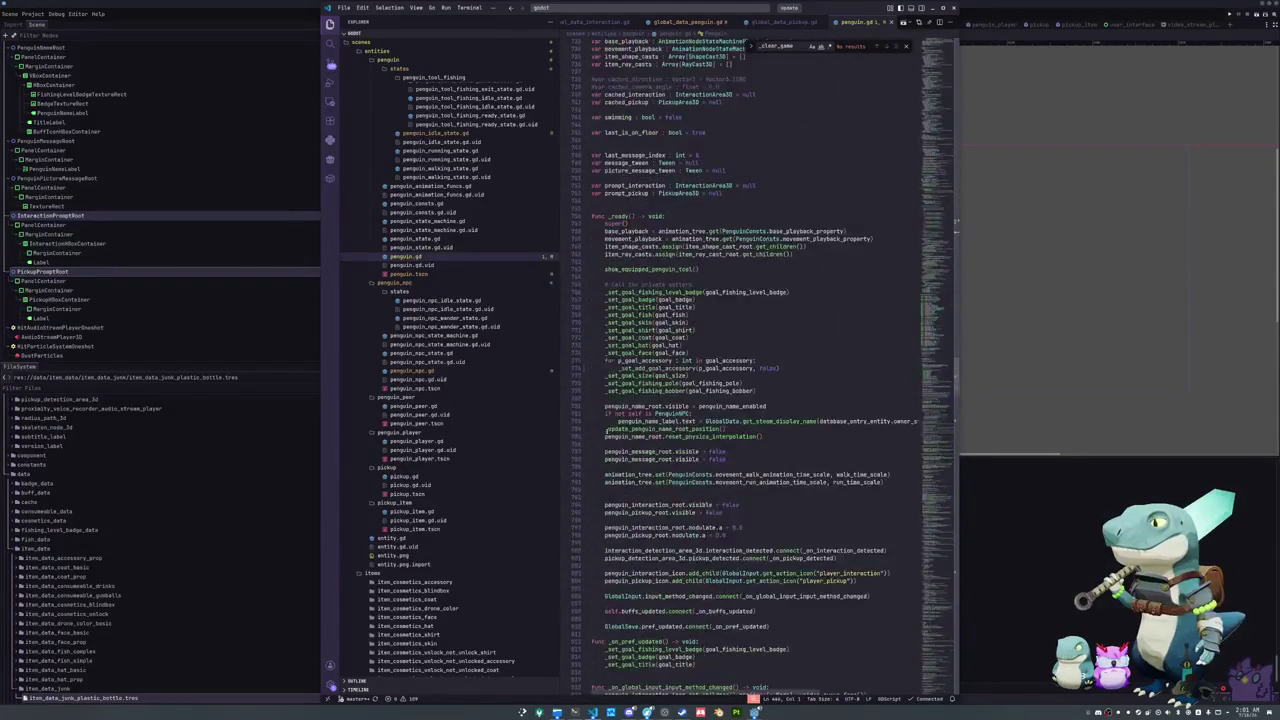
{"action": "left_click", "coordinate": [785, 368]}
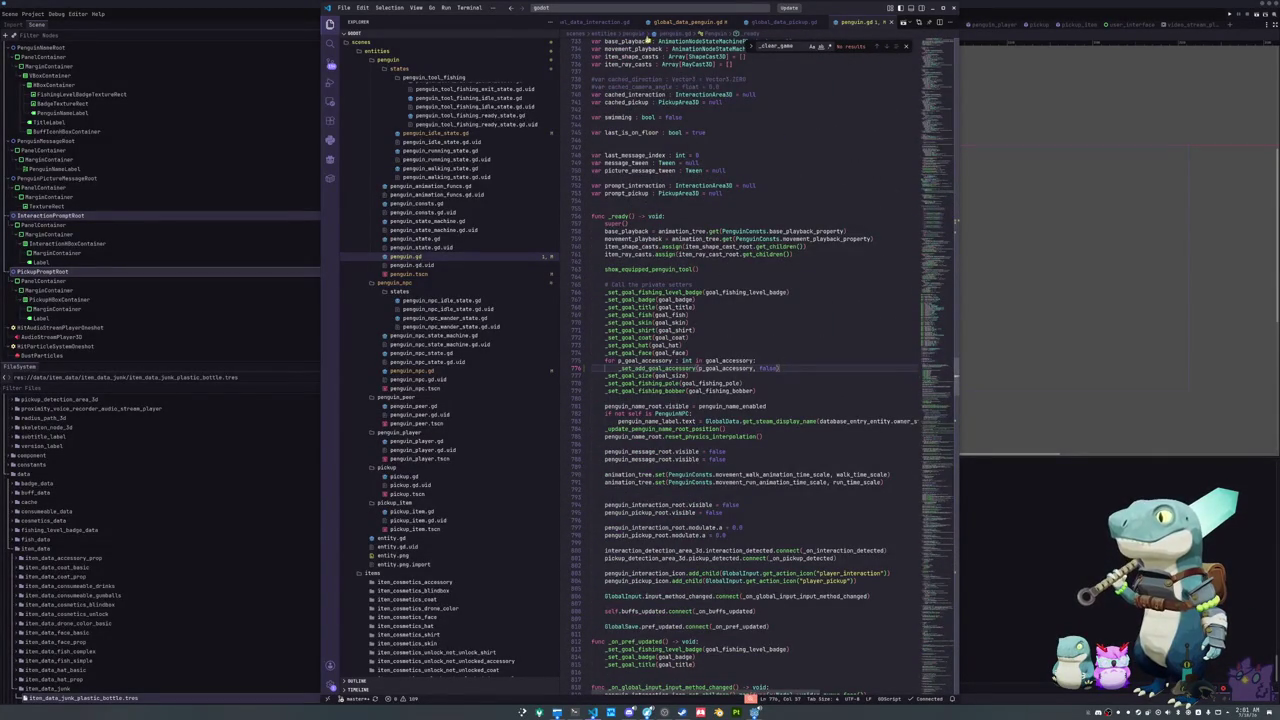
{"action": "key", "text": "ctrl+alt+minus"}
Step: Add a blank line below penguin._set_add_goal_accessory in the add-accessory handler
{"action": "type", "text": ":"}
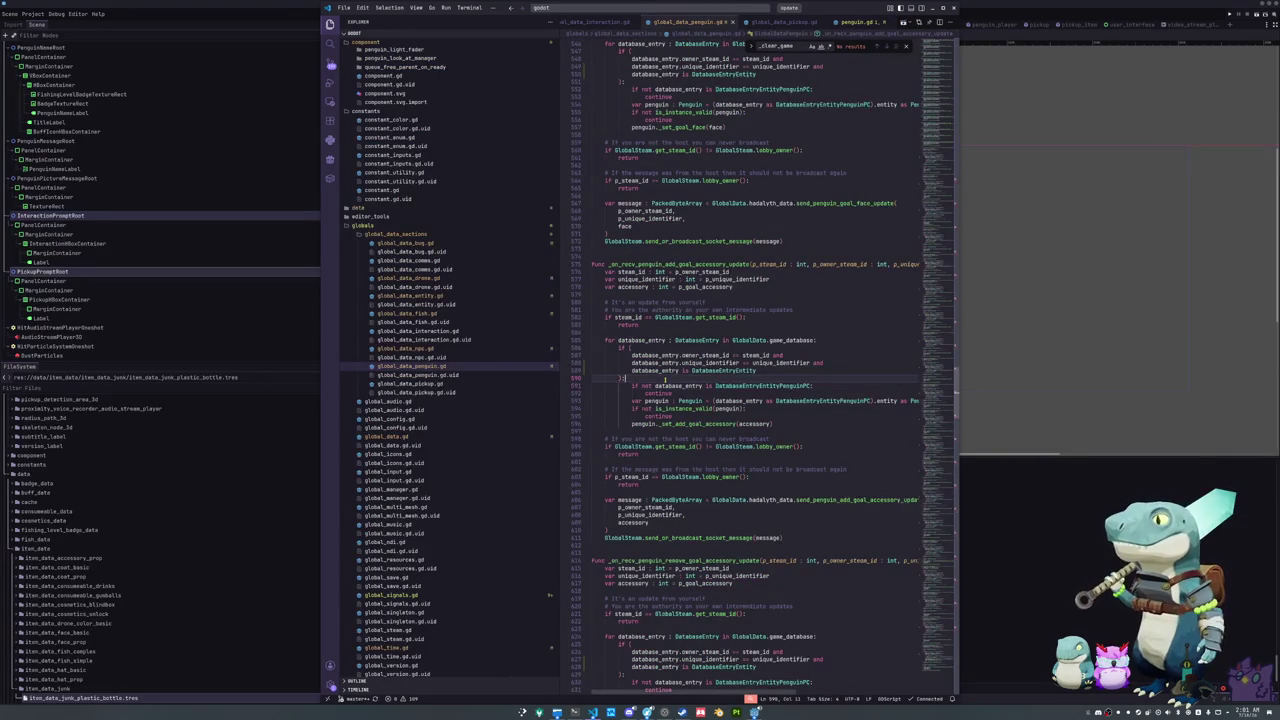
{"action": "scroll", "coordinate": [700, 360], "scroll_direction": "down", "scroll_amount": 2}
{"action": "left_click", "coordinate": [729, 343]}
{"action": "mouse_move", "coordinate": [730, 338]}
{"action": "key", "text": "Down"}
{"action": "key", "text": "Down"}
{"action": "key", "text": "Down"}
{"action": "key", "text": "Down"}
{"action": "key", "text": "End"}
{"action": "key", "text": "Return"}
Step: Open global_data.gd and scroll to the received-penguin spawn function
{"action": "scroll", "coordinate": [700, 370], "scroll_direction": "down", "scroll_amount": 3}
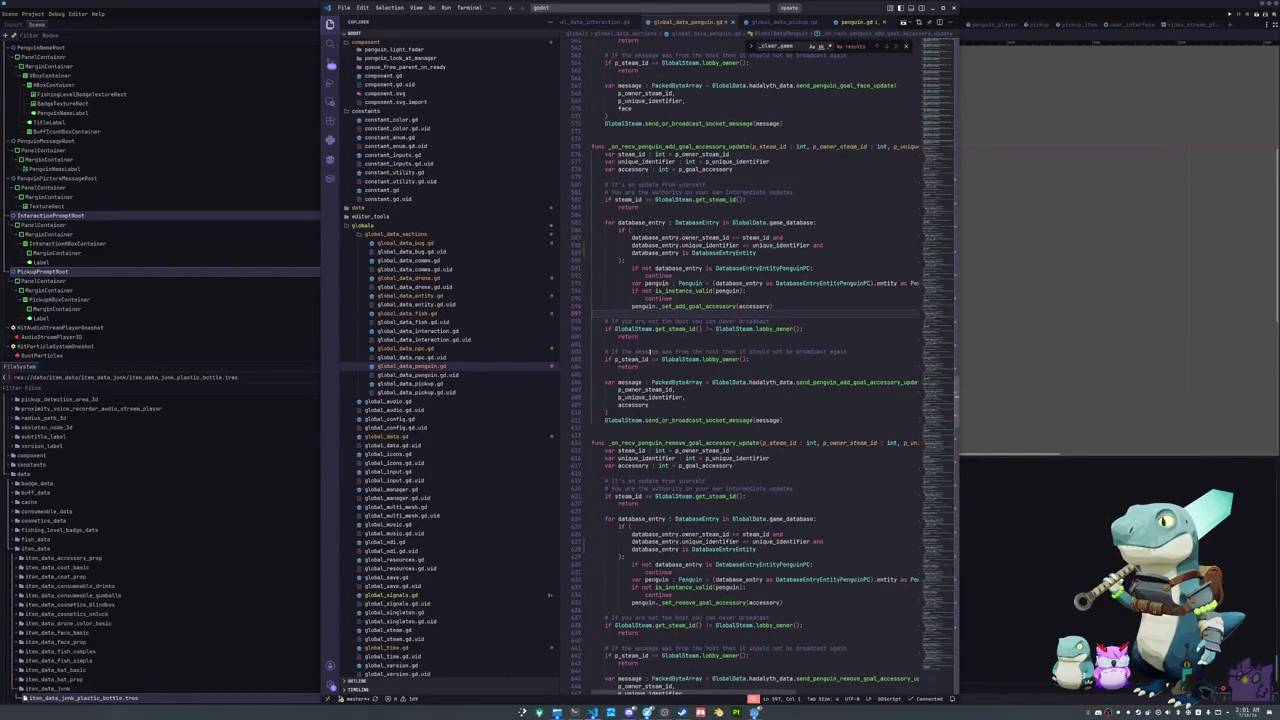
{"action": "left_click", "coordinate": [649, 342]}
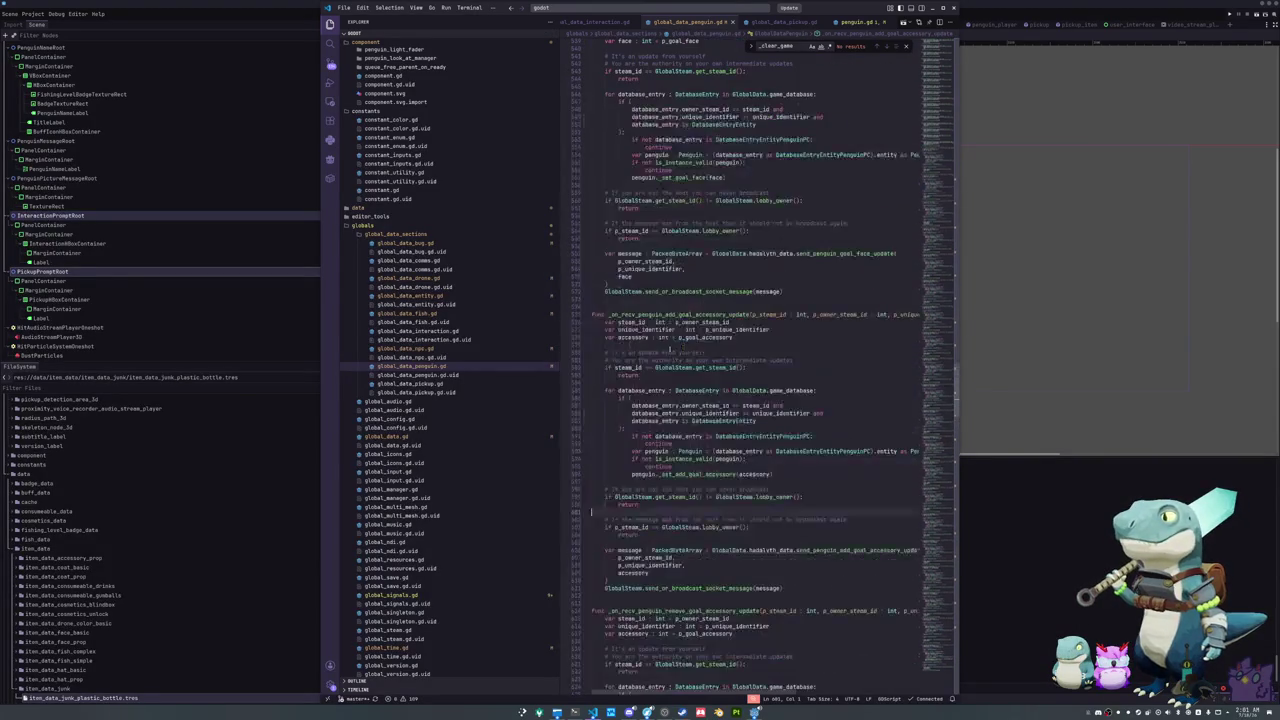
{"action": "left_click", "coordinate": [390, 437]}
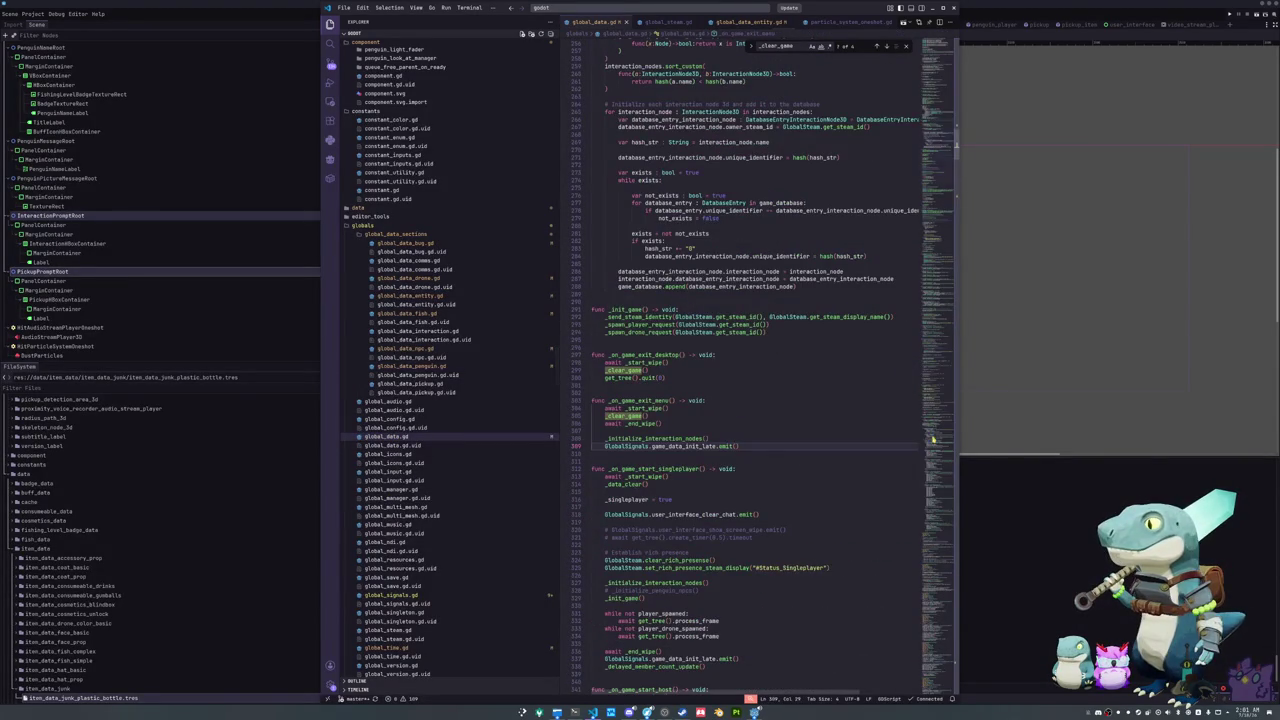
{"action": "scroll", "coordinate": [931, 437], "scroll_direction": "down", "scroll_amount": 20}
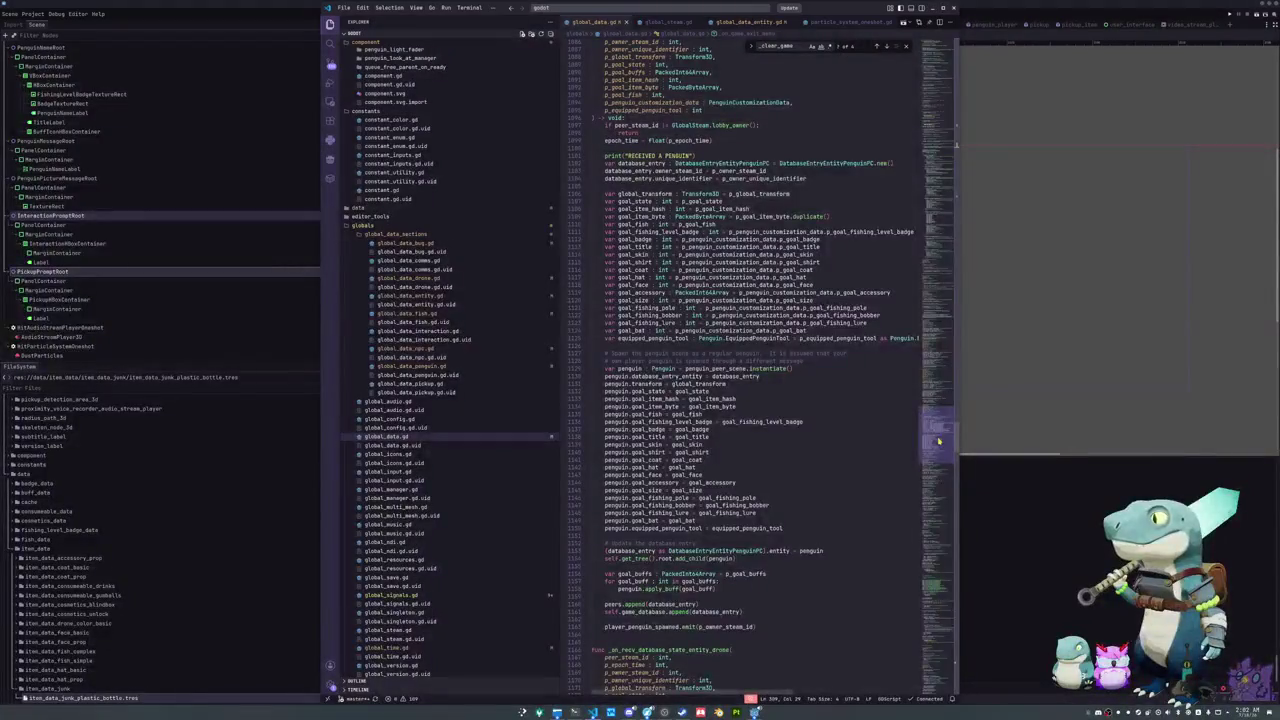
Step: Check goal_fishing_level_badge usages and comment out the goal_accessory assignment line
{"action": "scroll", "coordinate": [938, 441], "scroll_direction": "up", "scroll_amount": 2}
{"action": "left_click", "coordinate": [831, 521]}
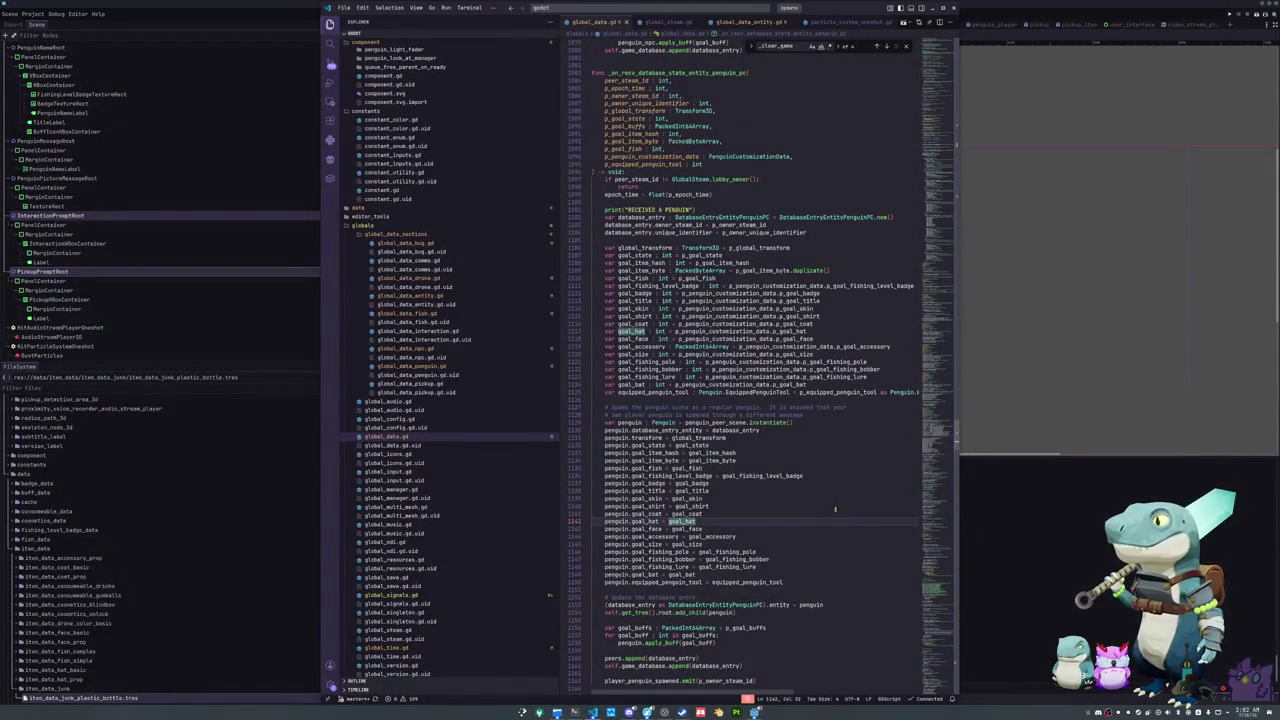
{"action": "scroll", "coordinate": [817, 477], "scroll_direction": "down", "scroll_amount": 2}
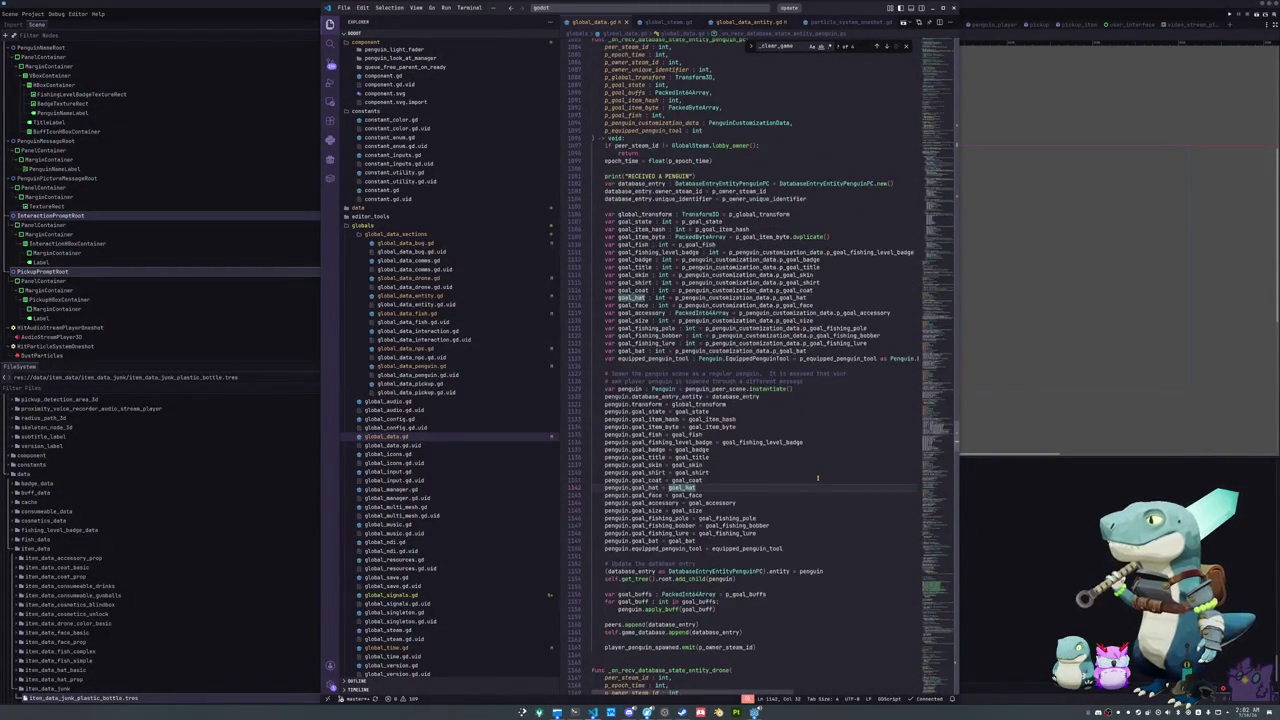
{"action": "double_click", "coordinate": [672, 441]}
{"action": "scroll", "coordinate": [782, 474], "scroll_direction": "down", "scroll_amount": 2}
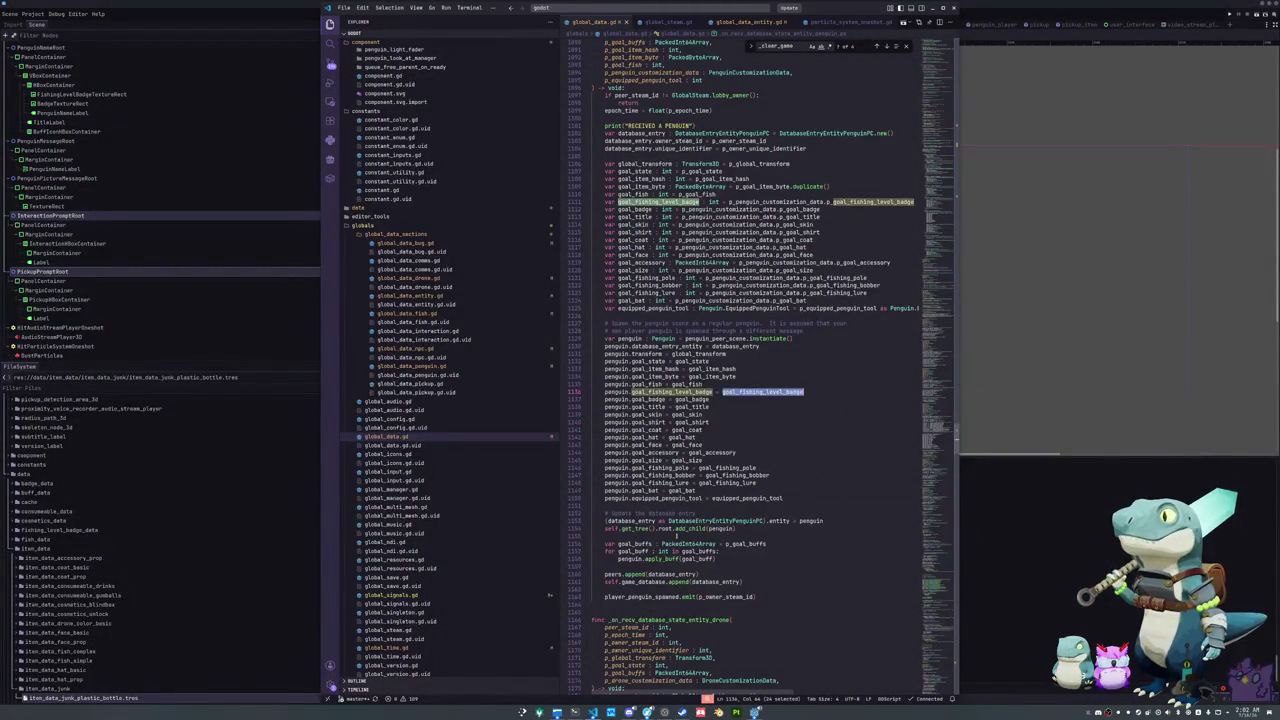
{"action": "left_click", "coordinate": [649, 566]}
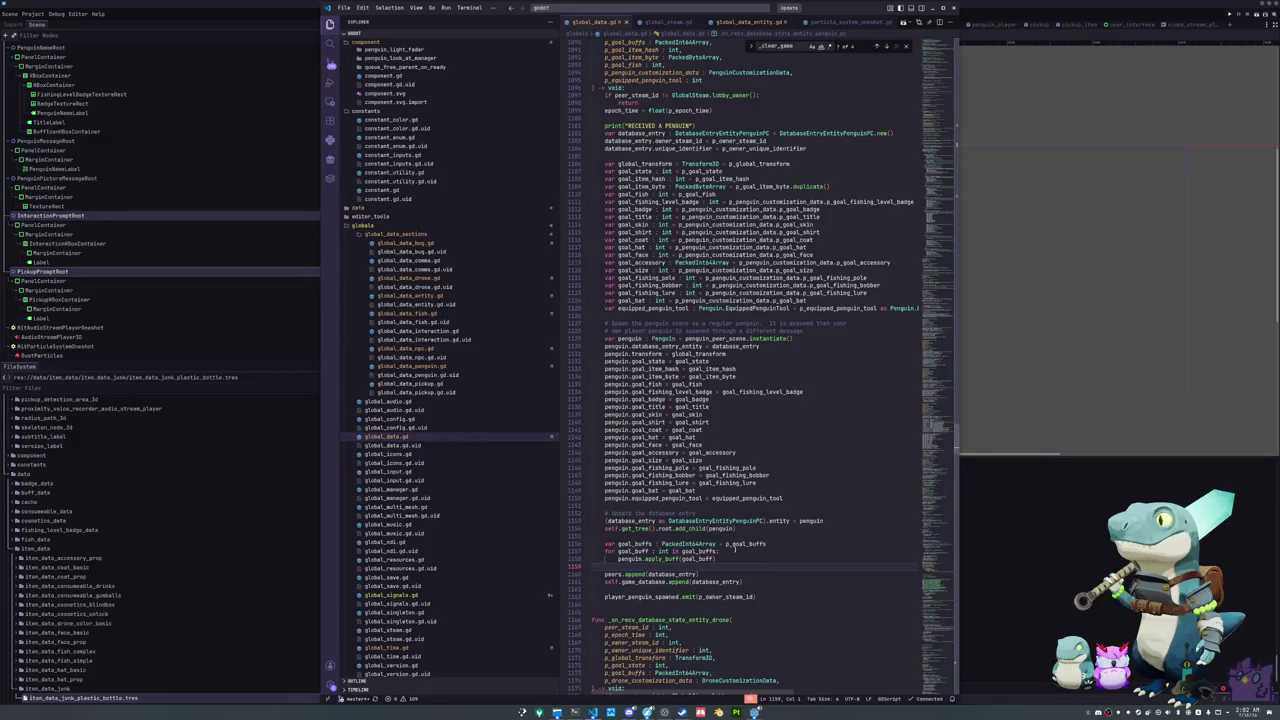
{"action": "left_click", "coordinate": [745, 452]}
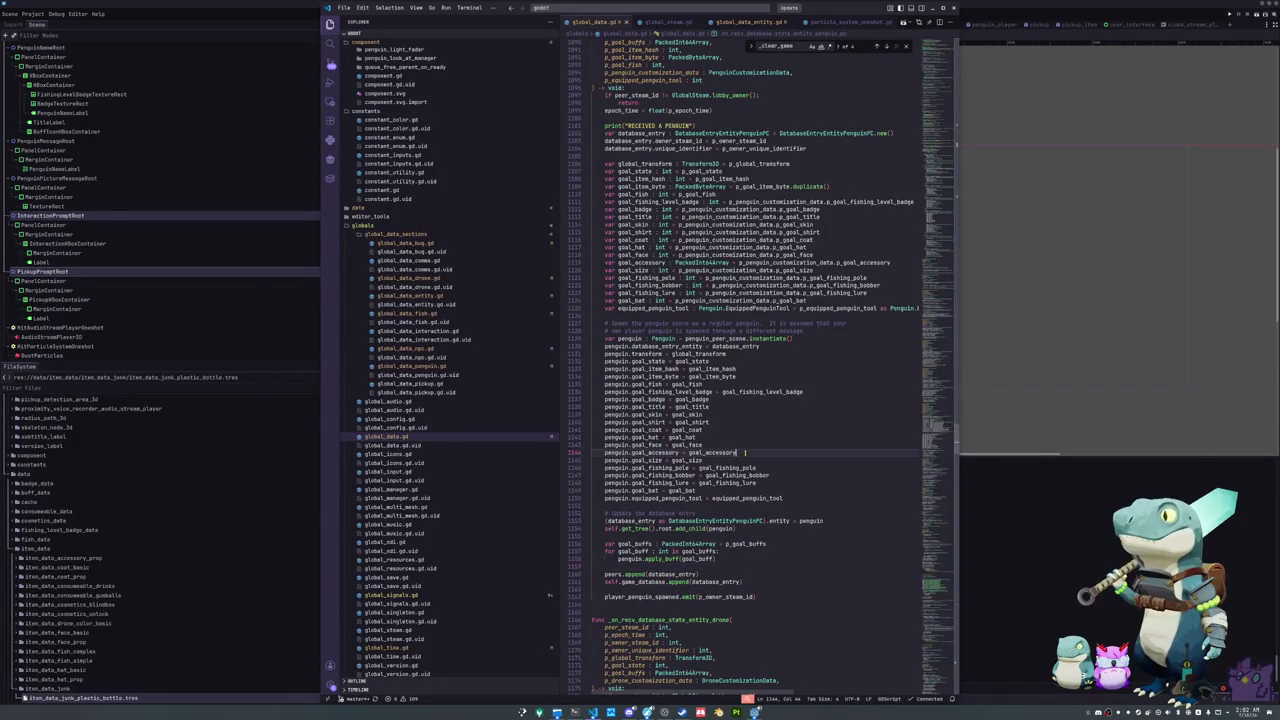
{"action": "mouse_move", "coordinate": [745, 452]}
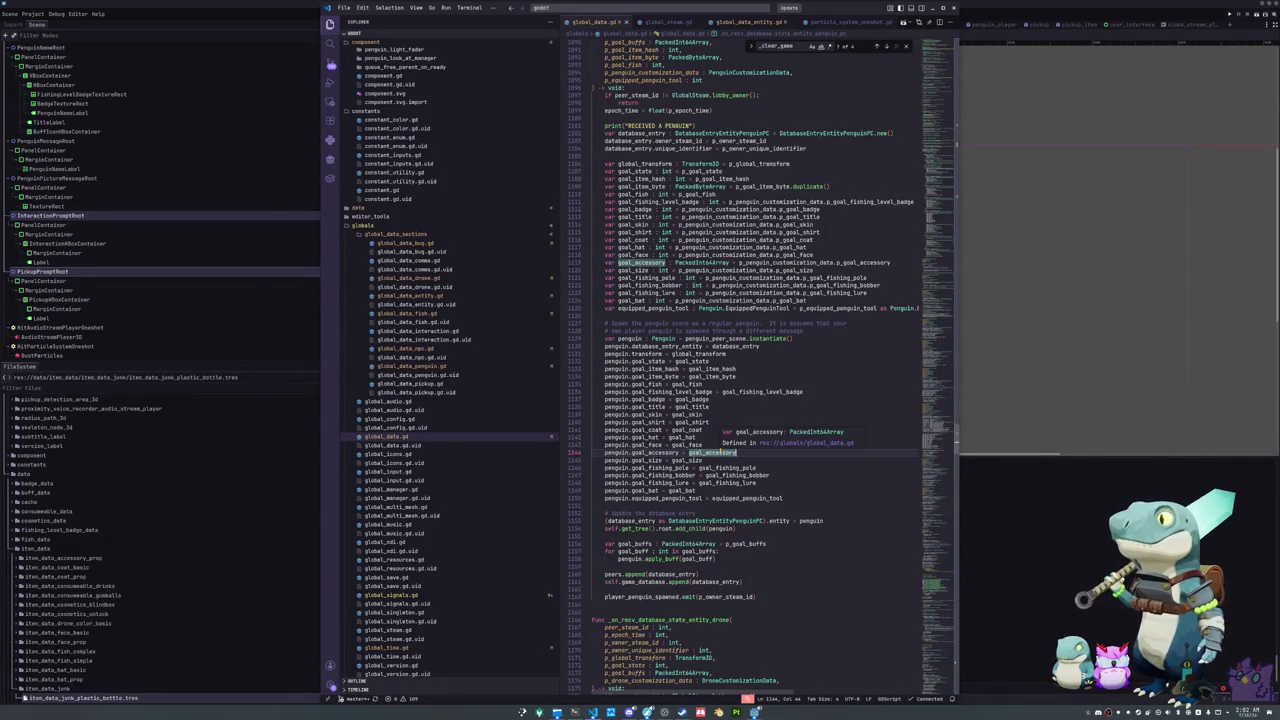
{"action": "key", "text": "Home"}
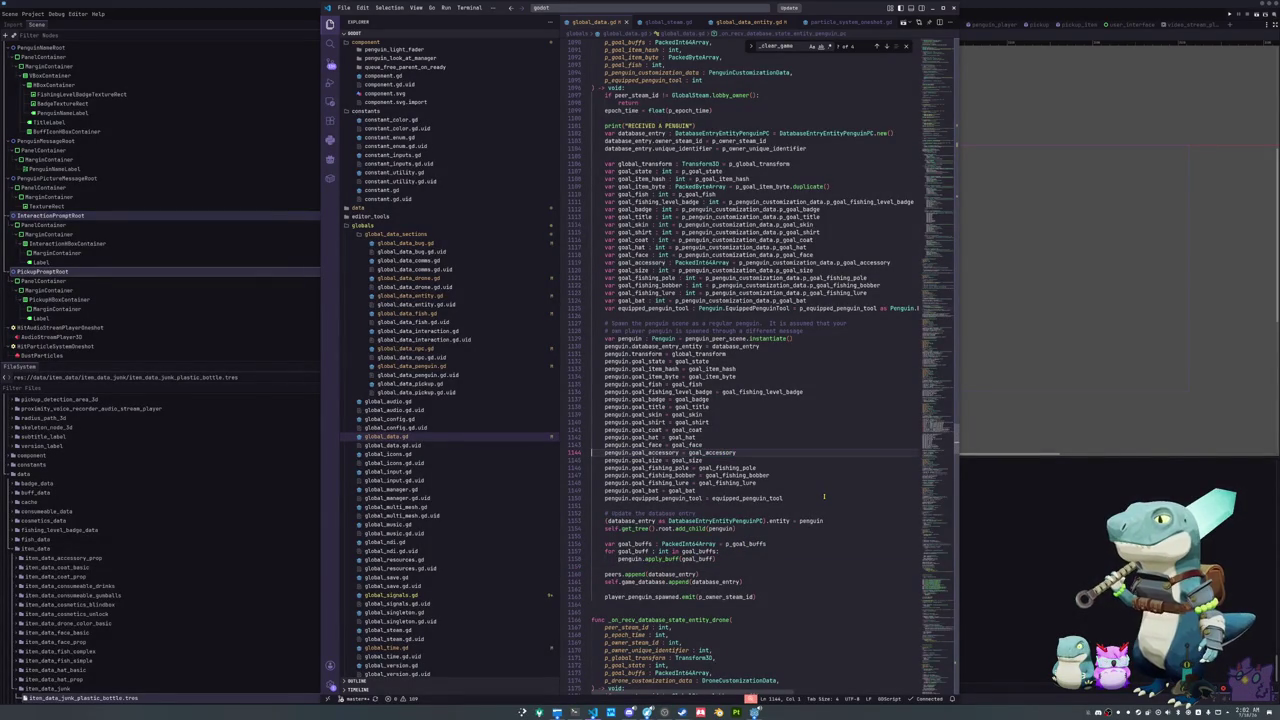
{"action": "type", "text": "#"}
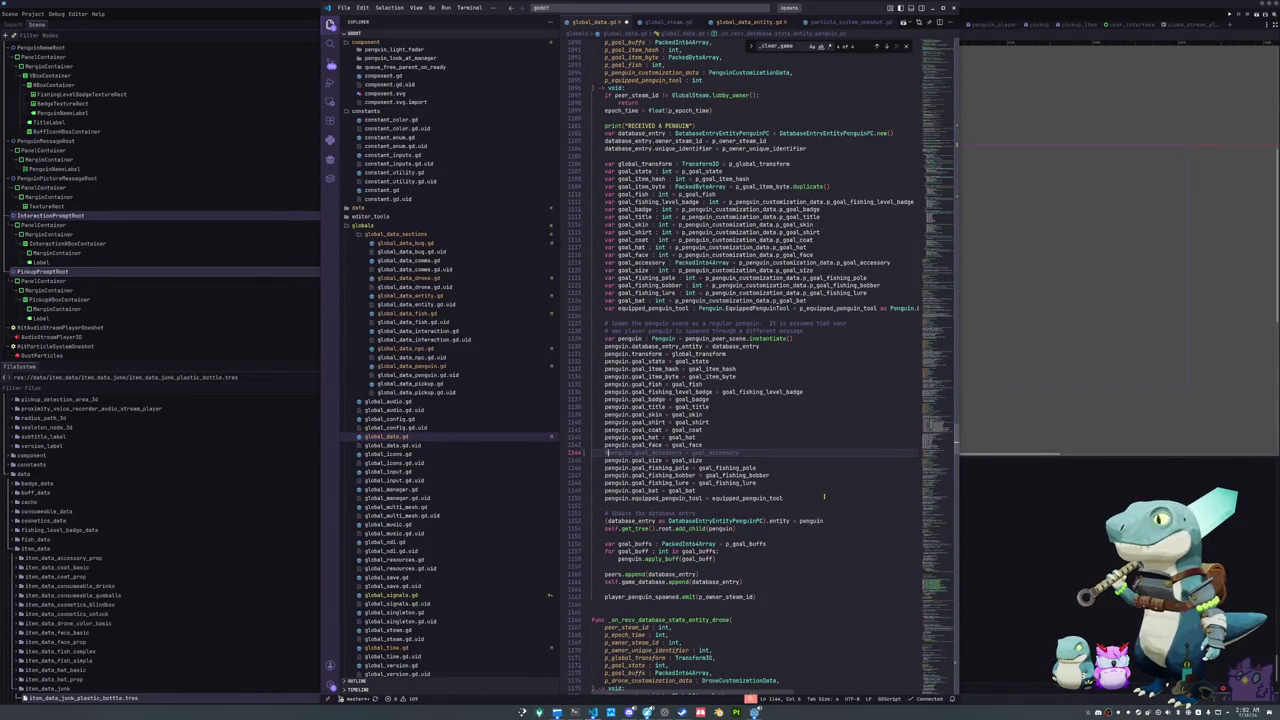
{"action": "key", "text": "Down"}
{"action": "key", "text": "Down"}
{"action": "key", "text": "Down"}
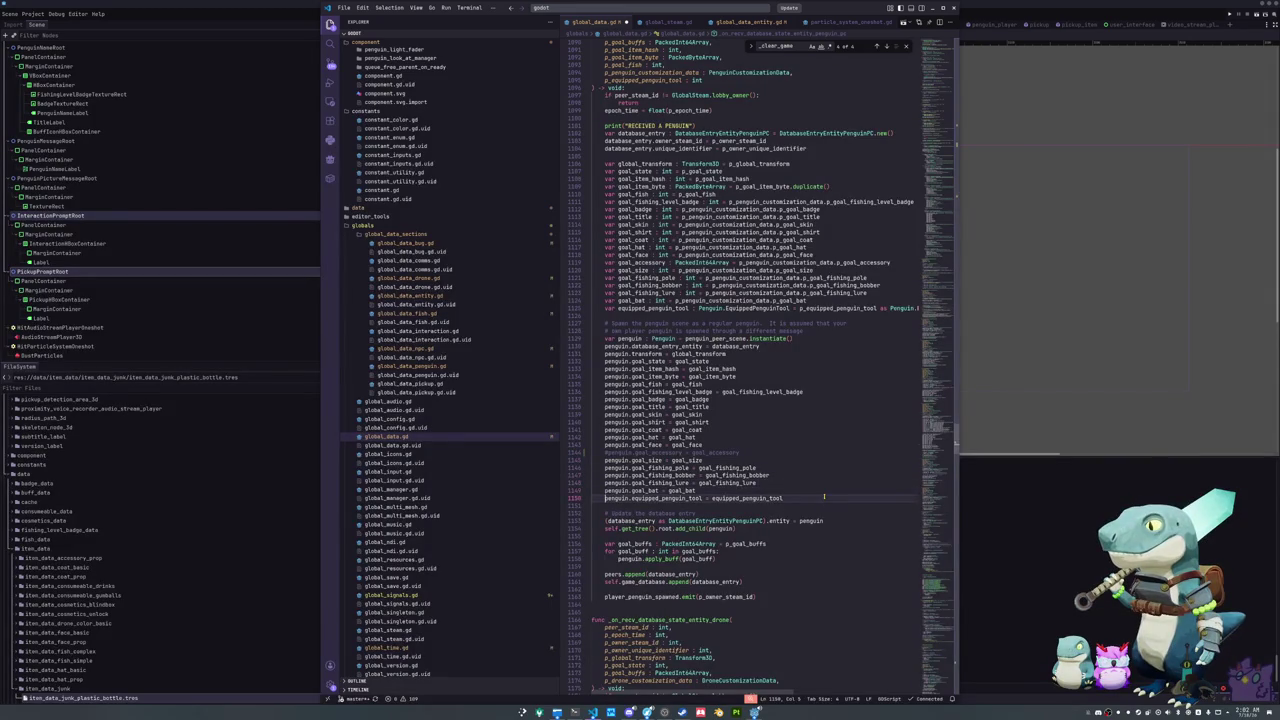
{"action": "key", "text": "Down"}
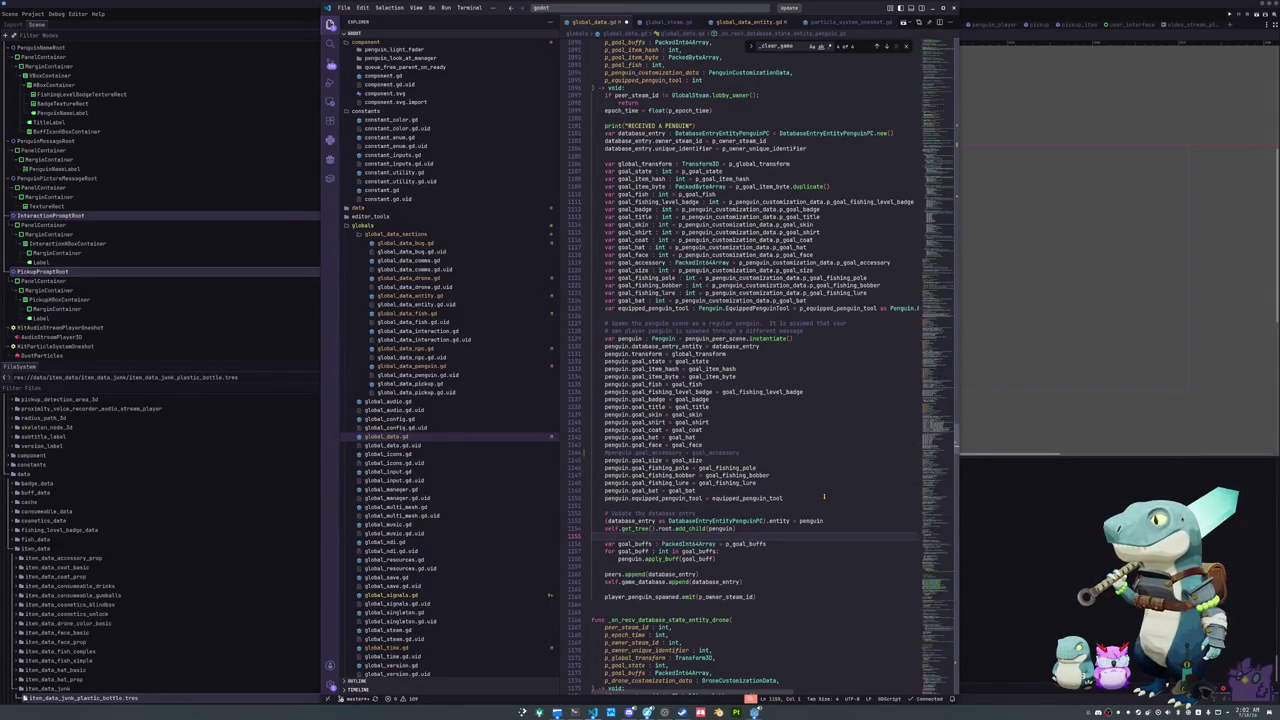
Step: Write a 'for _goal_accessory in …' loop header after the add_child call
{"action": "key", "text": "Return"}
{"action": "key", "text": "Return"}
{"action": "type", "text": "for goal_acc"}
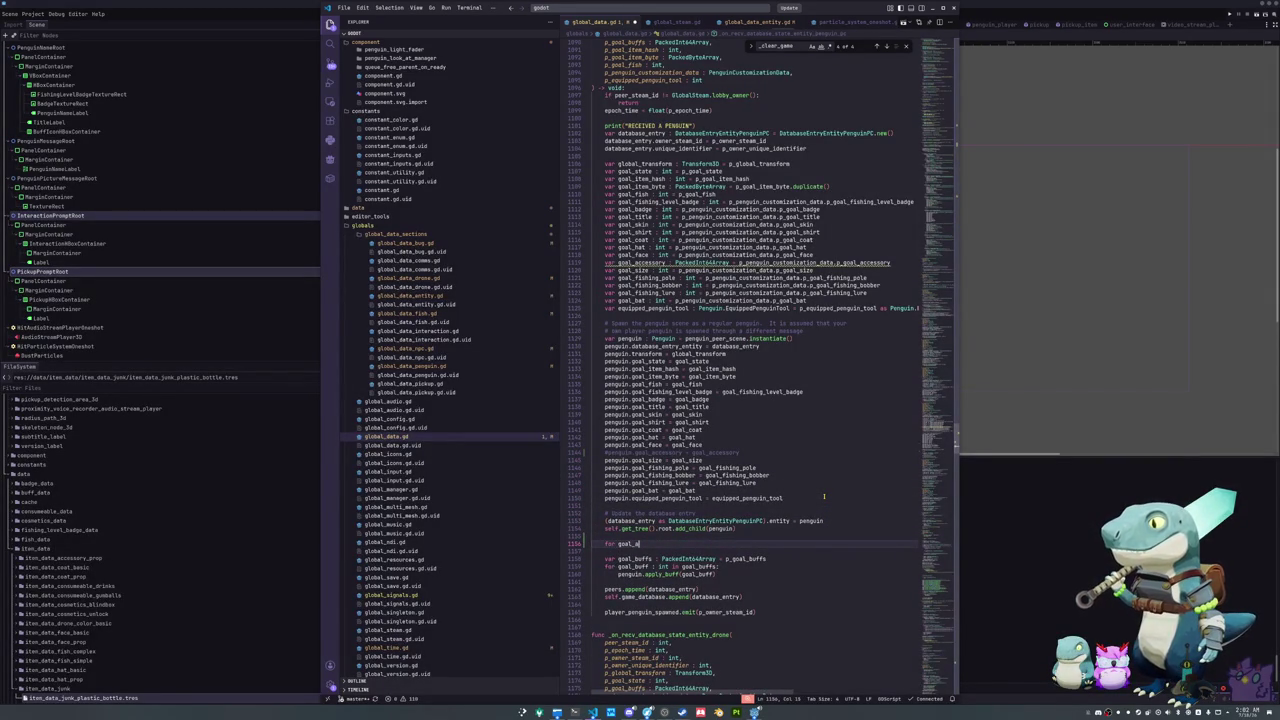
{"action": "type", "text": "essory"}
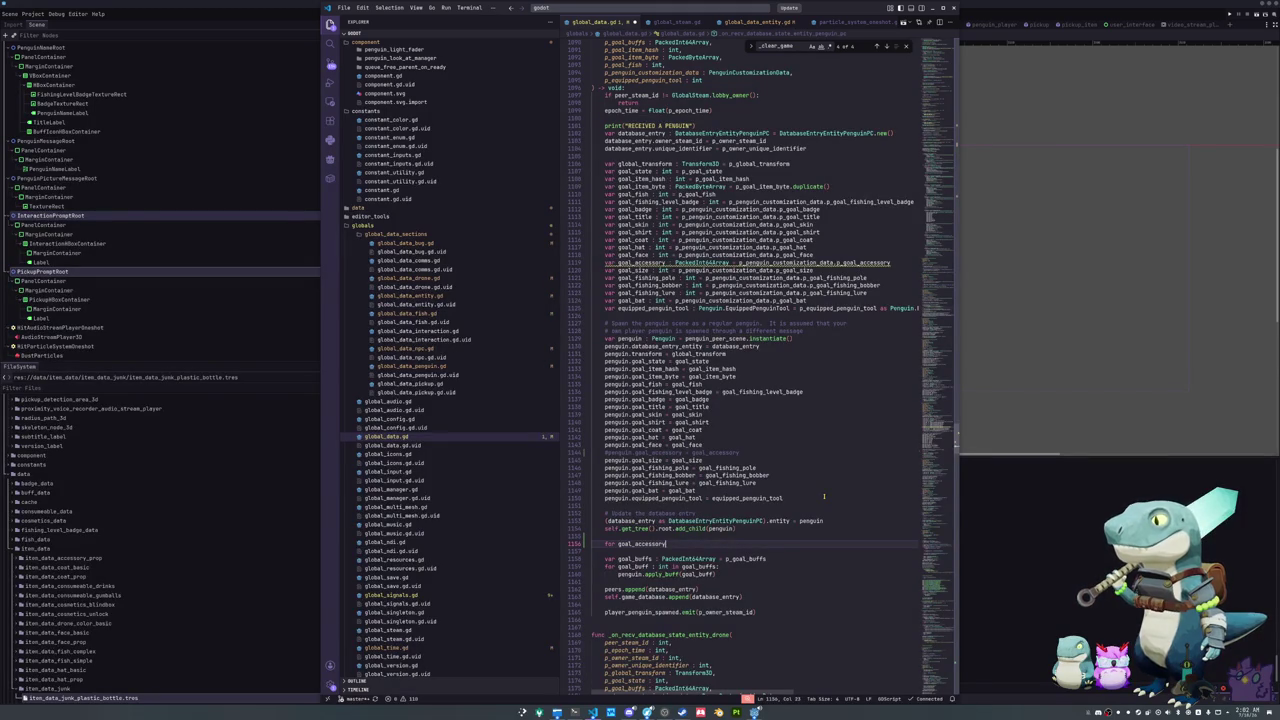
{"action": "type", "text": "int in goal_accessory"}
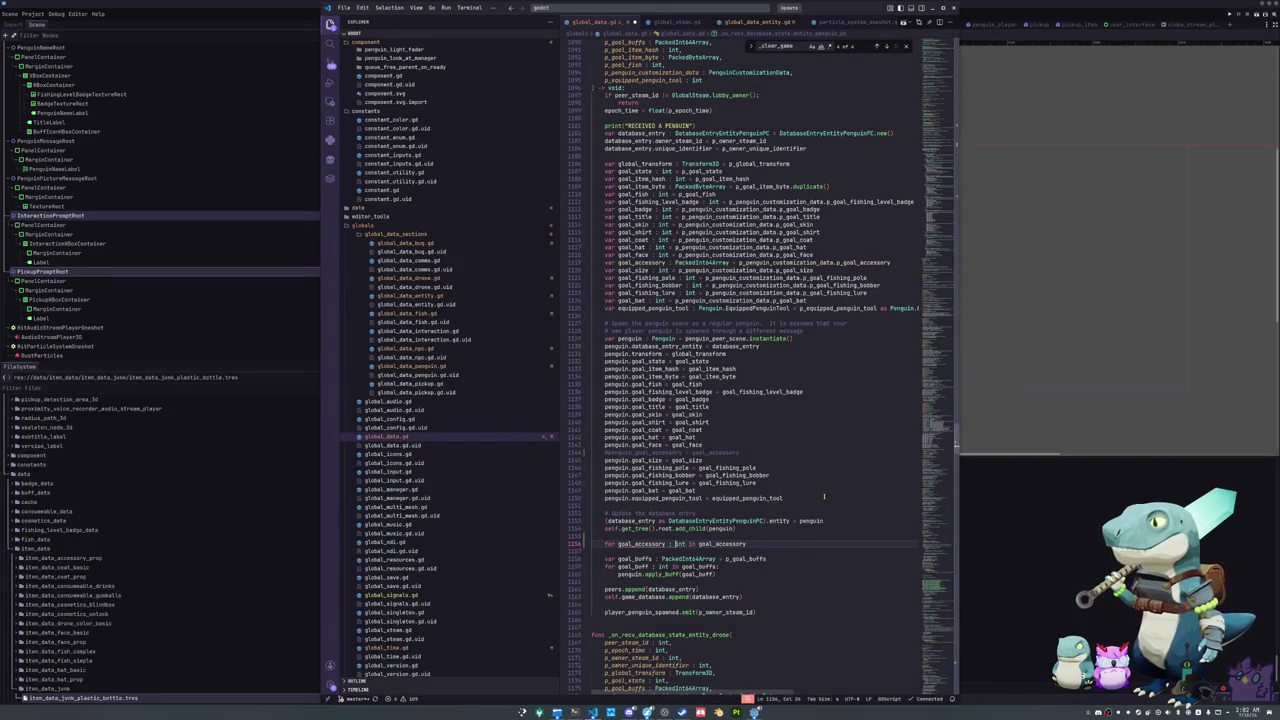
{"action": "key", "text": "End"}
{"action": "key", "text": "ctrl+Left"}
{"action": "key", "text": "ctrl+Left"}
{"action": "key", "text": "ctrl+Left"}
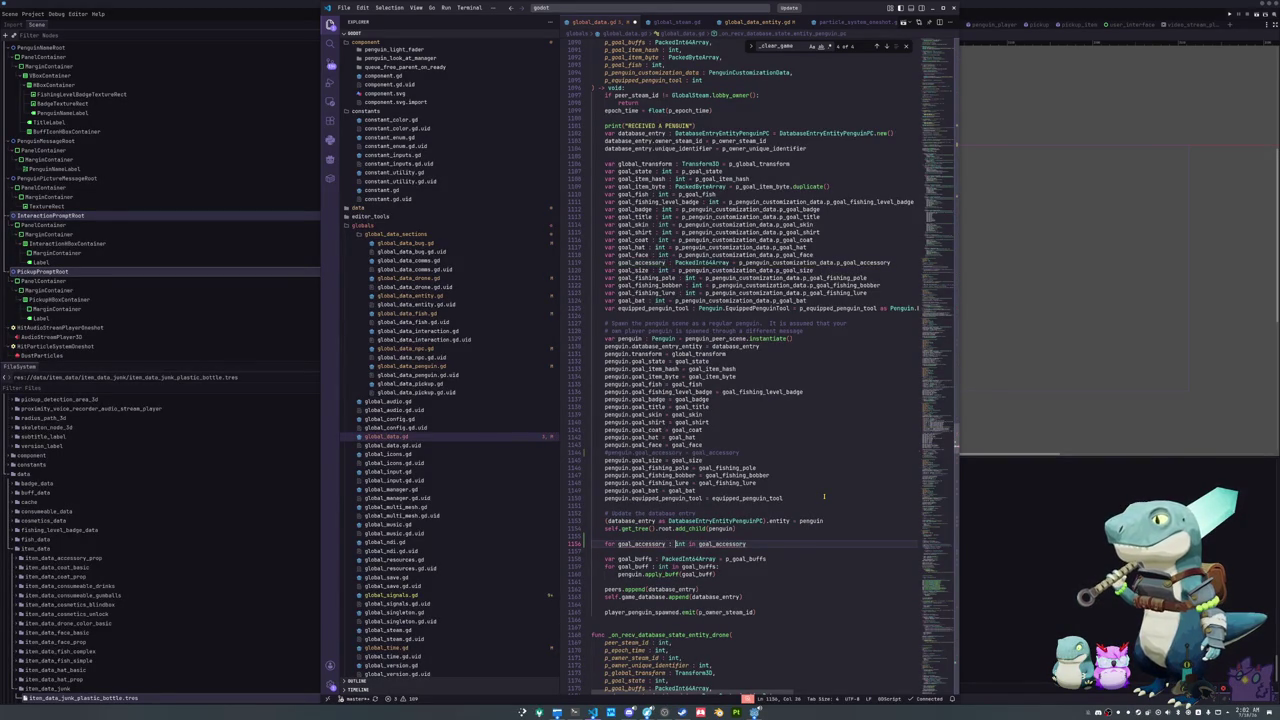
{"action": "key", "text": "ctrl+Left"}
{"action": "type", "text": "_"}
{"action": "key", "text": "ctrl+Right"}
{"action": "key", "text": "ctrl+Right"}
{"action": "key", "text": "ctrl+Right"}
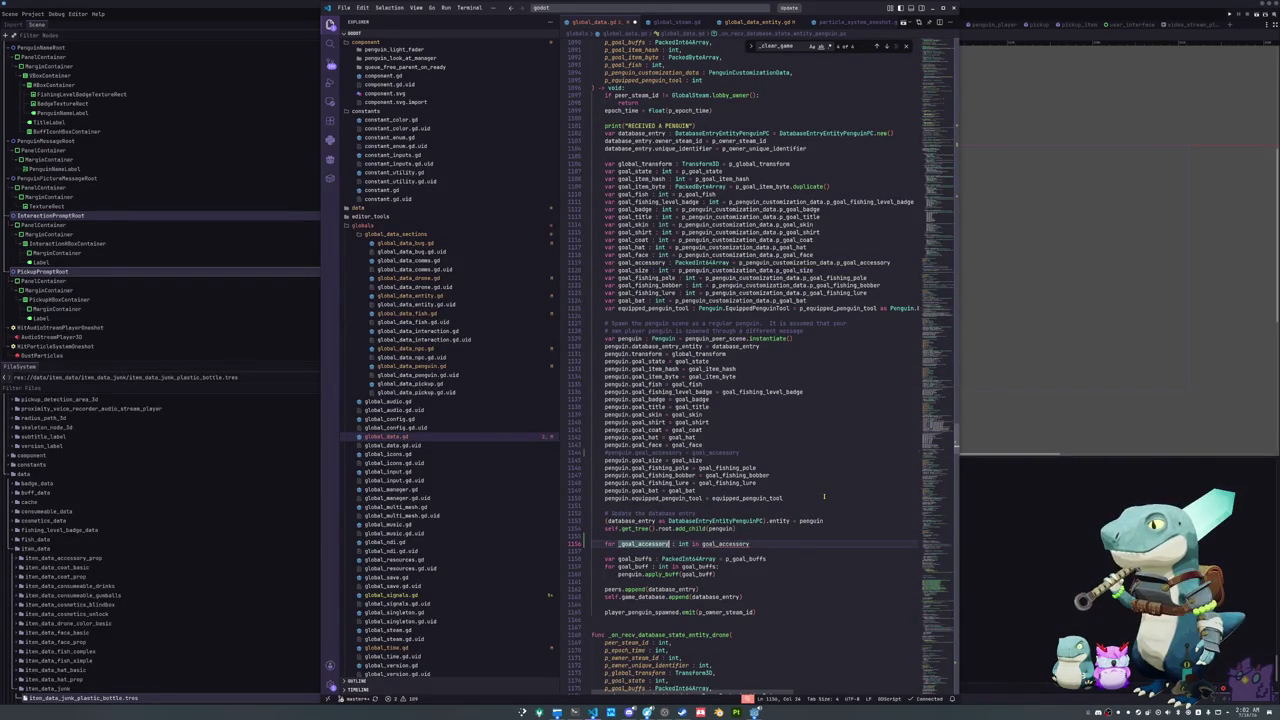
{"action": "key", "text": "ctrl+shift+Right"}
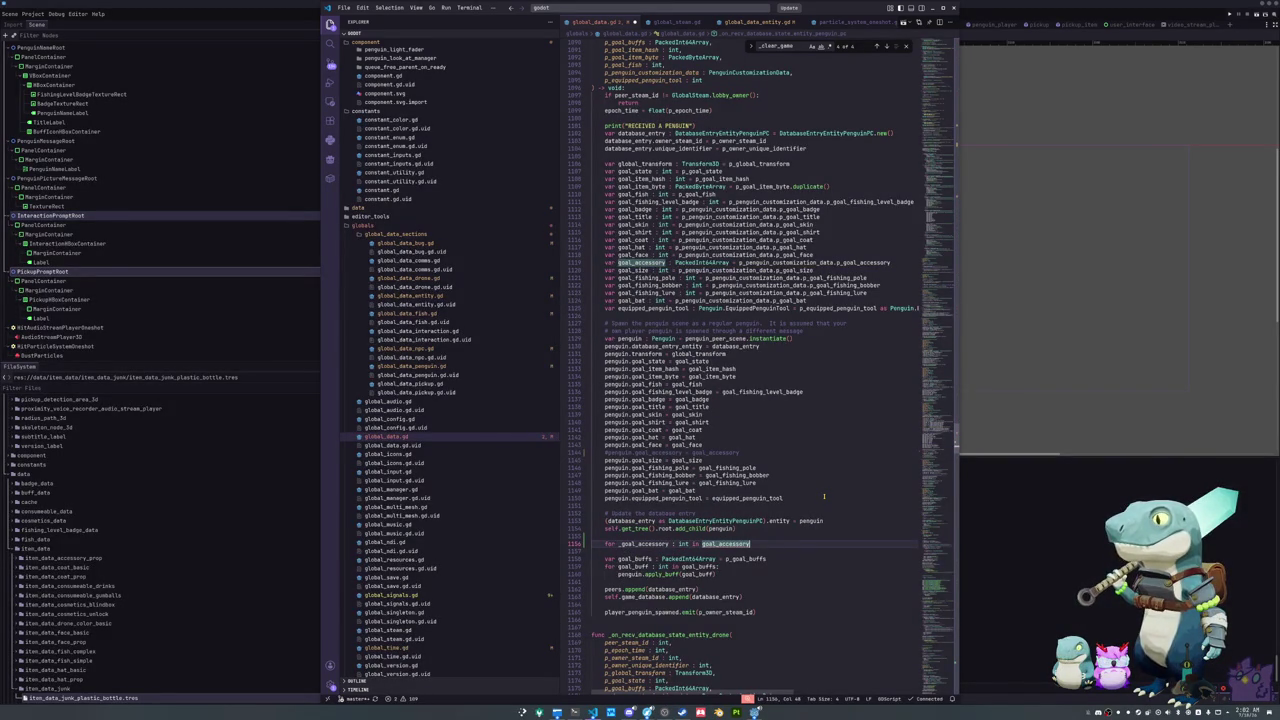
{"action": "key", "text": "End"}
{"action": "type", "text": ":"}
{"action": "key", "text": "Return"}
Step: Fill the loop body with penguin._set_add_goal_accessory(_goal_accessory) using autocomplete
{"action": "type", "text": "add"}
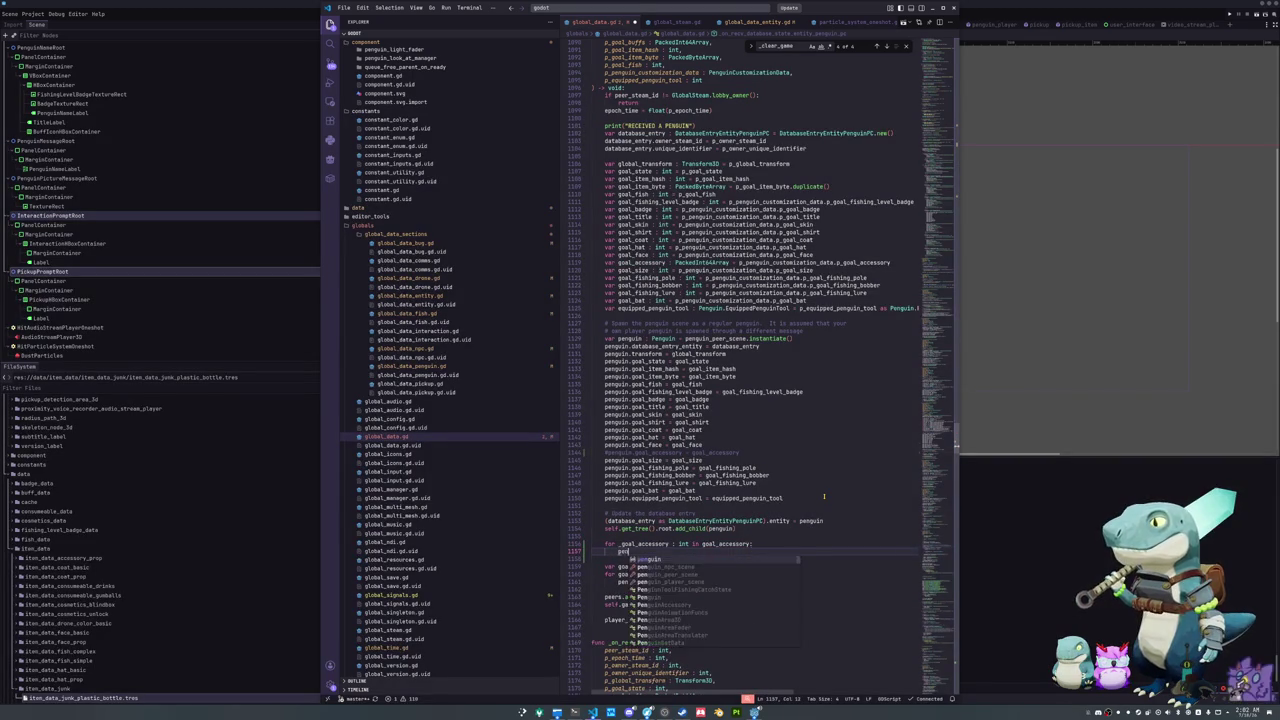
{"action": "type", "text": "_col"}
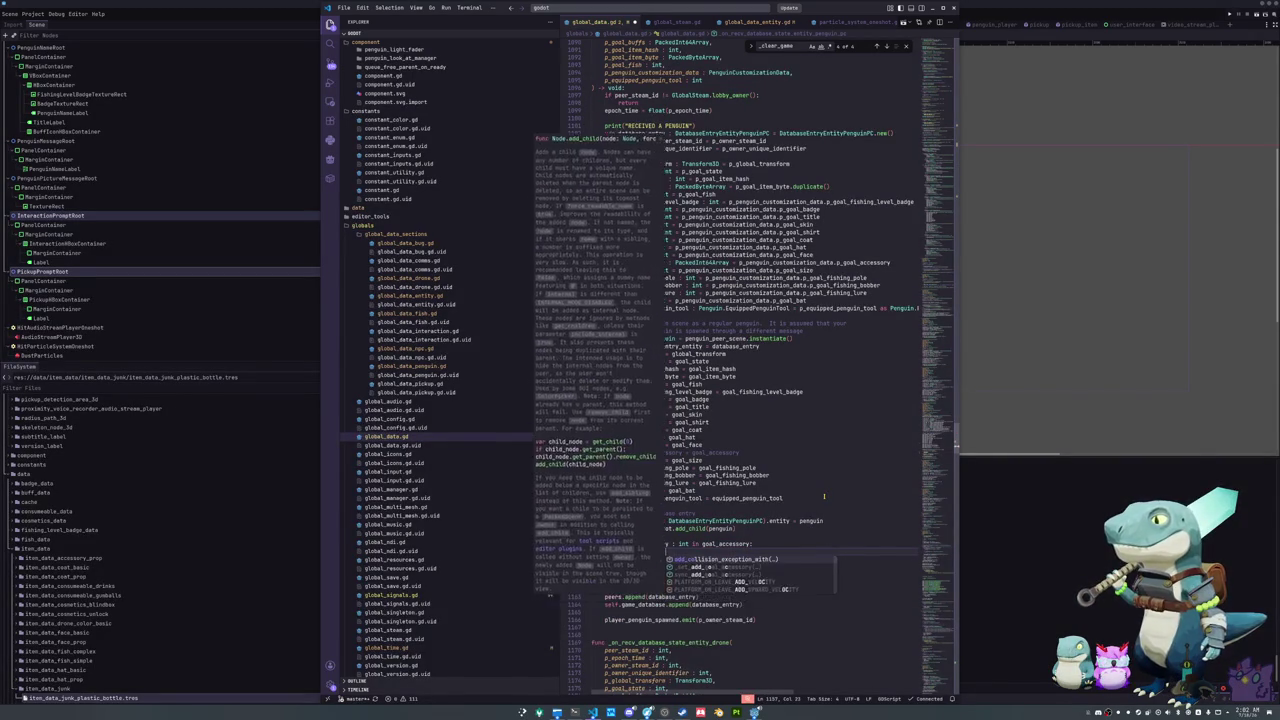
{"action": "key", "text": "BackSpace"}
{"action": "type", "text": "s"}
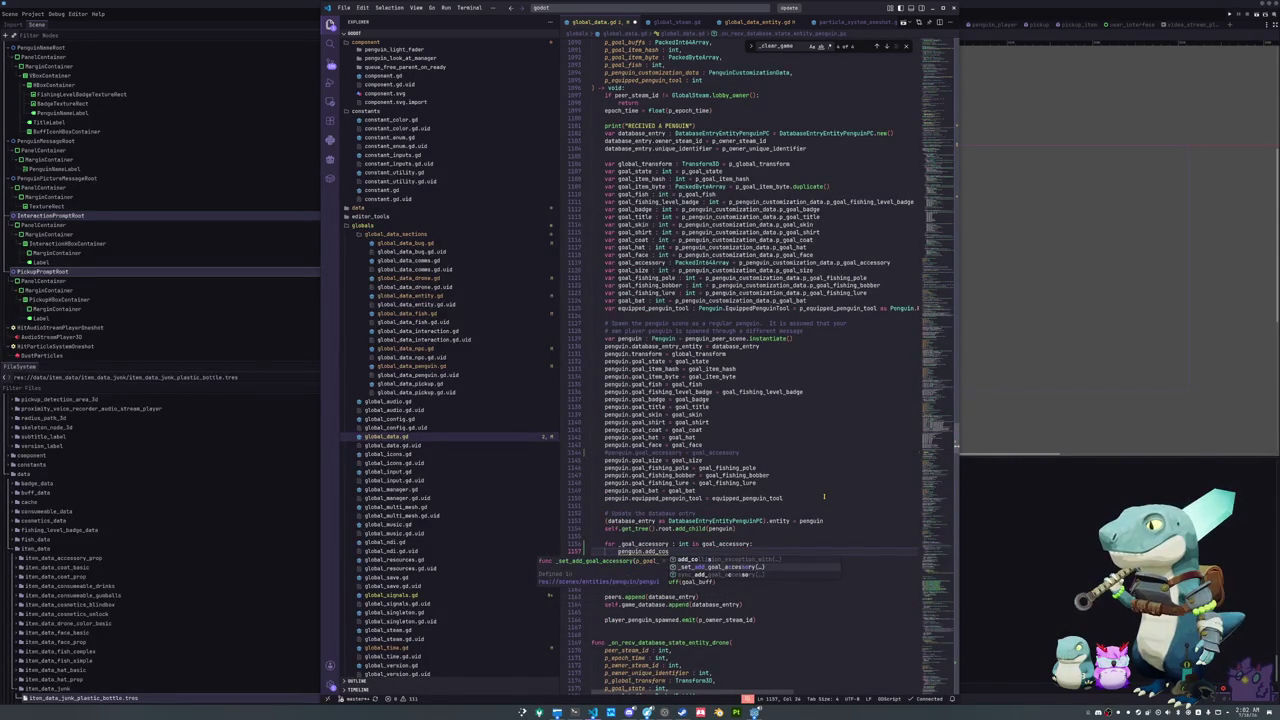
{"action": "key", "text": "Return"}
{"action": "type", "text": "_goal_accessory("}
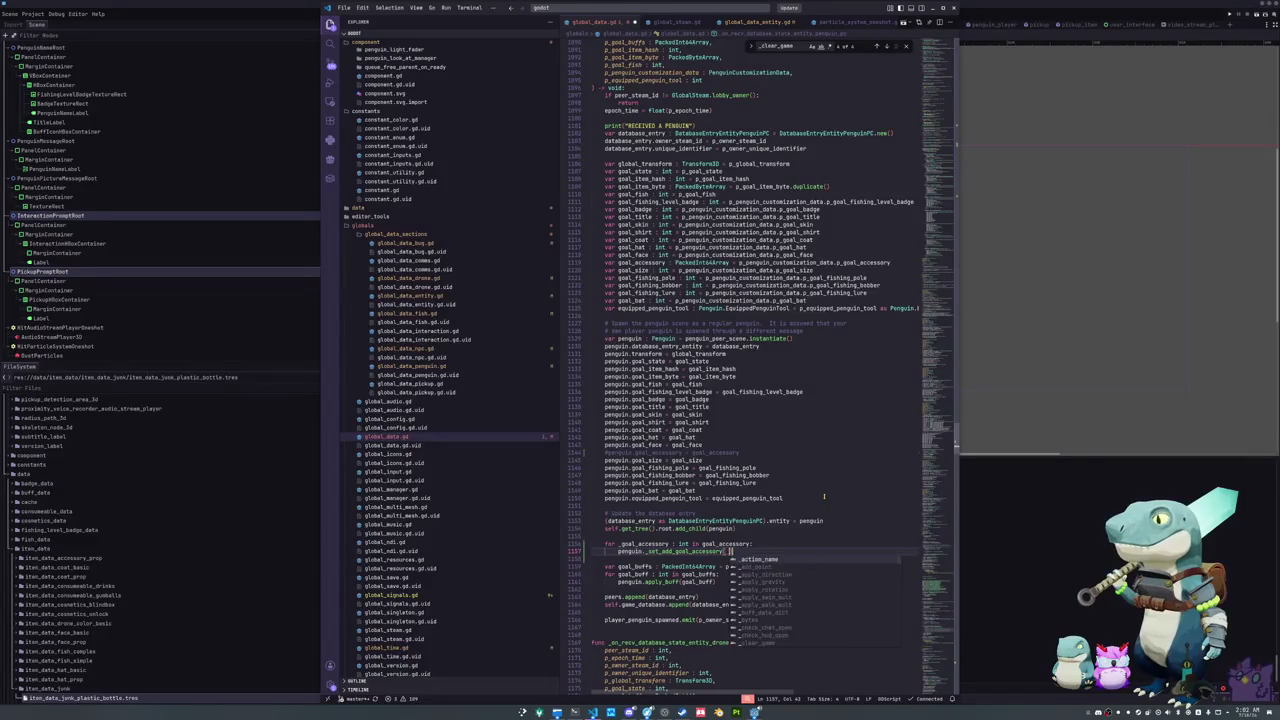
{"action": "key", "text": "Return"}
{"action": "key", "text": "Down"}
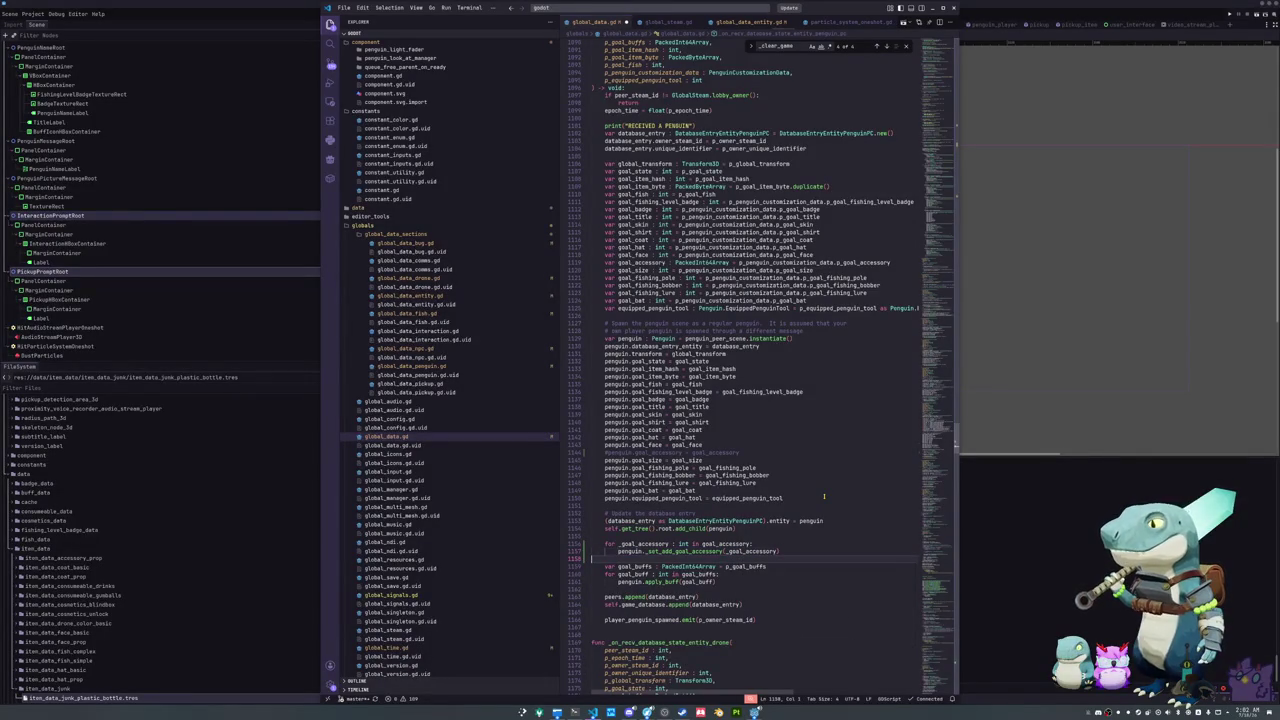
{"action": "key", "text": "Up"}
{"action": "key", "text": "Up"}
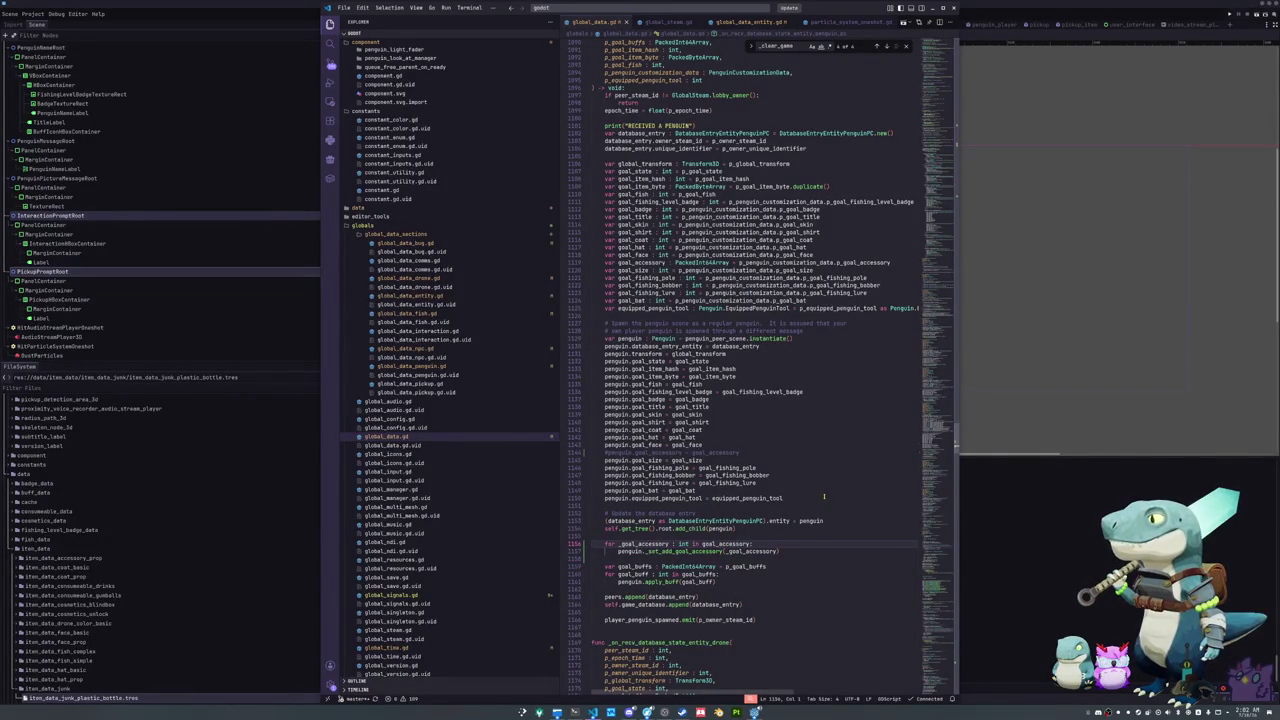
{"action": "scroll", "coordinate": [787, 596], "scroll_direction": "down", "scroll_amount": 3}
Step: Compare p_goal_item_hash, p_goal_state, goal_npc, p_goal_npc and p_owner_unique_identifier usages in the NPC handler
{"action": "left_click", "coordinate": [752, 545]}
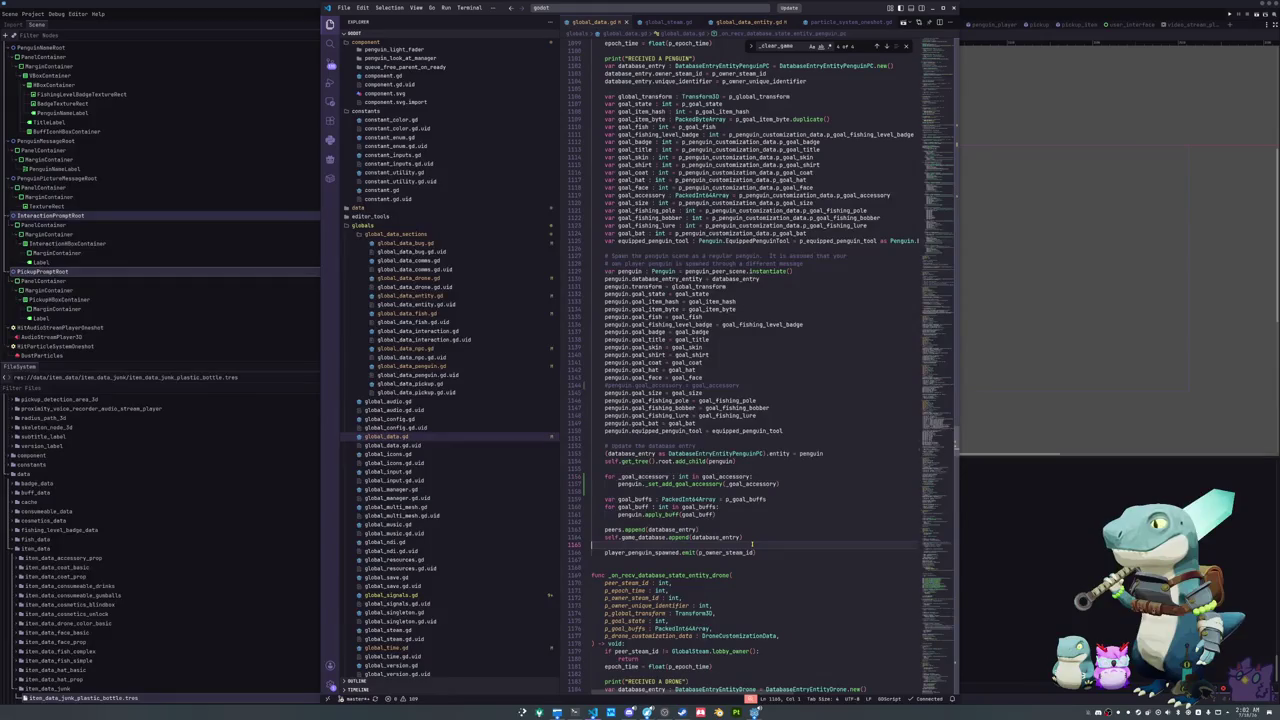
{"action": "scroll", "coordinate": [773, 548], "scroll_direction": "down", "scroll_amount": 15}
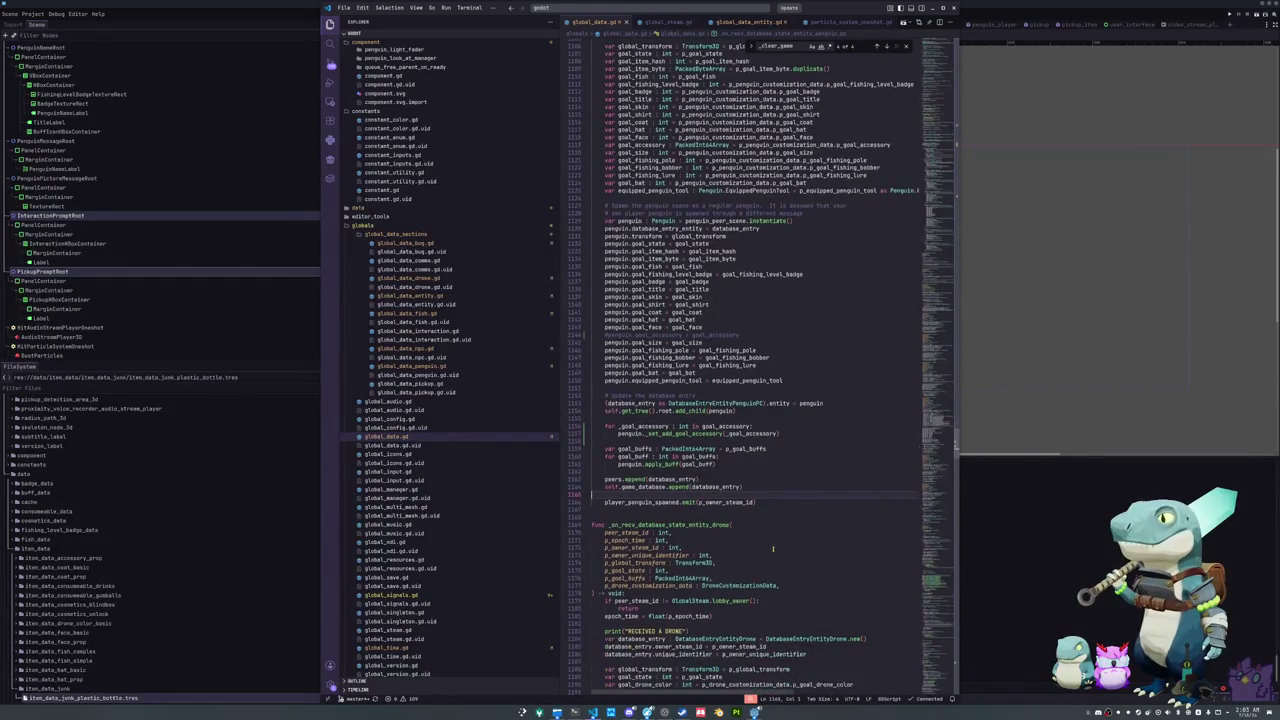
{"action": "scroll", "coordinate": [764, 516], "scroll_direction": "up", "scroll_amount": 15}
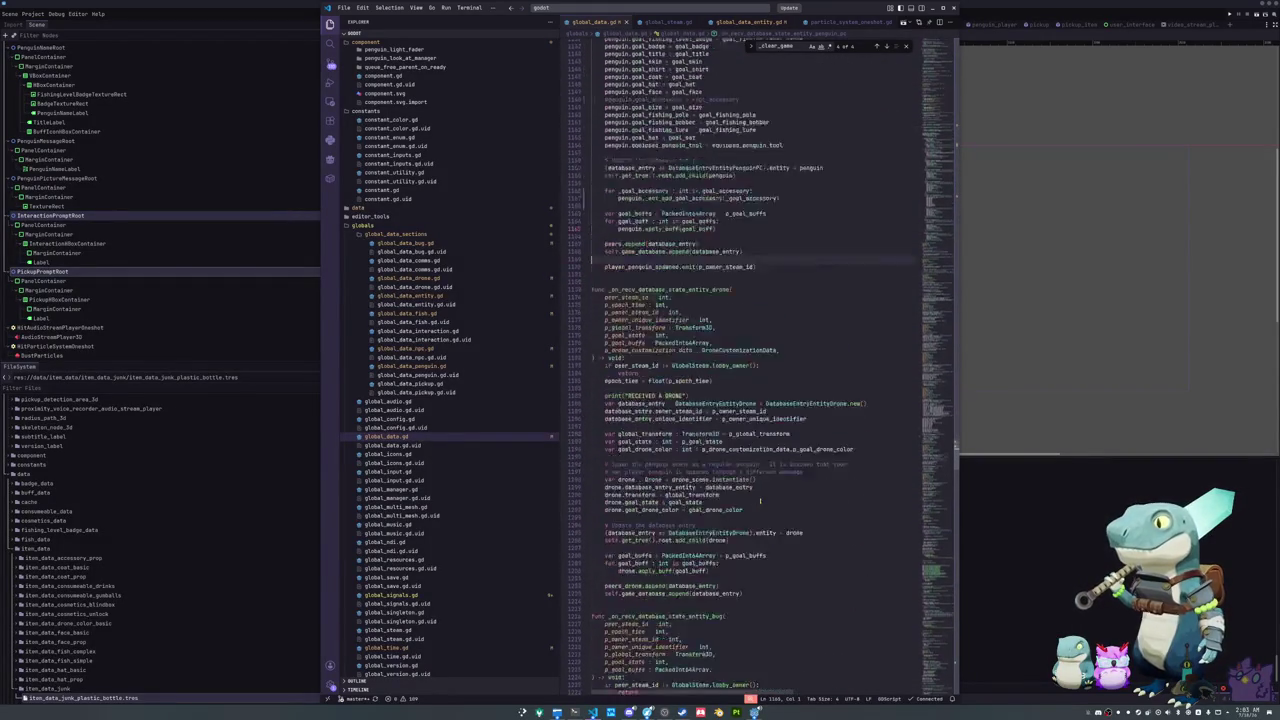
{"action": "scroll", "coordinate": [782, 446], "scroll_direction": "up", "scroll_amount": 11}
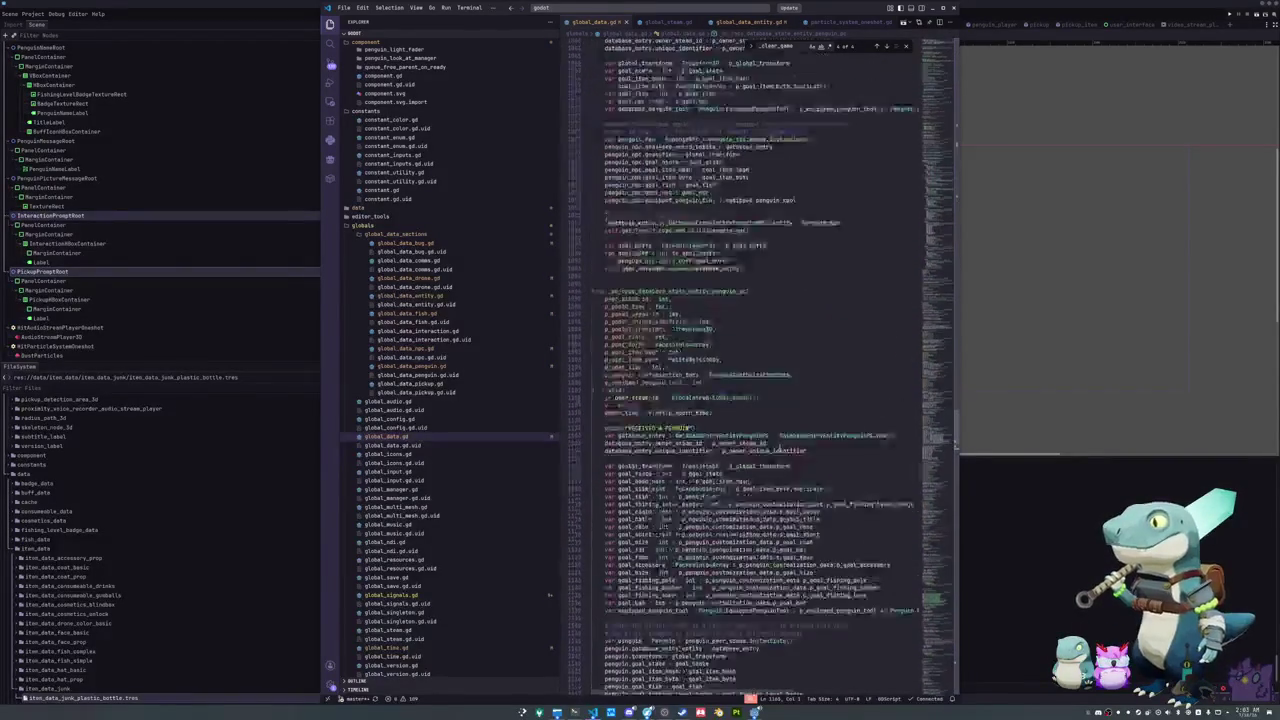
{"action": "left_click", "coordinate": [795, 324]}
{"action": "scroll", "coordinate": [780, 318], "scroll_direction": "up", "scroll_amount": 3}
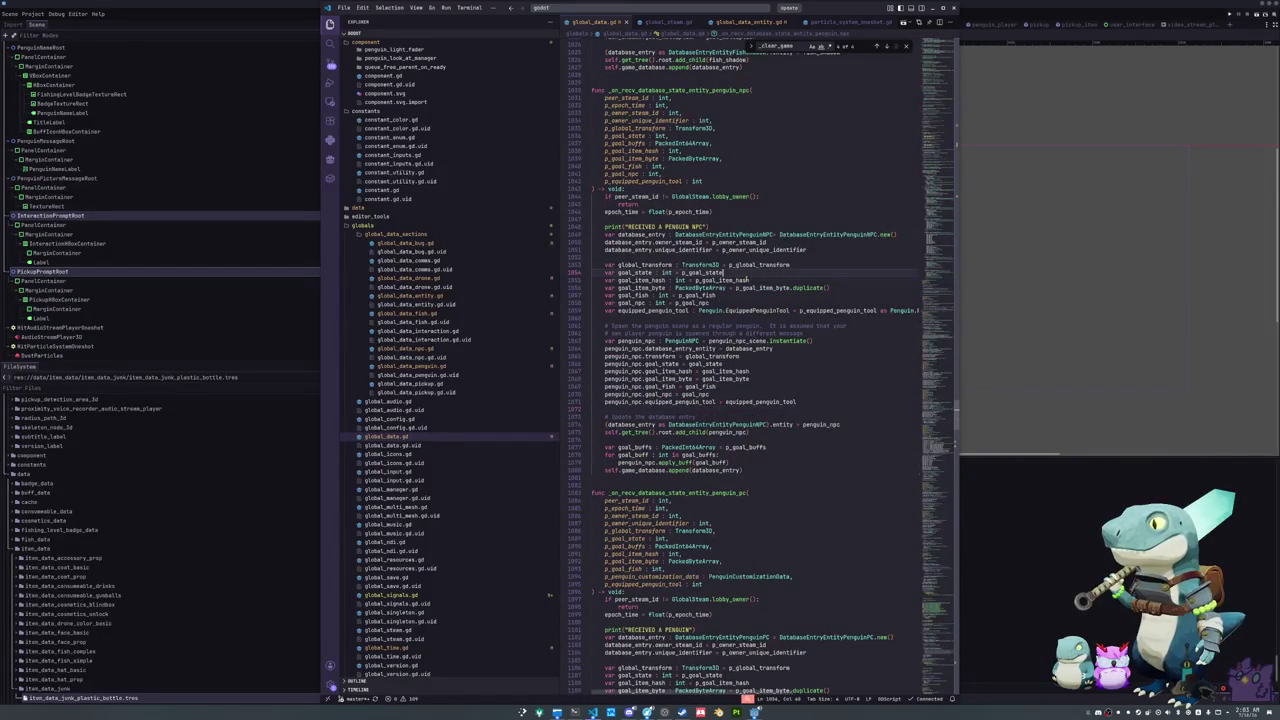
{"action": "double_click", "coordinate": [712, 279]}
{"action": "double_click", "coordinate": [702, 272]}
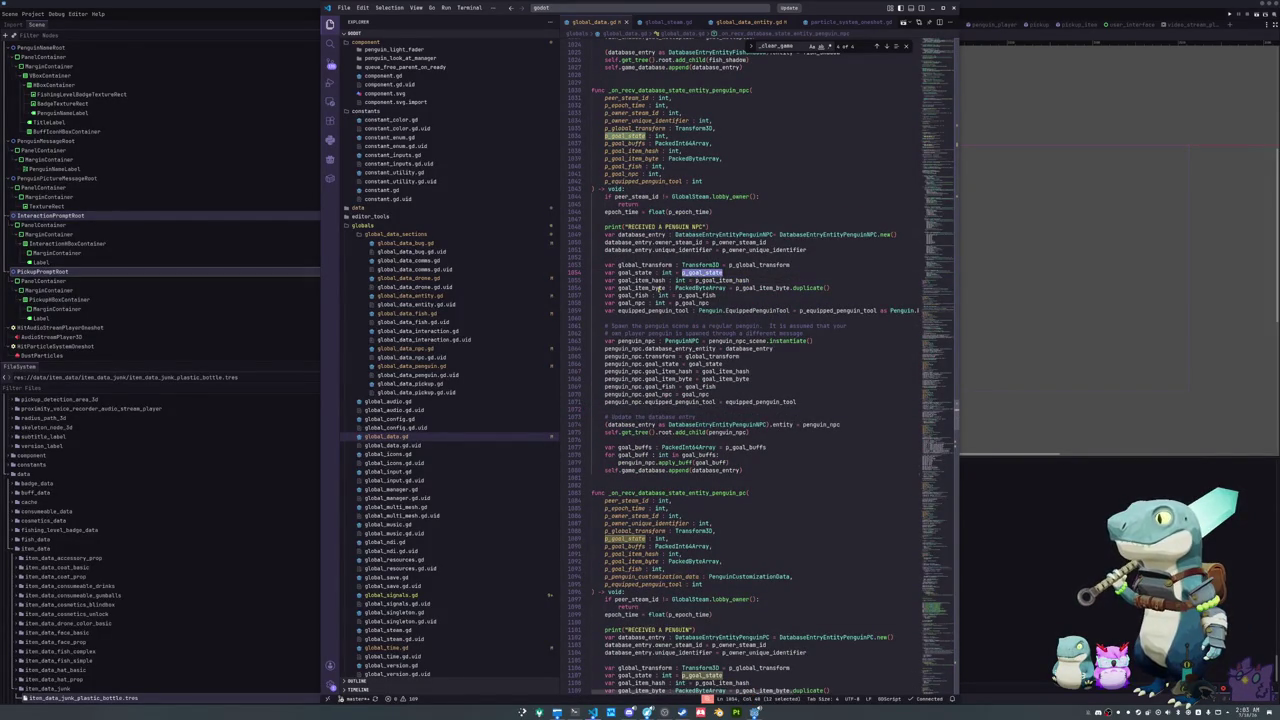
{"action": "double_click", "coordinate": [631, 302]}
{"action": "double_click", "coordinate": [690, 303]}
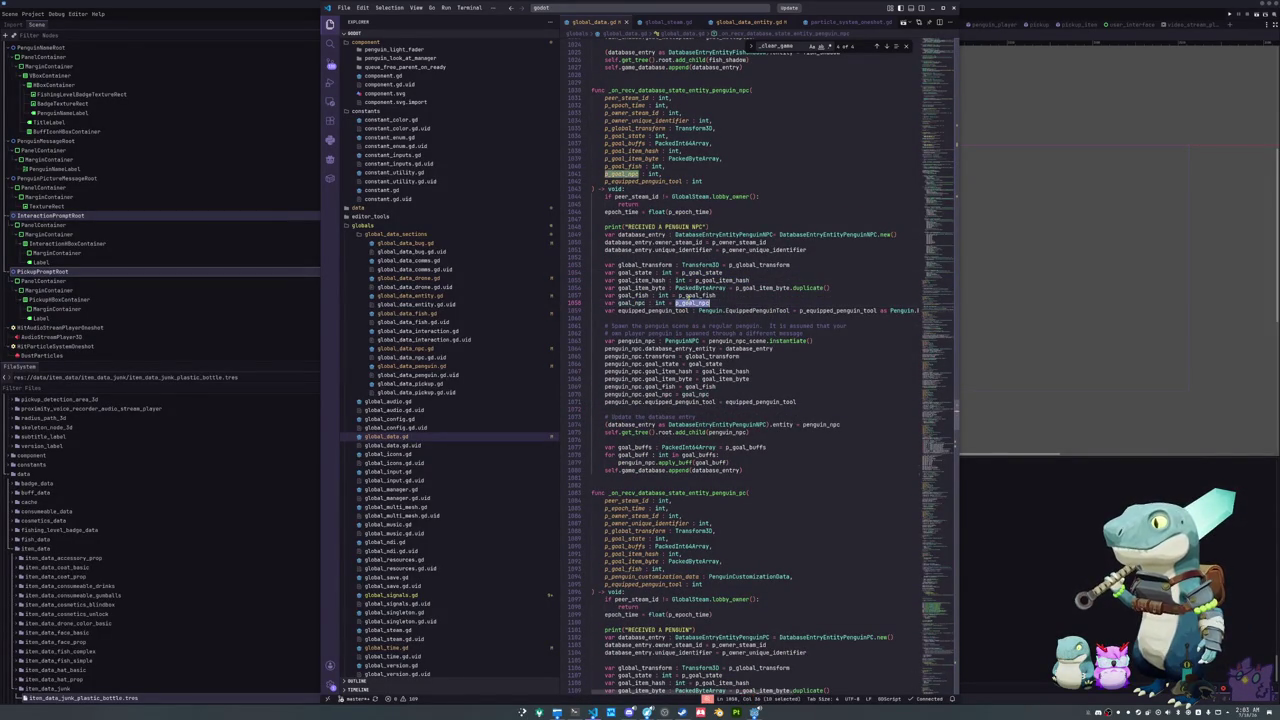
{"action": "double_click", "coordinate": [780, 250]}
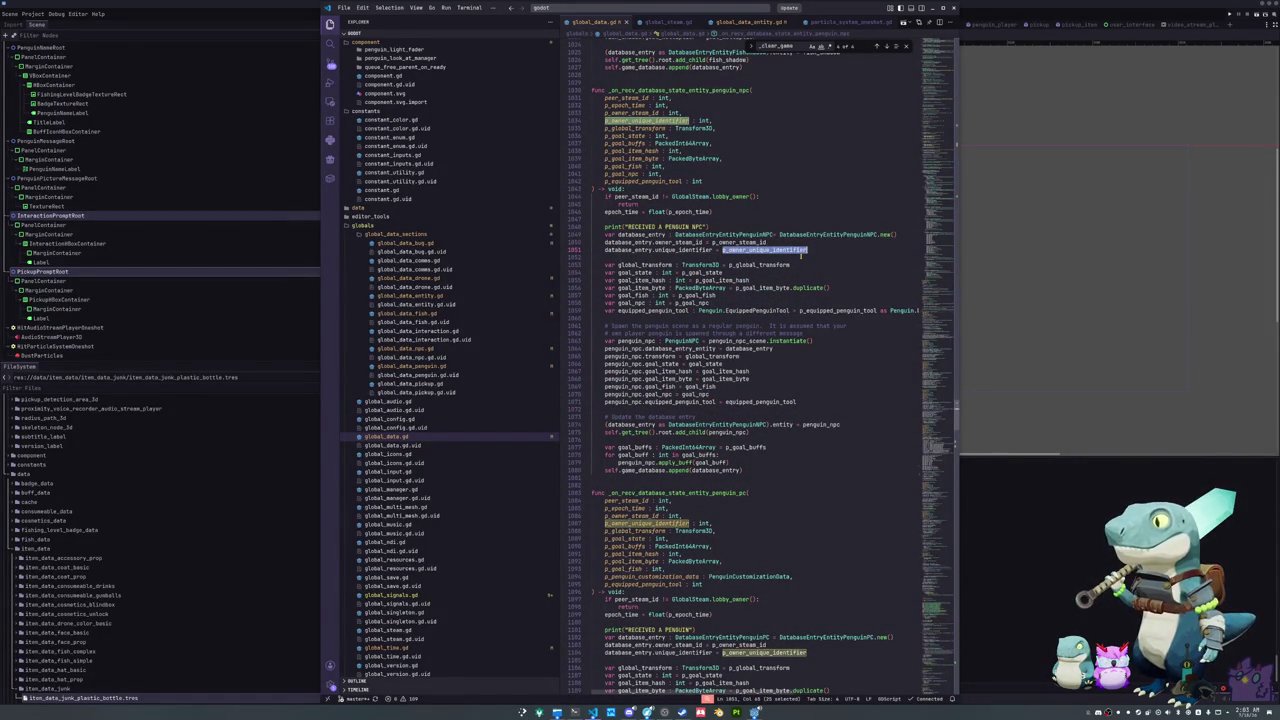
Step: Switch to Godot and run the game with F5
{"action": "scroll", "coordinate": [801, 256], "scroll_direction": "up", "scroll_amount": 3}
{"action": "left_click", "coordinate": [1031, 531]}
{"action": "key", "text": "F5"}
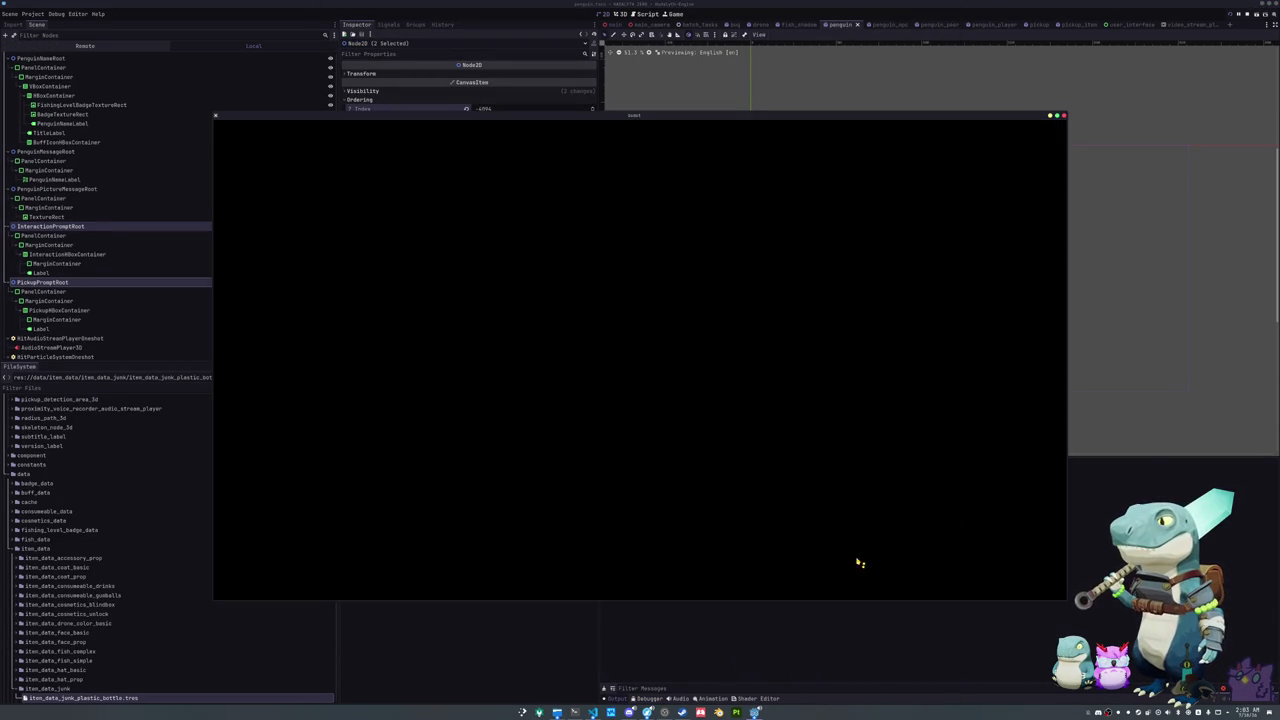
Step: From Project > Export, export all presets as a Release build
{"action": "key", "text": "alt+Tab"}
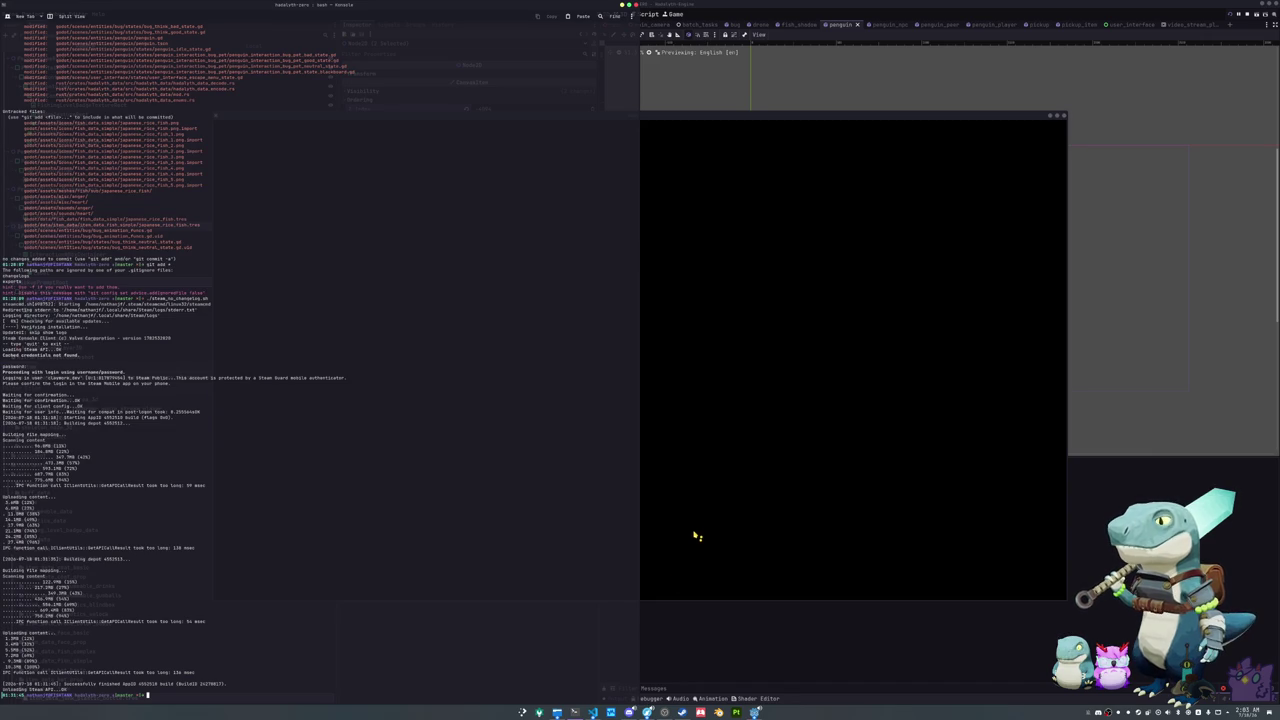
{"action": "left_click", "coordinate": [734, 651]}
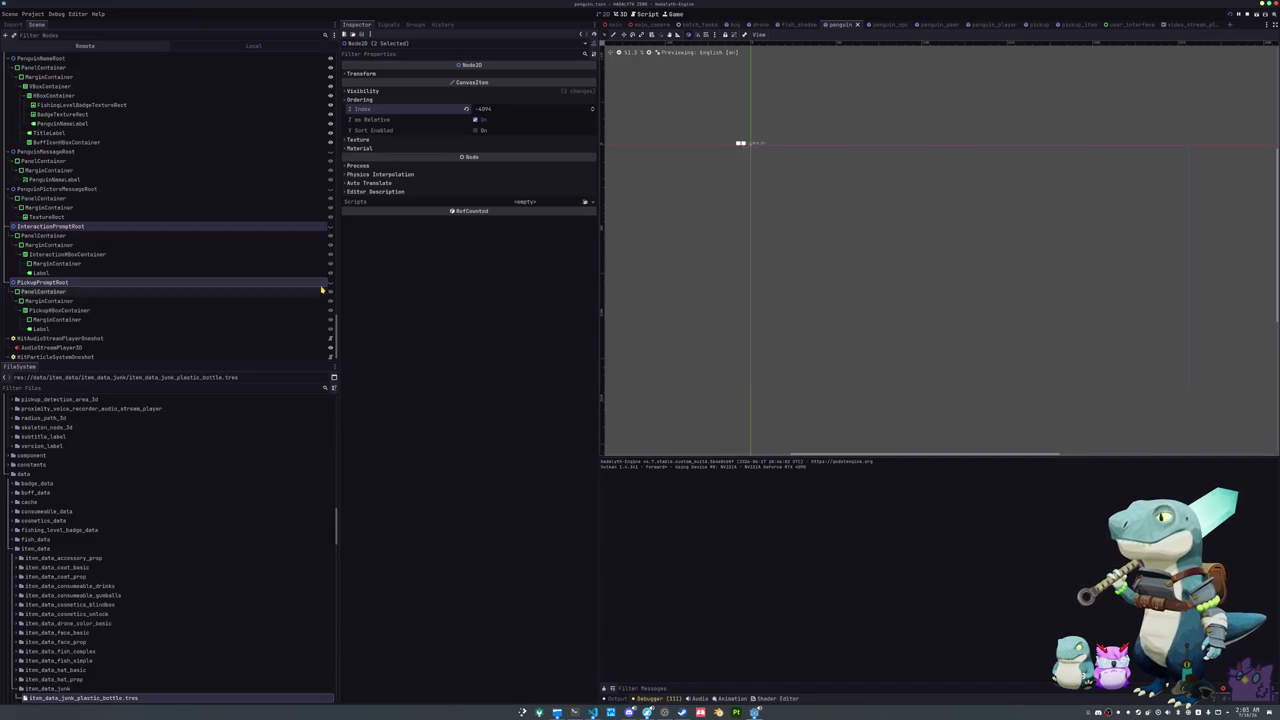
{"action": "left_click", "coordinate": [33, 14]}
{"action": "left_click", "coordinate": [50, 58]}
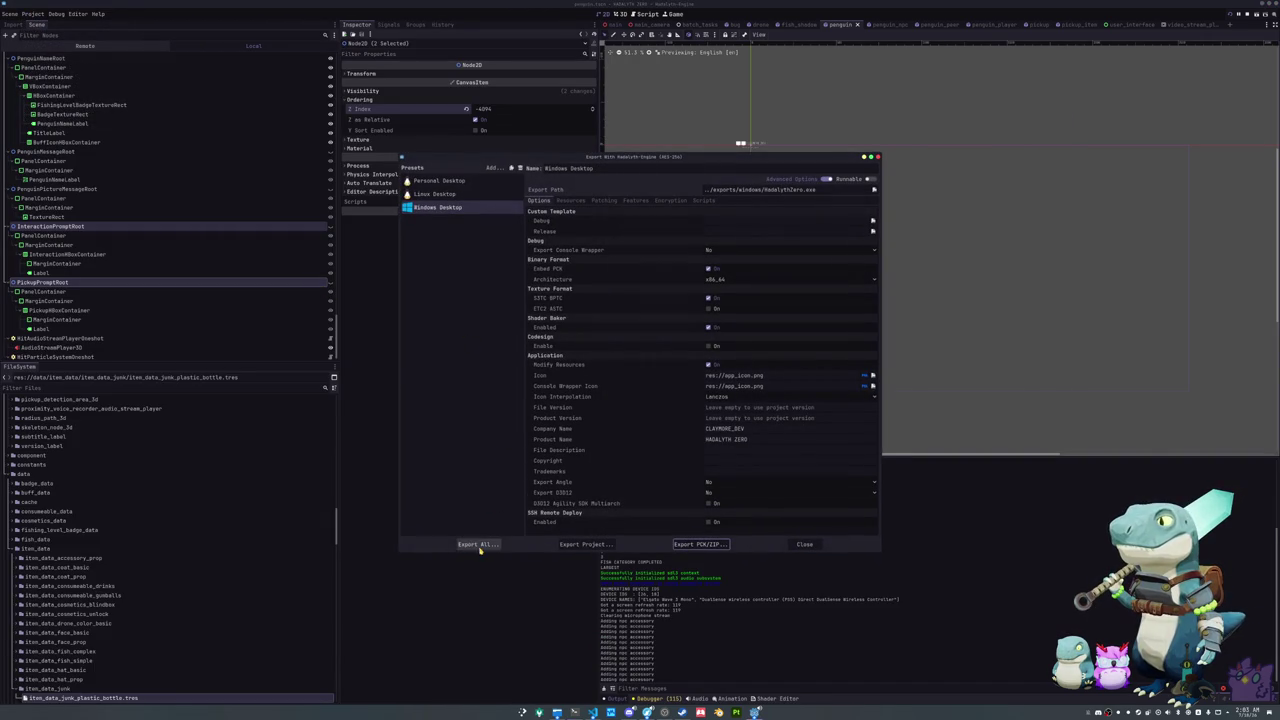
{"action": "left_click", "coordinate": [479, 545]}
{"action": "left_click", "coordinate": [666, 362]}
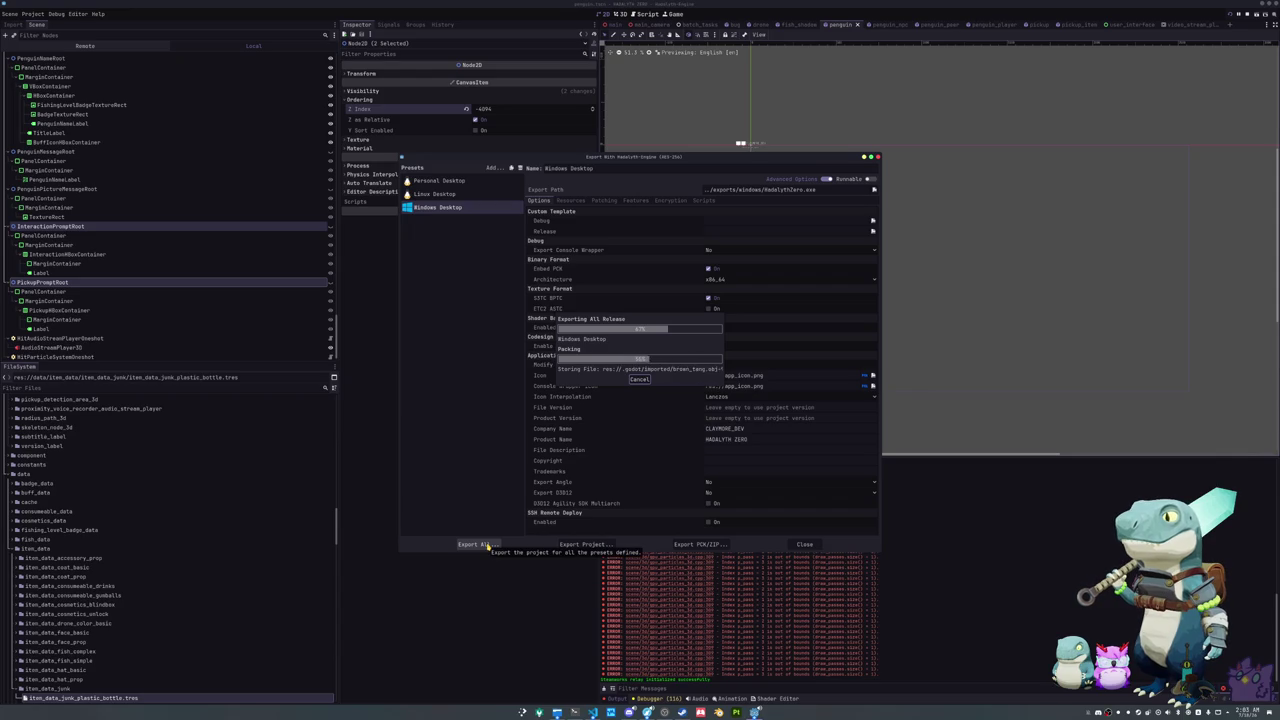
Step: Re-export all presets in Release, close the export window, and clear the output log
{"action": "left_click", "coordinate": [487, 546]}
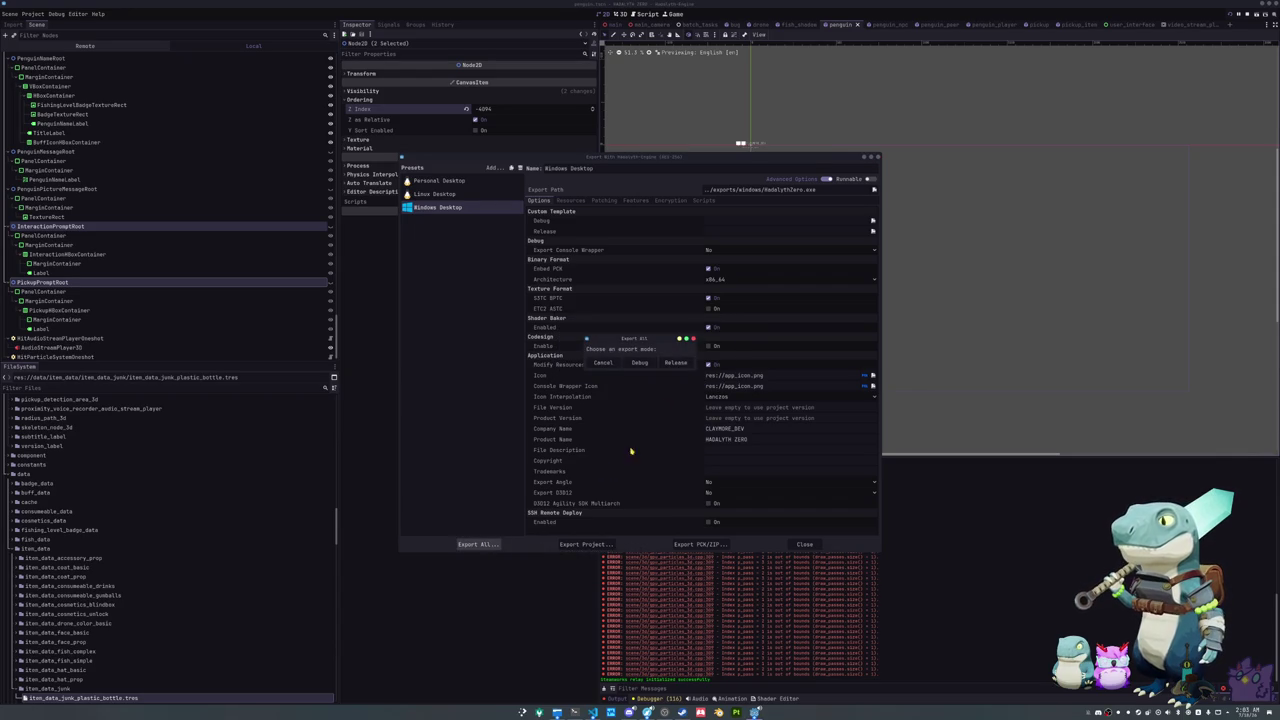
{"action": "left_click", "coordinate": [677, 364]}
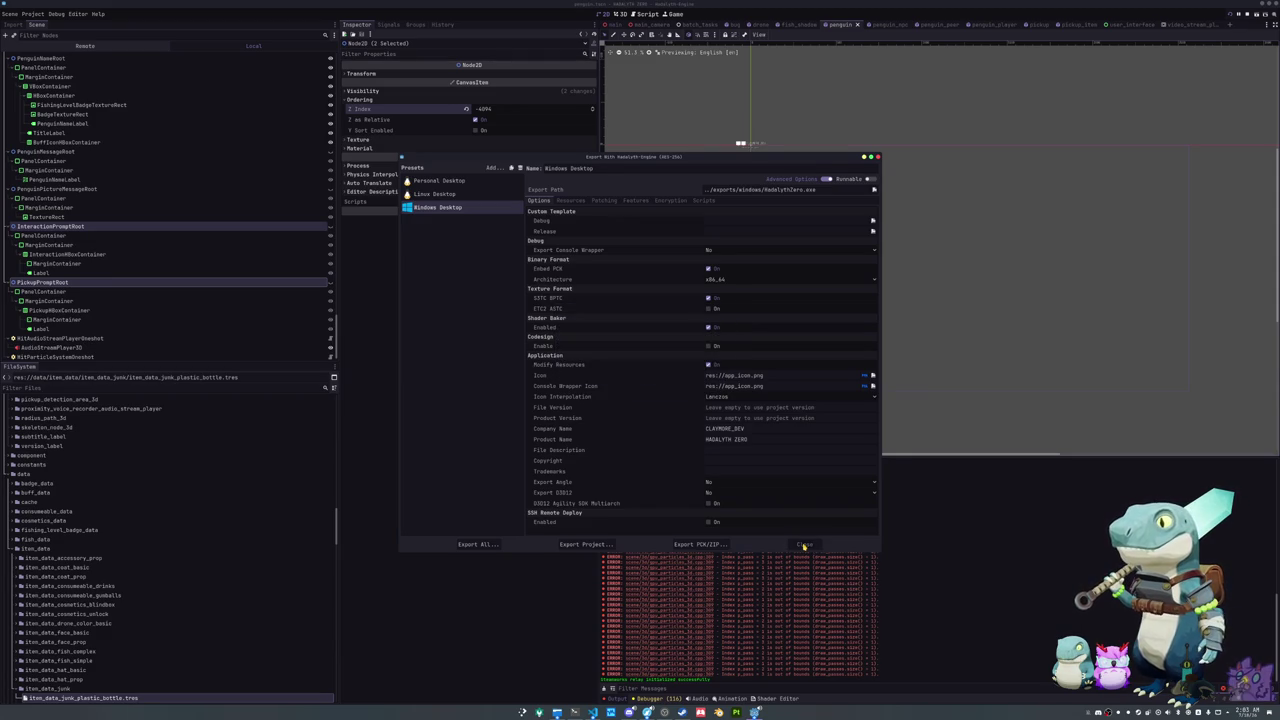
{"action": "left_click", "coordinate": [804, 545]}
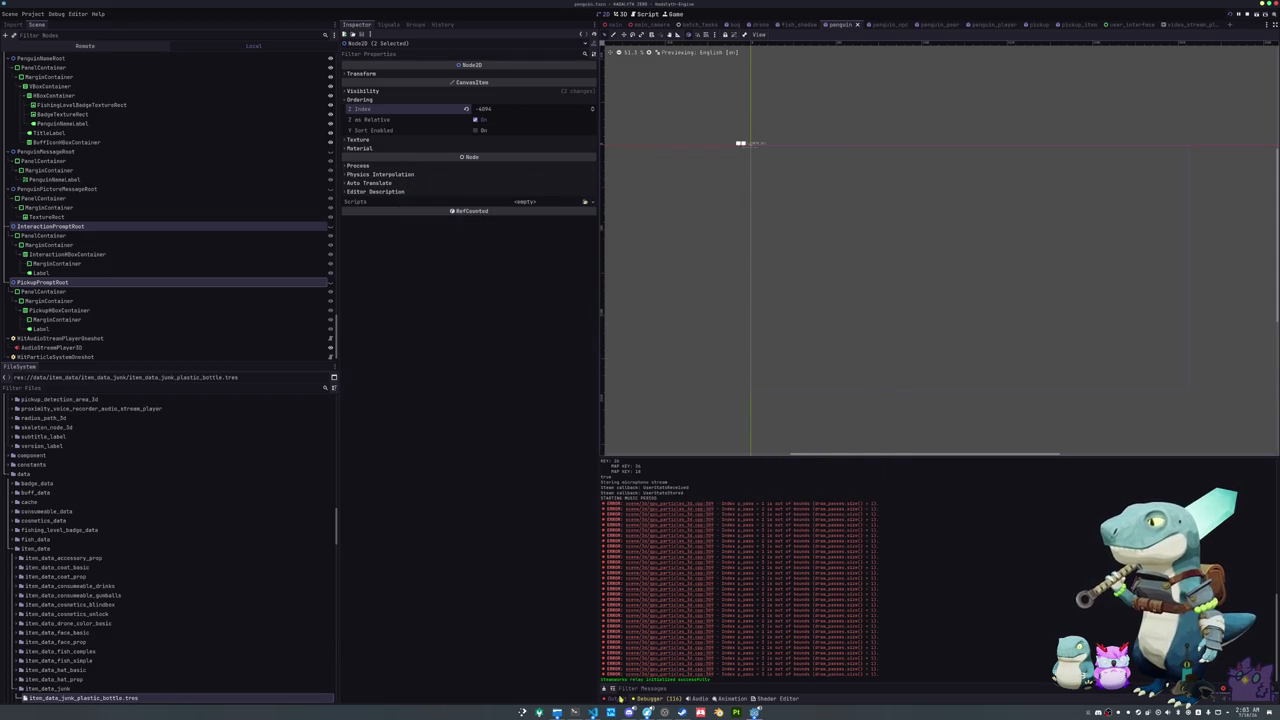
{"action": "left_click", "coordinate": [605, 689]}
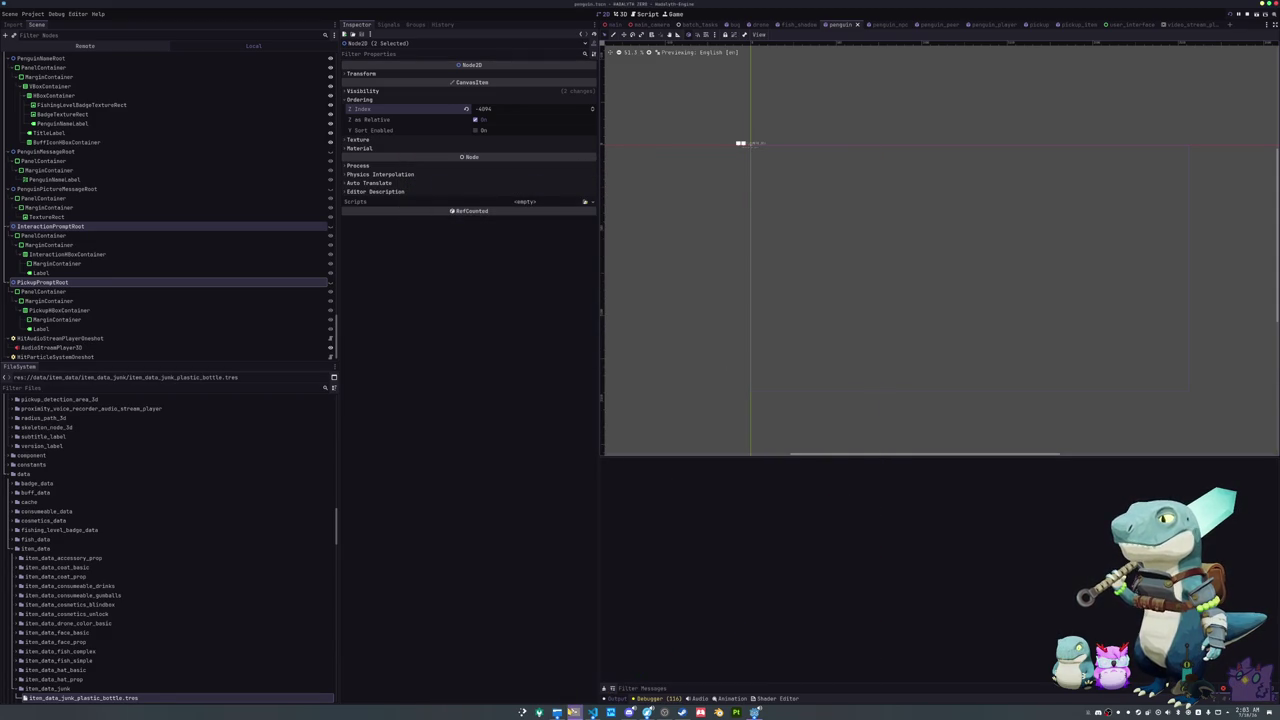
Step: Rerun steam_no_changelog.sh in Konsole and enter the Steam password so the build uploads successfully
{"action": "left_click", "coordinate": [572, 712]}
{"action": "key", "text": "Return"}
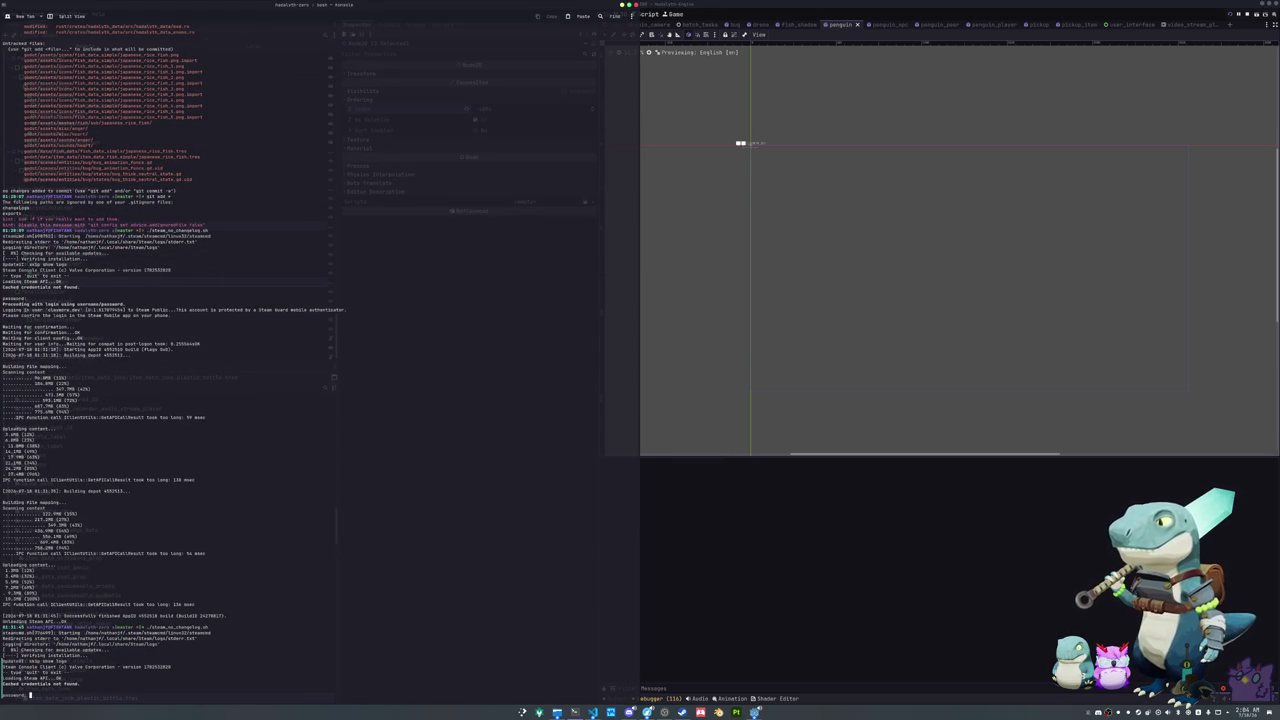
{"action": "key", "text": "Return"}
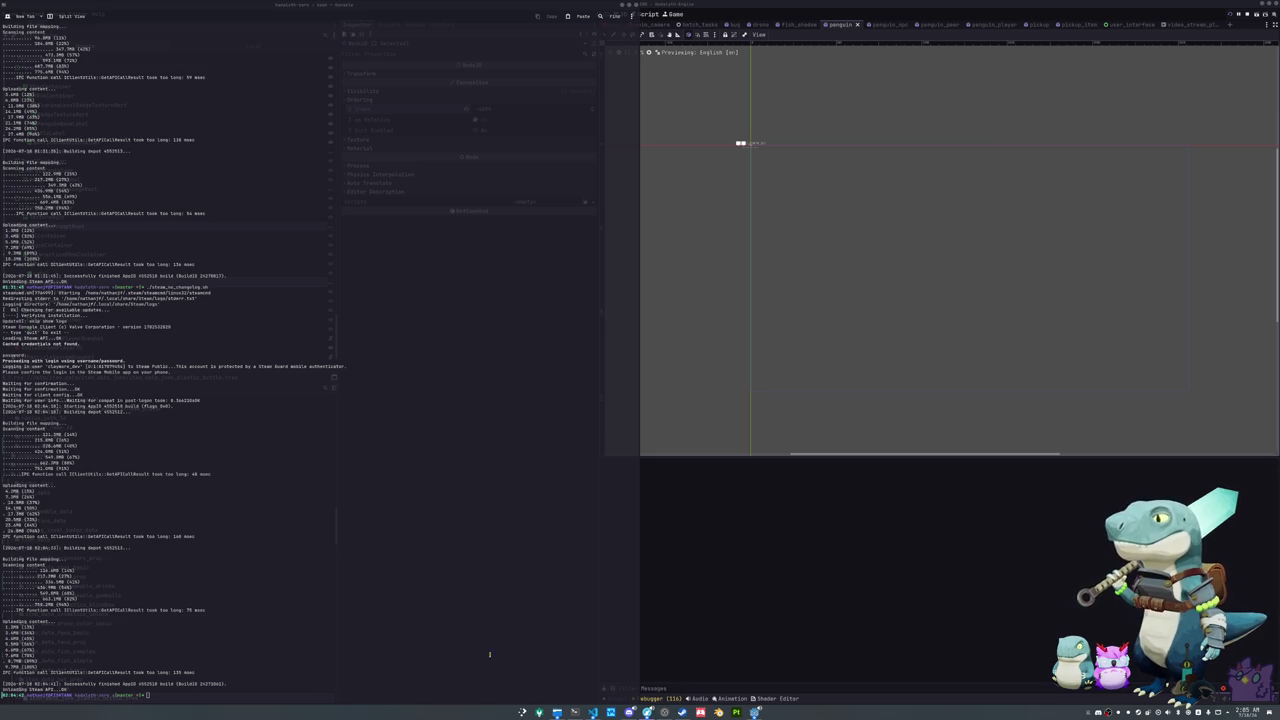
{"action": "left_click", "coordinate": [683, 712]}
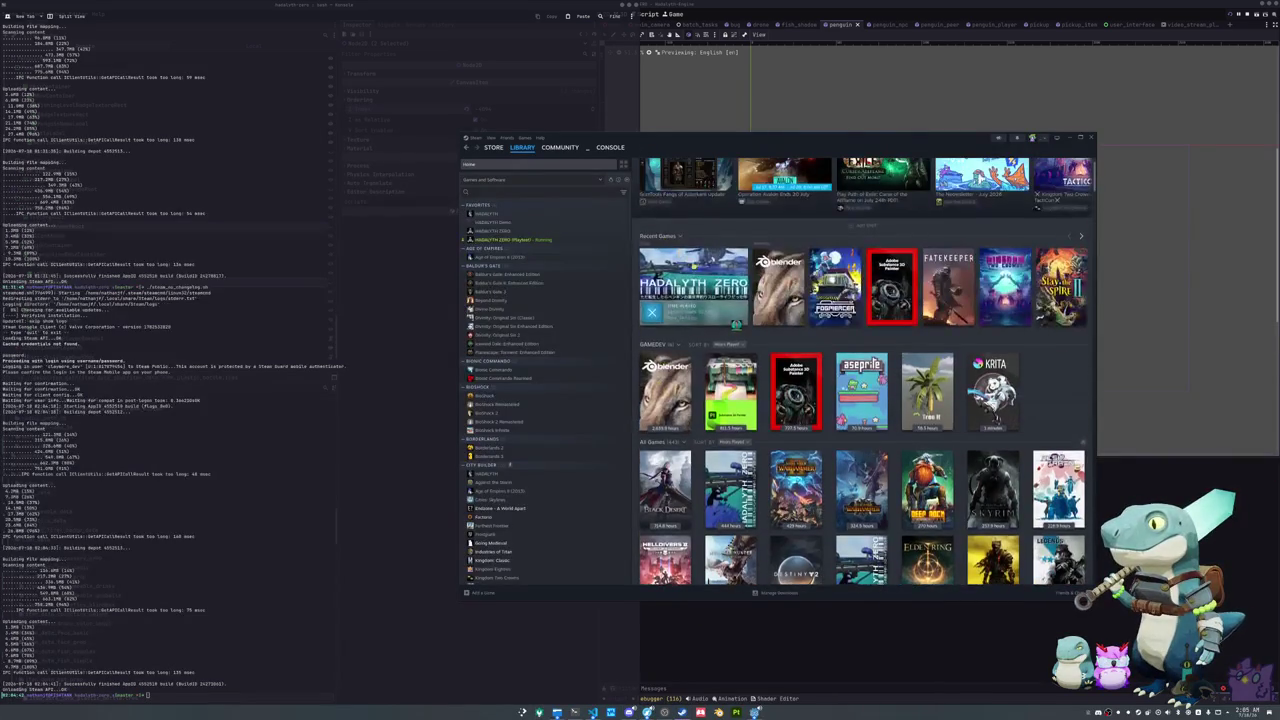
Step: Verify integrity of Hadalyth Zero (Playtest) installed files to pull the new build, then launch it
{"action": "left_click", "coordinate": [733, 318]}
{"action": "left_click", "coordinate": [1038, 275]}
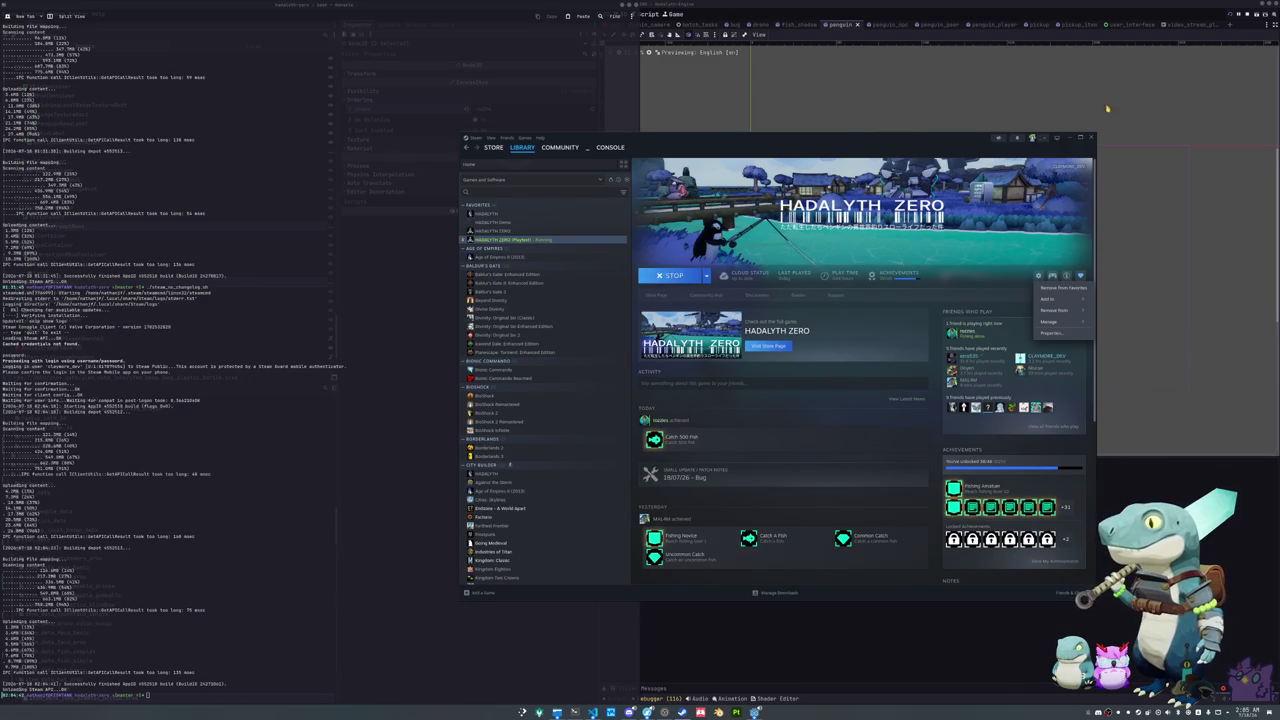
{"action": "left_click", "coordinate": [1248, 15]}
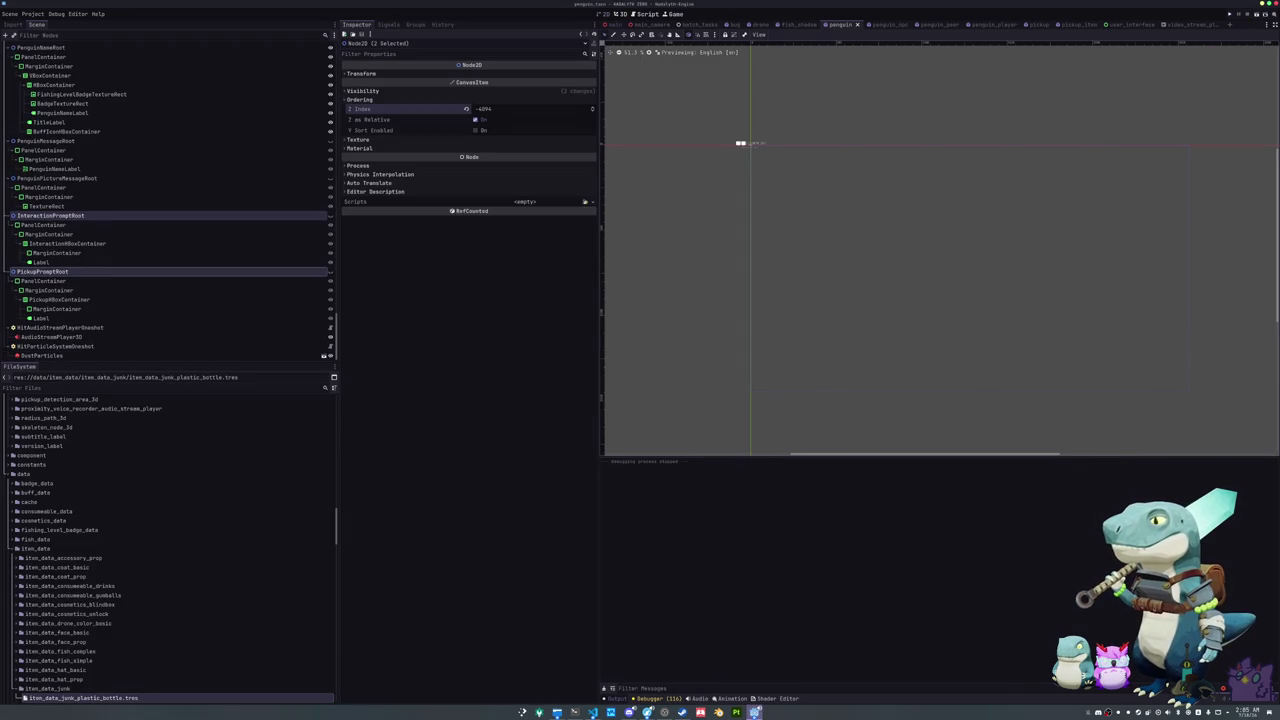
{"action": "left_click", "coordinate": [665, 712]}
{"action": "left_click", "coordinate": [1038, 275]}
{"action": "left_click", "coordinate": [1040, 336]}
{"action": "left_click", "coordinate": [660, 342]}
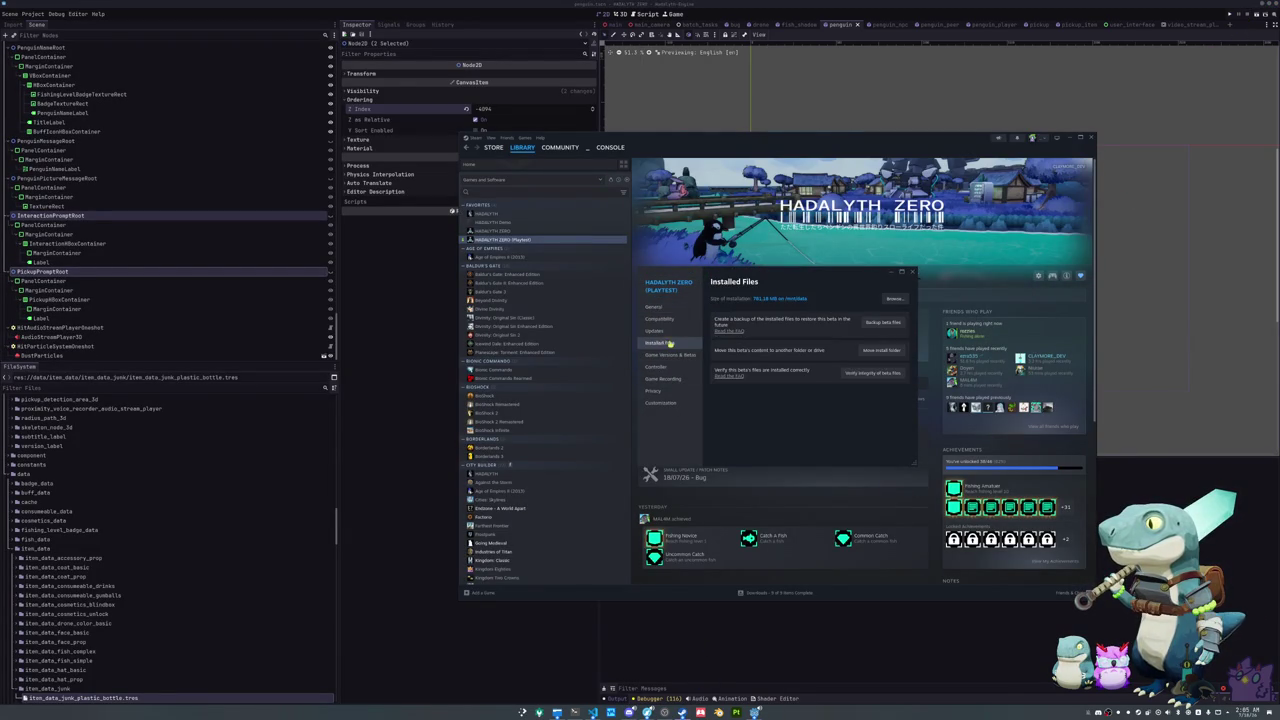
{"action": "left_click", "coordinate": [870, 374]}
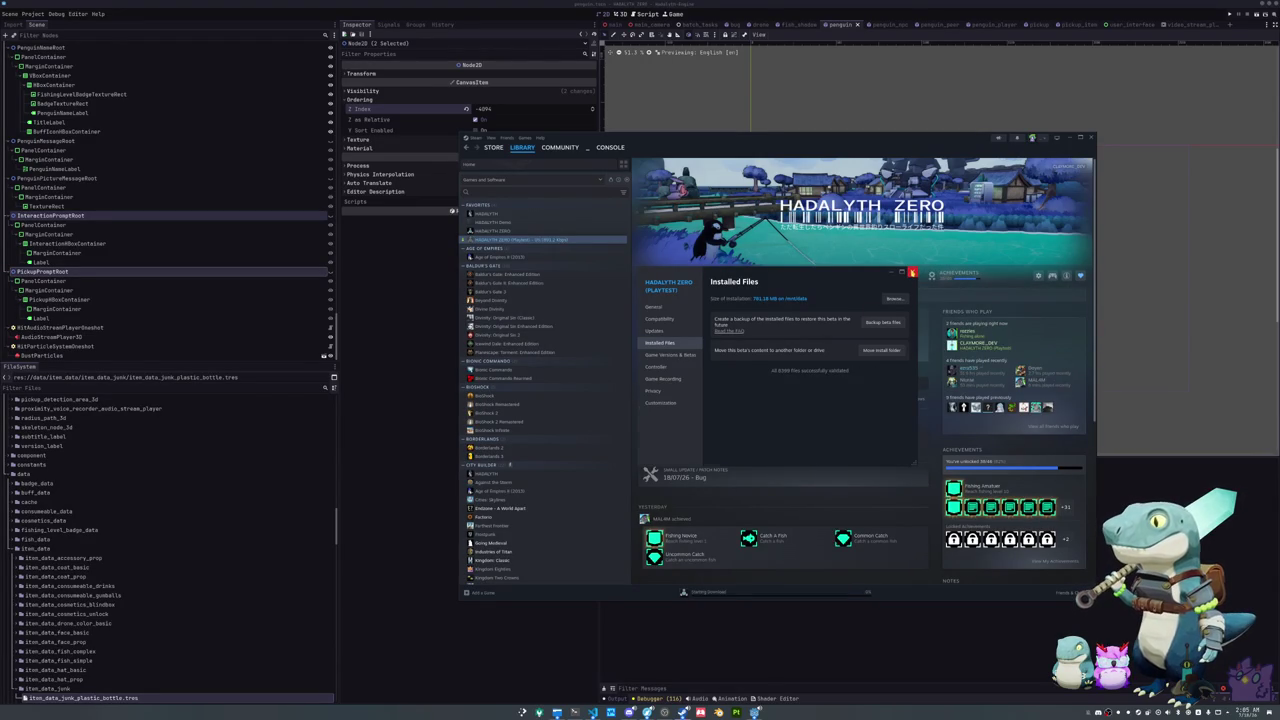
{"action": "left_click", "coordinate": [911, 272]}
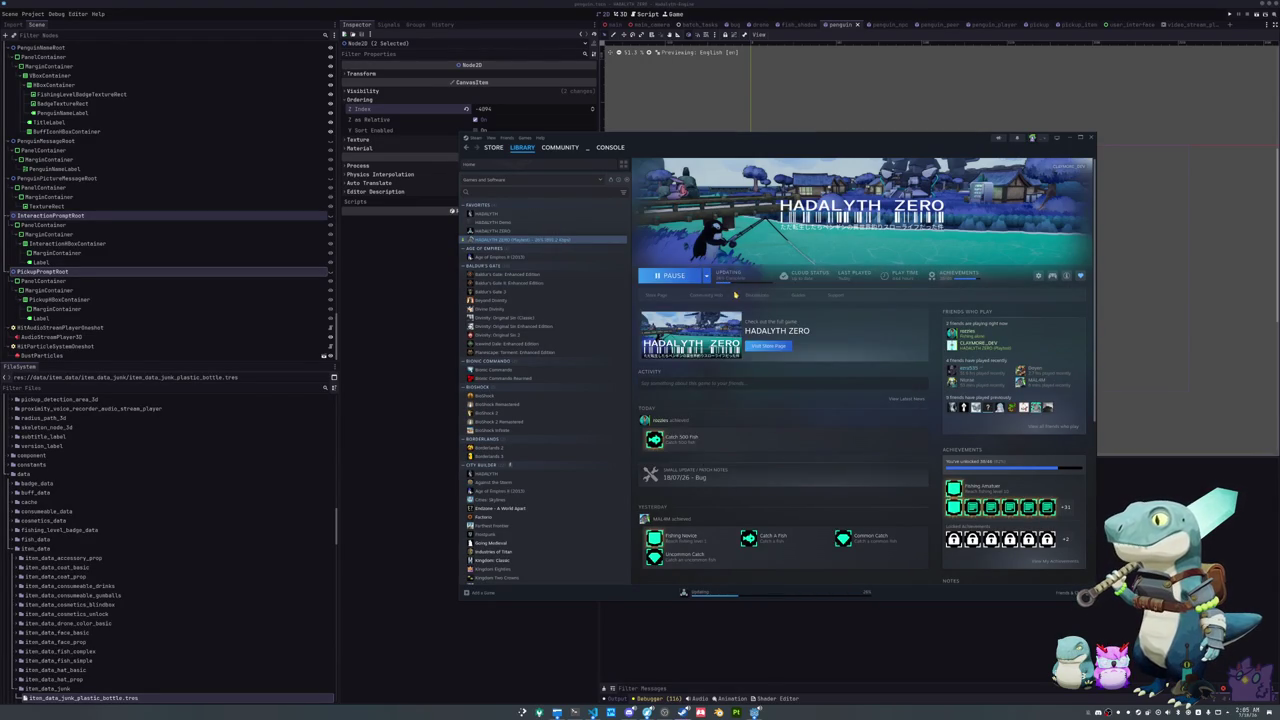
{"action": "left_click", "coordinate": [667, 276]}
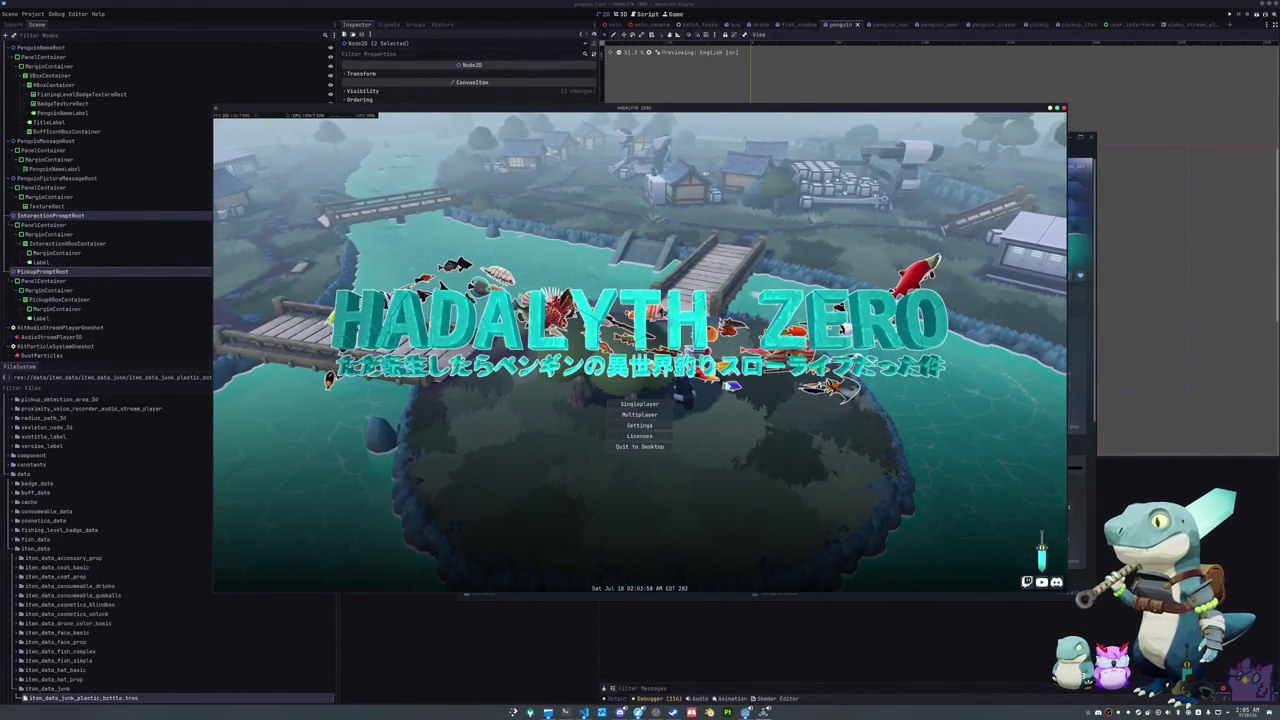
Step: Join the listed open lobby from Hadalyth Zero's Multiplayer menu
{"action": "left_click", "coordinate": [641, 415]}
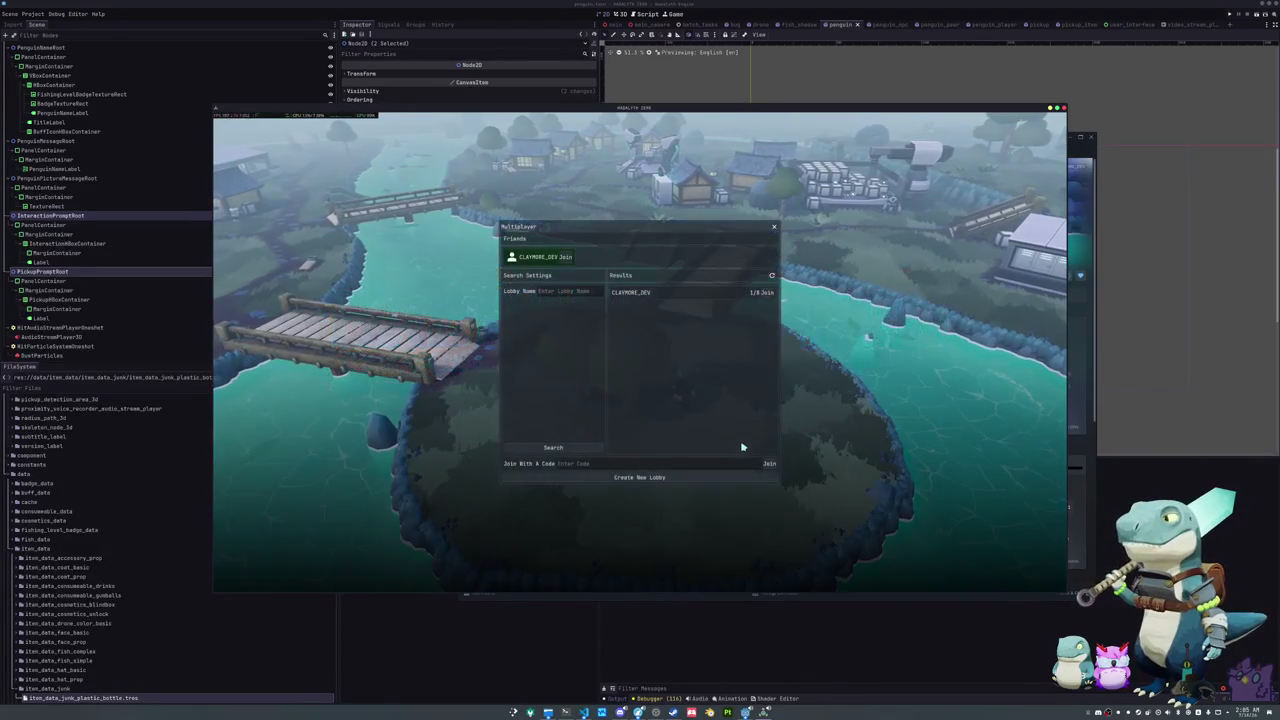
{"action": "left_click", "coordinate": [766, 292]}
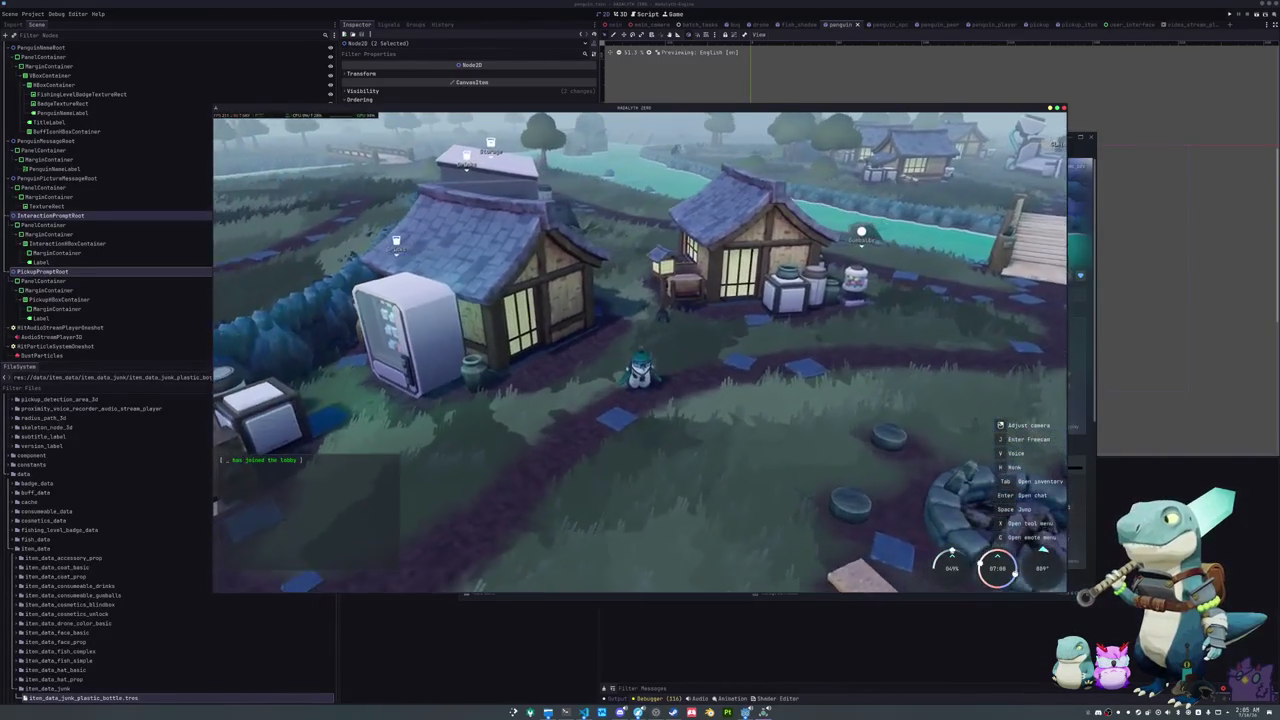
Step: Walk the penguin across the village, past the bridge, and down the path to the bug
{"action": "key", "text": "d"}
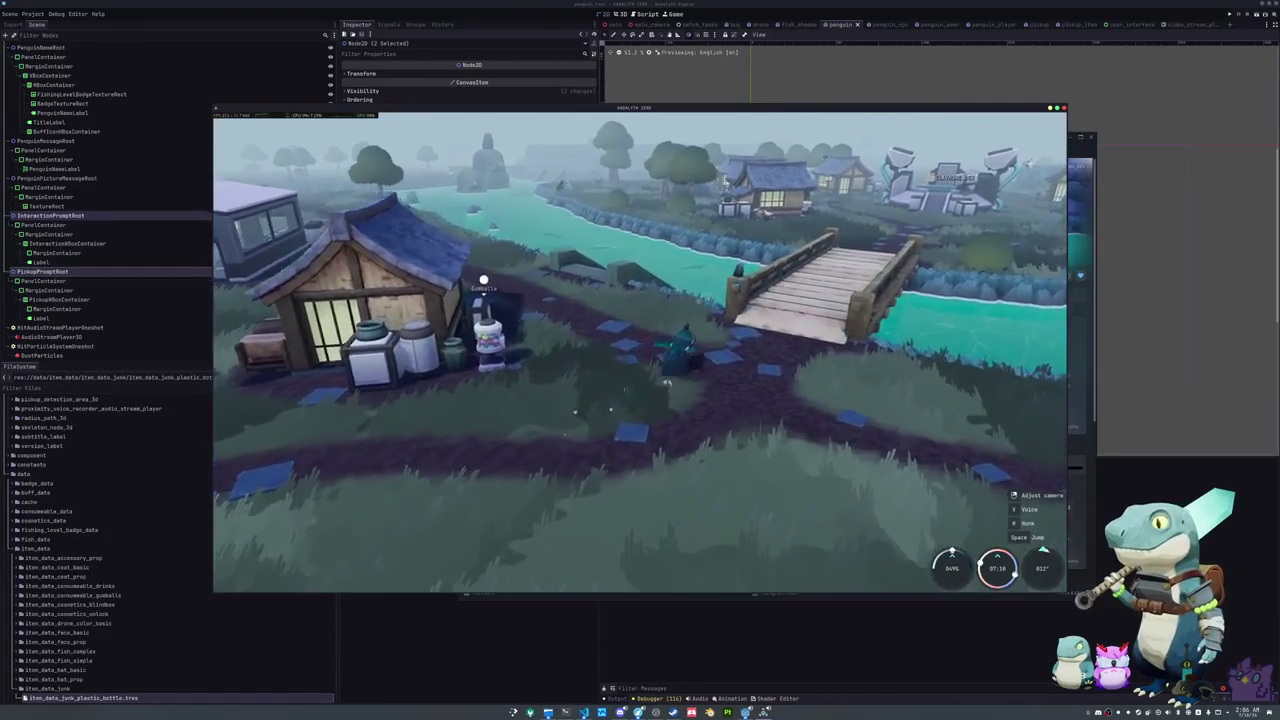
{"action": "key", "text": "w"}
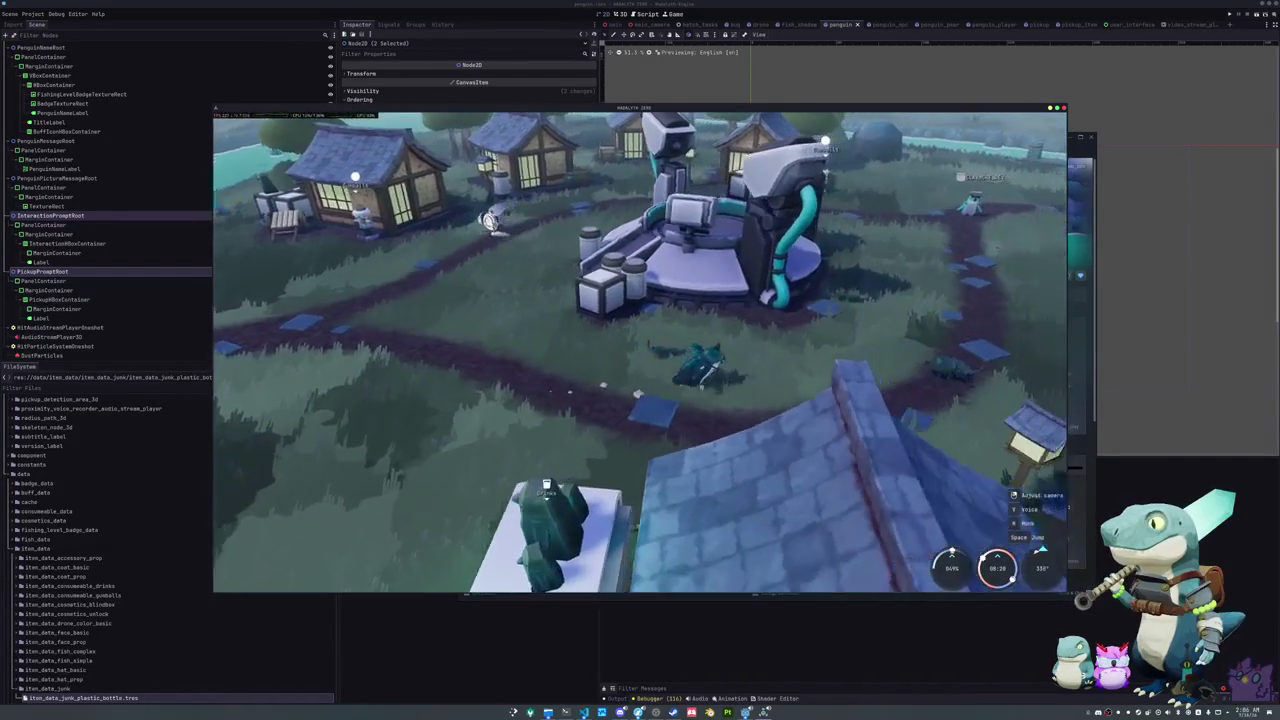
{"action": "key", "text": "s"}
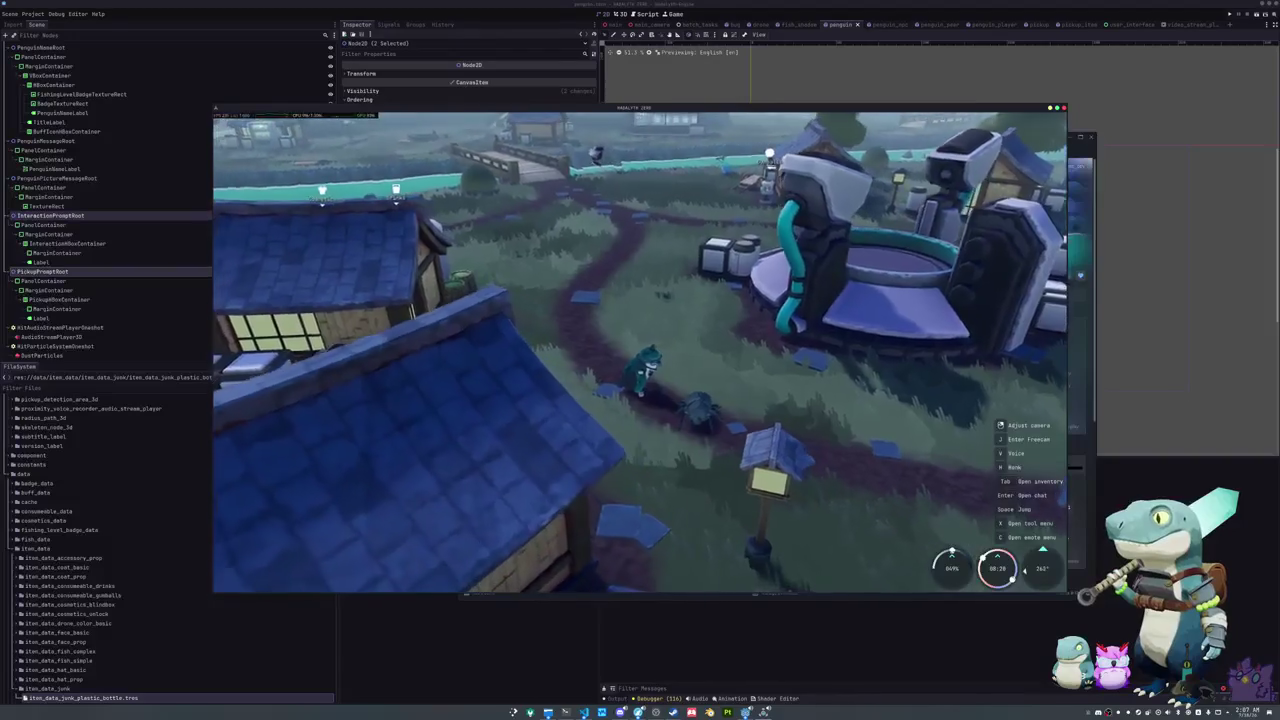
Step: Land the bug pet on the center and move the penguin up beside the bug
{"action": "left_click", "coordinate": [744, 352]}
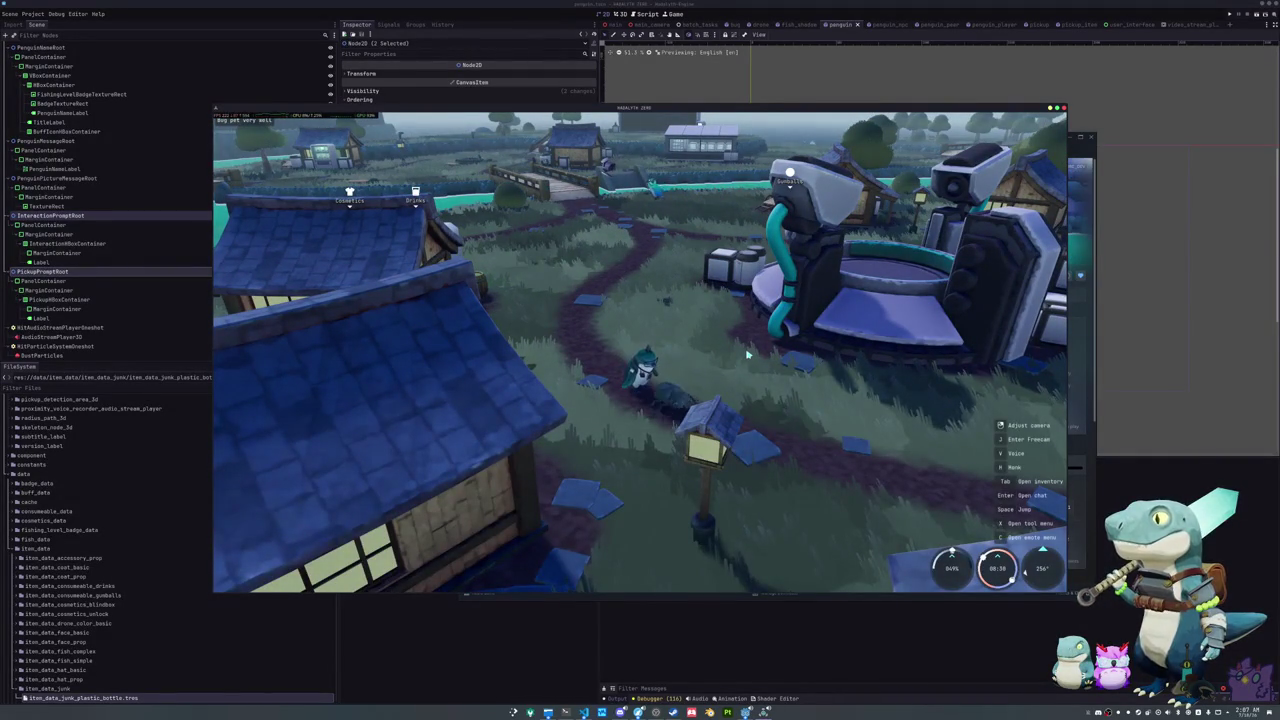
{"action": "key", "text": "w"}
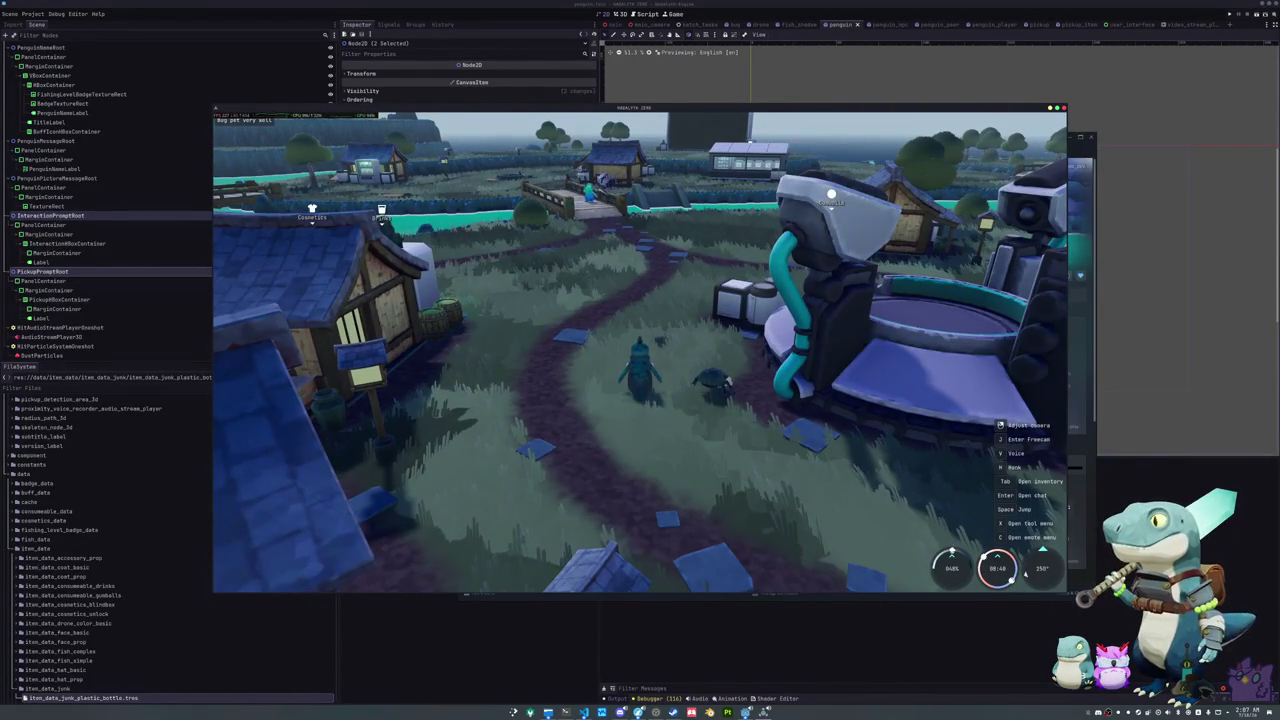
{"action": "key", "text": "w"}
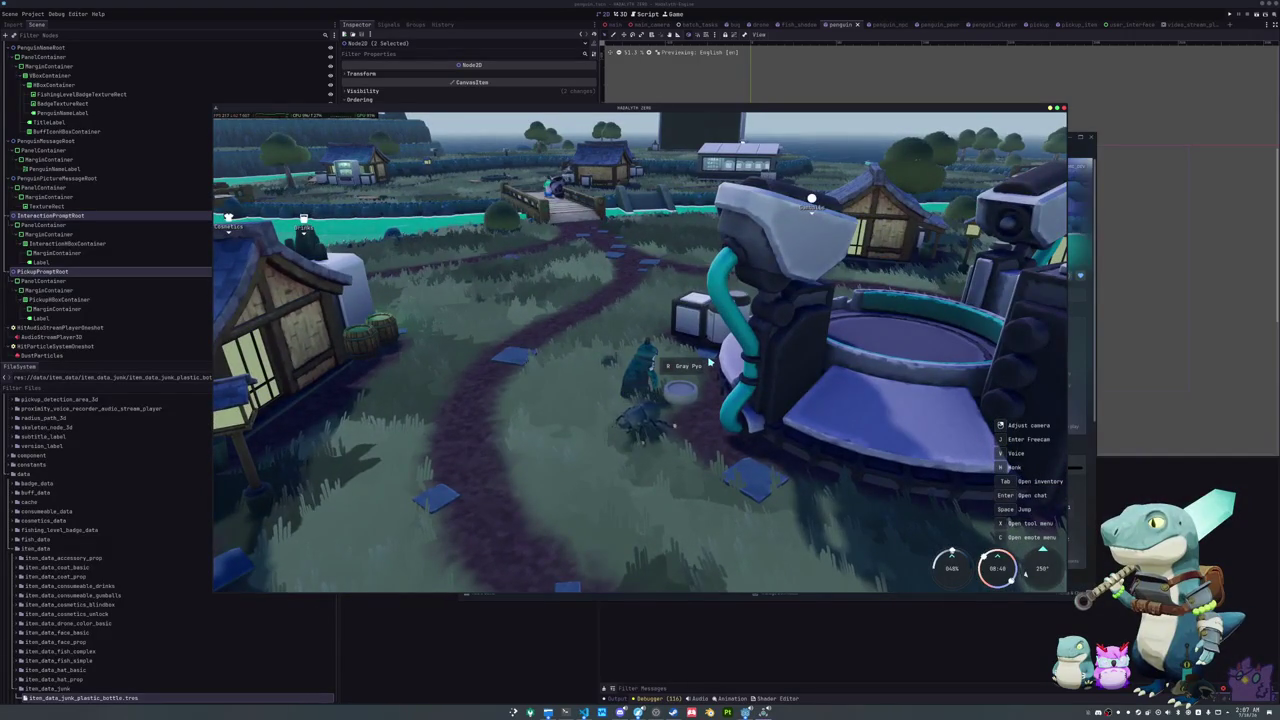
Step: Turn the view toward the machine, check the inventory, and walk toward the other player
{"action": "mouse_move", "coordinate": [695, 365]}
{"action": "left_mouse_down"}
{"action": "mouse_move", "coordinate": [520, 365]}
{"action": "mouse_move", "coordinate": [620, 347]}
{"action": "left_mouse_up"}
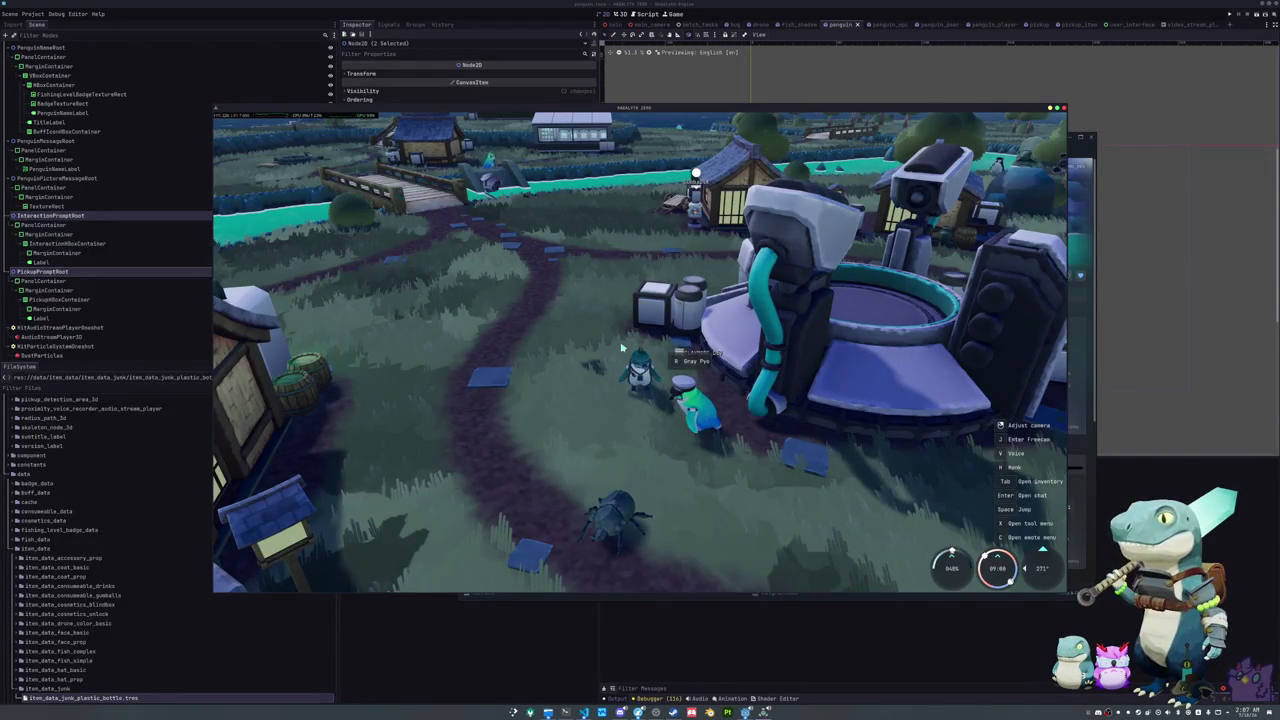
{"action": "key", "text": "a"}
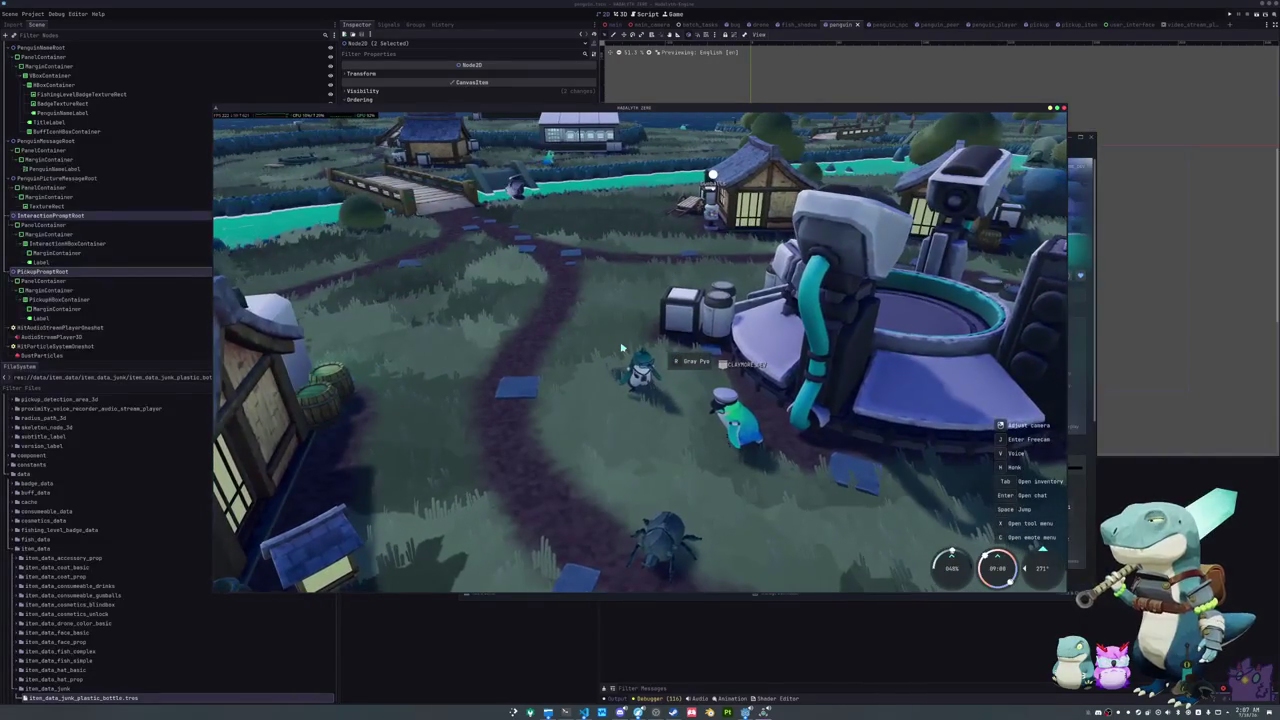
{"action": "key", "text": "Tab"}
{"action": "key", "text": "Tab"}
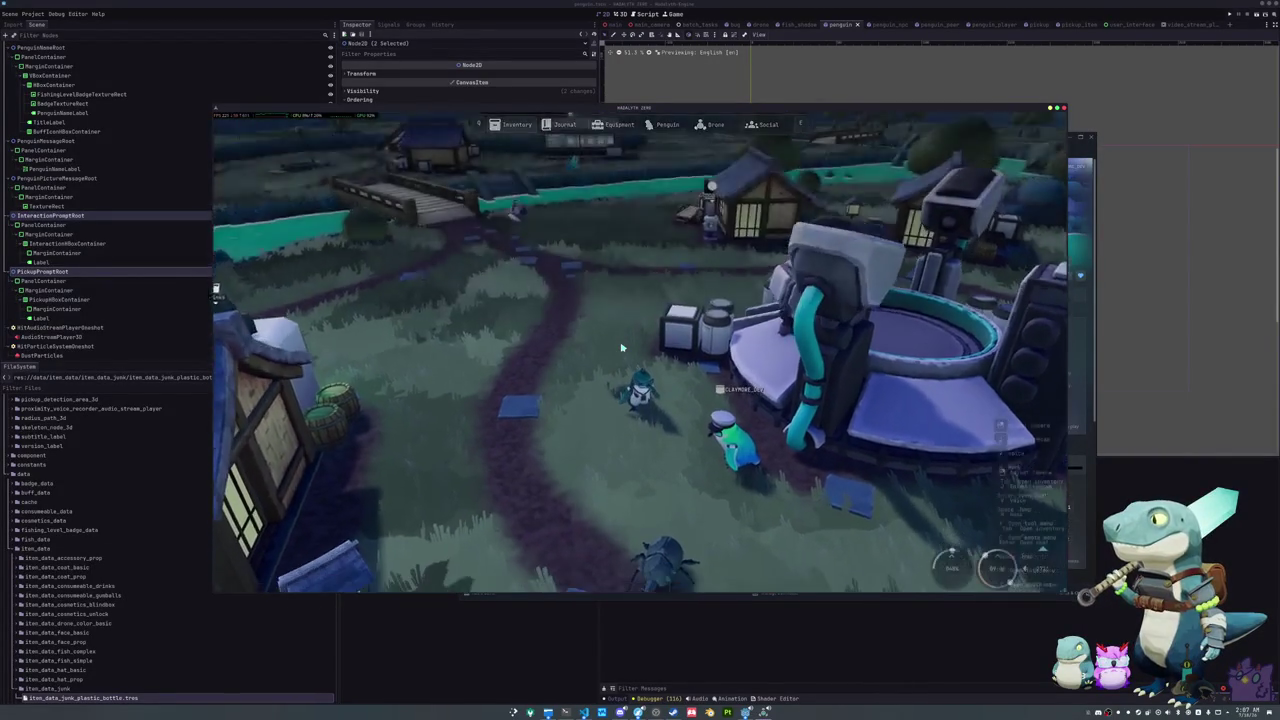
{"action": "key", "text": "Tab"}
{"action": "key", "text": "Tab"}
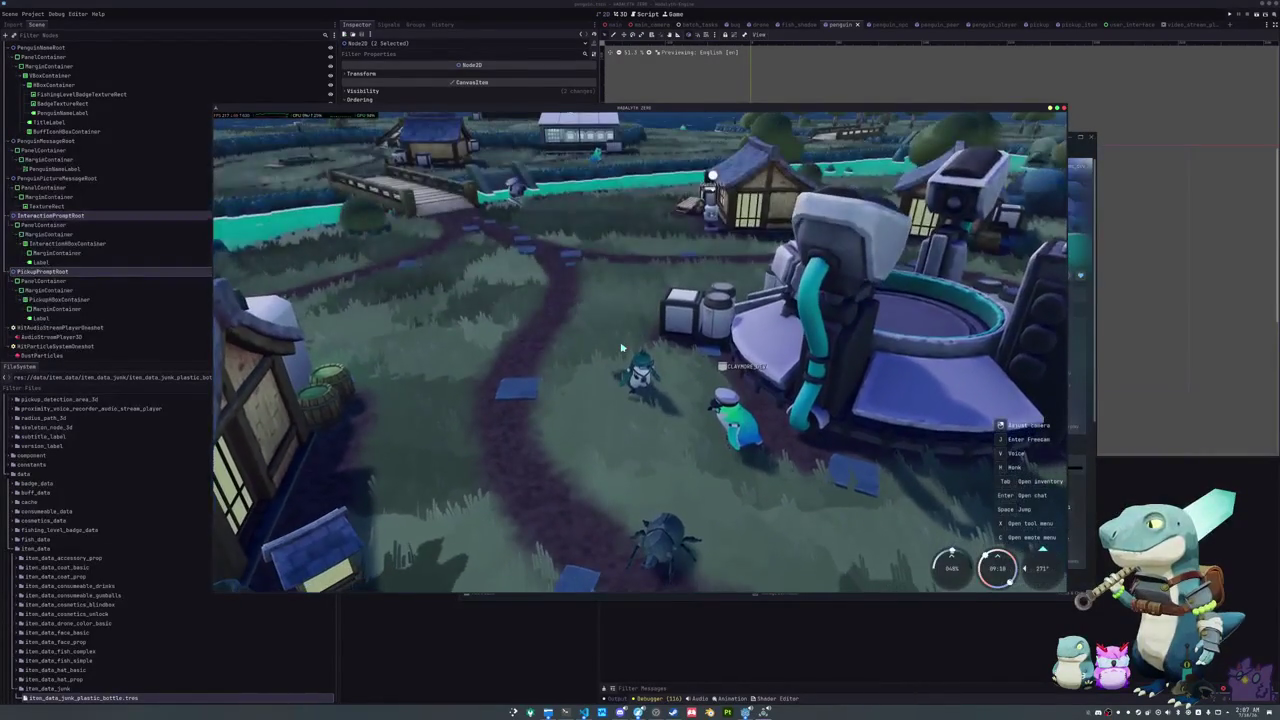
{"action": "key", "text": "w"}
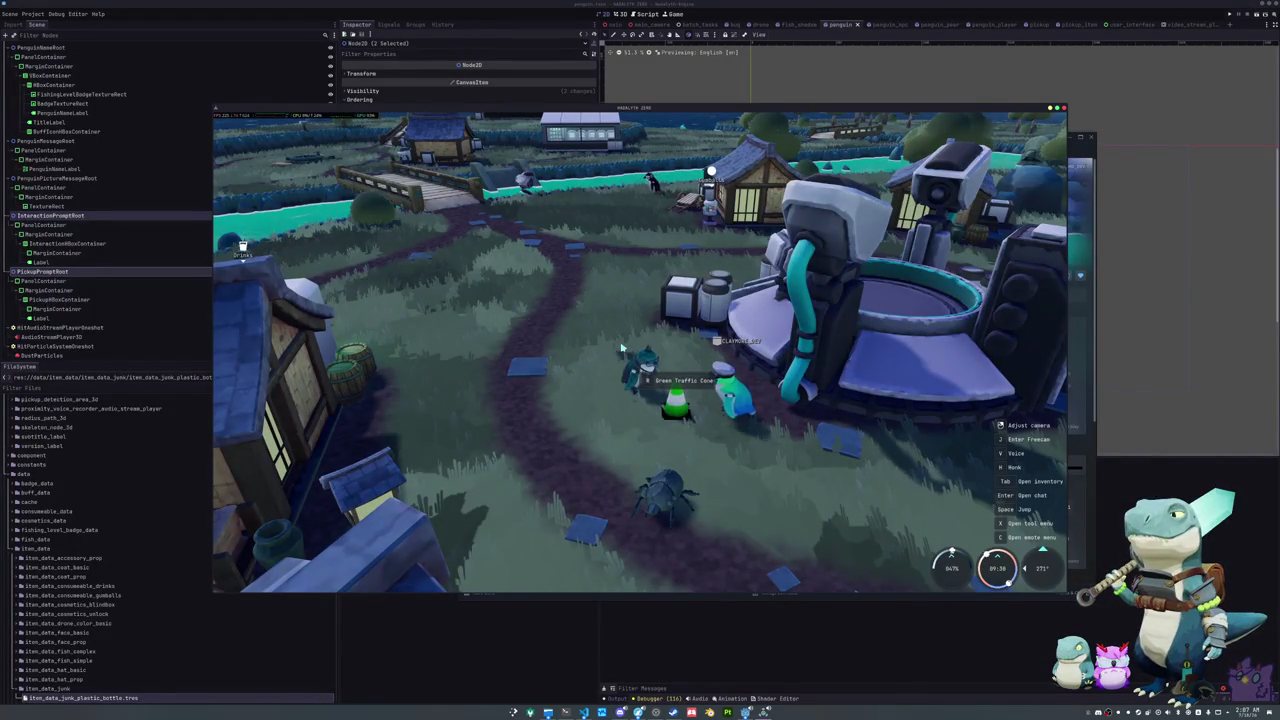
Step: Drop the Purple Traffic Cone from the inventory, pick it up with E, and drop it again
{"action": "key", "text": "Tab"}
{"action": "left_click", "coordinate": [575, 295]}
{"action": "left_click", "coordinate": [591, 318]}
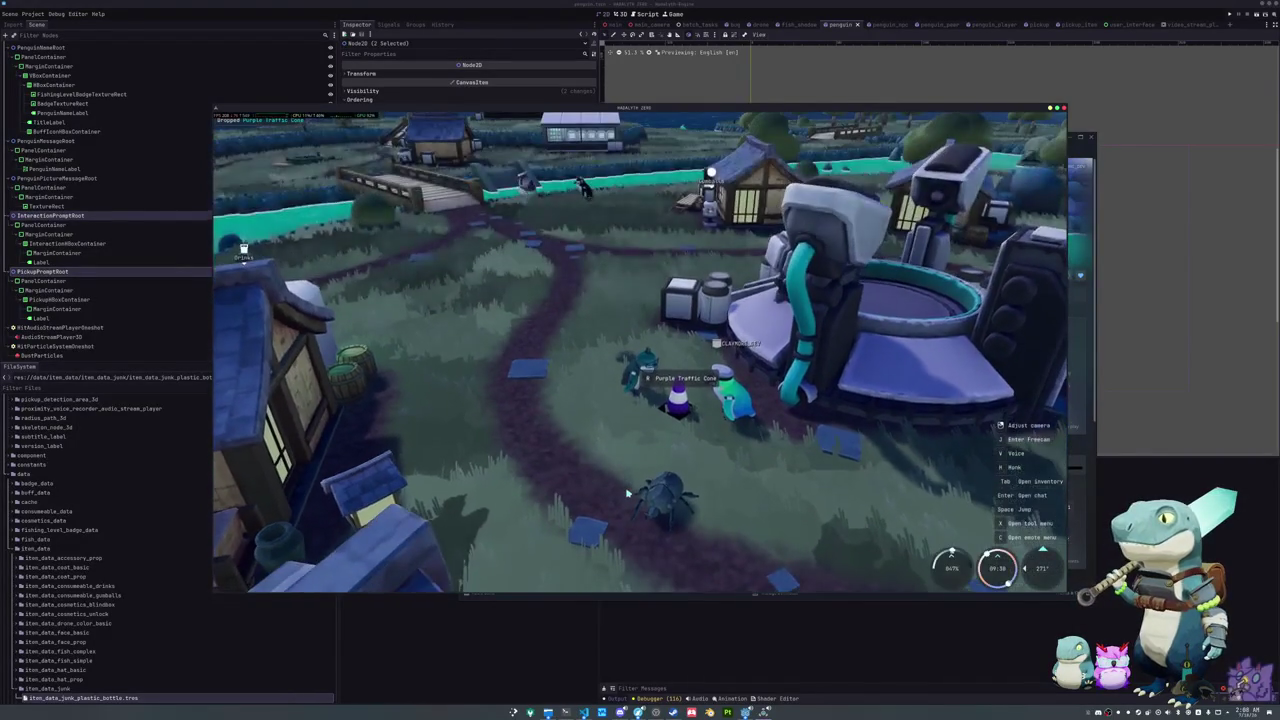
{"action": "key", "text": "e"}
{"action": "key", "text": "Tab"}
{"action": "left_click", "coordinate": [533, 293]}
{"action": "left_click", "coordinate": [545, 317]}
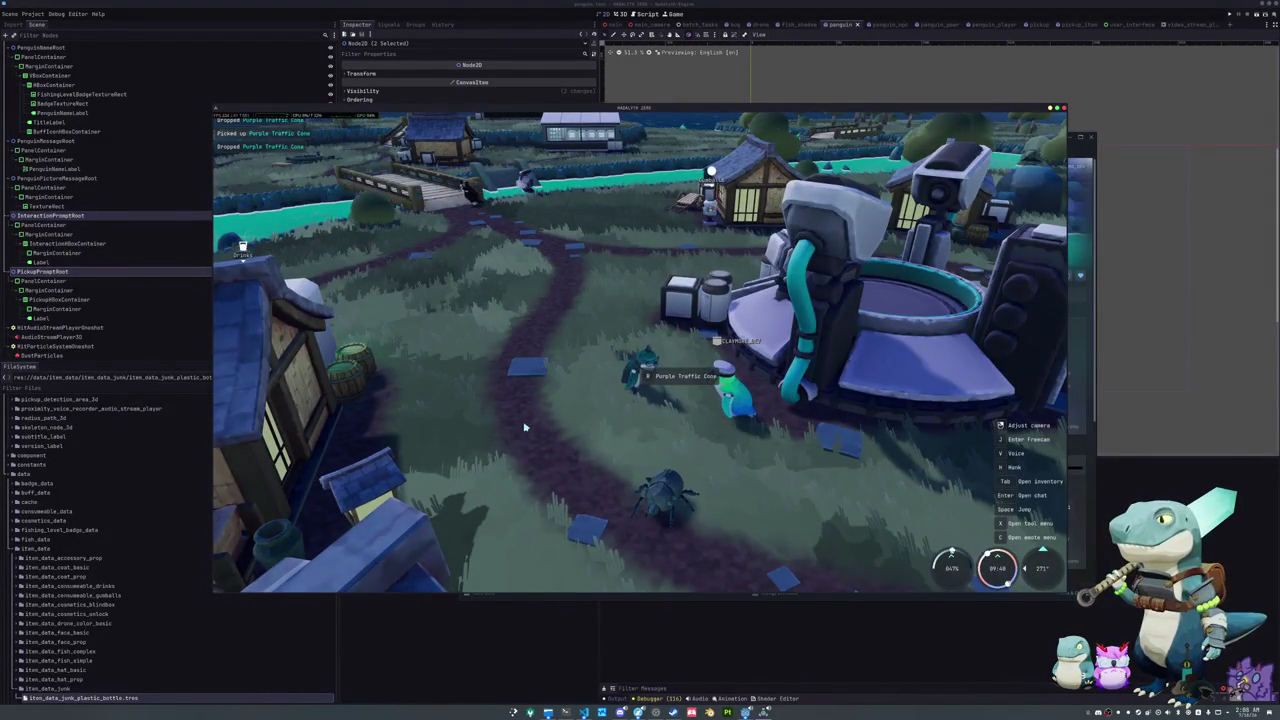
Step: Reopen the inventory and drop the Purple Traffic Cone once more beside the character
{"action": "key", "text": "Tab"}
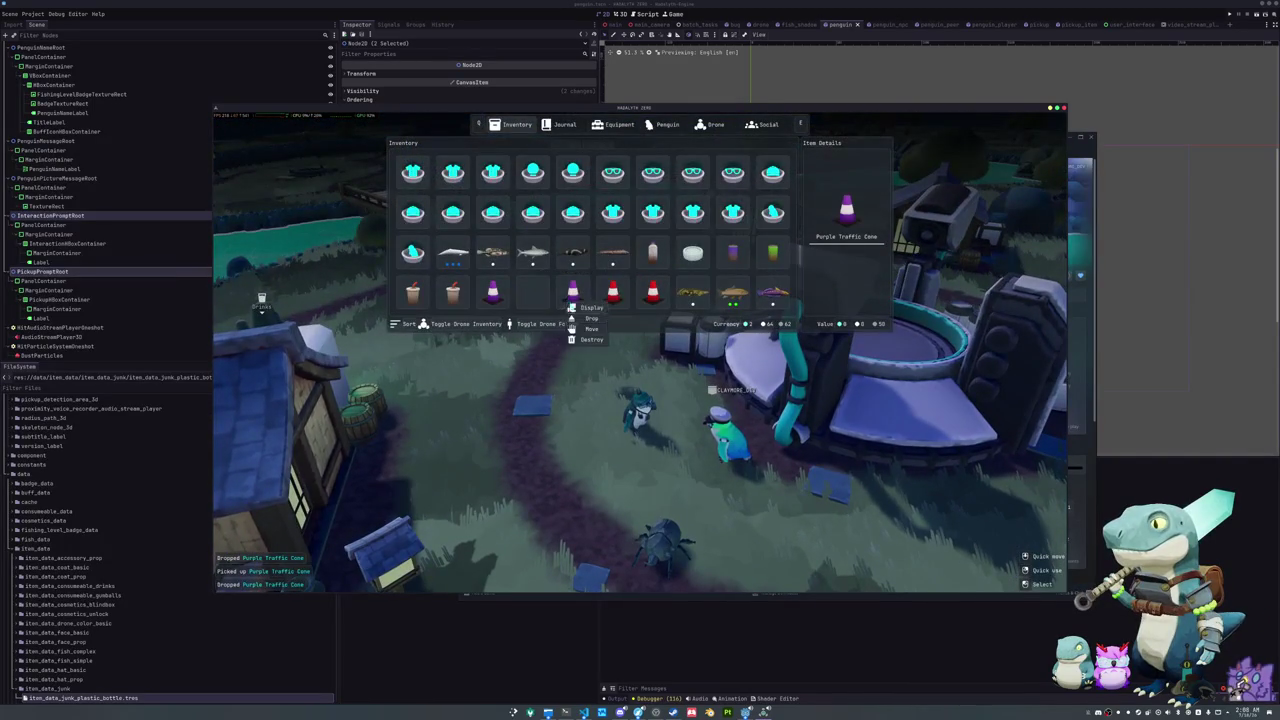
{"action": "key", "text": "Tab"}
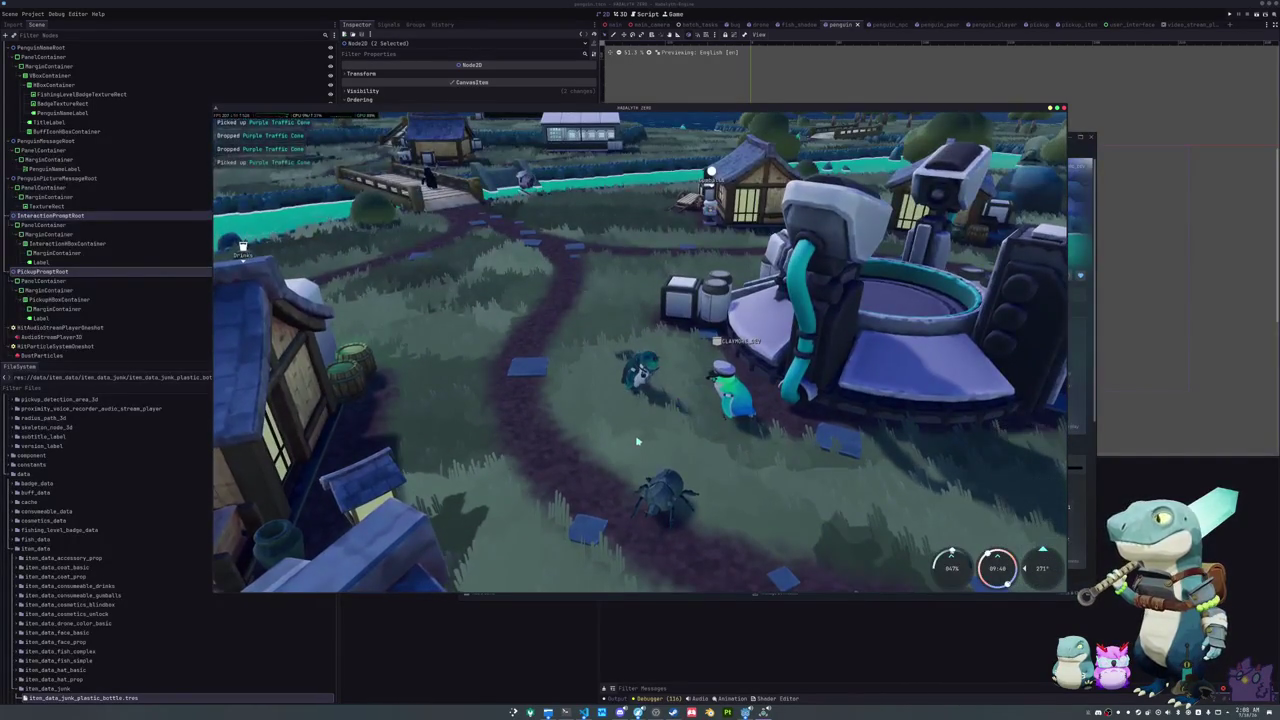
{"action": "key", "text": "Tab"}
{"action": "right_click", "coordinate": [532, 295]}
{"action": "left_click", "coordinate": [548, 318]}
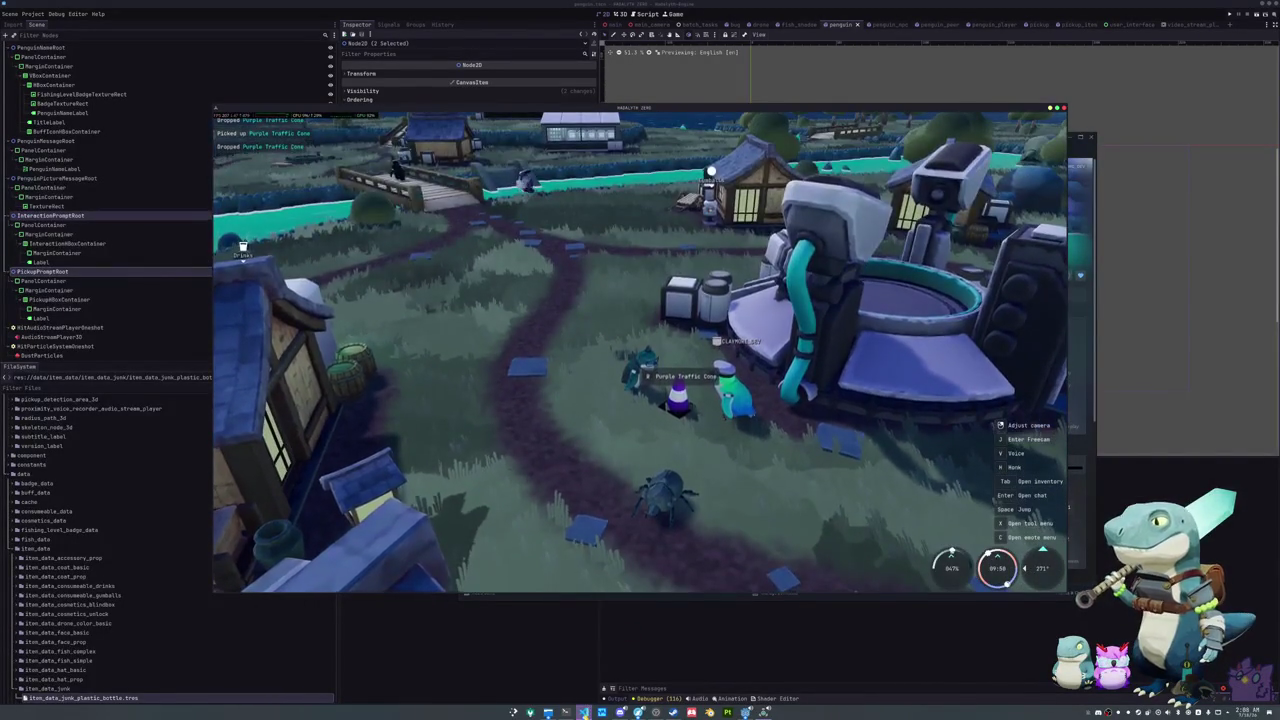
Step: Switch back to Visual Studio Code and bring up the quick file search
{"action": "key", "text": "alt+Tab"}
{"action": "left_click", "coordinate": [716, 522]}
{"action": "key", "text": "ctrl+p"}
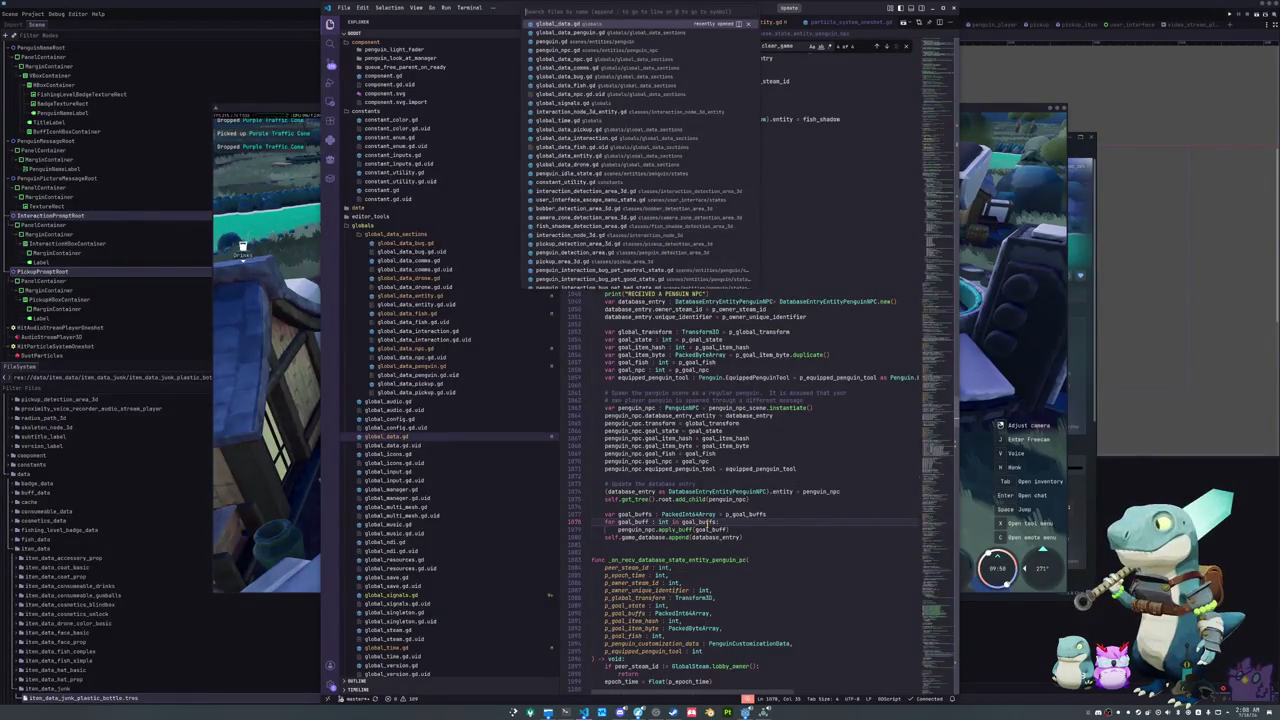
Step: Open interaction_detection_area_3d.gd from quick open and scroll to the top of poll()
{"action": "type", "text": "interaction"}
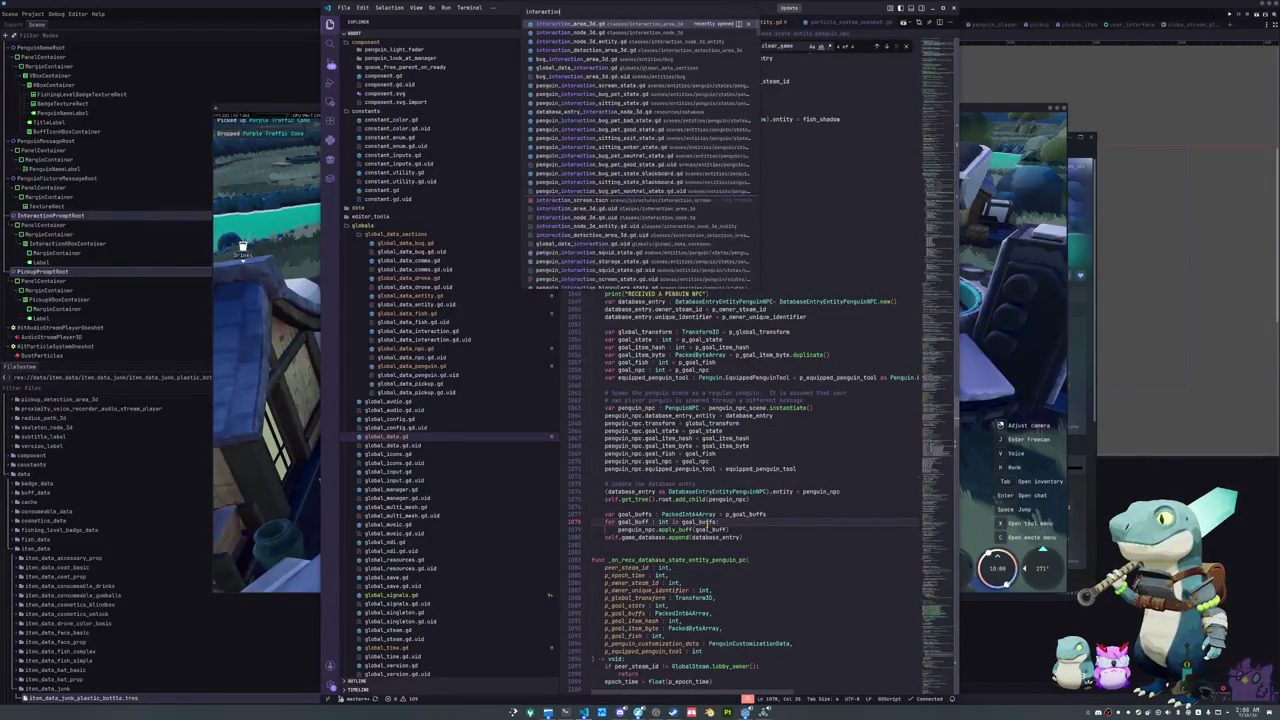
{"action": "type", "text": "_detection"}
{"action": "key", "text": "Return"}
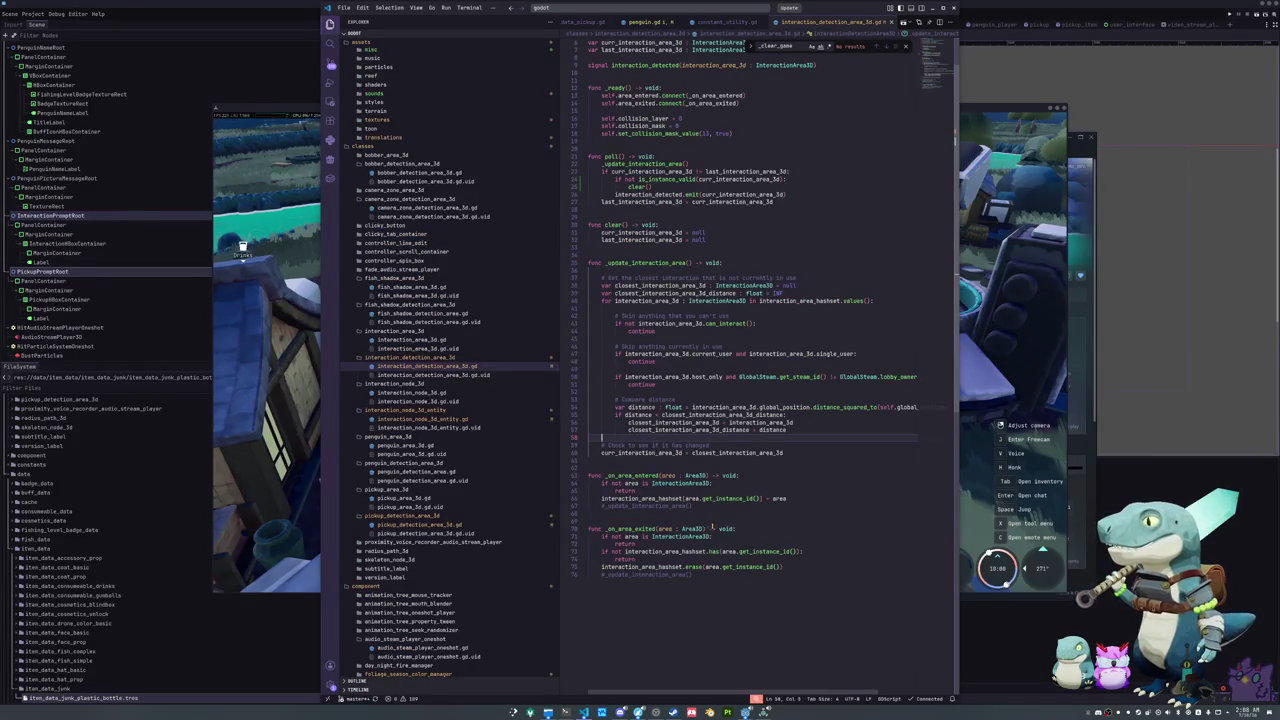
{"action": "left_click", "coordinate": [1210, 467]}
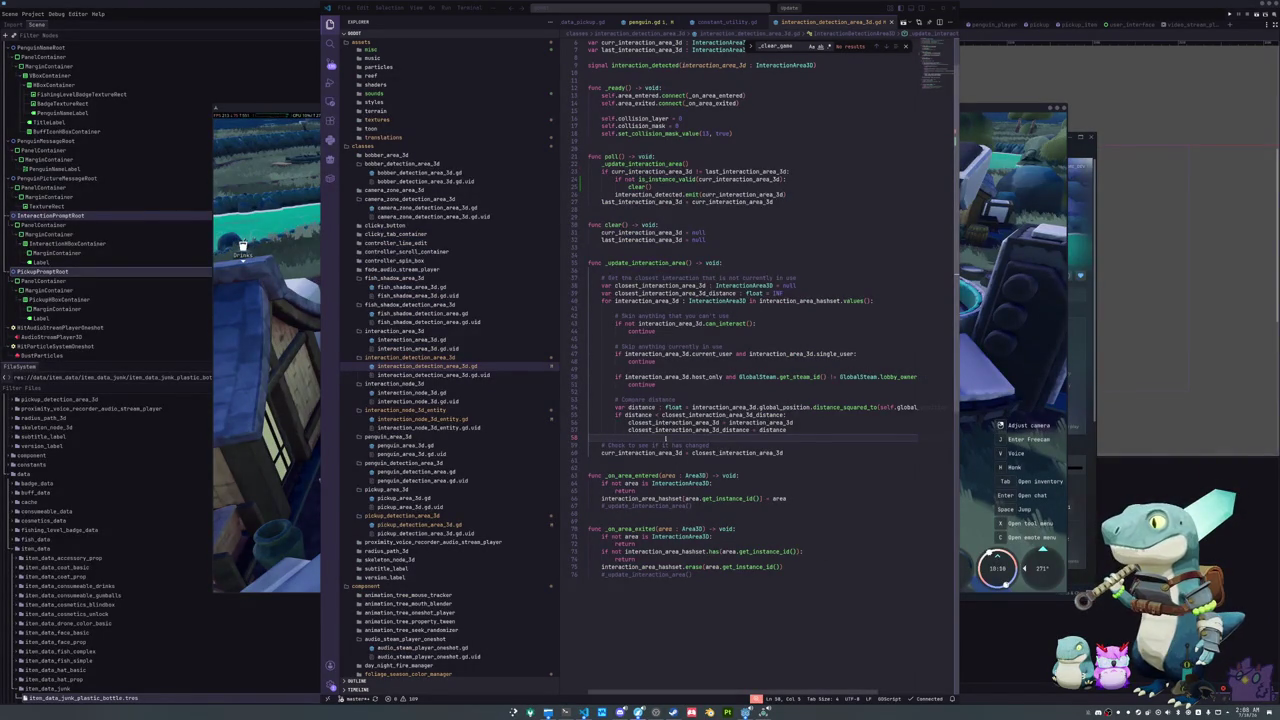
{"action": "scroll", "coordinate": [700, 400], "scroll_direction": "up", "scroll_amount": 2}
{"action": "left_click", "coordinate": [620, 305]}
Step: Inspect curr_interaction_area_3d on poll()'s clear() and emit lines
{"action": "left_click", "coordinate": [619, 259]}
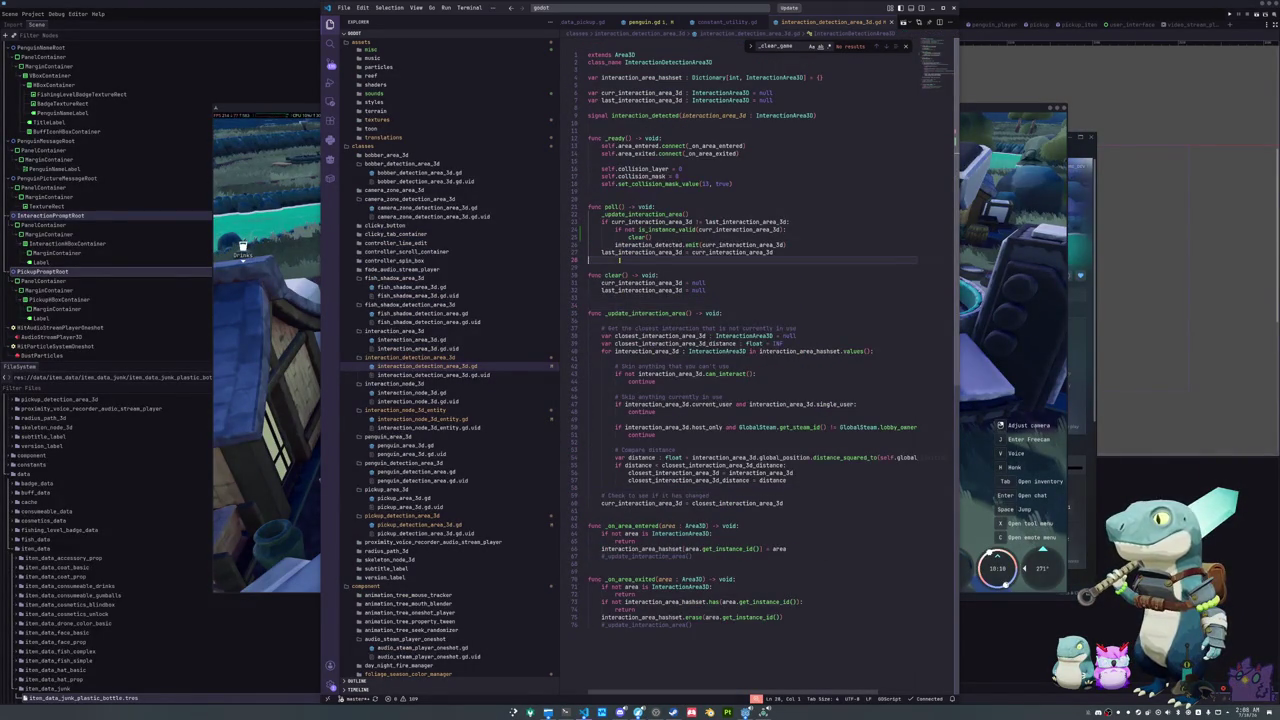
{"action": "key", "text": "Up"}
{"action": "key", "text": "Up"}
{"action": "key", "text": "Up"}
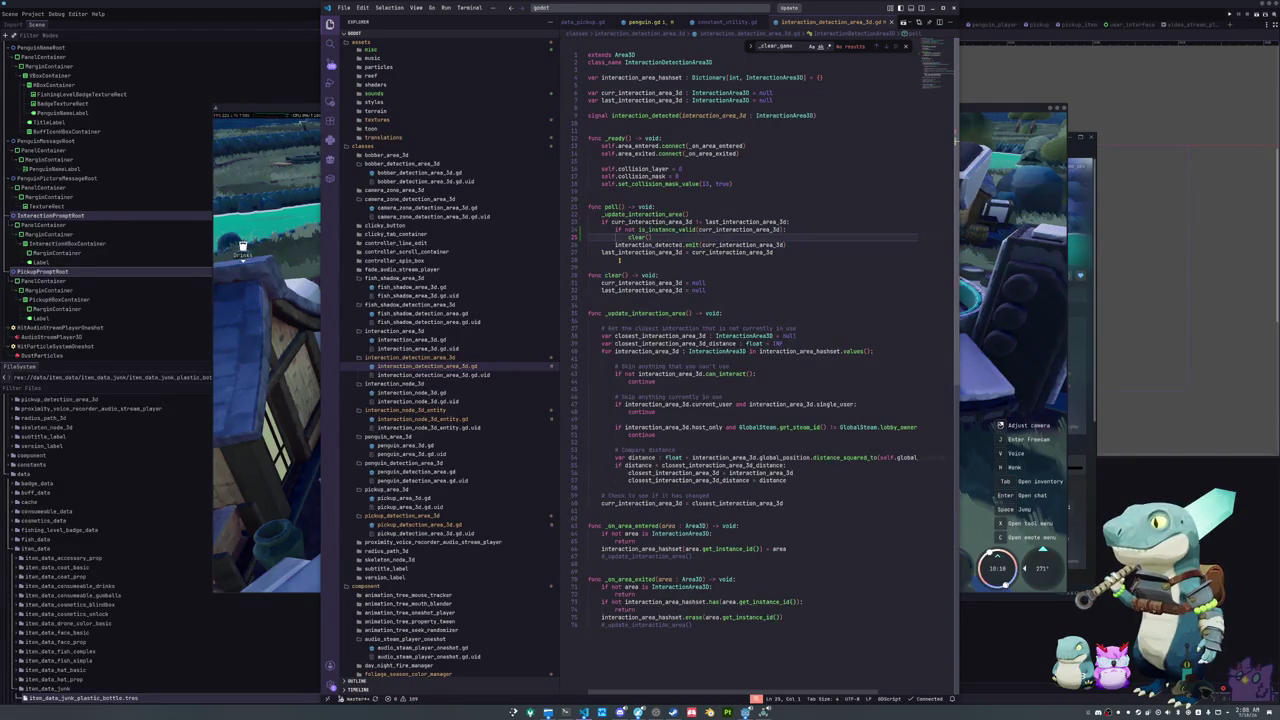
{"action": "key", "text": "Down"}
{"action": "key", "text": "ctrl+shift+Right"}
{"action": "key", "text": "ctrl+Right"}
{"action": "key", "text": "ctrl+Right"}
{"action": "key", "text": "ctrl+shift+Left"}
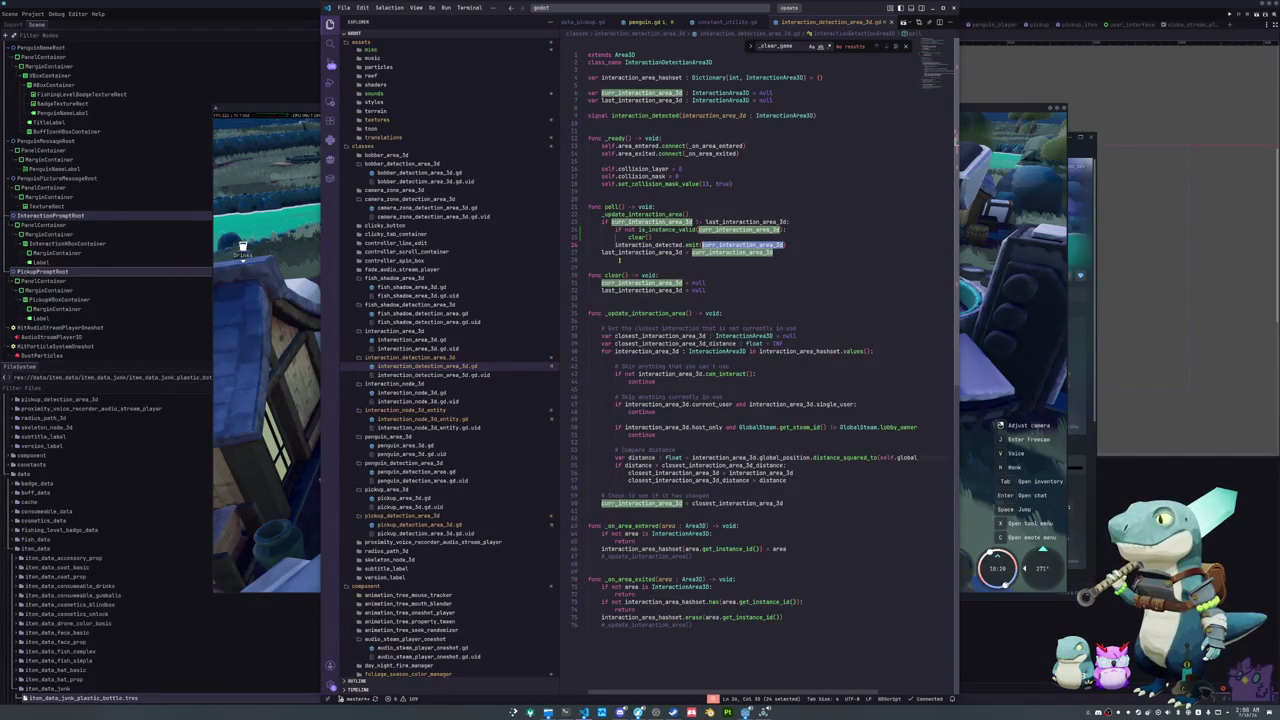
{"action": "key", "text": "Up"}
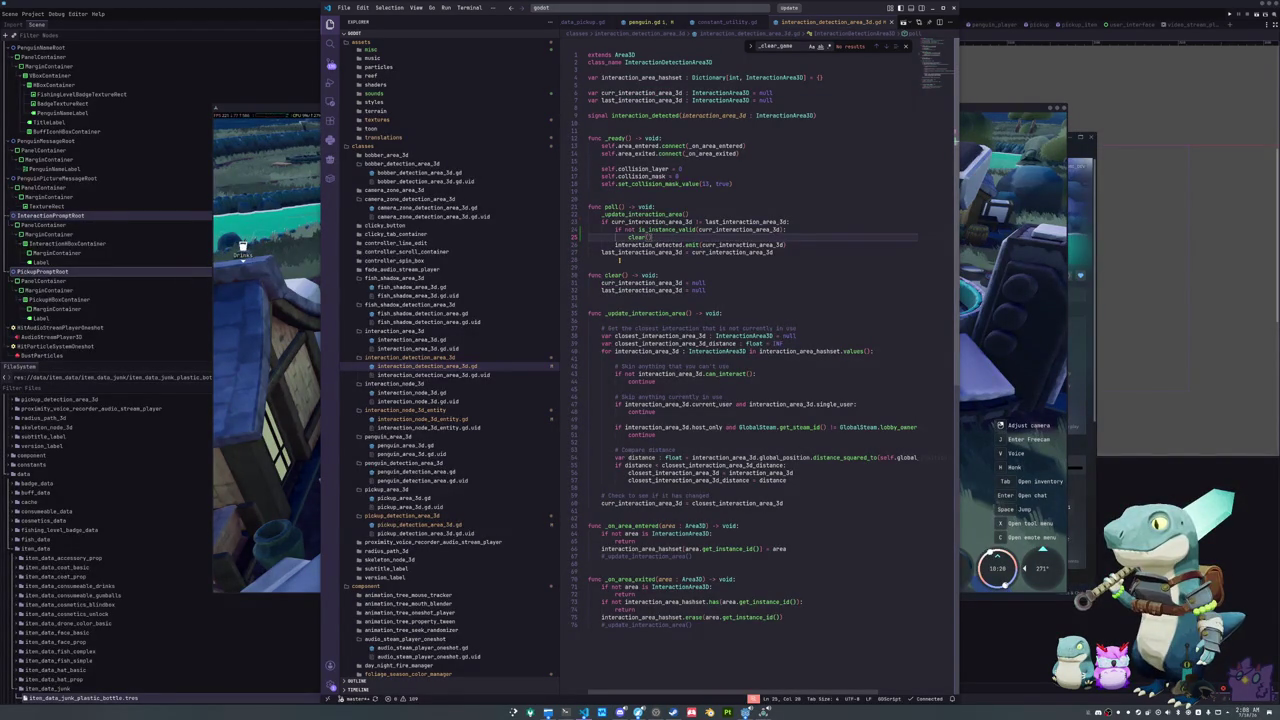
Step: Indent the is_instance_valid check and its clear() one level deeper, then return to the game
{"action": "key", "text": "shift+Home"}
{"action": "key", "text": "ctrl+alt+Up"}
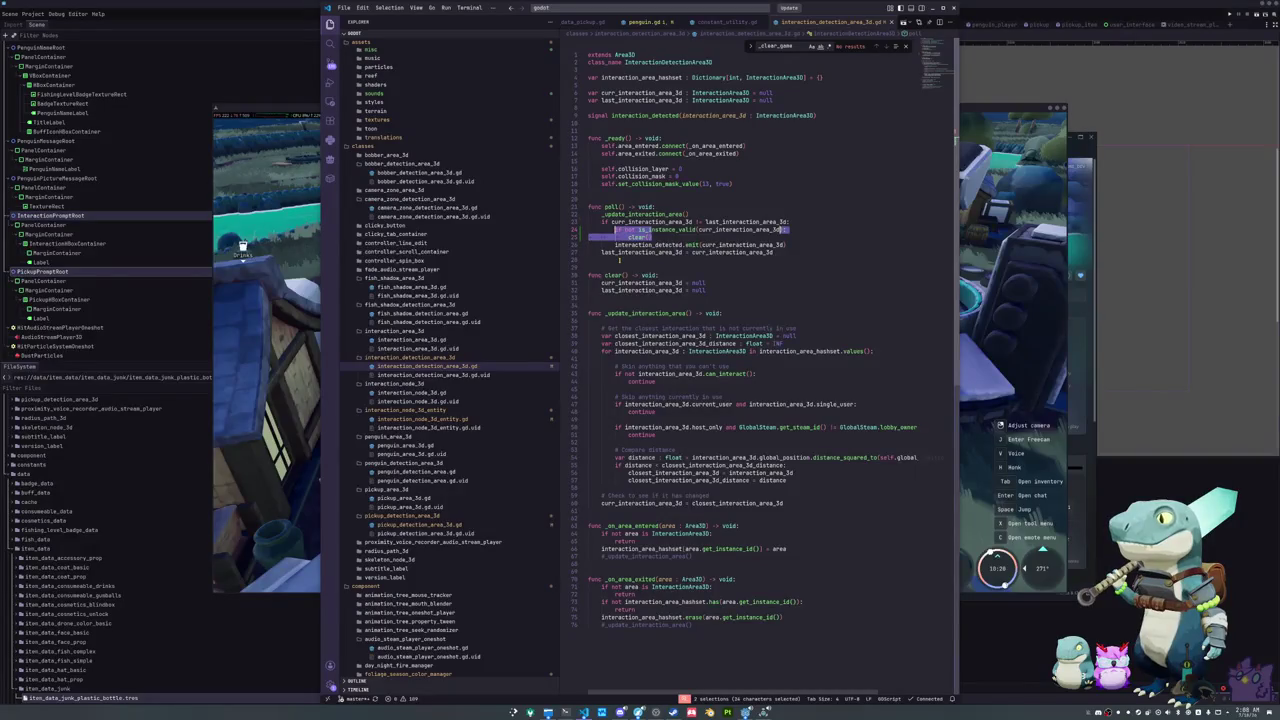
{"action": "scroll", "coordinate": [647, 260], "scroll_direction": "down", "scroll_amount": 1}
{"action": "key", "text": "Tab"}
{"action": "key", "text": "Escape"}
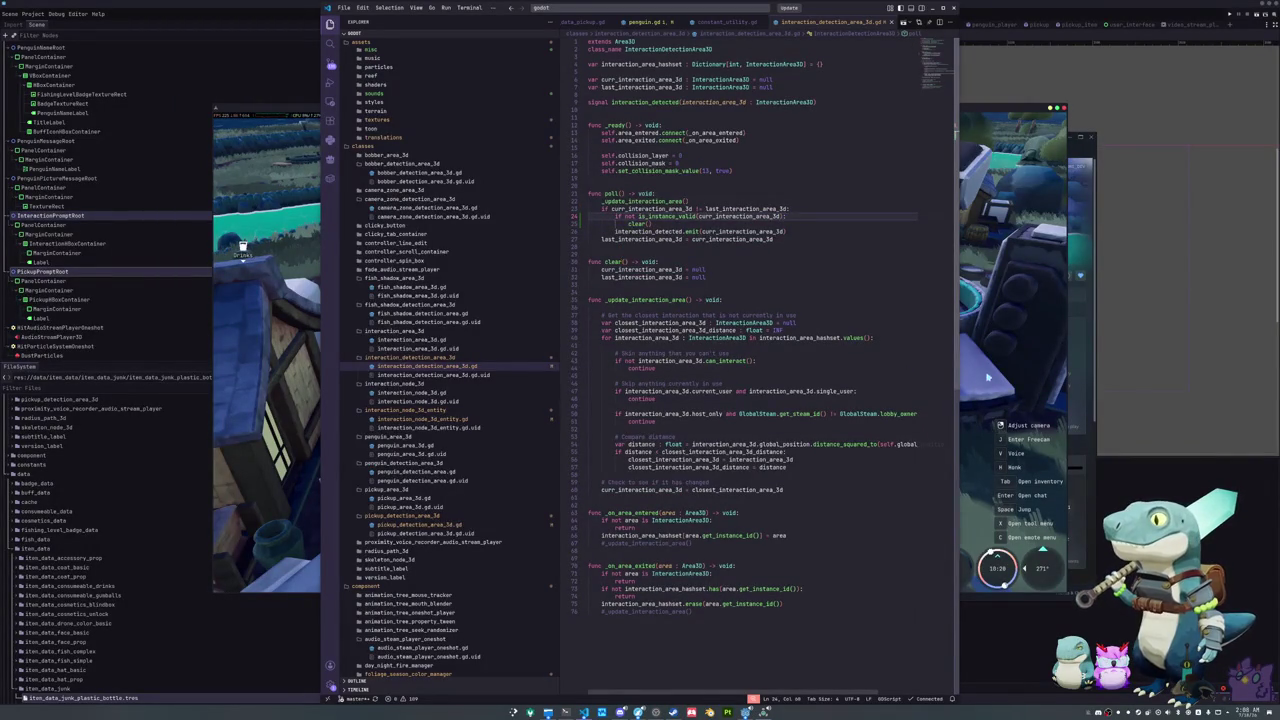
{"action": "left_click", "coordinate": [987, 377]}
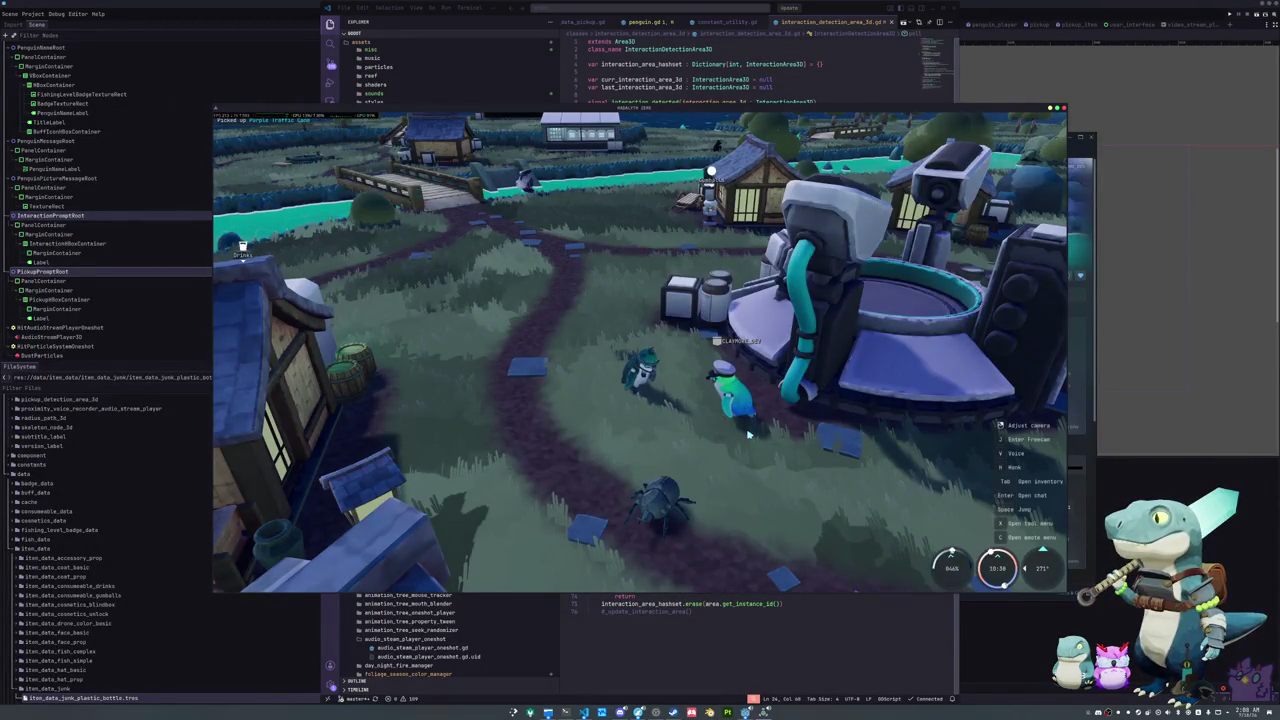
Step: Drop the Purple Traffic Cone from the inventory, then pick it up, drop it with Q, and retrieve it
{"action": "key", "text": "Tab"}
{"action": "left_click_drag", "start_coordinate": [537, 304], "coordinate": [537, 368]}
{"action": "key", "text": "Tab"}
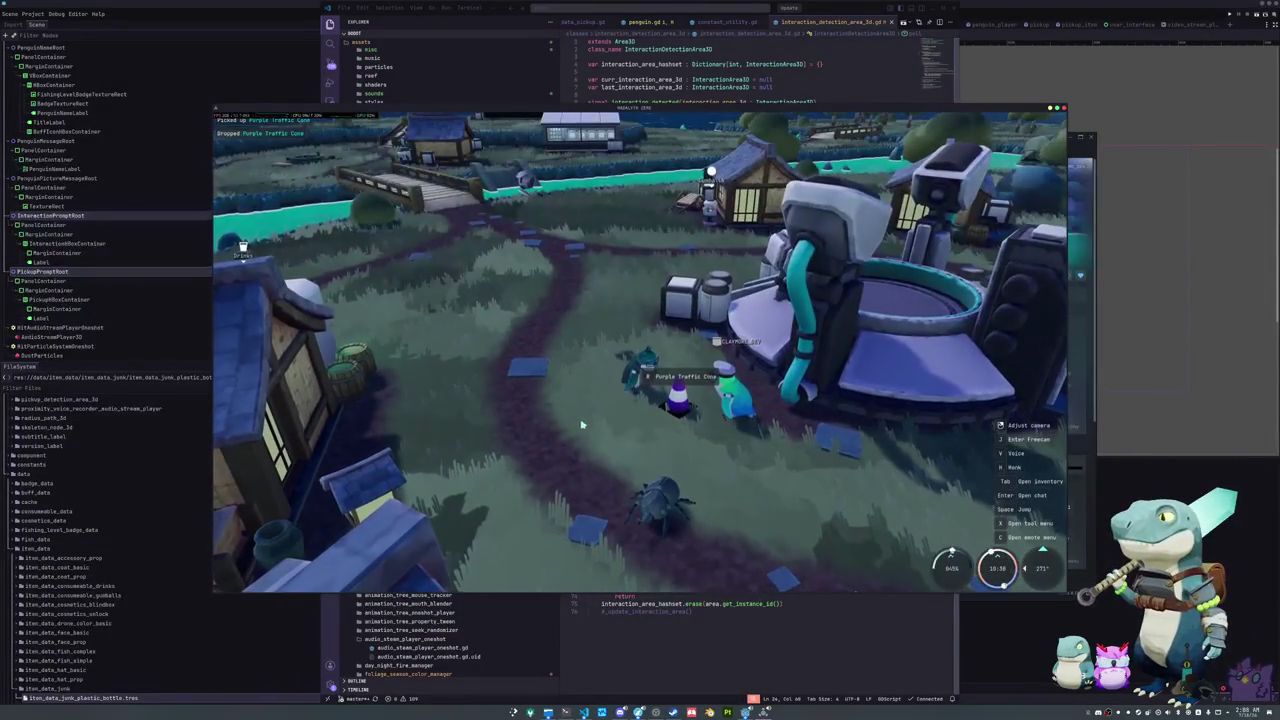
{"action": "key", "text": "e"}
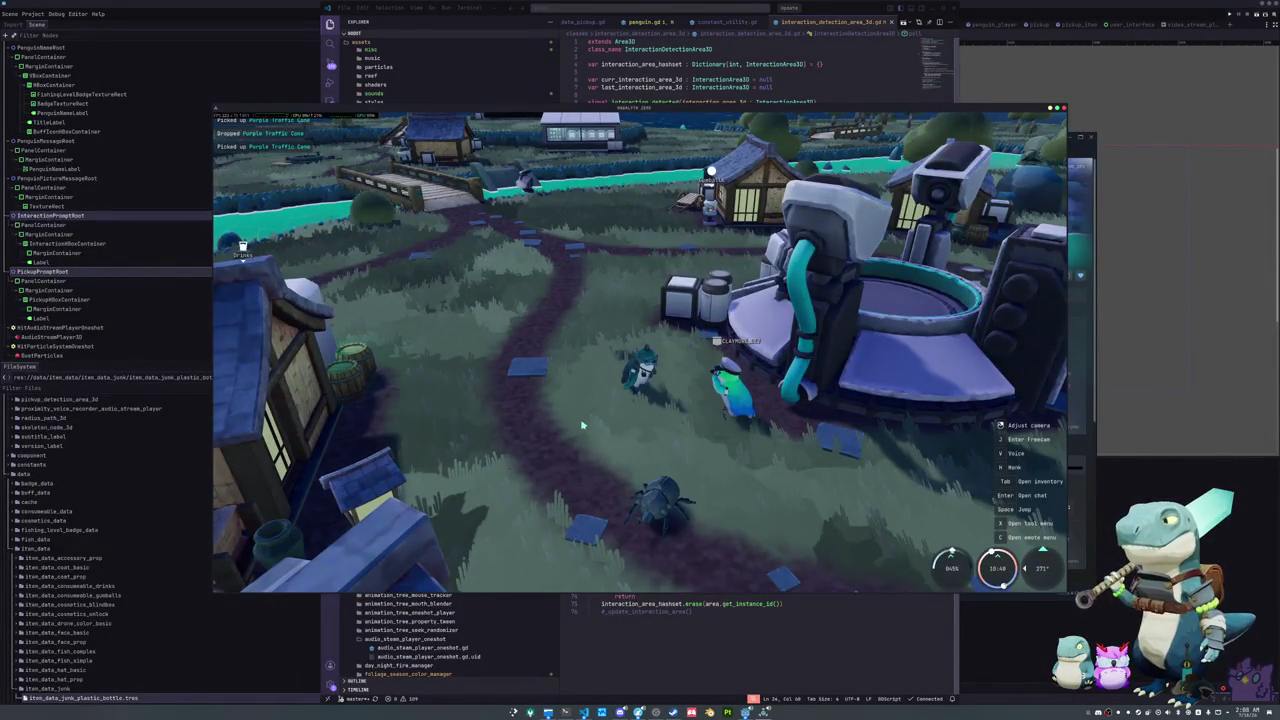
{"action": "key", "text": "q"}
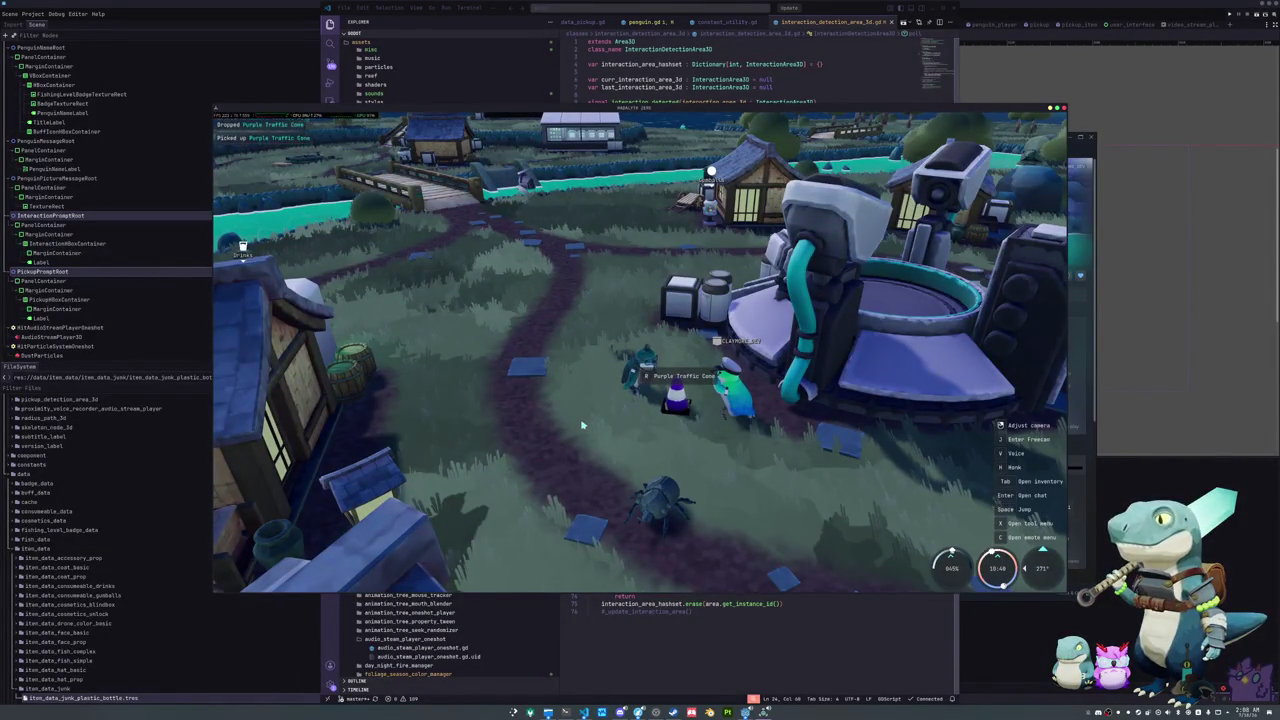
{"action": "key", "text": "e"}
Step: Pet the bug so the log reads "Bug pet very well", then walk the penguin to the house
{"action": "left_click_drag", "start_coordinate": [581, 425], "coordinate": [719, 425]}
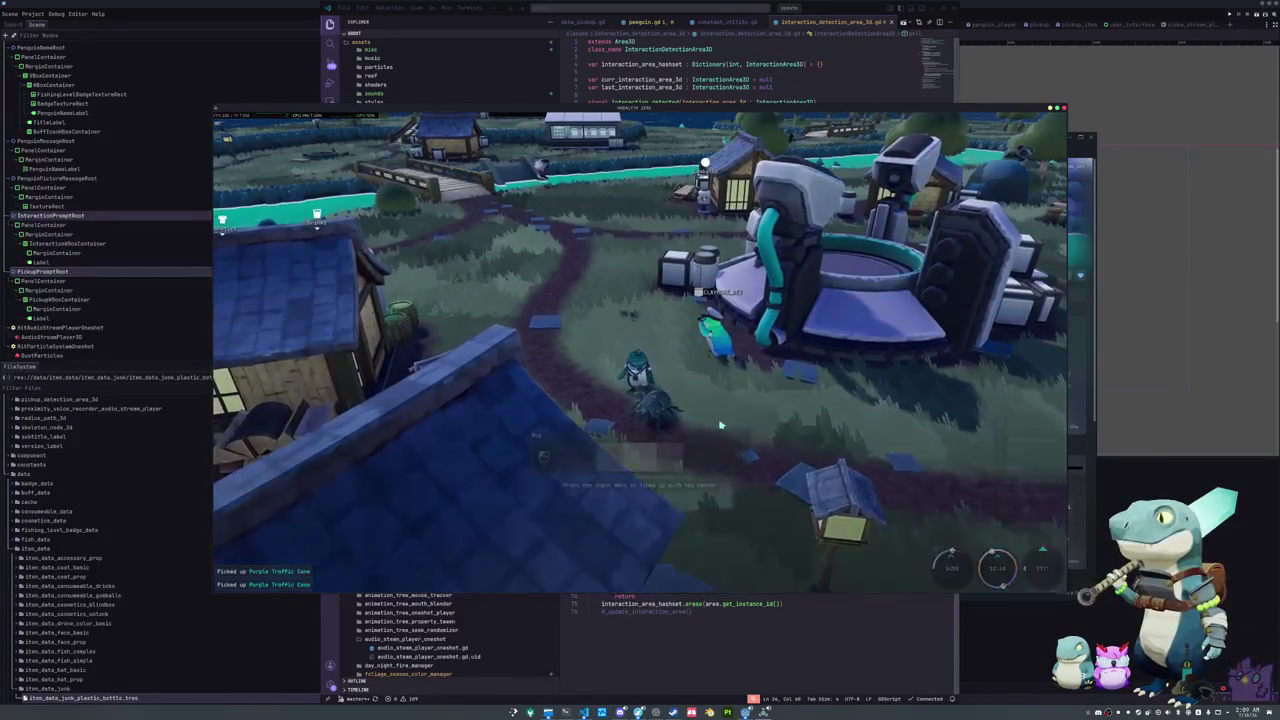
{"action": "left_click", "coordinate": [756, 385]}
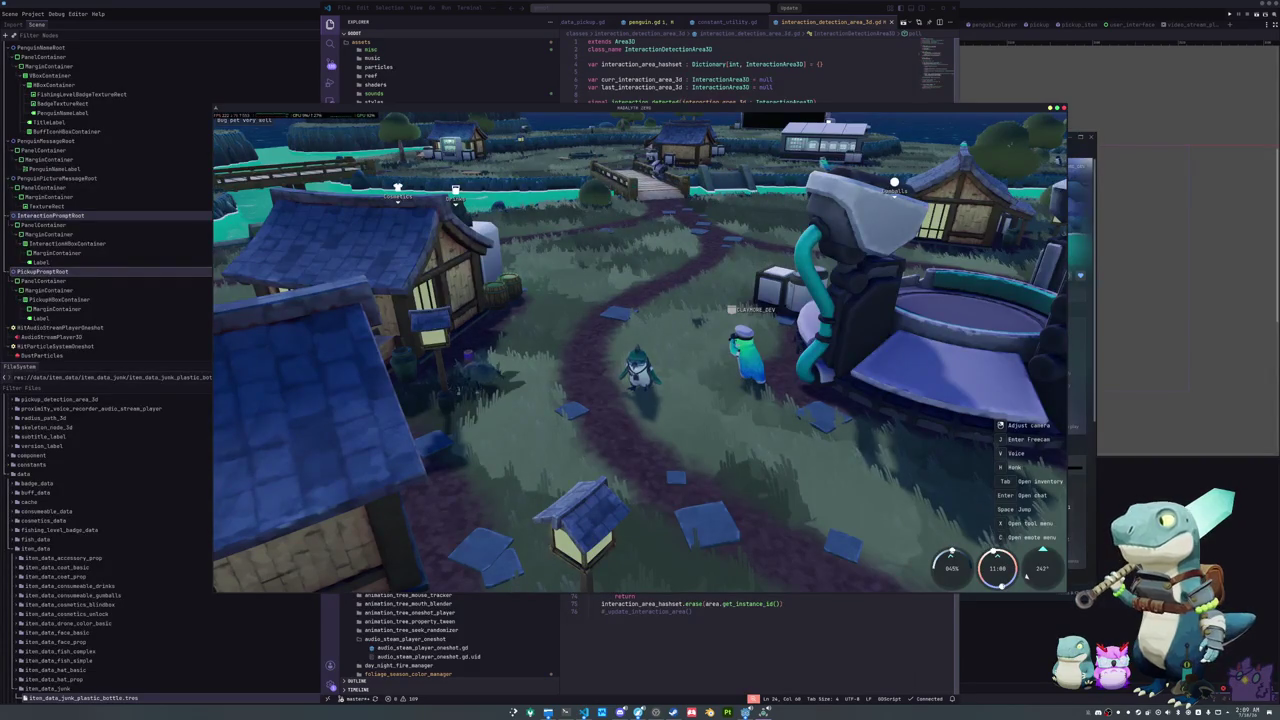
{"action": "key", "text": "a"}
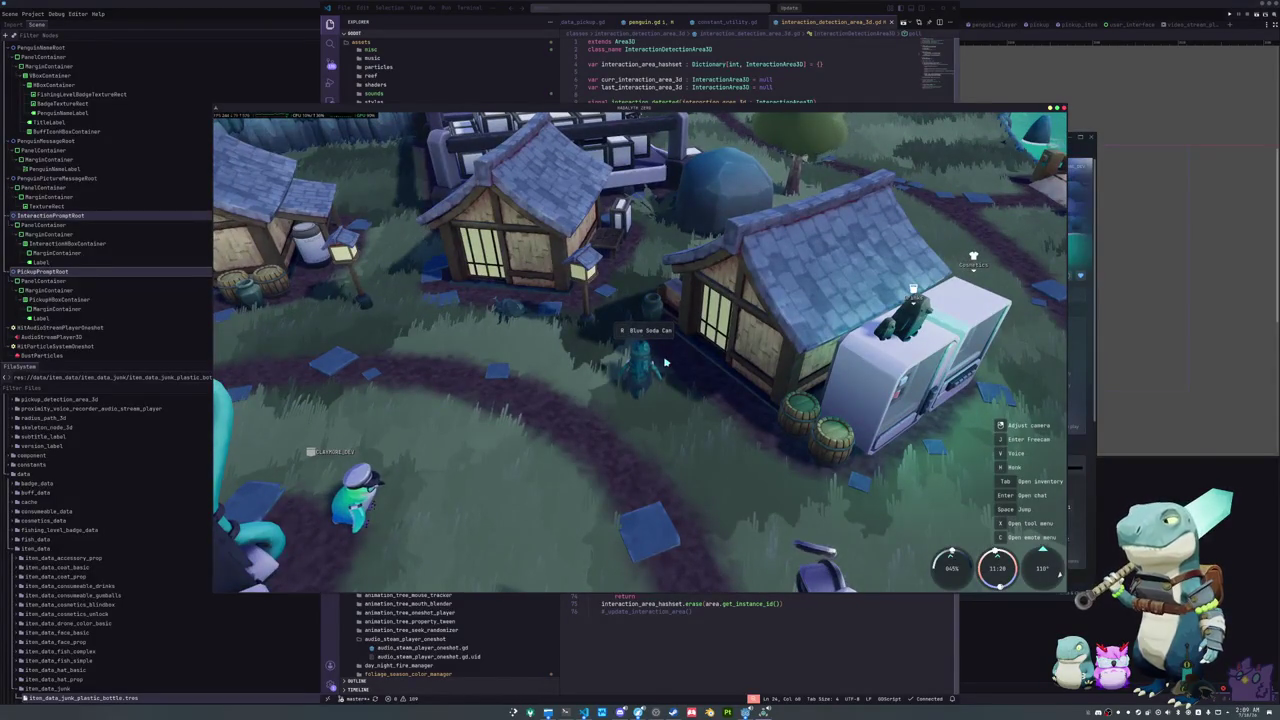
{"action": "key", "text": "alt+Tab"}
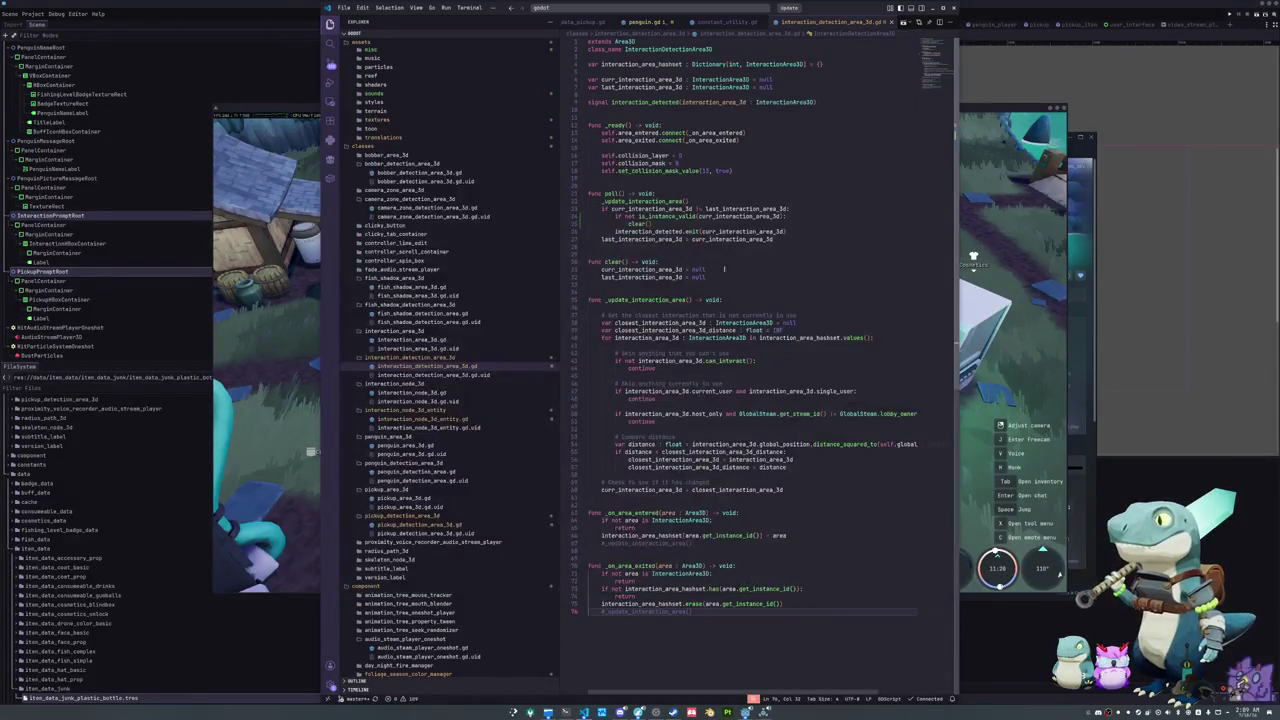
Step: Move the is_instance_valid check and its clear() above the change comparison and dedent it
{"action": "left_click_drag", "start_coordinate": [658, 224], "coordinate": [591, 216]}
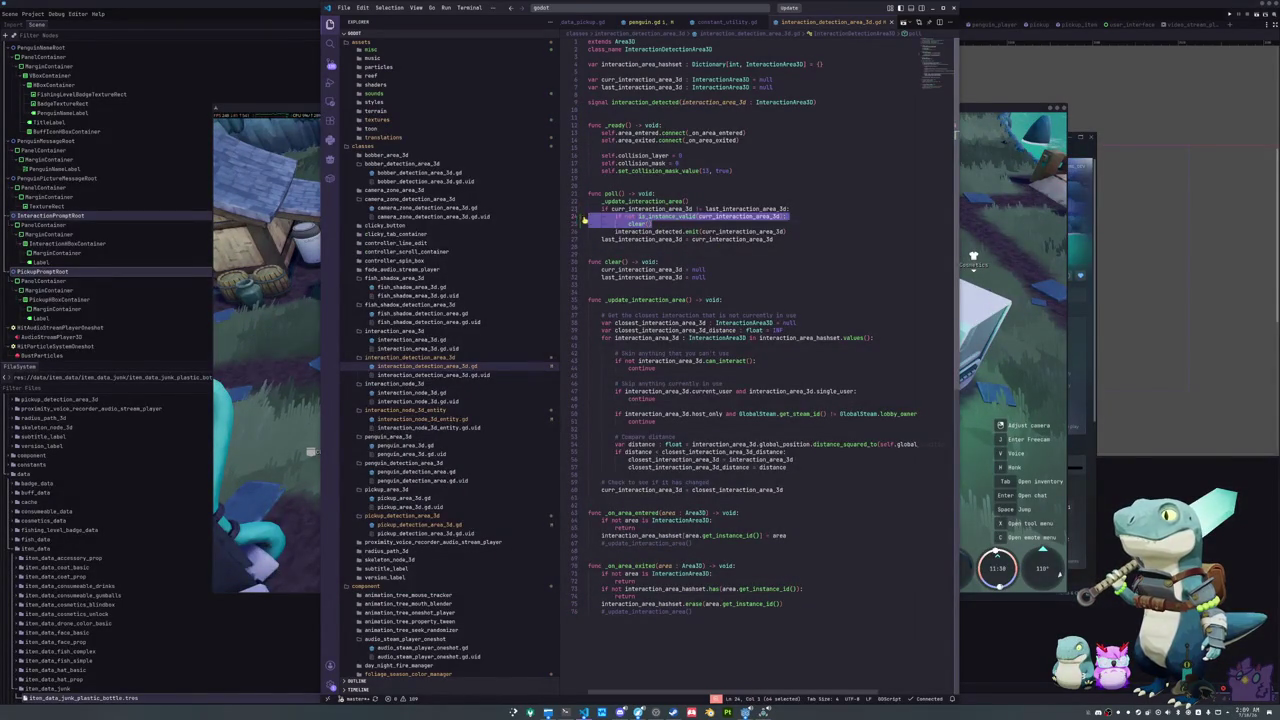
{"action": "key", "text": "ctrl+x"}
{"action": "key", "text": "Up"}
{"action": "key", "text": "ctrl+v"}
{"action": "key", "text": "Return"}
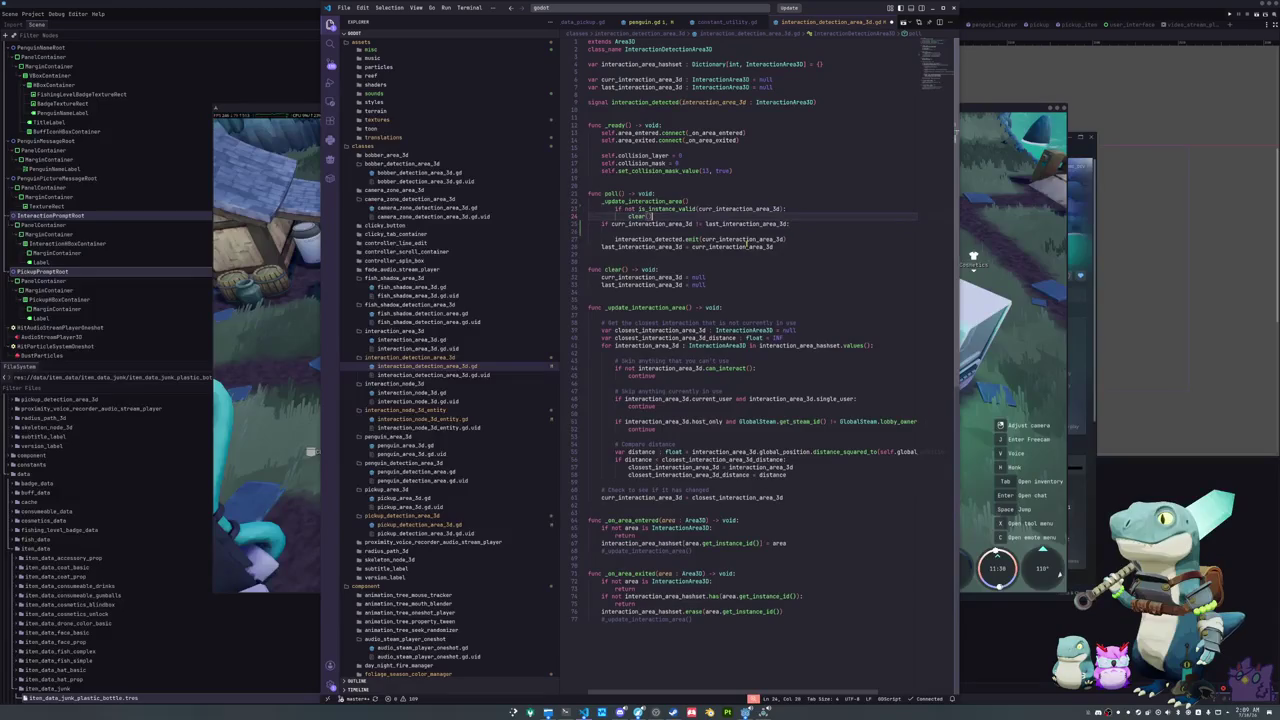
{"action": "key", "text": "shift+Tab"}
{"action": "key", "text": "End"}
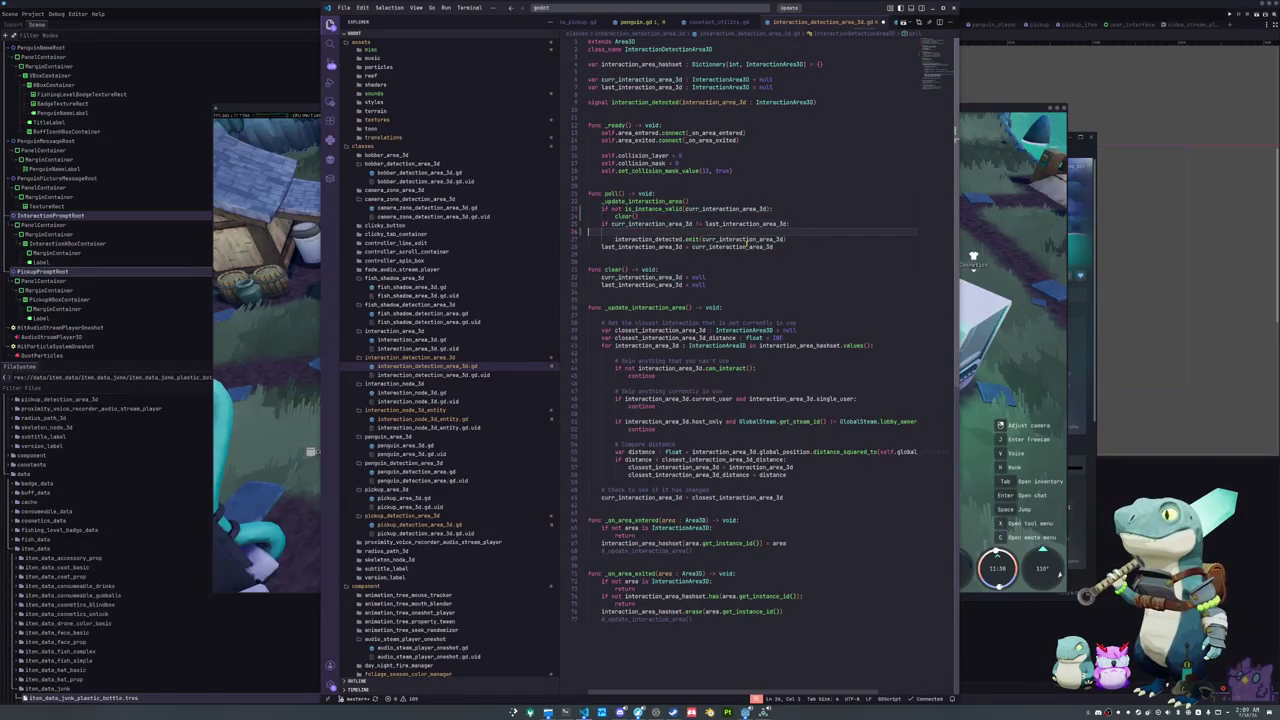
{"action": "key", "text": "Delete"}
Step: Add interaction_detected.emit(null) inside the validity check, before clear()
{"action": "key", "text": "Down"}
{"action": "key", "text": "Home"}
{"action": "key", "text": "Home"}
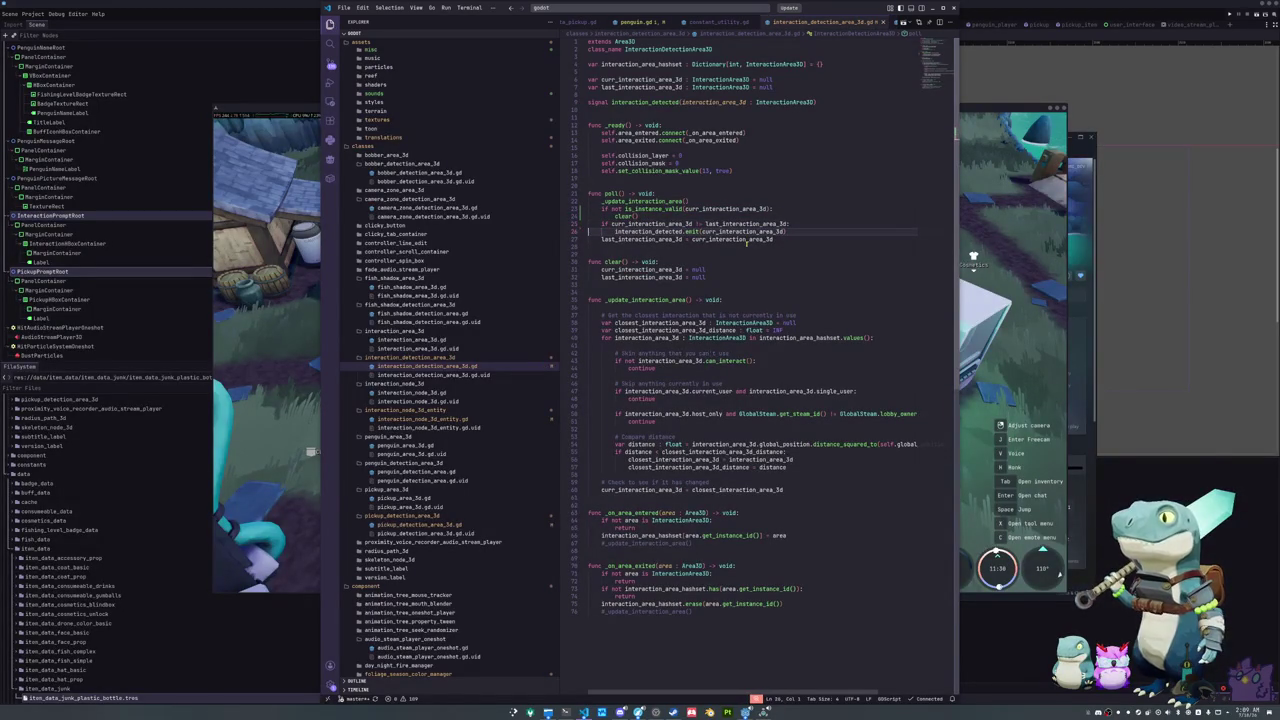
{"action": "key", "text": "Down"}
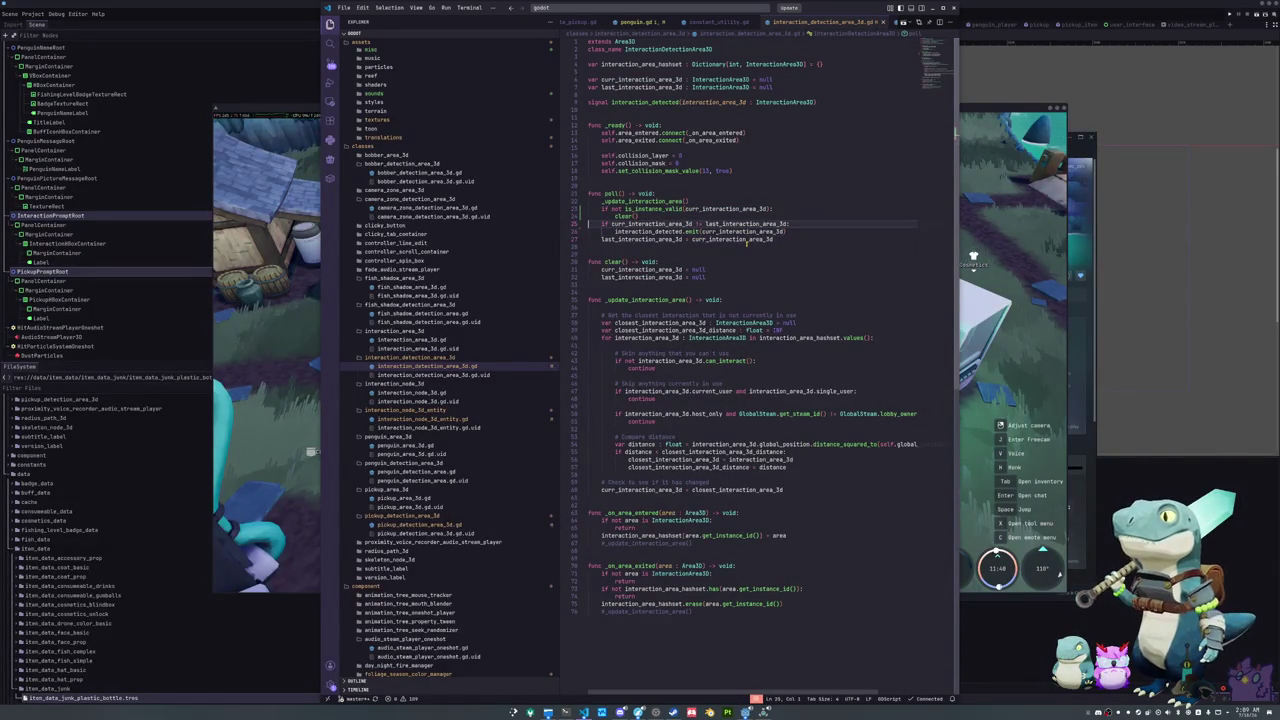
{"action": "key", "text": "shift+Up"}
{"action": "key", "text": "ctrl+c"}
{"action": "key", "text": "Up"}
{"action": "key", "text": "Up"}
{"action": "key", "text": "ctrl+v"}
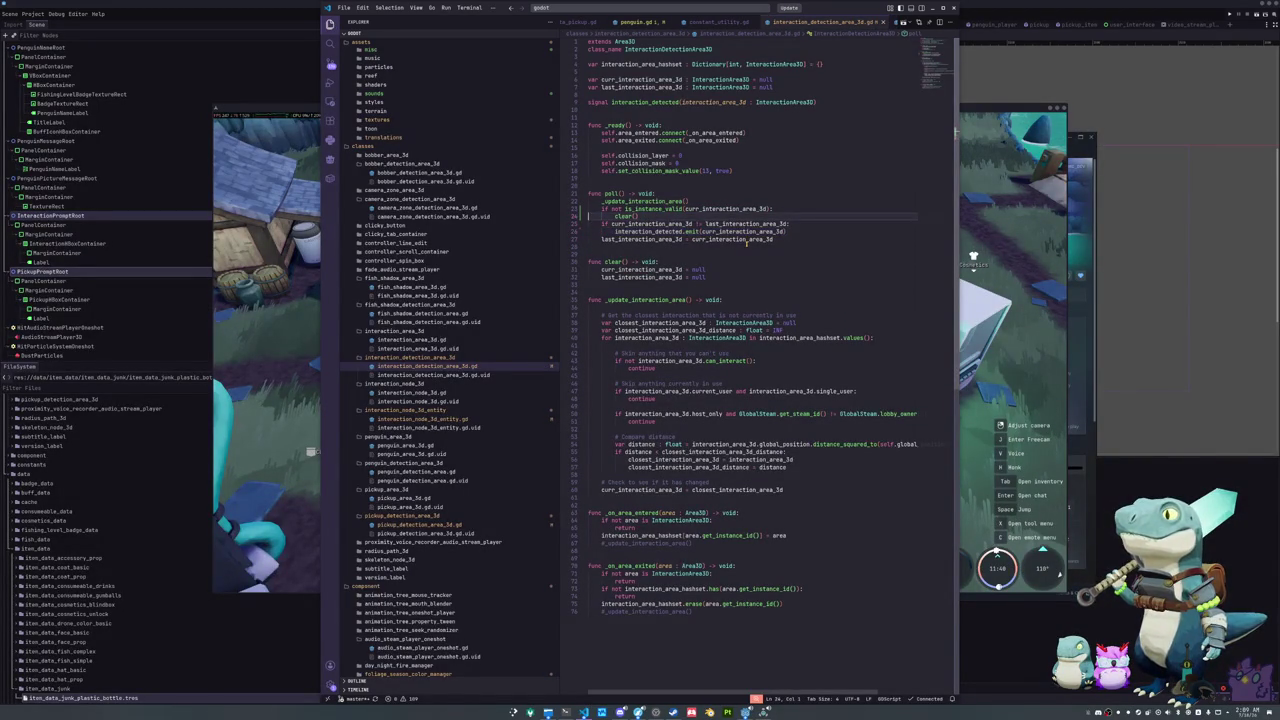
{"action": "key", "text": "Return"}
{"action": "key", "text": "shift+Tab"}
{"action": "key", "text": "shift+Tab"}
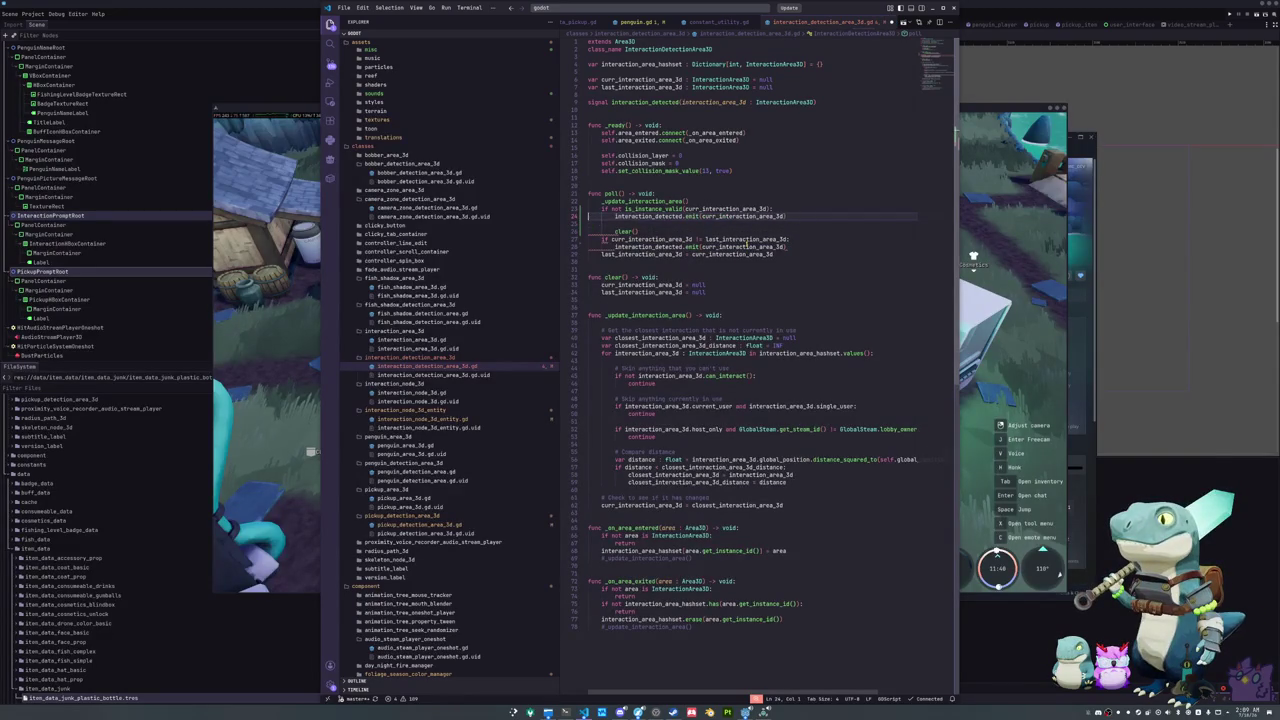
{"action": "key", "text": "Delete"}
{"action": "key", "text": "ctrl+shift+Left"}
{"action": "type", "text": "null"}
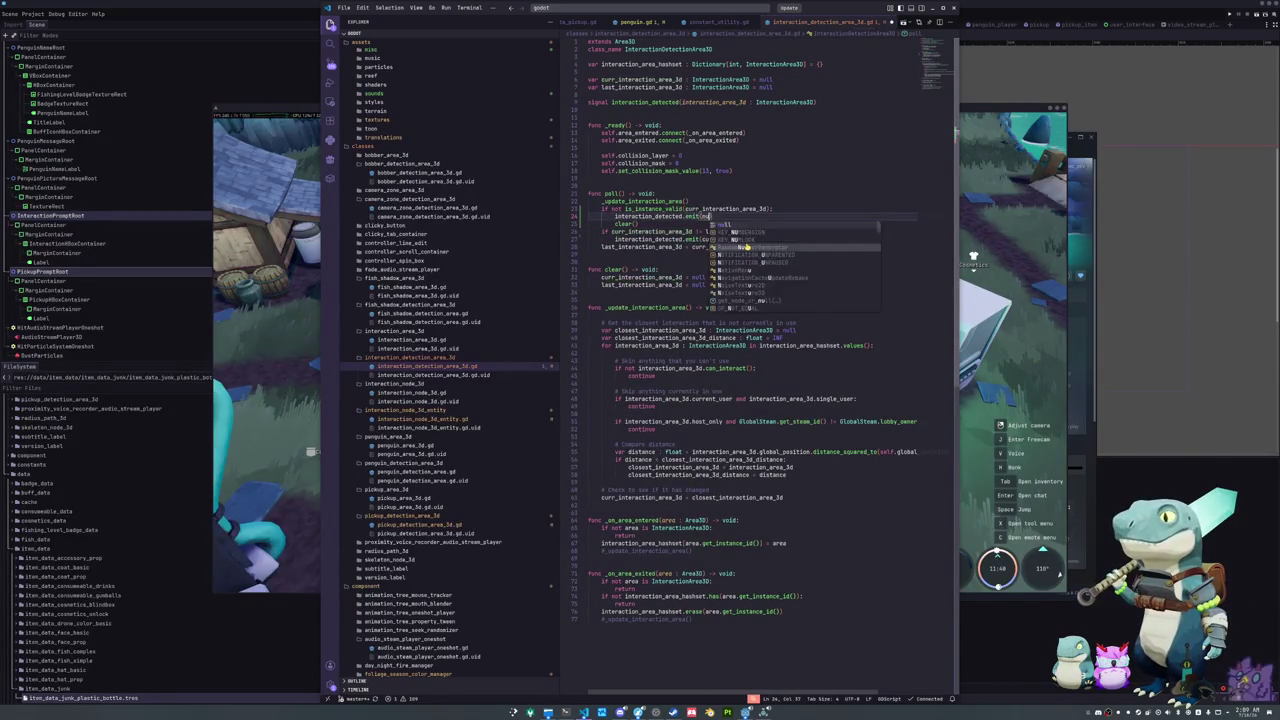
{"action": "key", "text": "Down"}
{"action": "key", "text": "Down"}
{"action": "key", "text": "Home"}
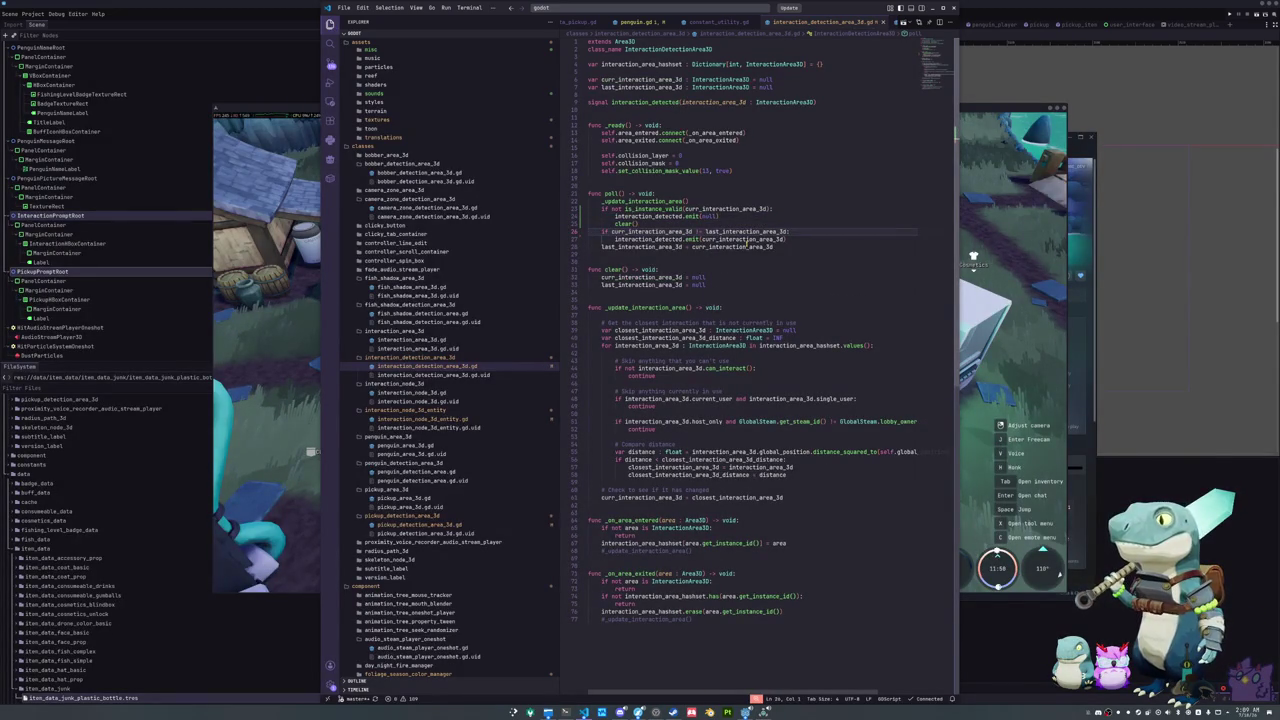
Step: Place the validity block after the last-area assignment and select the reworked poll() body for copying
{"action": "key", "text": "shift+Up"}
{"action": "key", "text": "shift+Up"}
{"action": "key", "text": "shift+Up"}
{"action": "key", "text": "Delete"}
{"action": "key", "text": "Down"}
{"action": "key", "text": "Down"}
{"action": "key", "text": "Down"}
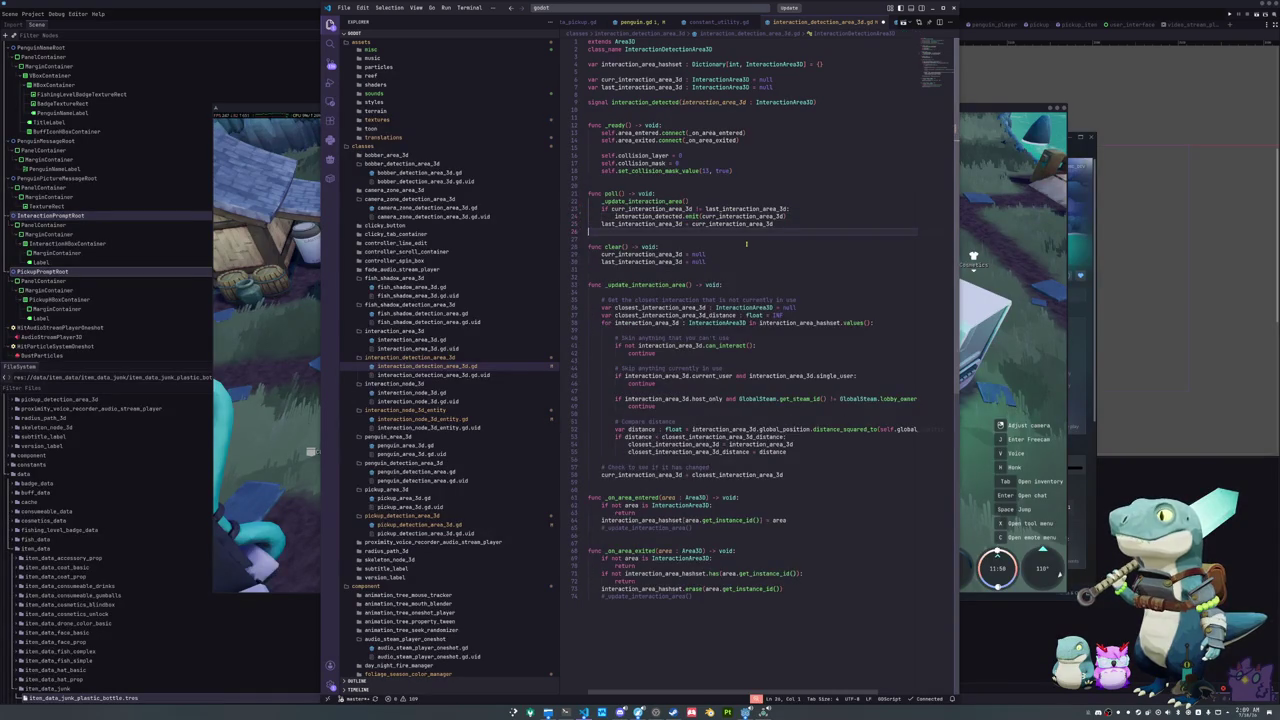
{"action": "key", "text": "ctrl+z"}
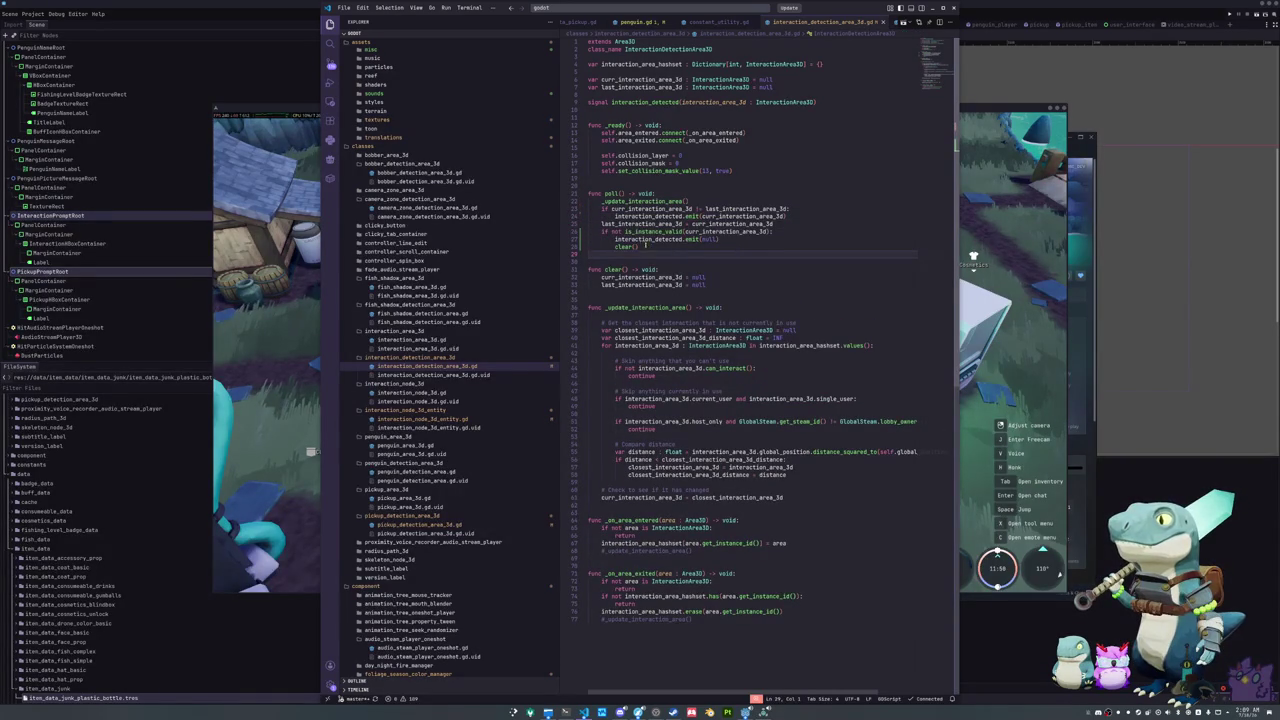
{"action": "key", "text": "shift+Up"}
{"action": "key", "text": "shift+Up"}
{"action": "key", "text": "shift+Up"}
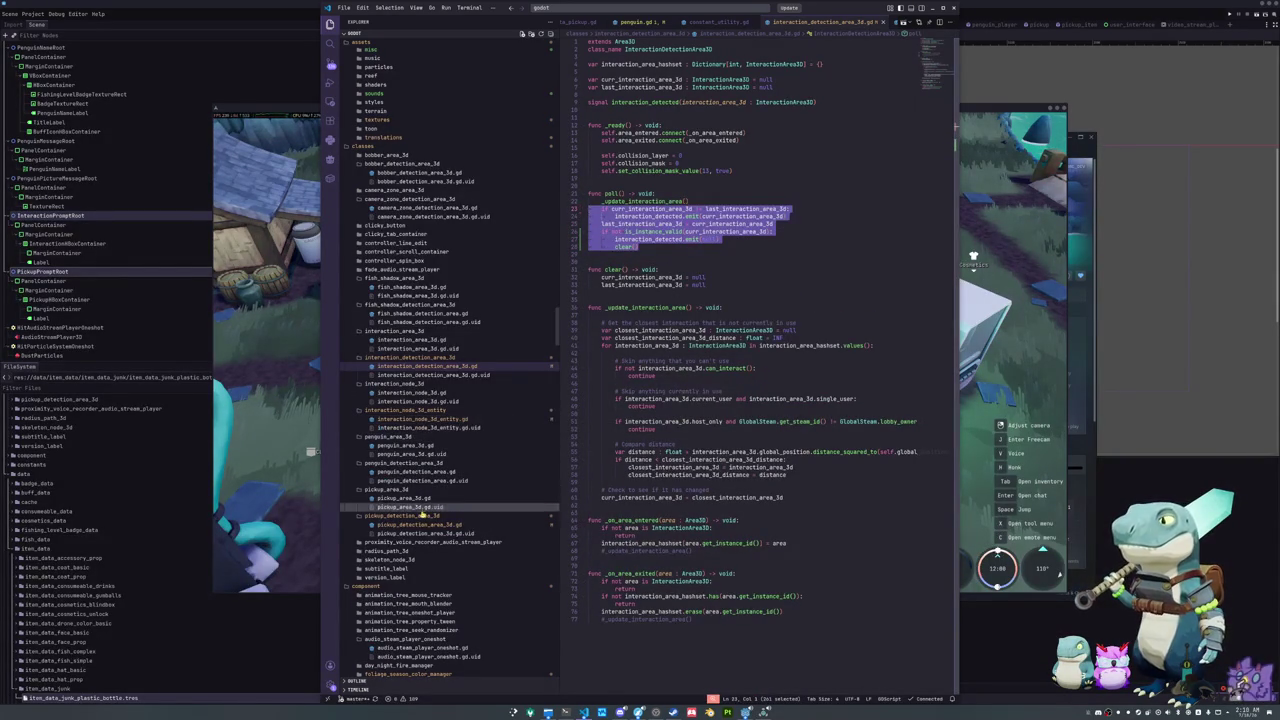
{"action": "left_click", "coordinate": [419, 528]}
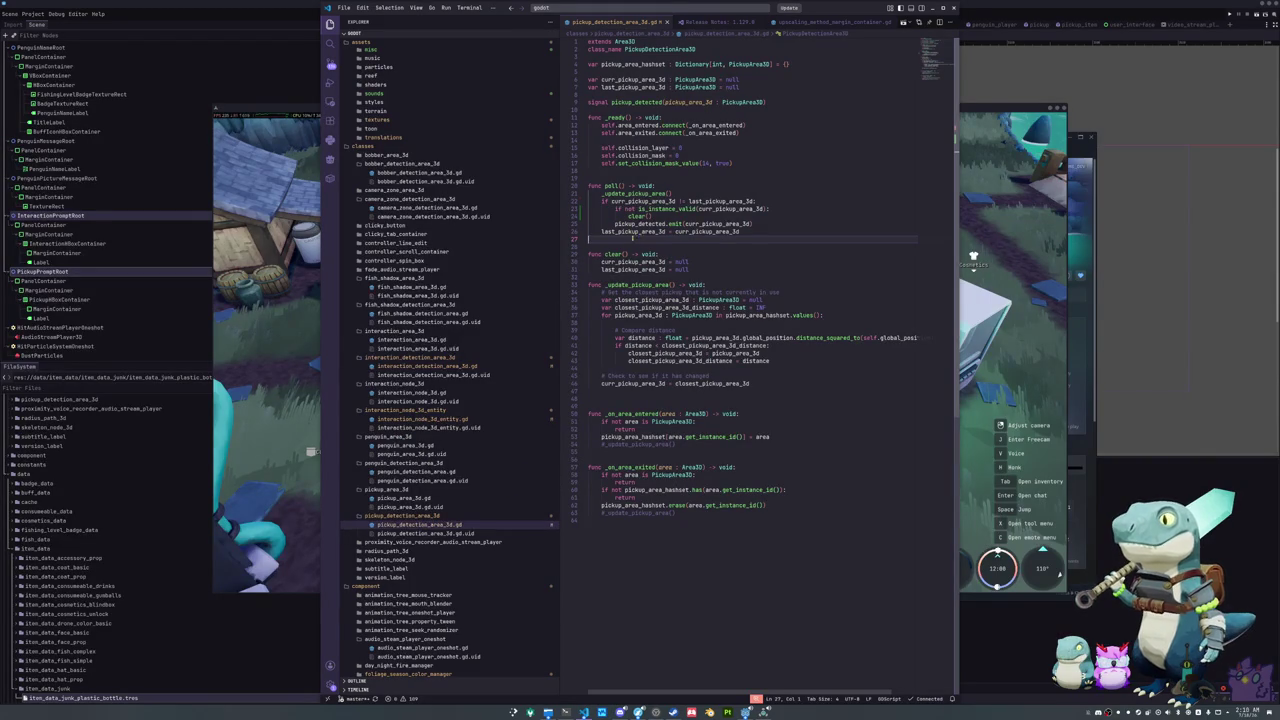
Step: Paste the copied poll() body into pickup_detection_area_3d.gd, renaming every 'interaction' to 'pickup'
{"action": "key", "text": "shift+Up"}
{"action": "key", "text": "shift+Up"}
{"action": "key", "text": "shift+Up"}
{"action": "key", "text": "ctrl+v"}
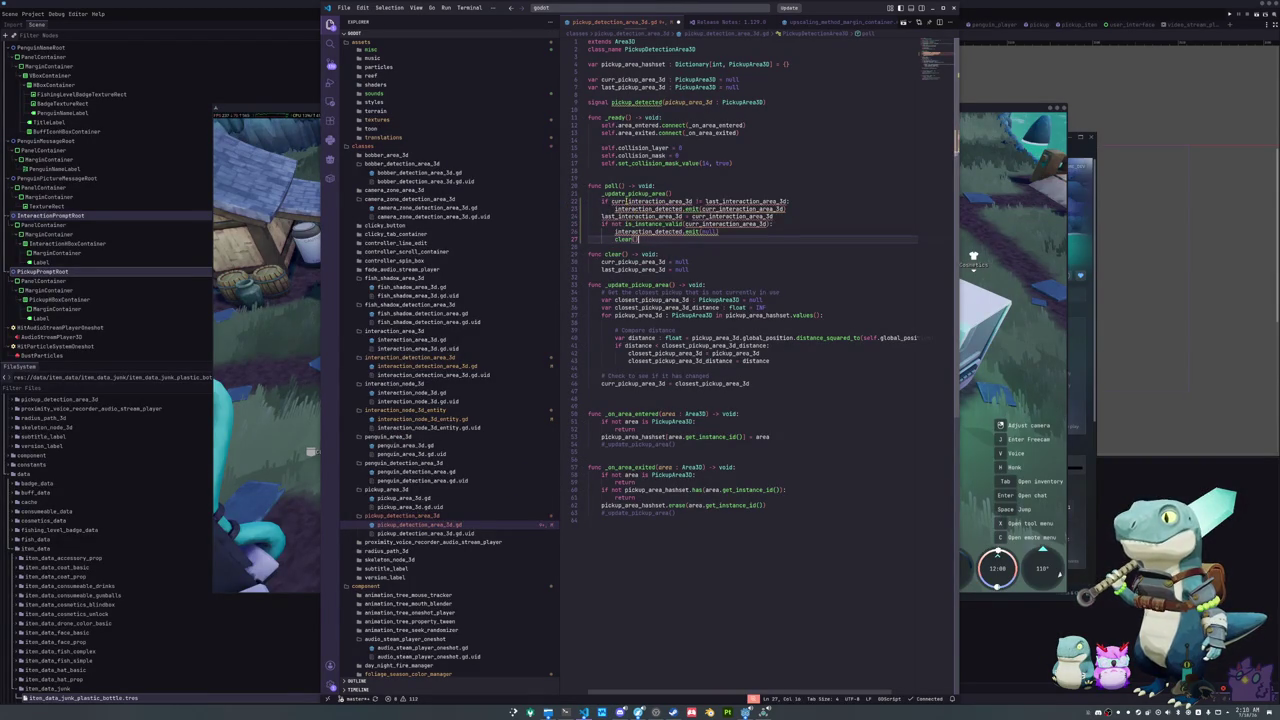
{"action": "left_click_drag", "start_coordinate": [626, 201], "coordinate": [662, 201]}
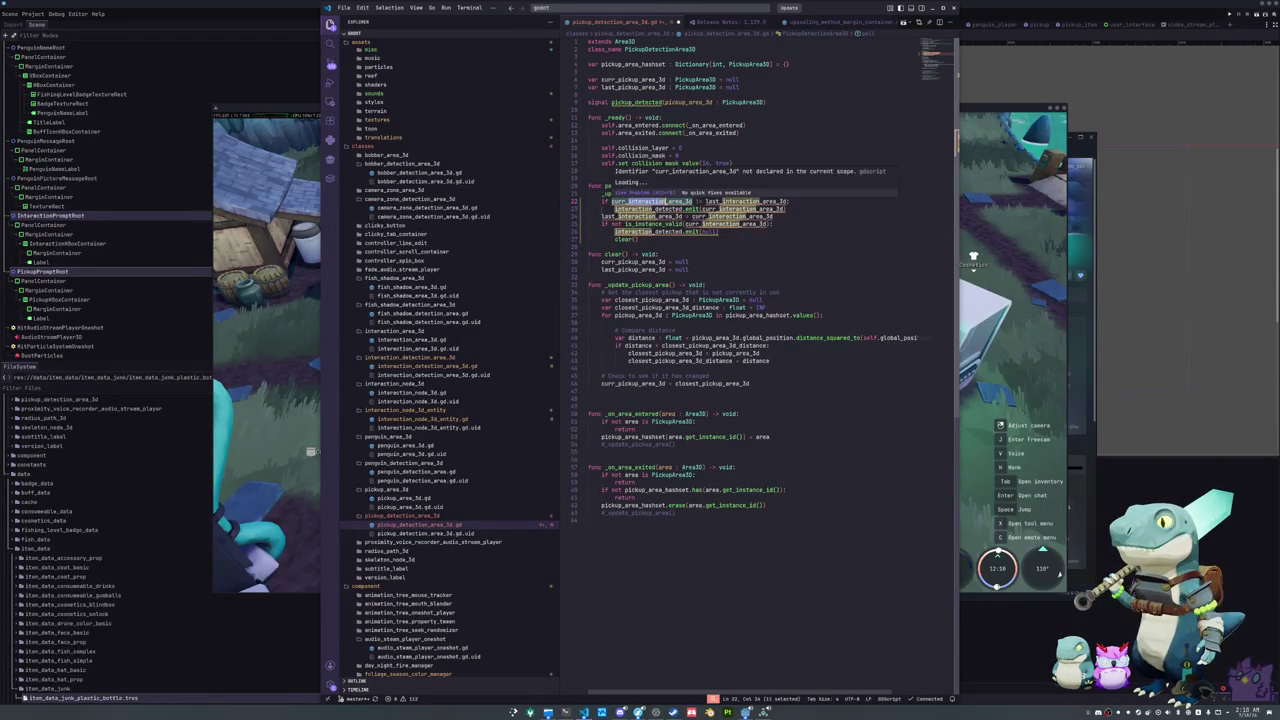
{"action": "key", "text": "ctrl+d"}
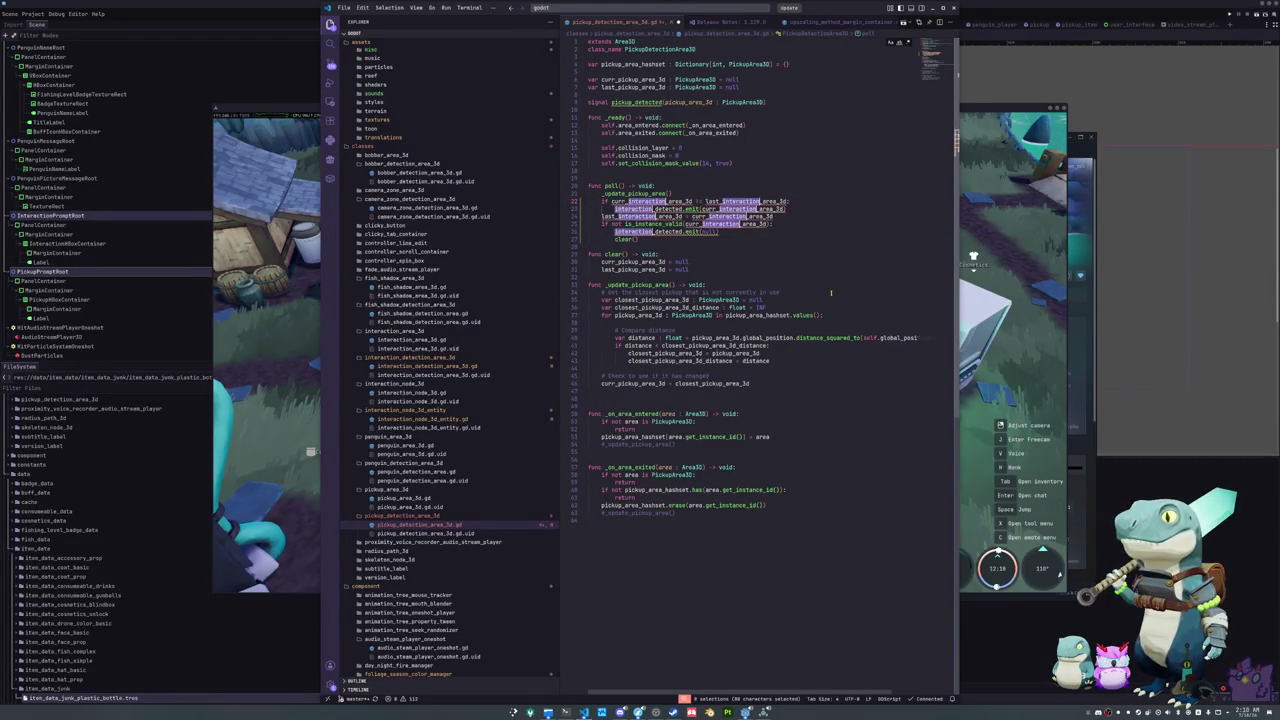
{"action": "type", "text": "pickup"}
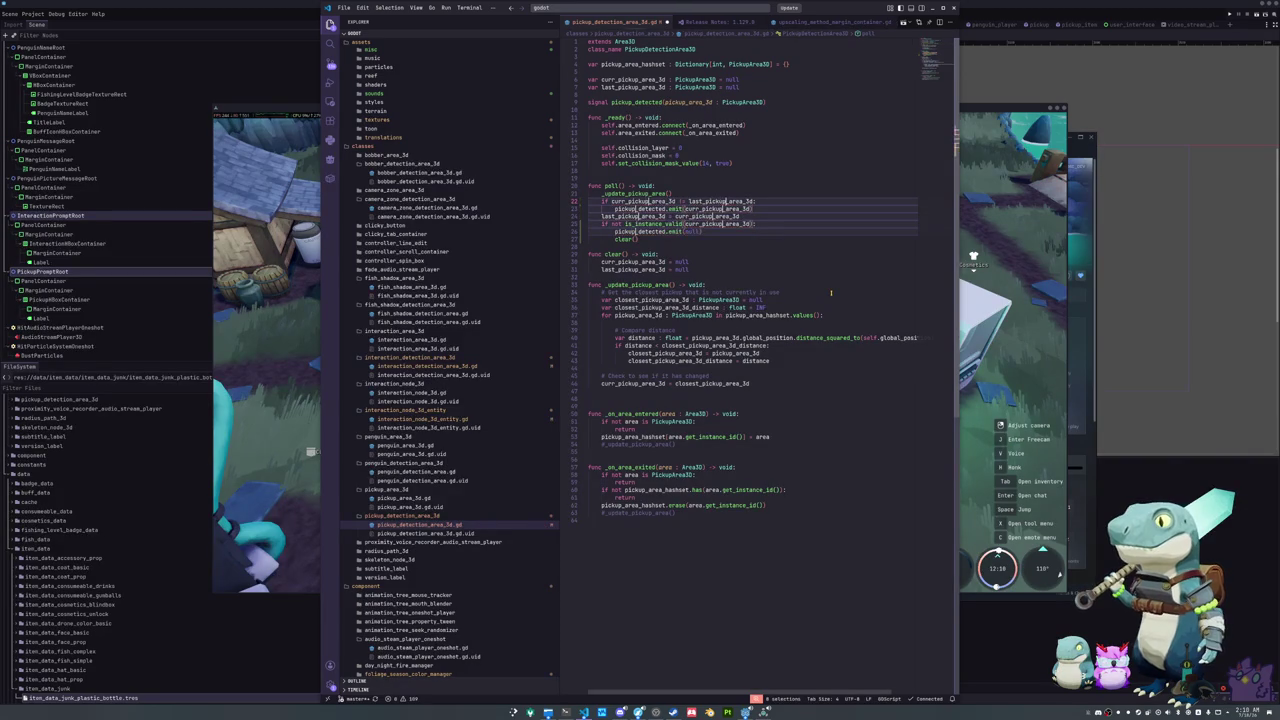
{"action": "key", "text": "Escape"}
{"action": "key", "text": "Down"}
{"action": "key", "text": "Down"}
{"action": "key", "text": "Return"}
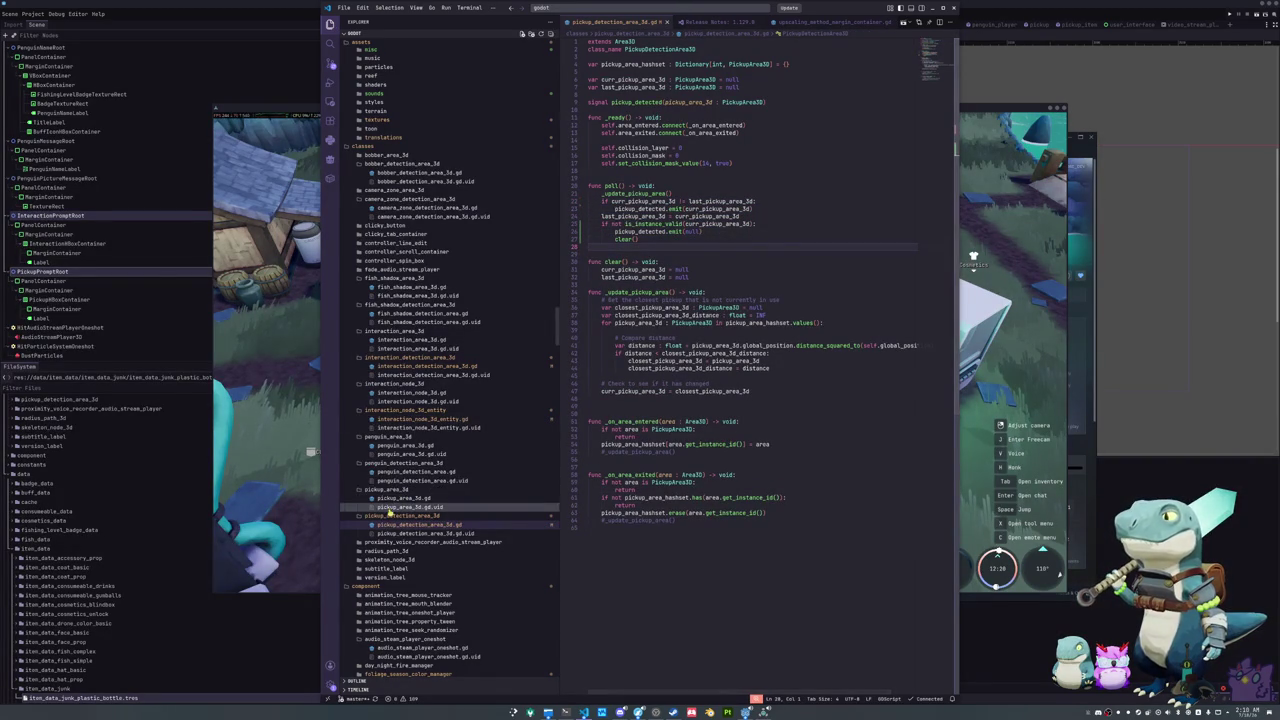
{"action": "left_click", "coordinate": [500, 419]}
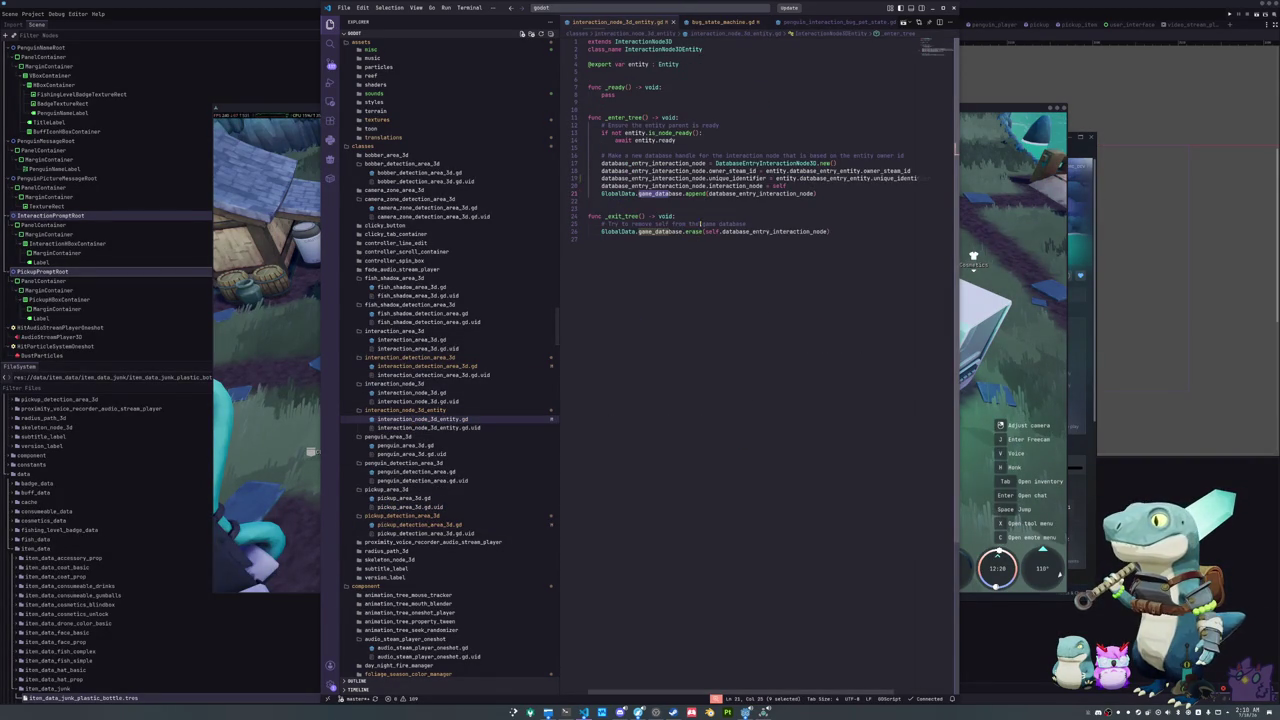
Step: Review the unique_identifier, interaction node and database append lines in _enter_tree
{"action": "left_click", "coordinate": [698, 207]}
{"action": "key", "text": "Up"}
{"action": "key", "text": "Up"}
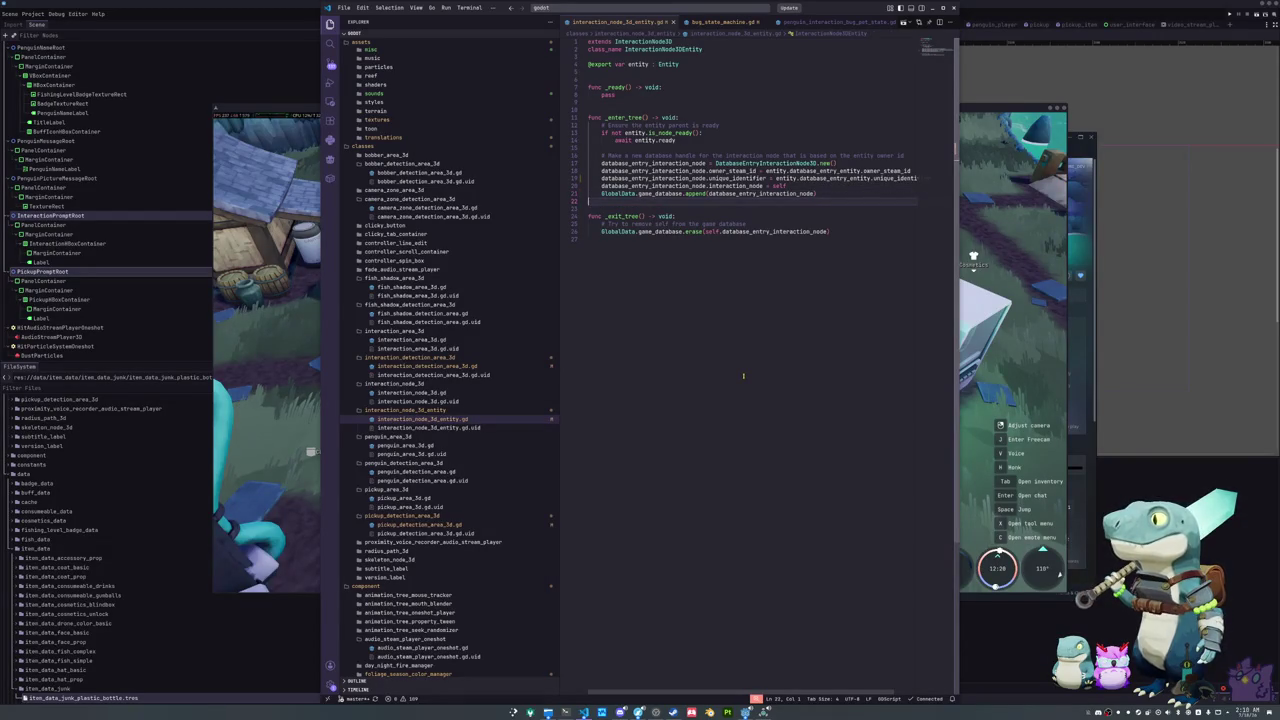
{"action": "key", "text": "Up"}
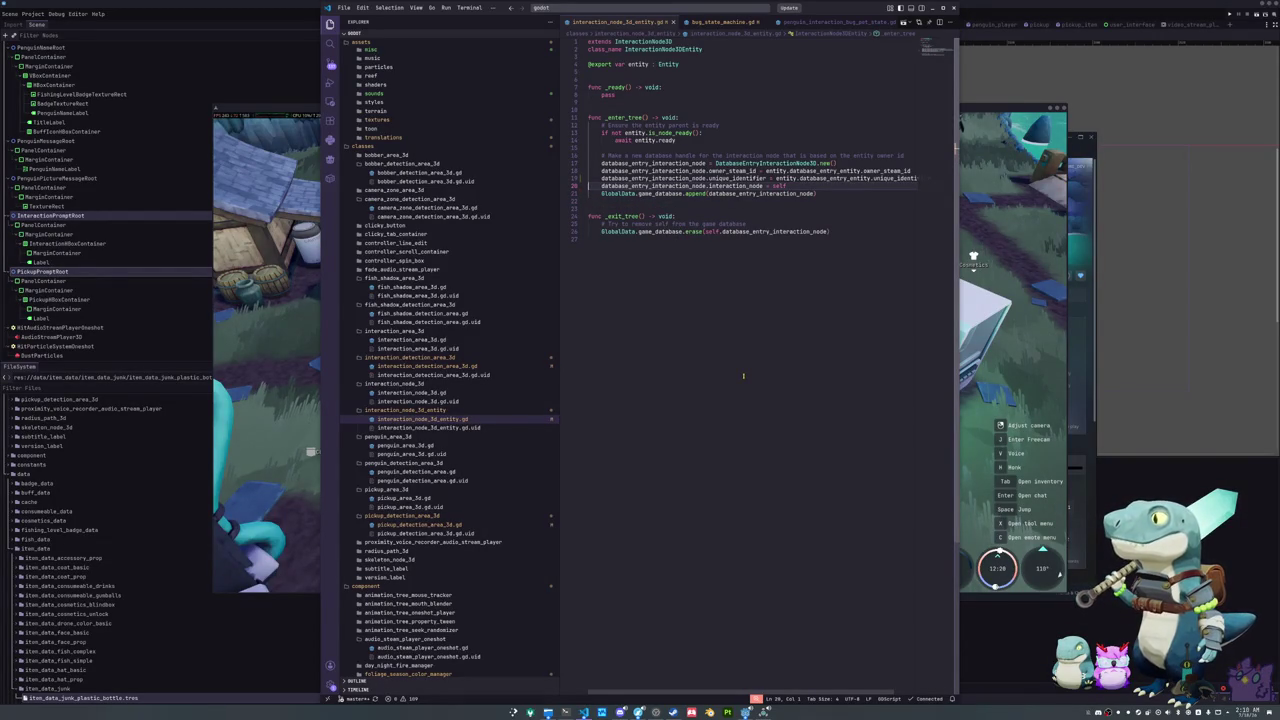
{"action": "key", "text": "Up"}
{"action": "key", "text": "End"}
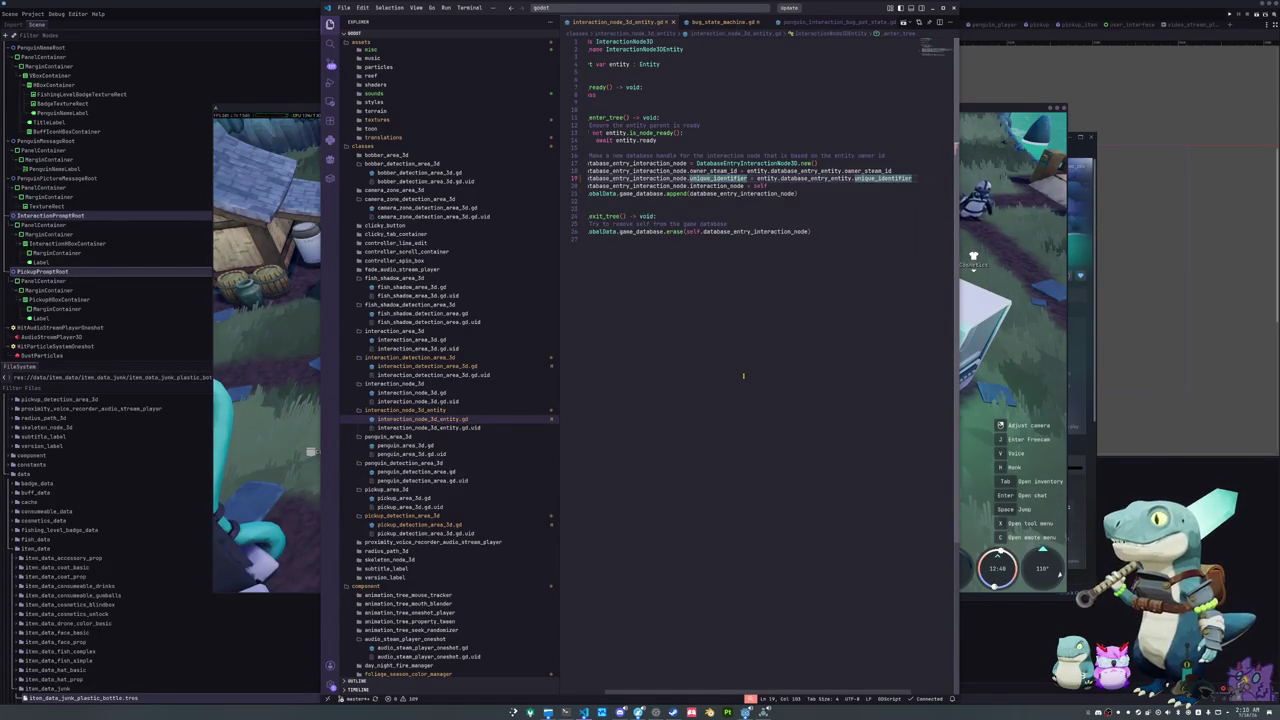
{"action": "key", "text": "Down"}
{"action": "key", "text": "Down"}
{"action": "key", "text": "Home"}
Step: Delete the _exit_tree function from the end of interaction_node_3d_entity.gd
{"action": "key", "text": "Down"}
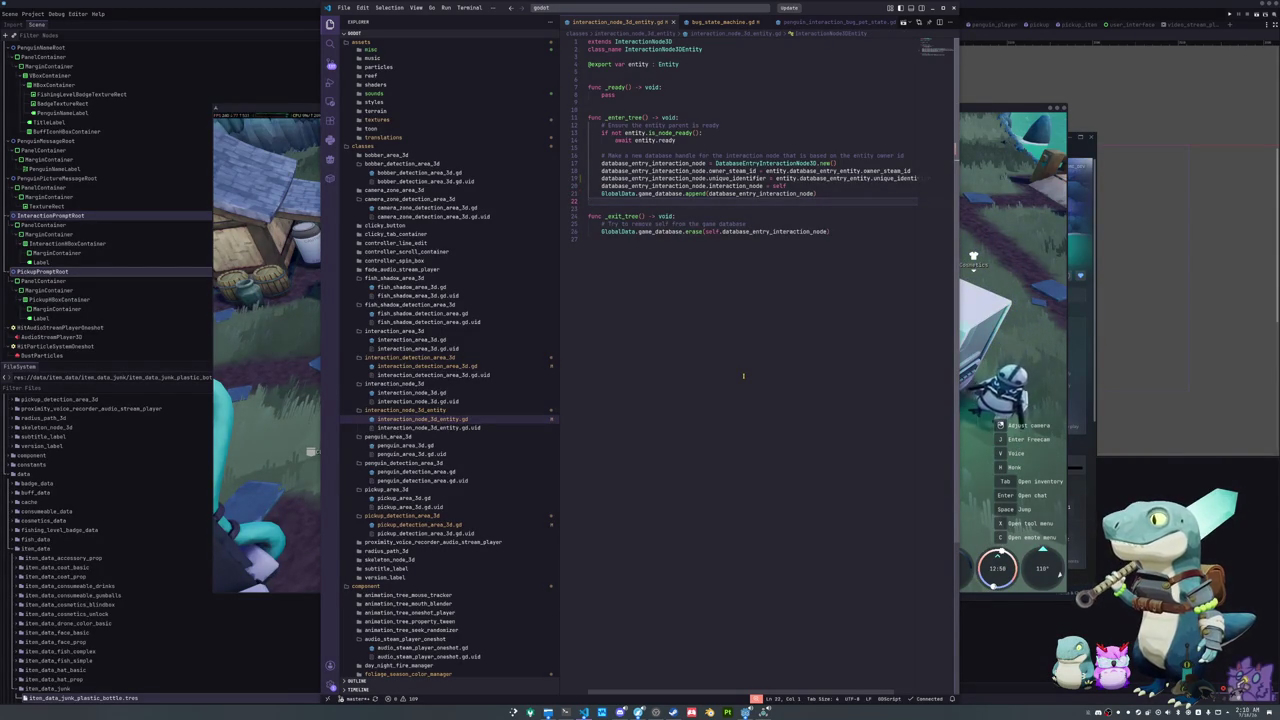
{"action": "key", "text": "Down"}
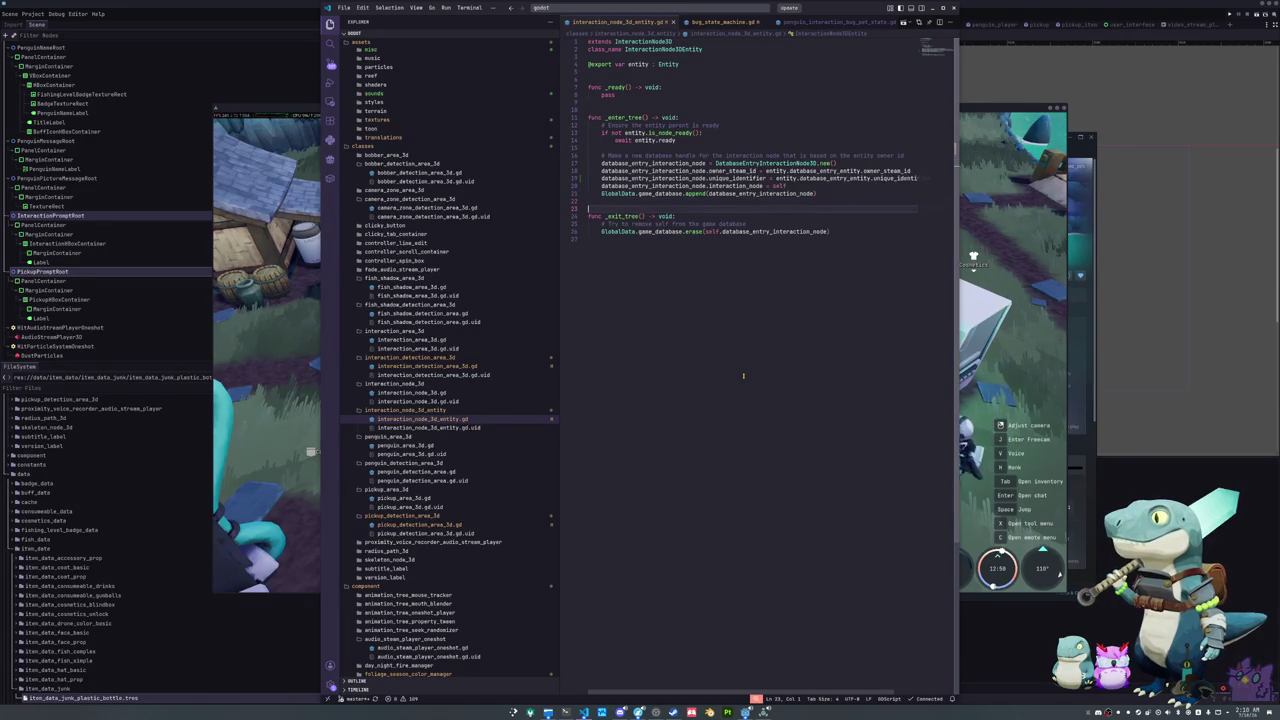
{"action": "key", "text": "Down"}
{"action": "key", "text": "Down"}
{"action": "key", "text": "Down"}
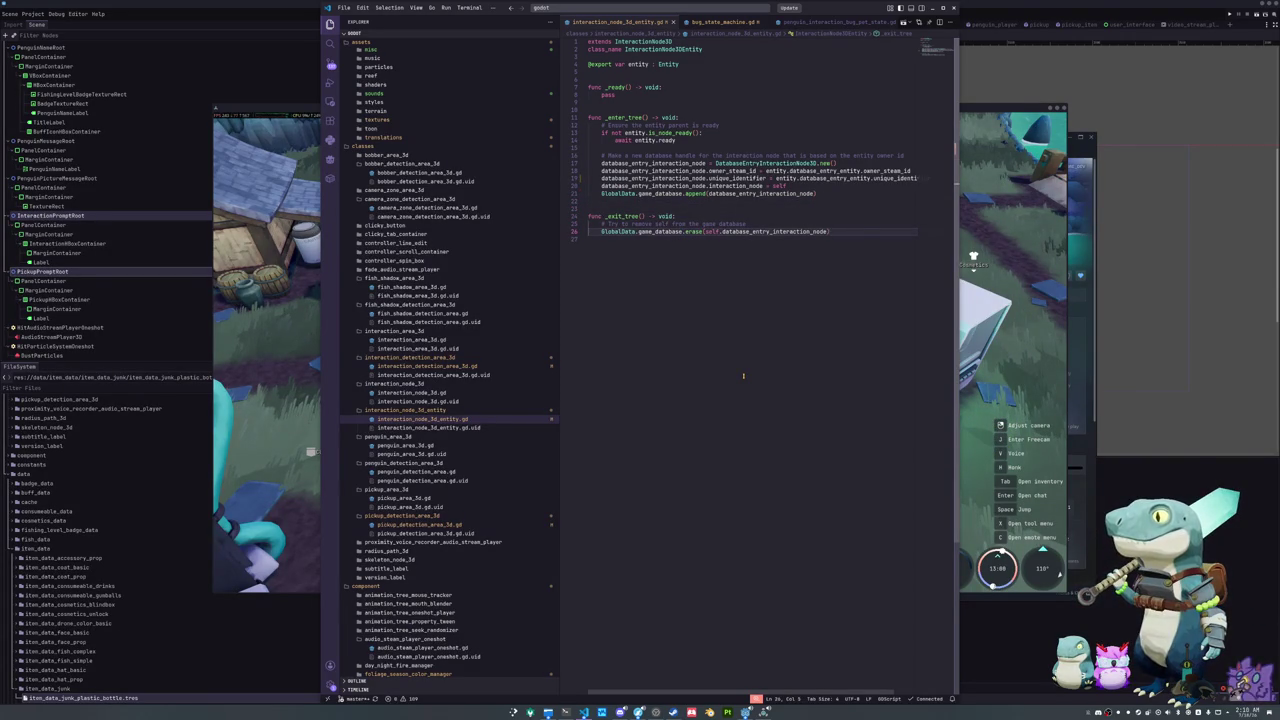
{"action": "mouse_move", "coordinate": [802, 233]}
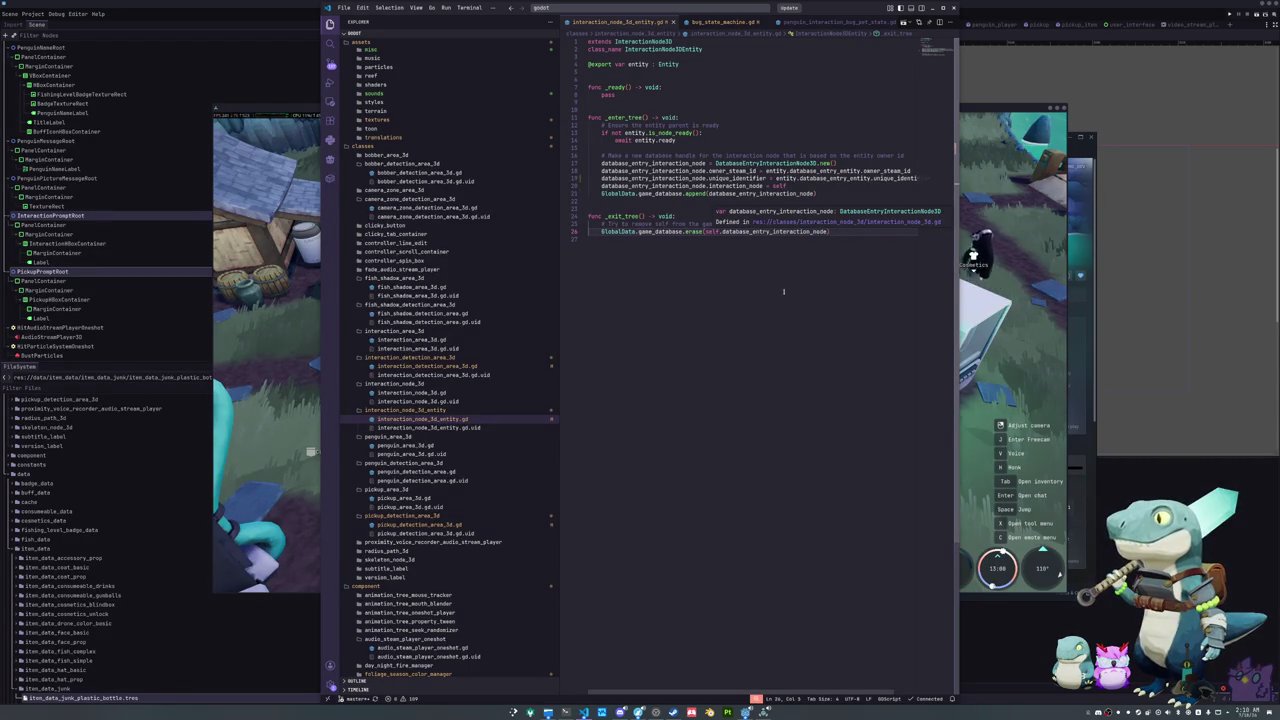
{"action": "key", "text": "shift+Up"}
{"action": "key", "text": "shift+Up"}
{"action": "key", "text": "shift+Up"}
{"action": "key", "text": "BackSpace"}
{"action": "key", "text": "BackSpace"}
{"action": "key", "text": "BackSpace"}
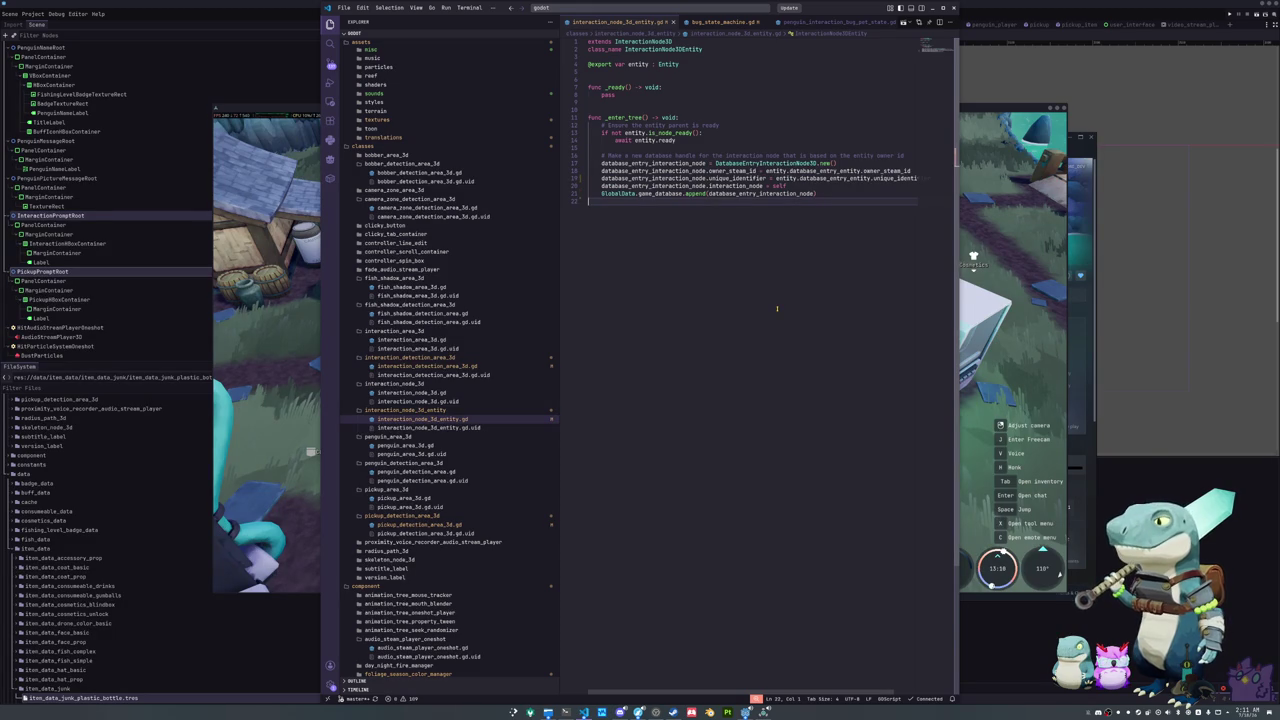
{"action": "key", "text": "ctrl+p"}
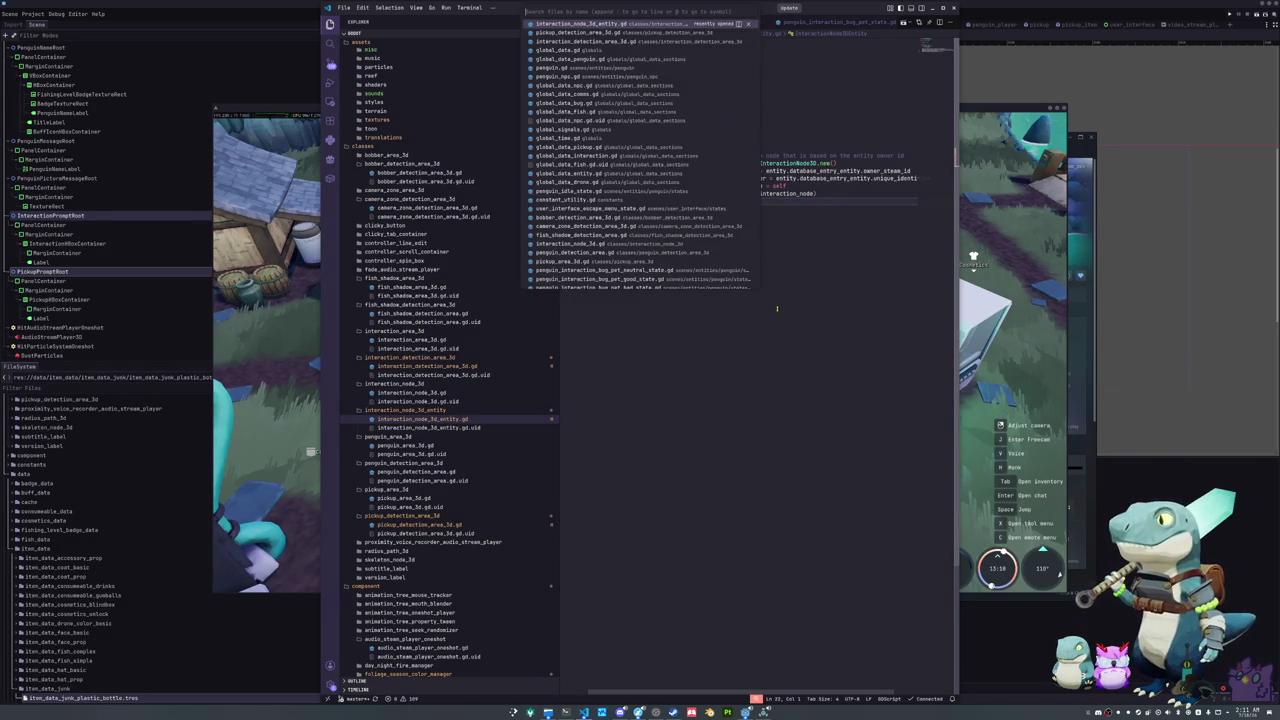
Step: Quit the running game to the desktop from its pause menu
{"action": "key", "text": "Escape"}
{"action": "key", "text": "alt+Tab"}
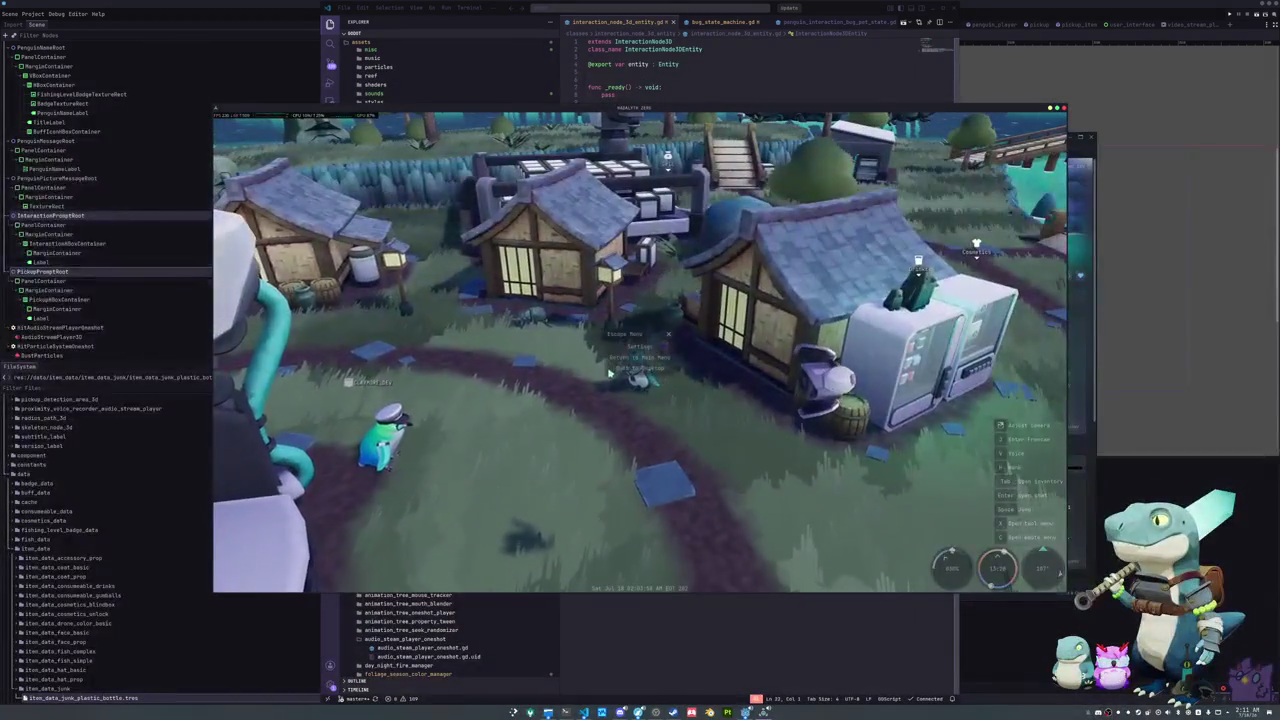
{"action": "key", "text": "Escape"}
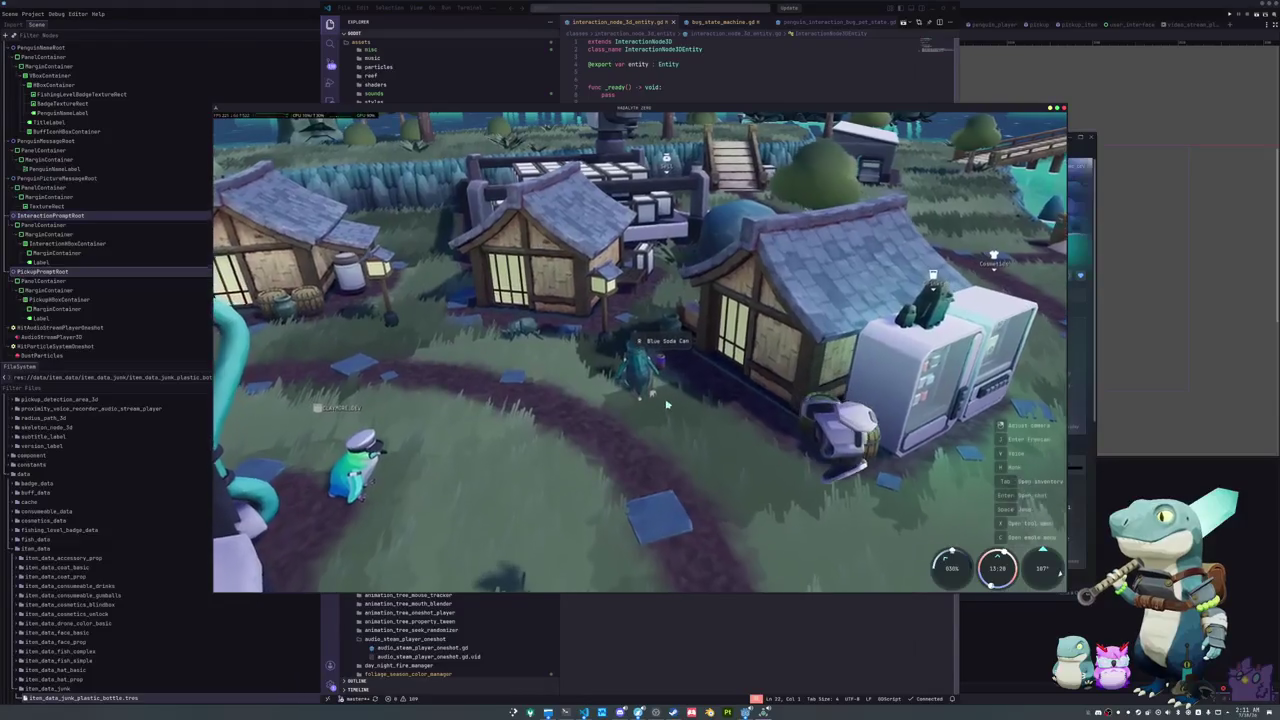
{"action": "left_click", "coordinate": [643, 368]}
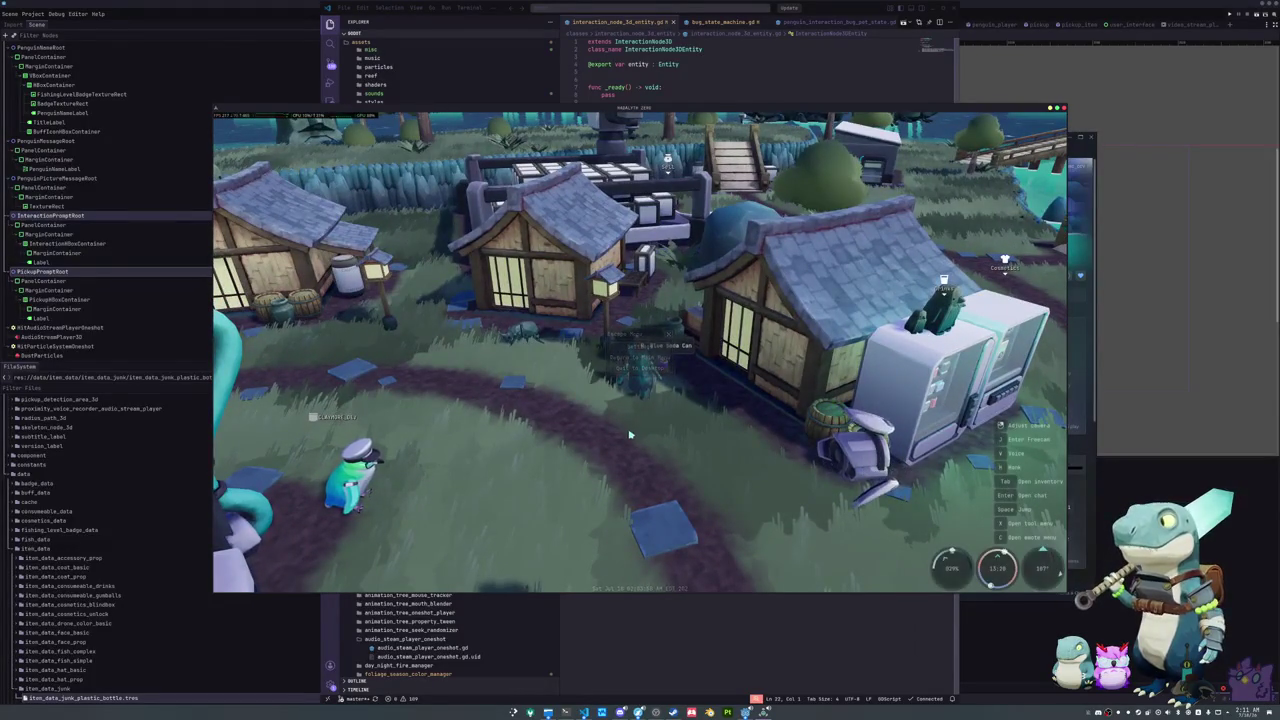
Step: Open global_data.gd in the code editor via quick open
{"action": "key", "text": "alt+Tab"}
{"action": "key", "text": "ctrl+p"}
{"action": "type", "text": "global_data"}
{"action": "key", "text": "Return"}
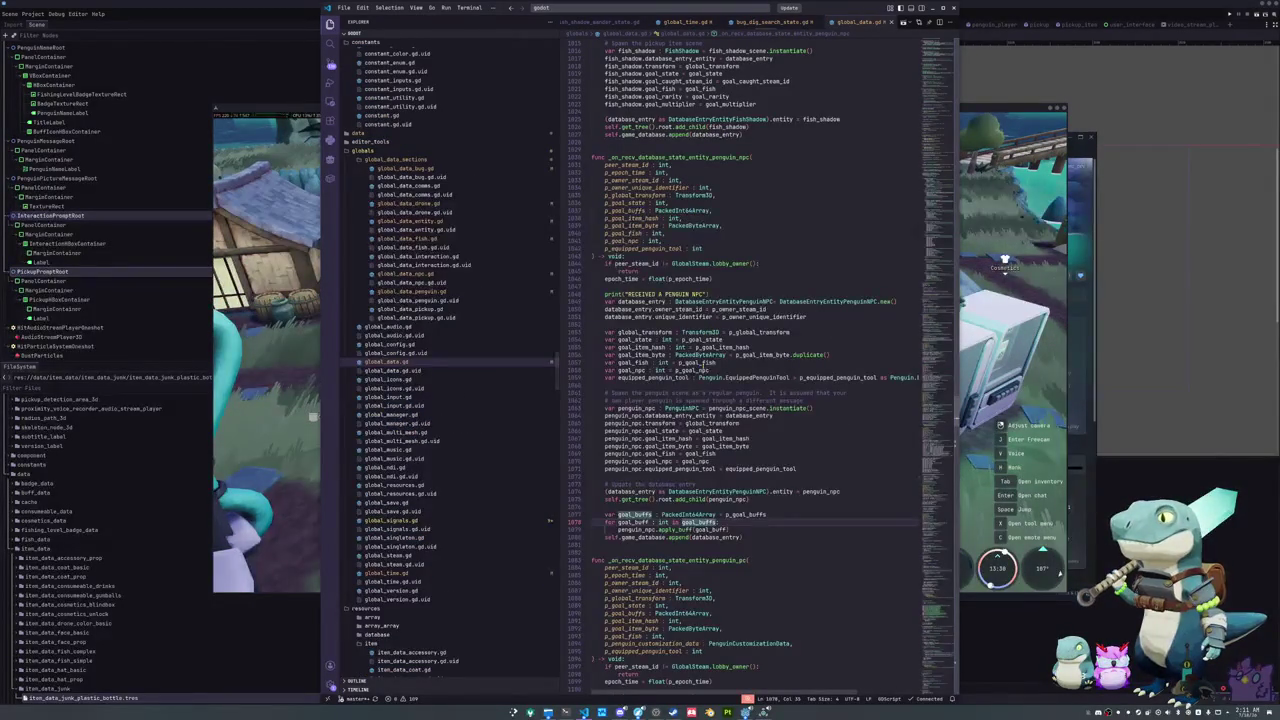
Step: Scroll global_data.gd down to set_add_goal_accessory and jump to its definition in penguin.gd
{"action": "left_click", "coordinate": [634, 507]}
{"action": "left_click", "coordinate": [649, 476]}
{"action": "scroll", "coordinate": [649, 476], "scroll_direction": "down", "scroll_amount": 5}
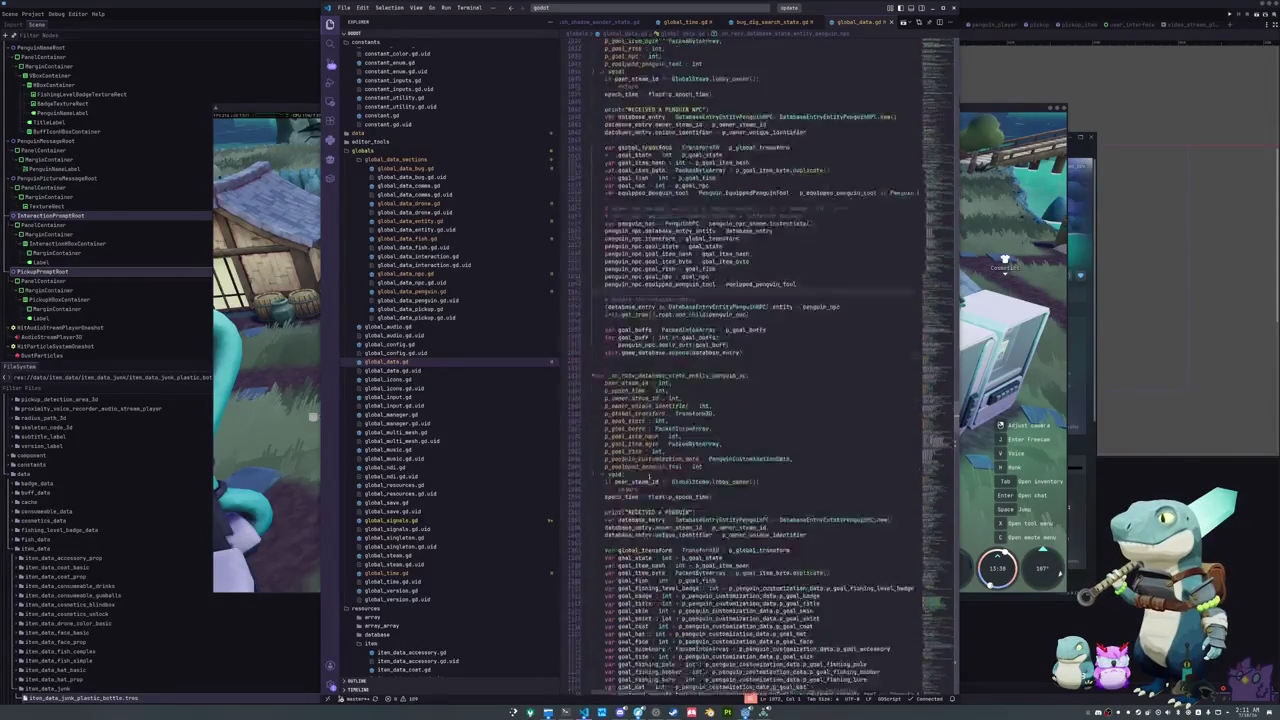
{"action": "left_click", "coordinate": [649, 488]}
{"action": "scroll", "coordinate": [649, 488], "scroll_direction": "down", "scroll_amount": 3}
{"action": "scroll", "coordinate": [649, 488], "scroll_direction": "down", "scroll_amount": 3}
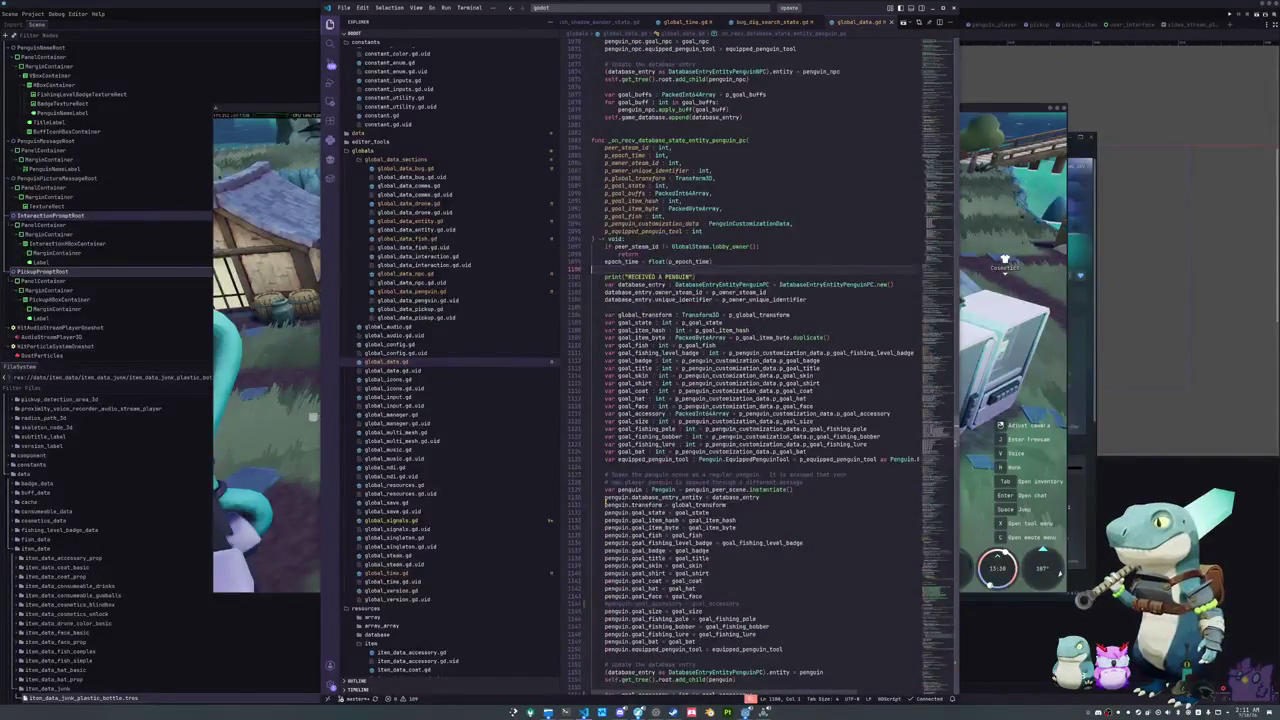
{"action": "scroll", "coordinate": [649, 488], "scroll_direction": "down", "scroll_amount": 3}
{"action": "left_click", "coordinate": [605, 503]}
{"action": "scroll", "coordinate": [605, 503], "scroll_direction": "down", "scroll_amount": 3}
{"action": "mouse_move", "coordinate": [668, 504]}
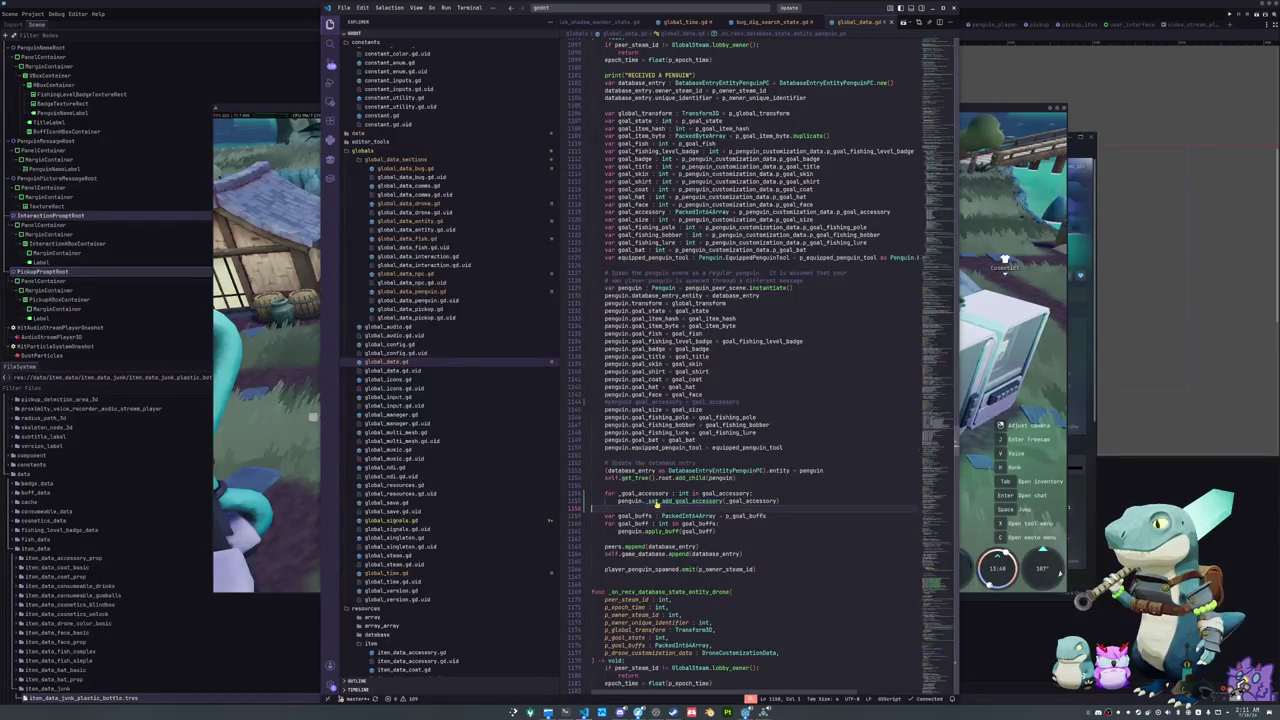
{"action": "left_click", "coordinate": [668, 504], "text": "ctrl"}
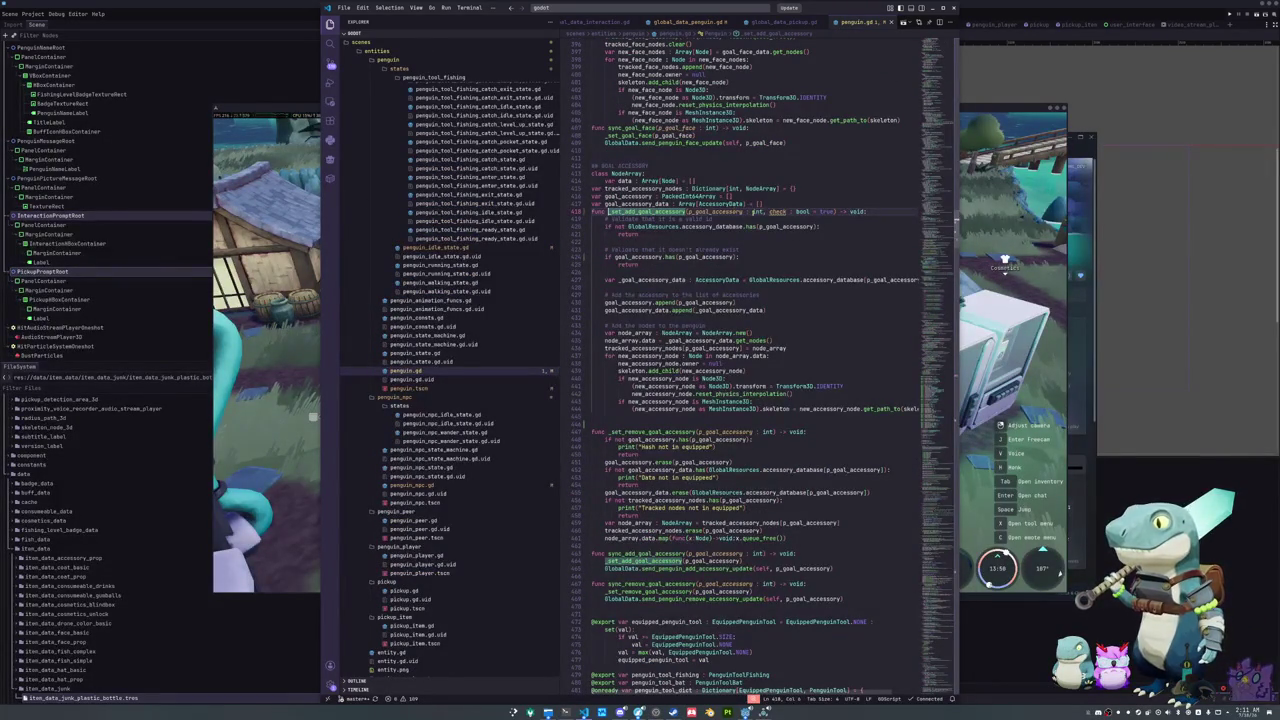
Step: Remove the ', check : bool = true' parameter from set_add_goal_accessory on line 418
{"action": "left_click_drag", "start_coordinate": [760, 212], "coordinate": [834, 212]}
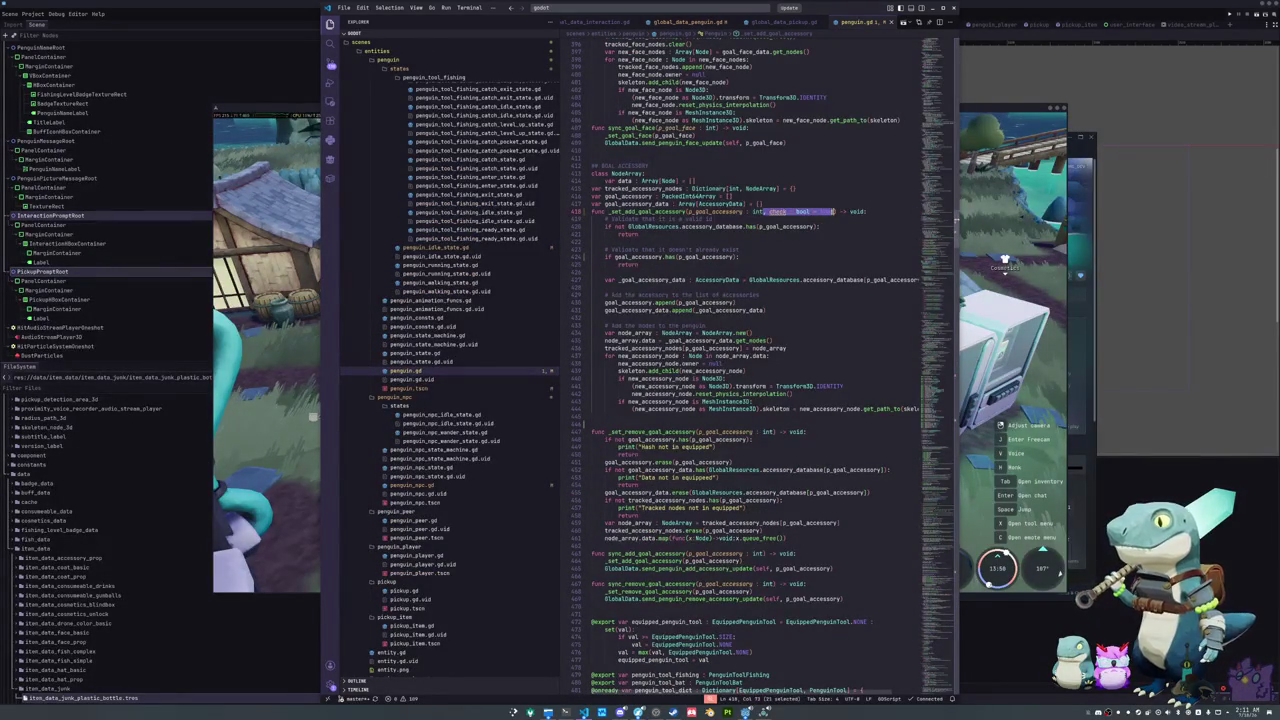
{"action": "key", "text": "BackSpace"}
{"action": "left_click", "coordinate": [671, 266]}
{"action": "left_click", "coordinate": [667, 271]}
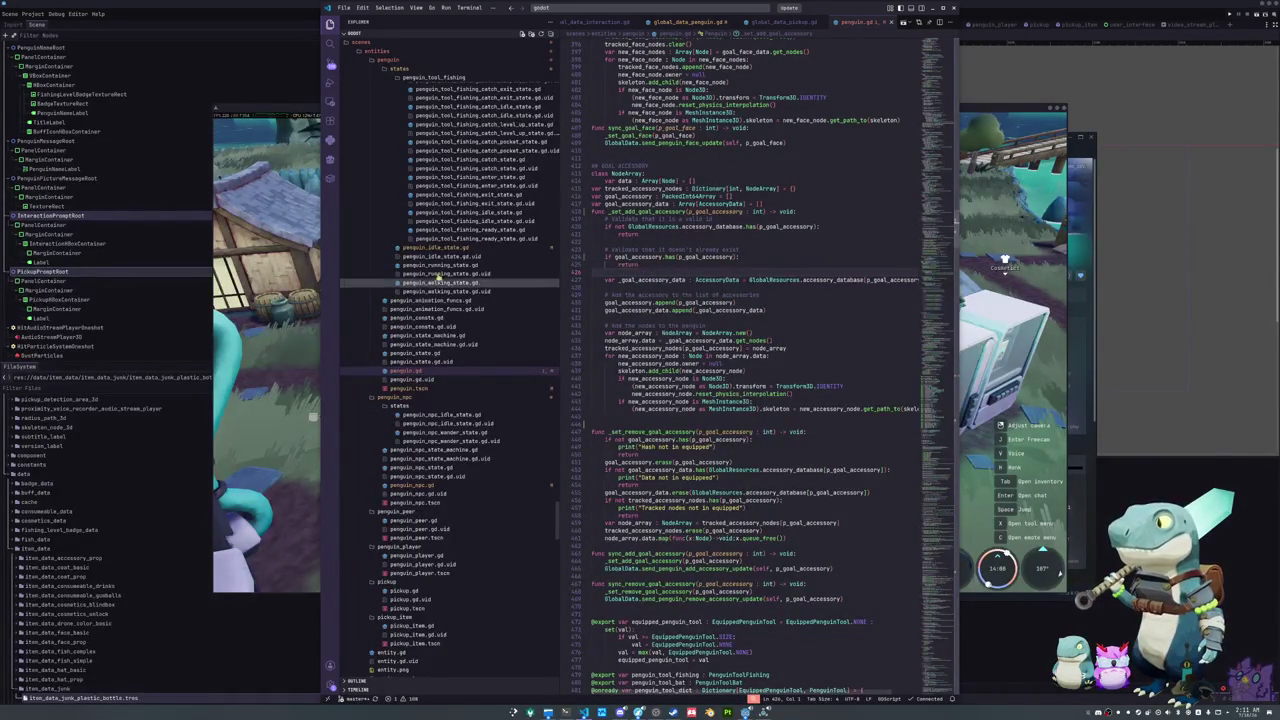
Step: Comment out the loop in _ready that calls _set_add_goal_accessory for each goal accessory
{"action": "left_click", "coordinate": [425, 247]}
{"action": "left_click", "coordinate": [406, 370]}
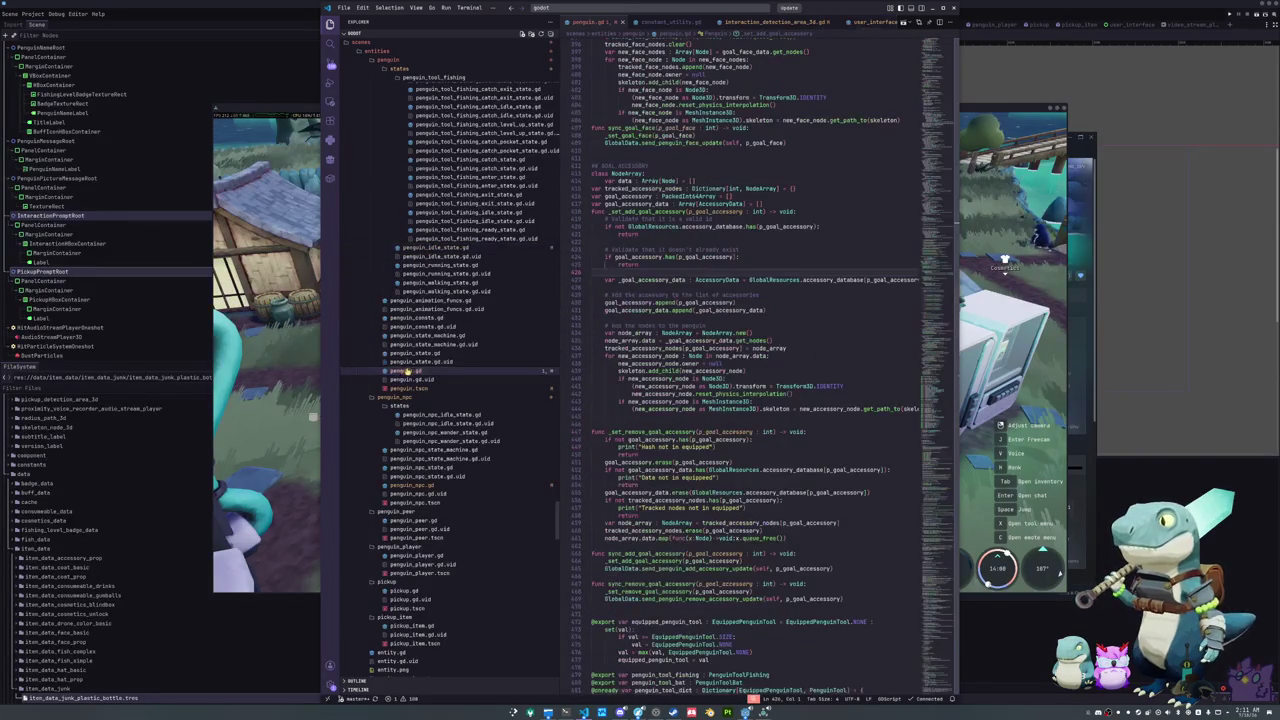
{"action": "scroll", "coordinate": [934, 396], "scroll_direction": "down", "scroll_amount": 15}
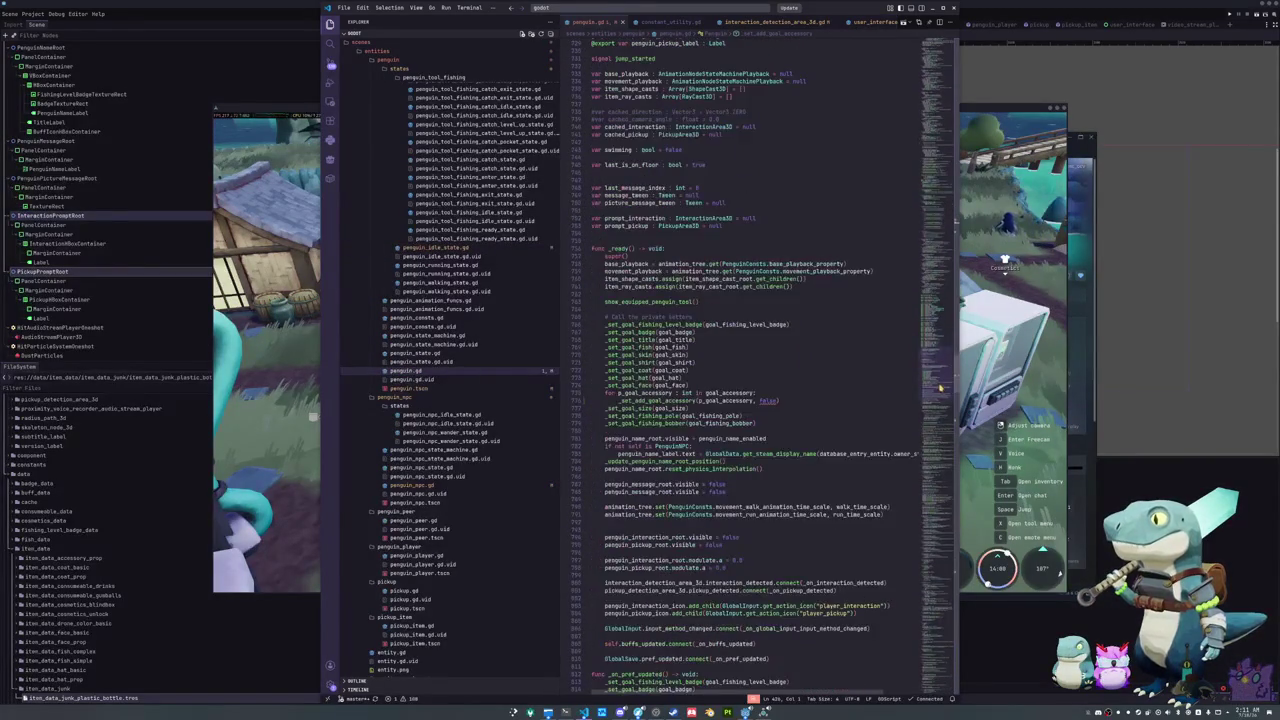
{"action": "left_click_drag", "start_coordinate": [787, 322], "coordinate": [588, 314]}
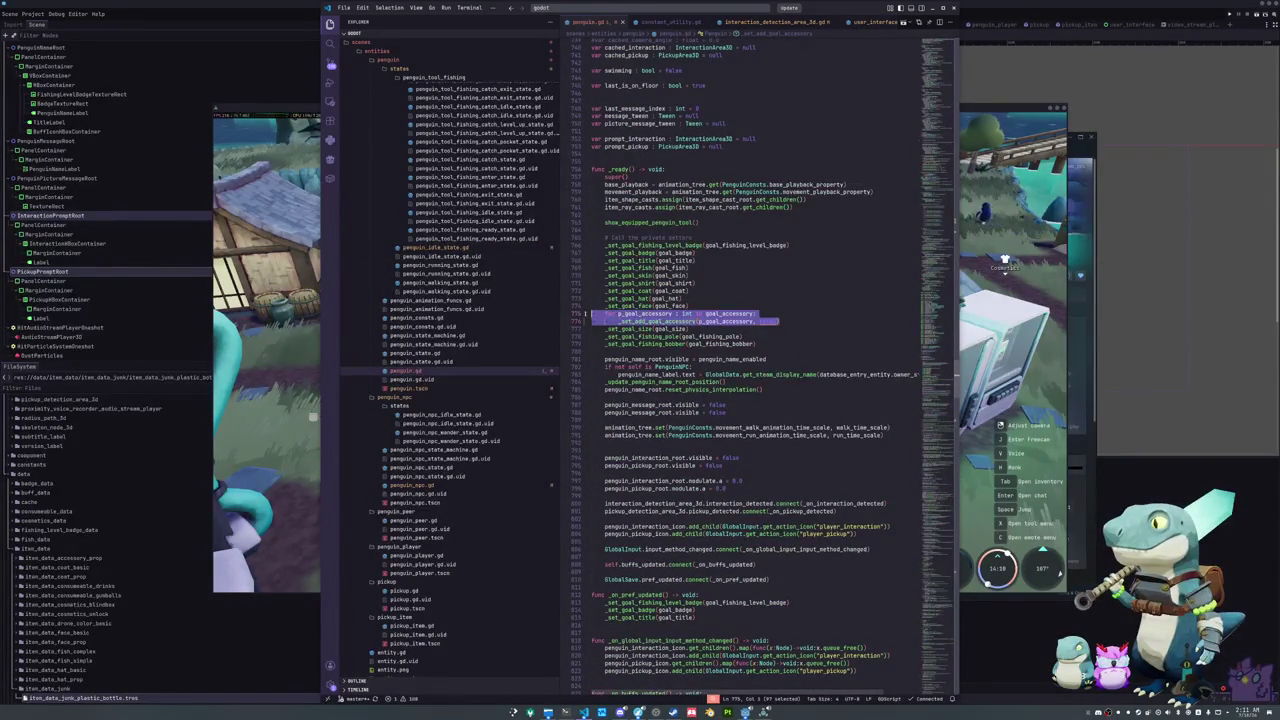
{"action": "key", "text": "BackSpace"}
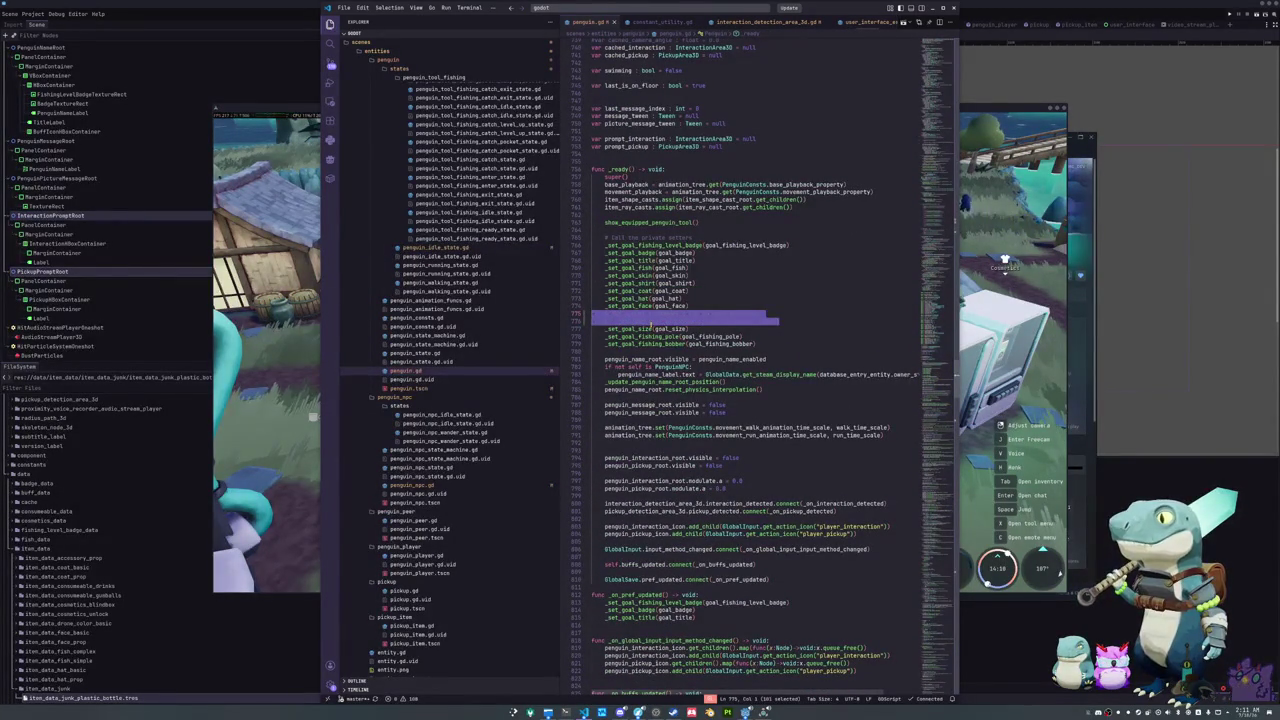
{"action": "left_click", "coordinate": [703, 305]}
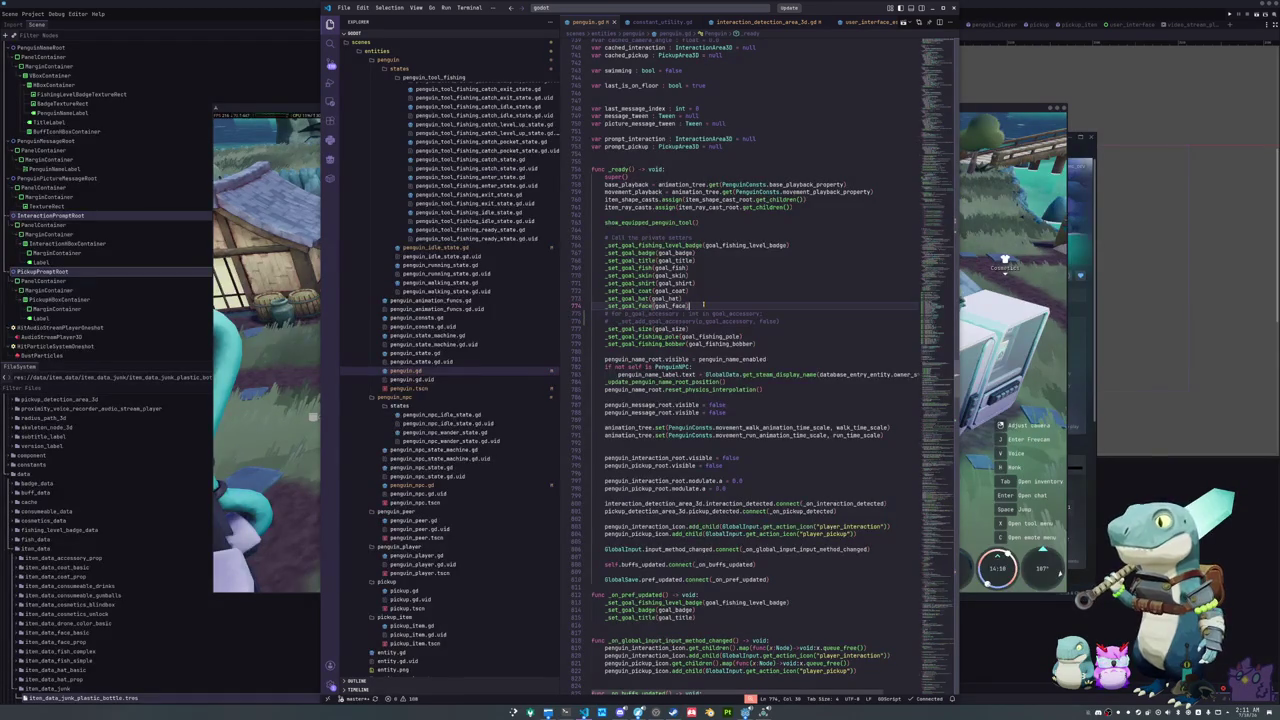
{"action": "scroll", "coordinate": [647, 358], "scroll_direction": "down", "scroll_amount": 3}
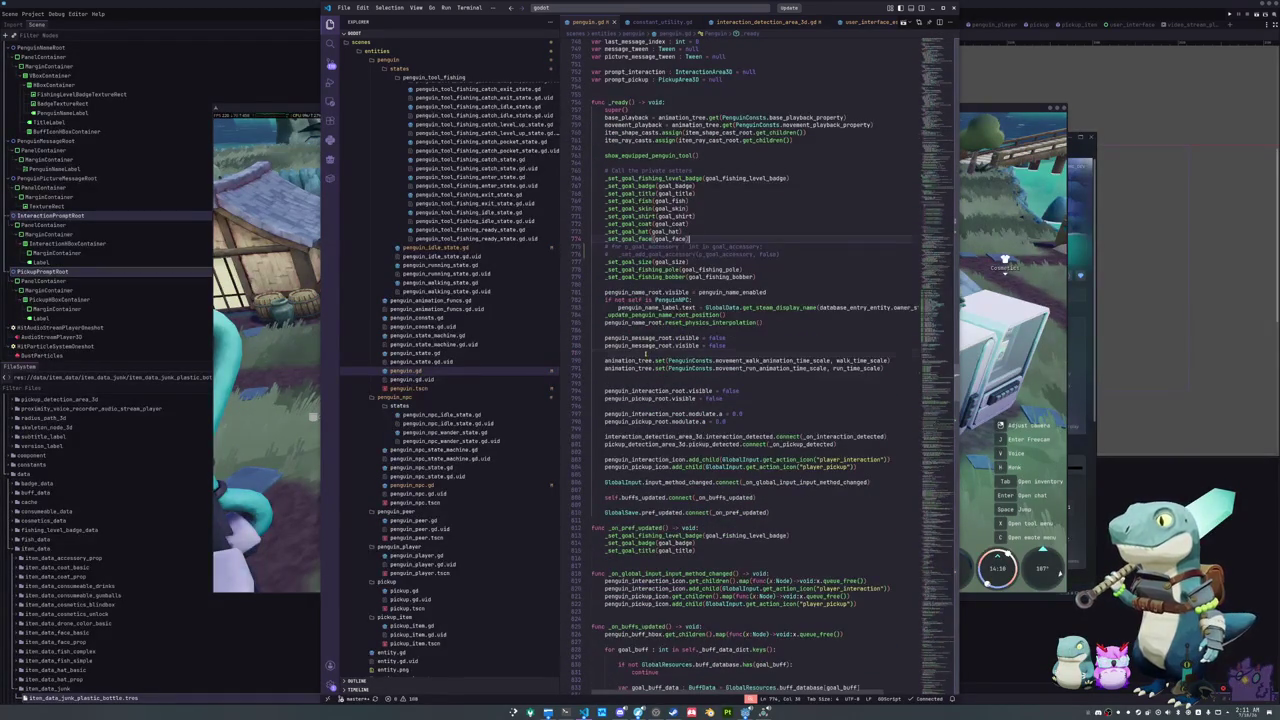
{"action": "scroll", "coordinate": [650, 352], "scroll_direction": "down", "scroll_amount": 5}
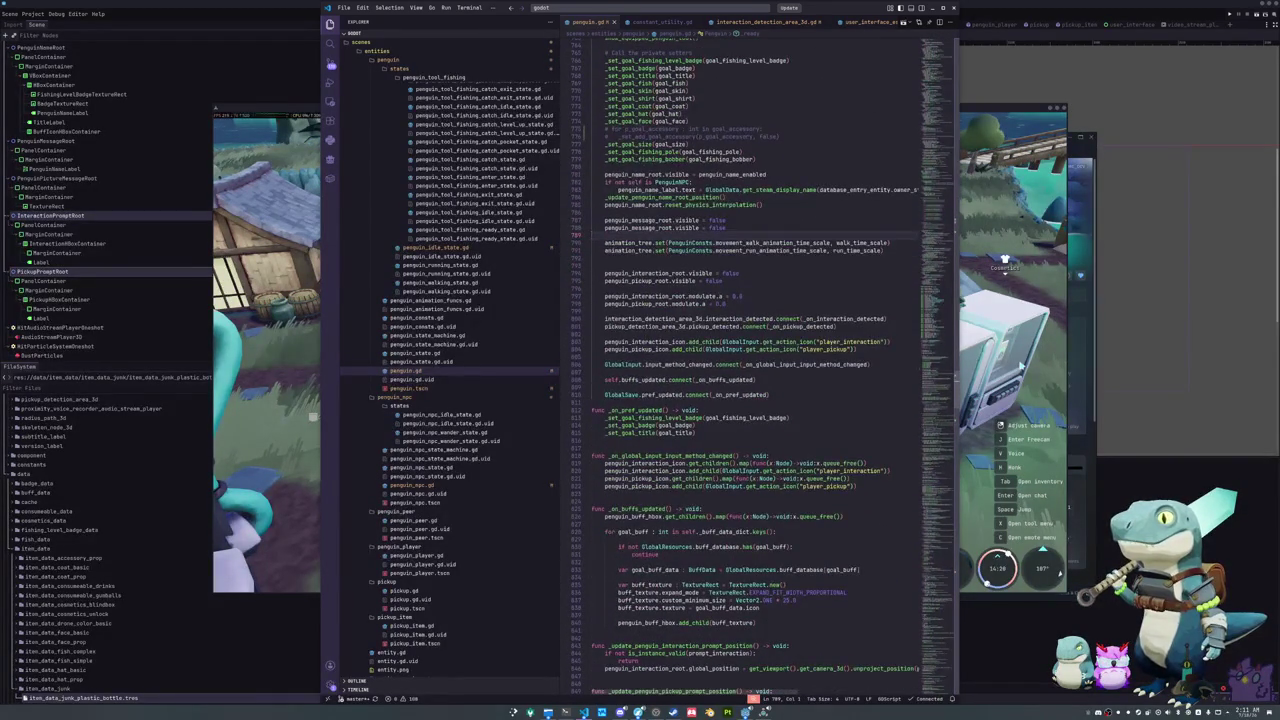
{"action": "key", "text": "alt+Tab"}
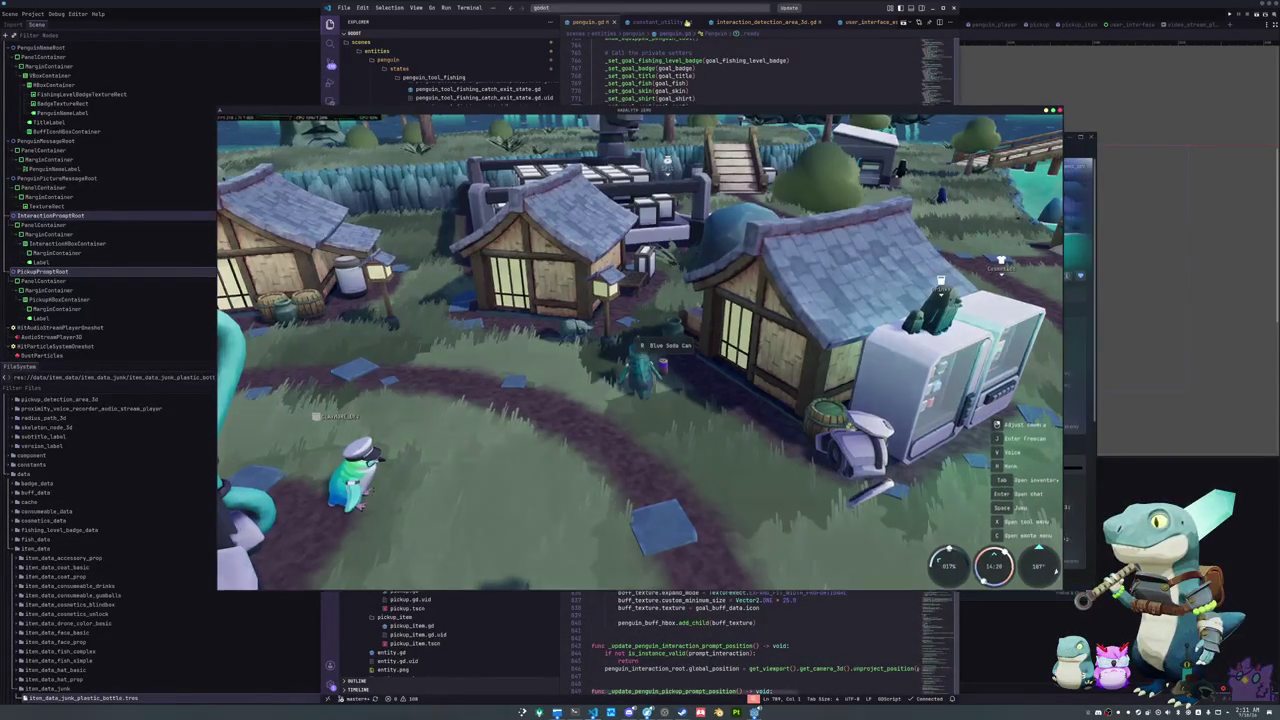
Step: Run the project from the Godot editor with F5 and join the multiplayer lobby
{"action": "key", "text": "alt+Tab"}
{"action": "left_click", "coordinate": [997, 85]}
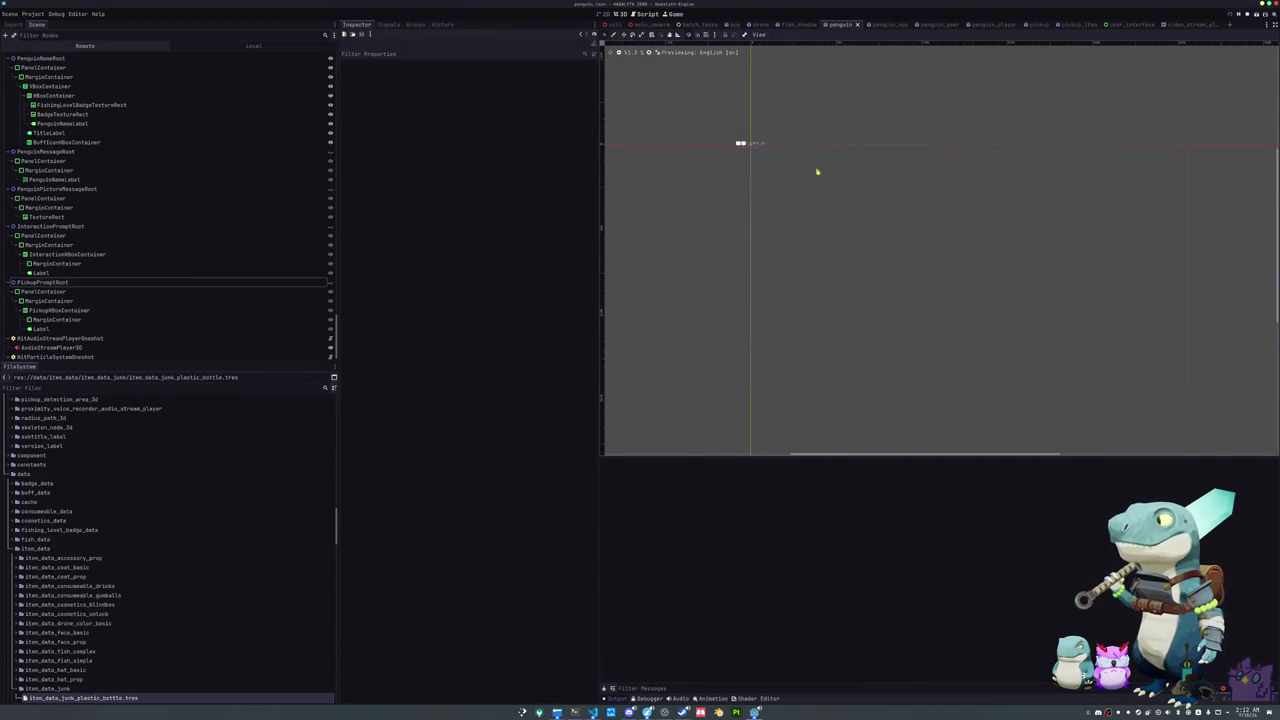
{"action": "key", "text": "F5"}
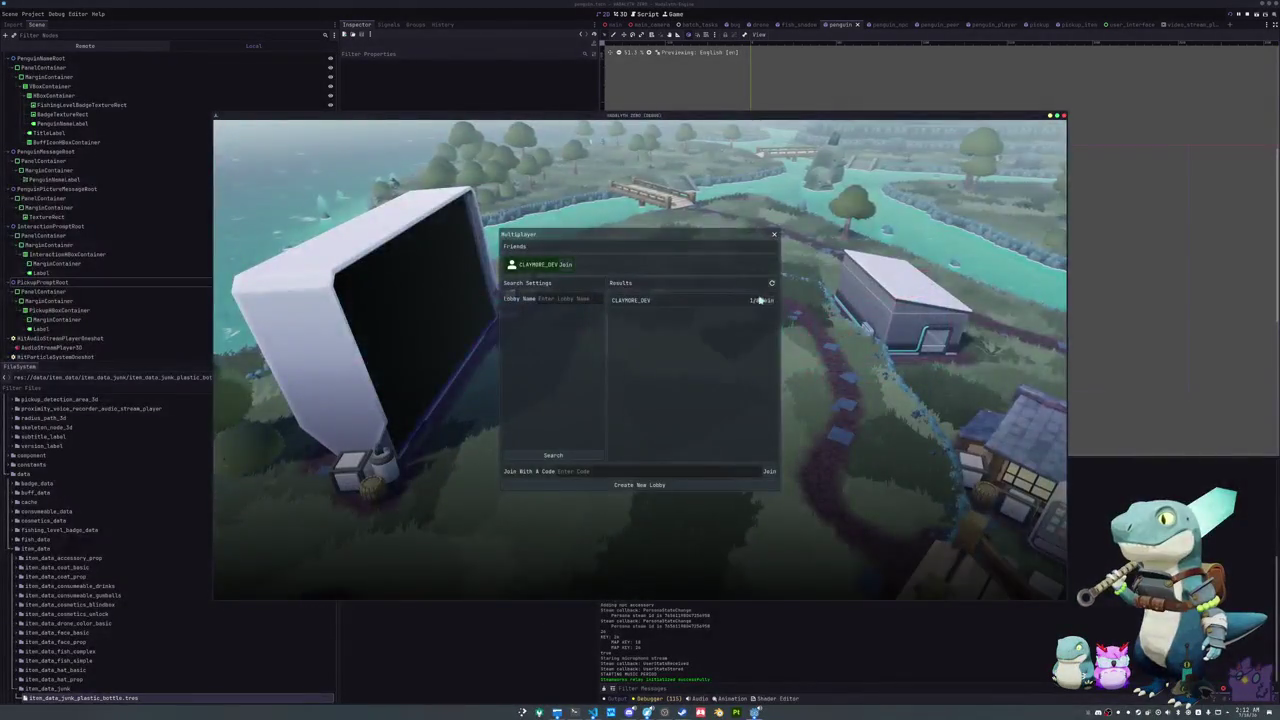
{"action": "left_click", "coordinate": [761, 300]}
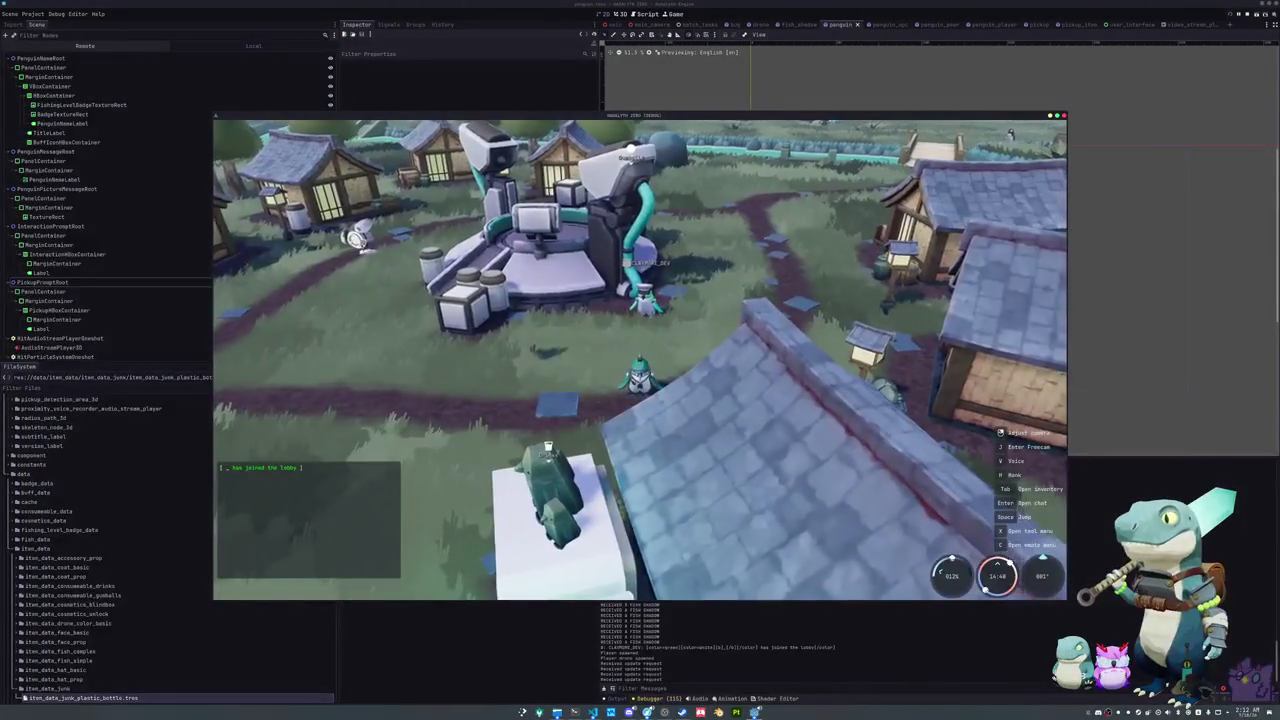
Step: Drop the Common Whitefish from the inventory and pick it back up
{"action": "key", "text": "w"}
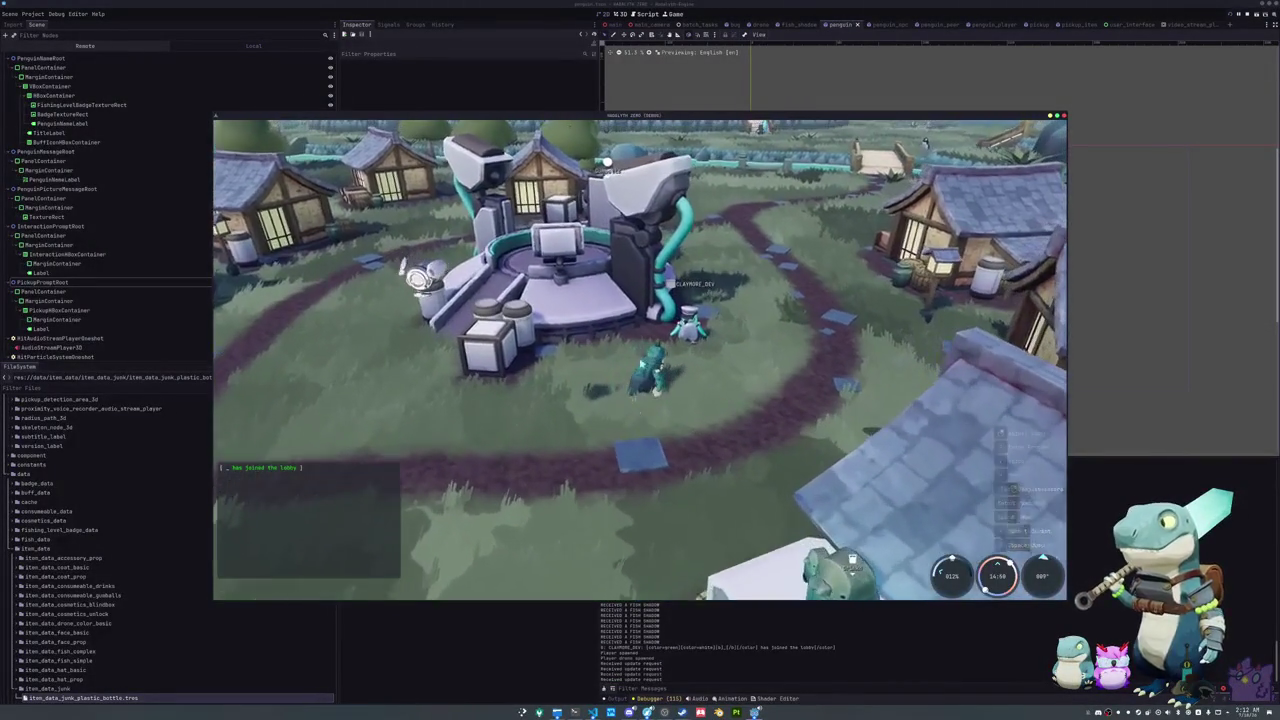
{"action": "key", "text": "Tab"}
{"action": "right_click", "coordinate": [530, 270]}
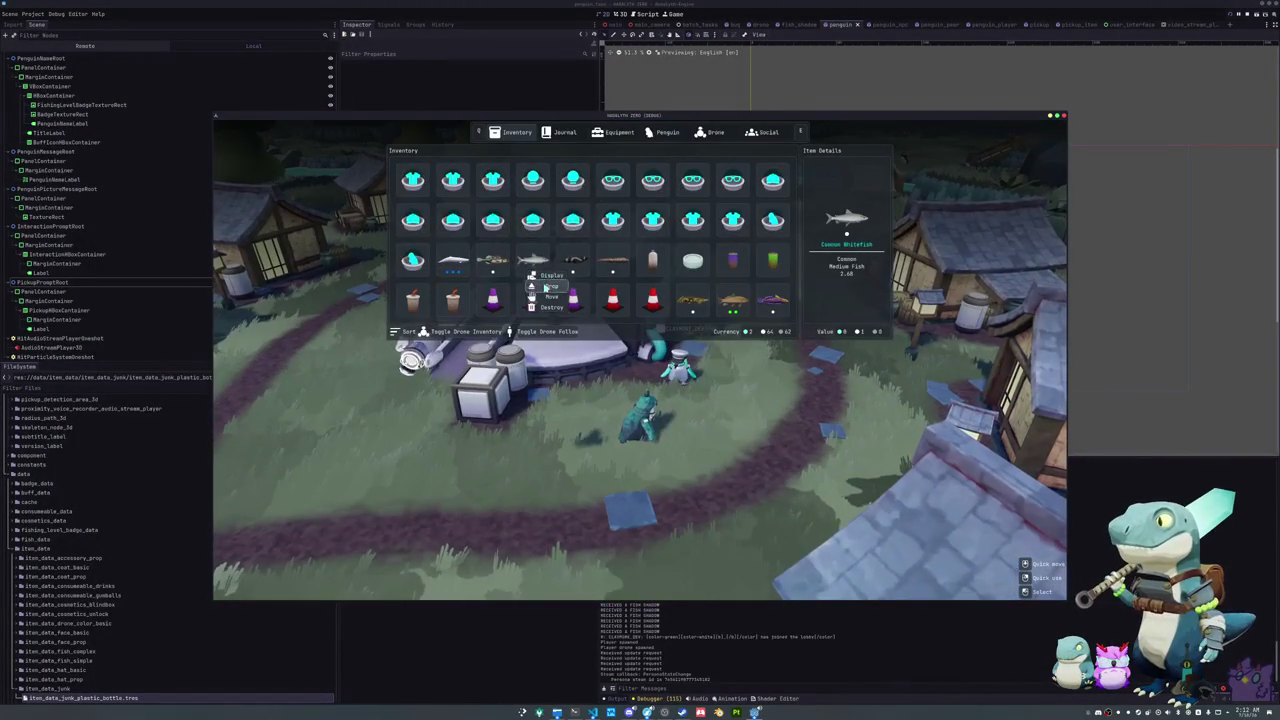
{"action": "left_click", "coordinate": [548, 287]}
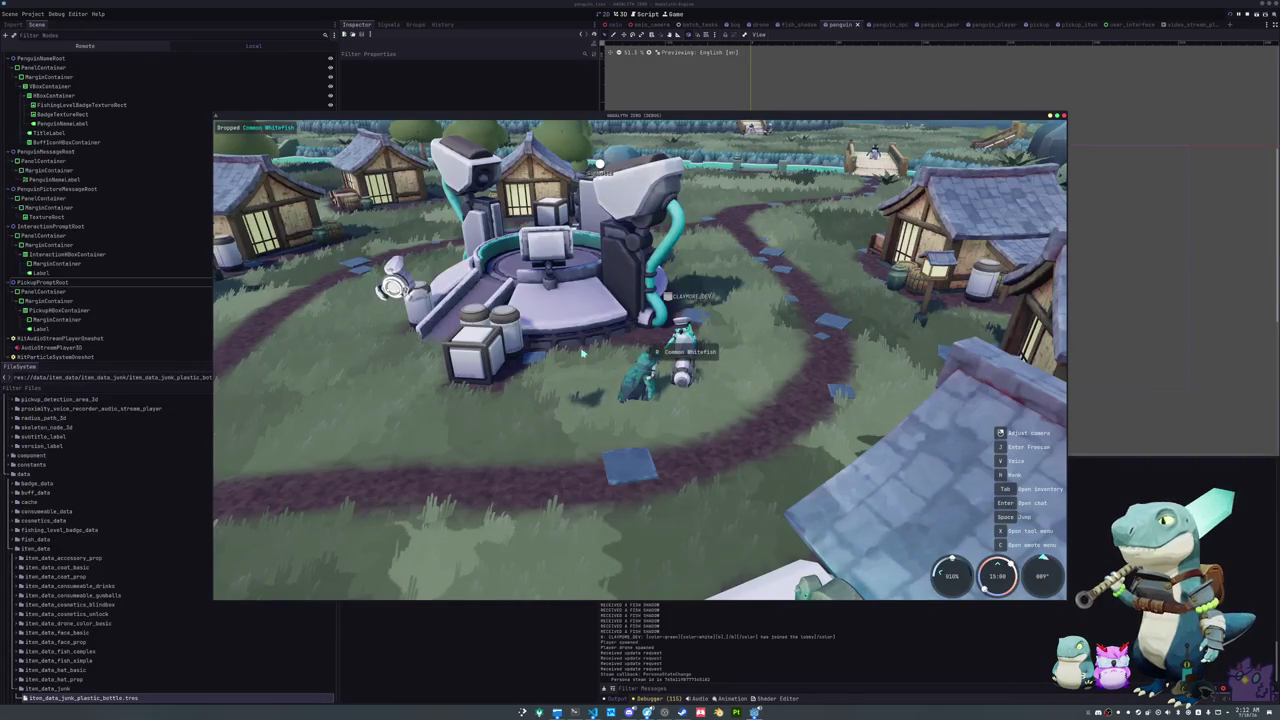
{"action": "key", "text": "e"}
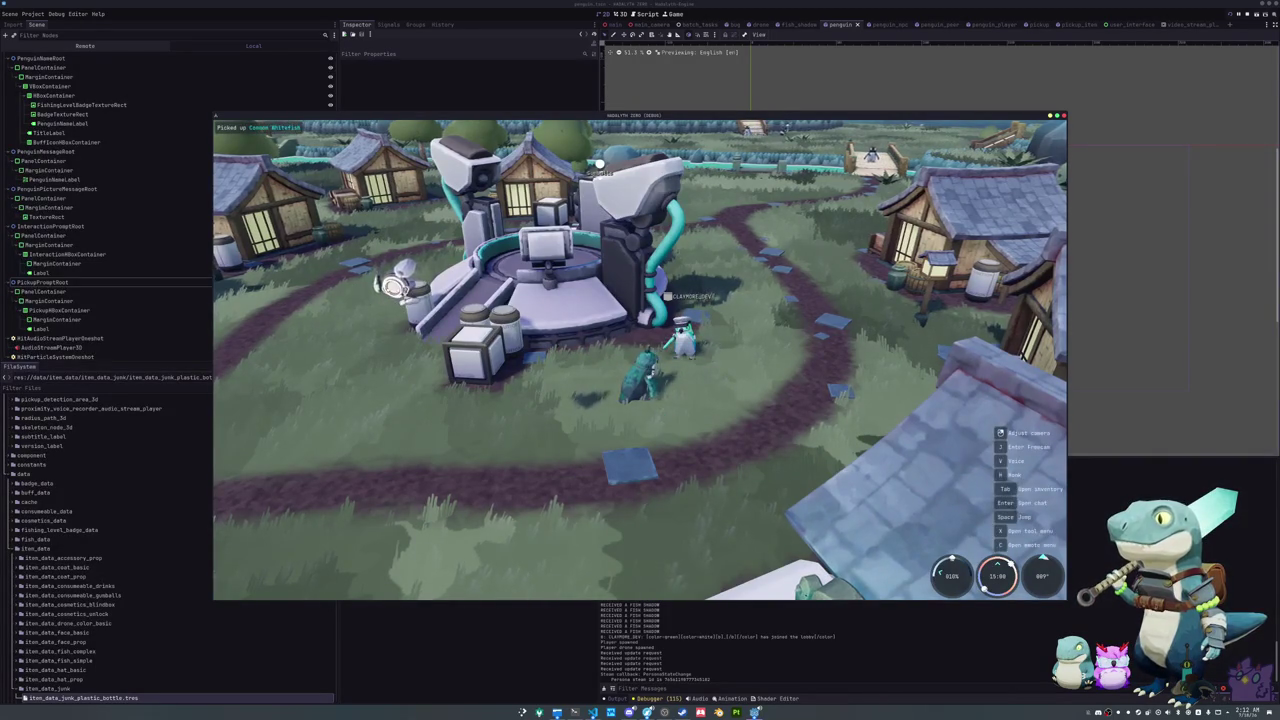
Step: Walk over to the bug and pet it by hitting the timing bar
{"action": "key", "text": "w"}
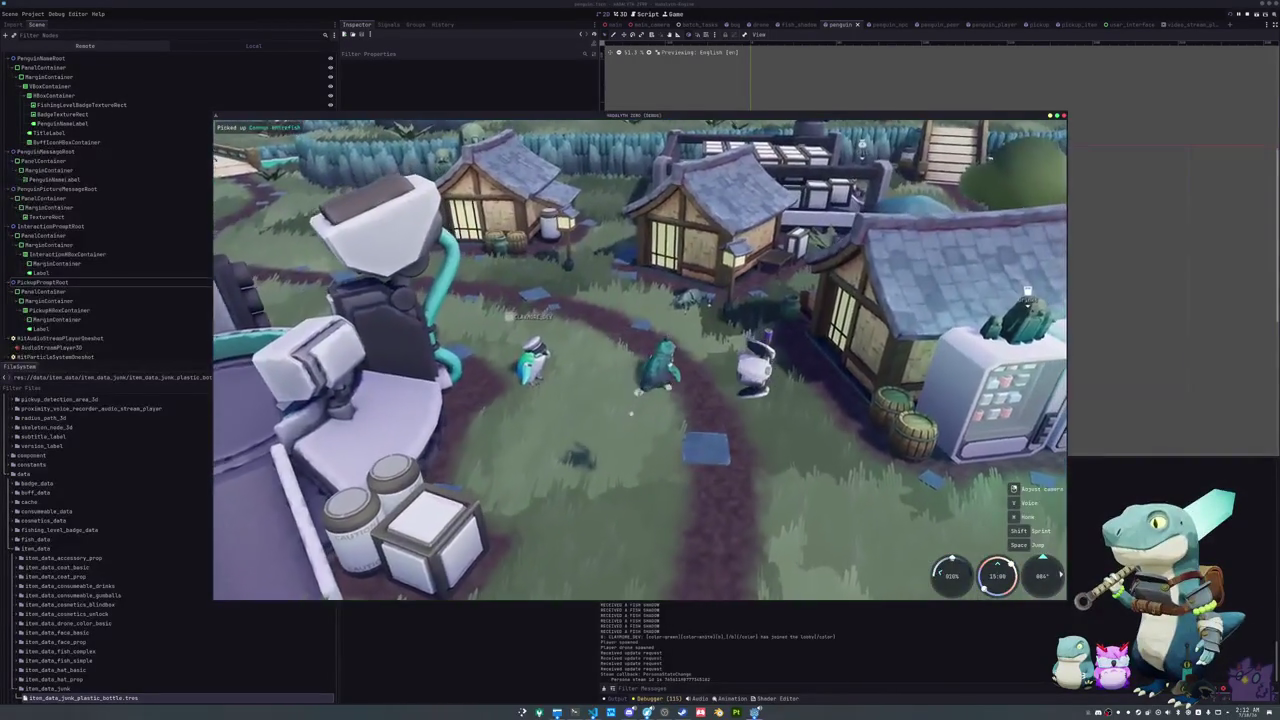
{"action": "key", "text": "w"}
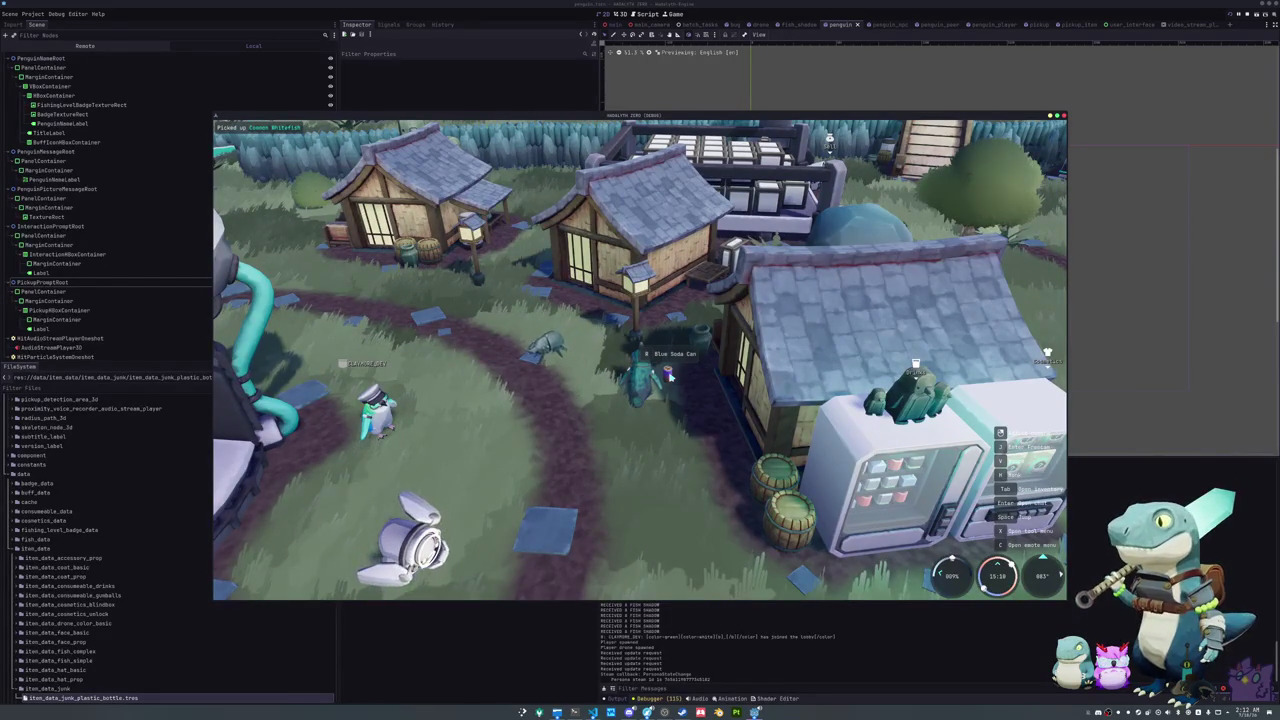
{"action": "key", "text": "a"}
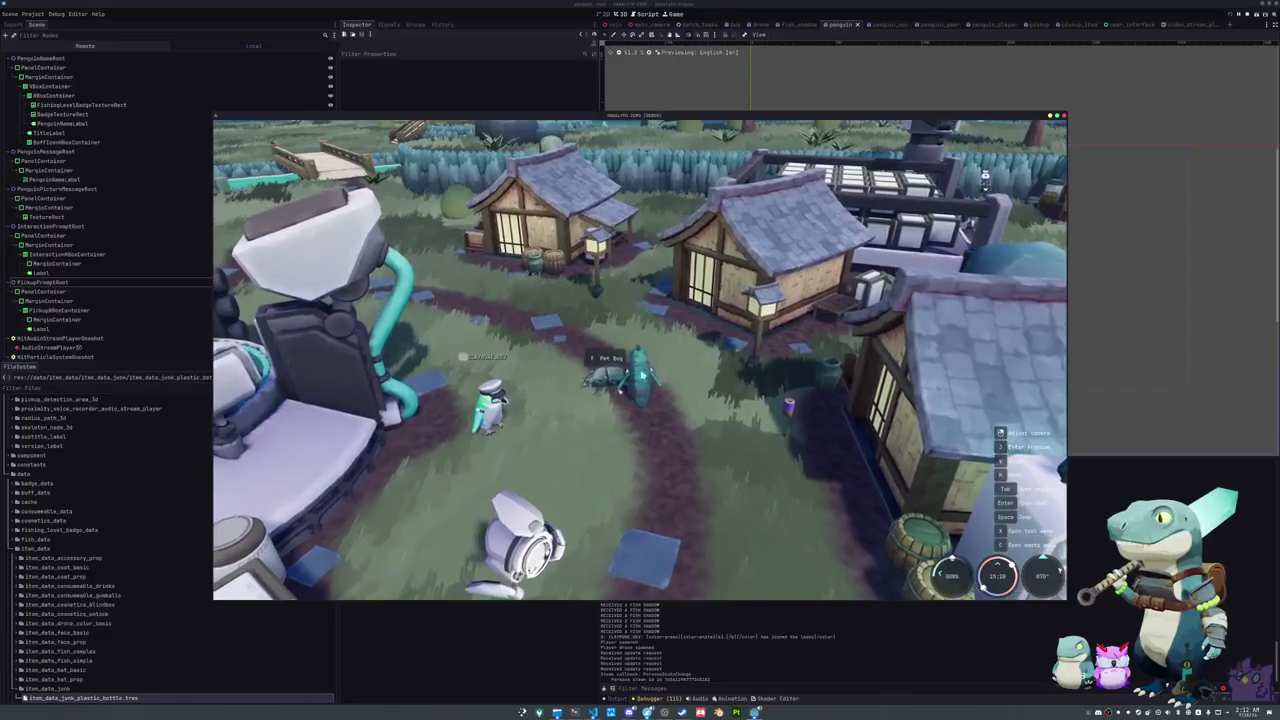
{"action": "key", "text": "f"}
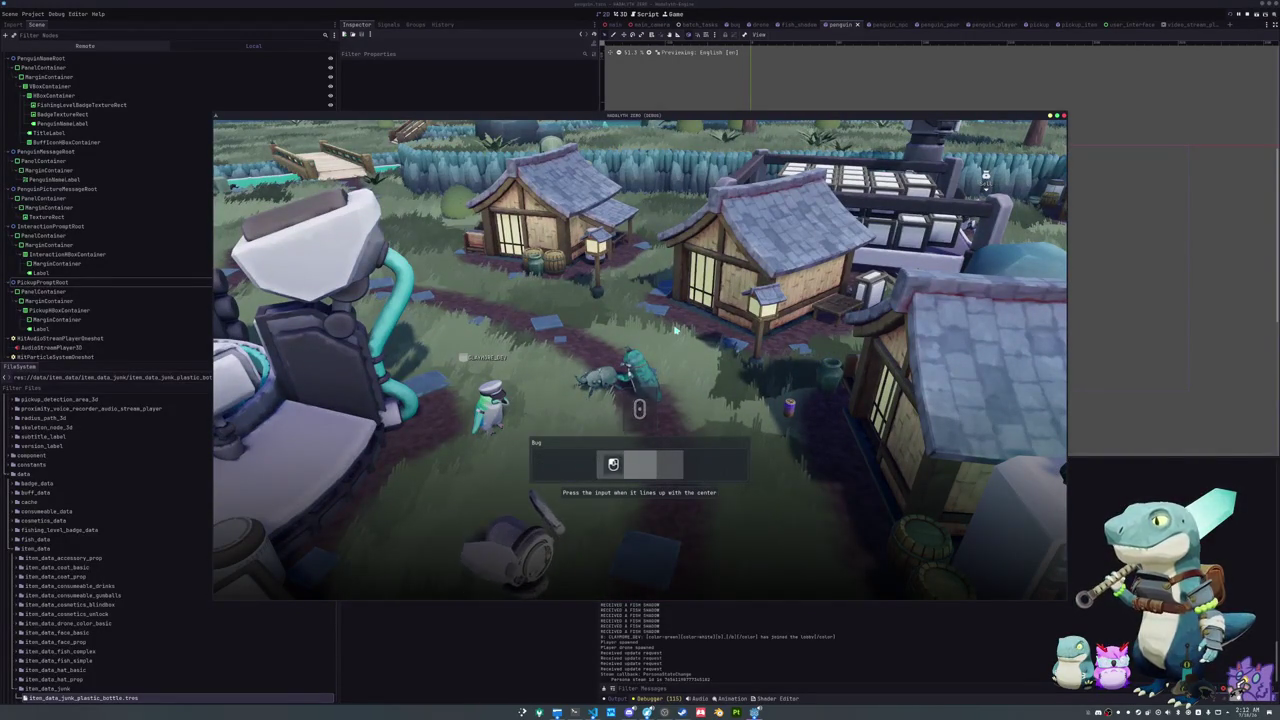
{"action": "left_click", "coordinate": [675, 330]}
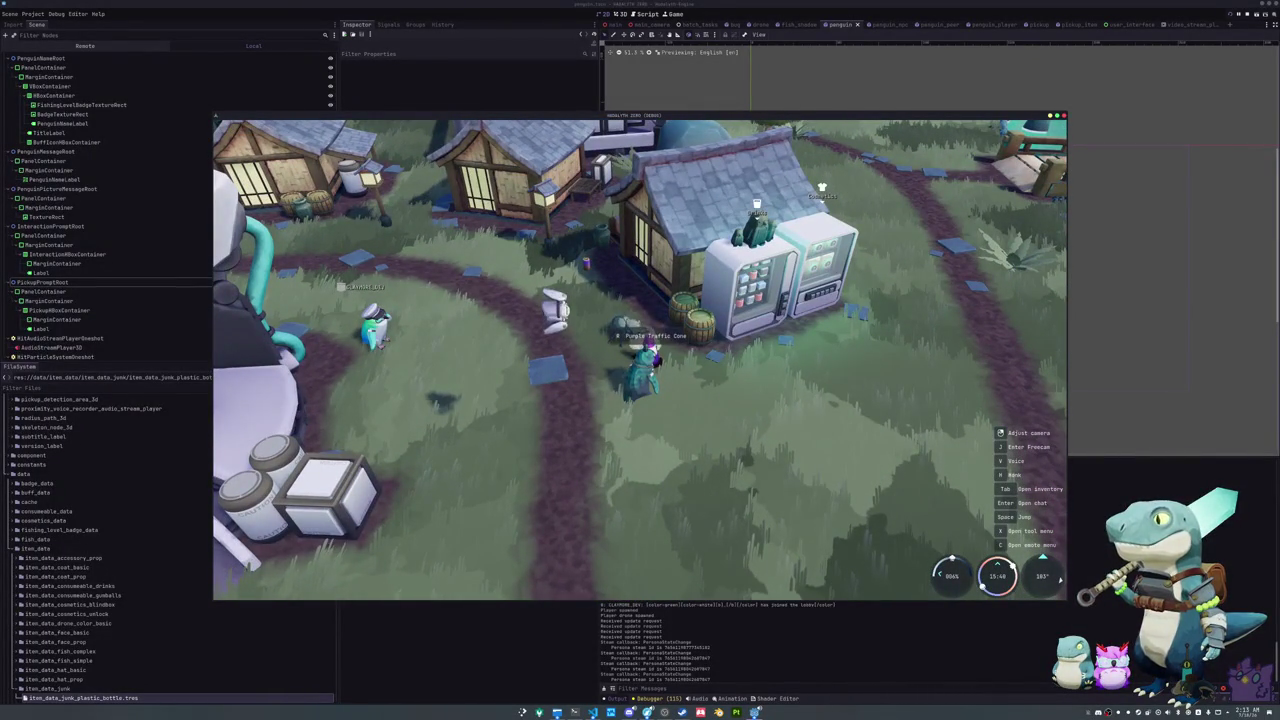
{"action": "key", "text": "w"}
{"action": "key", "text": "a"}
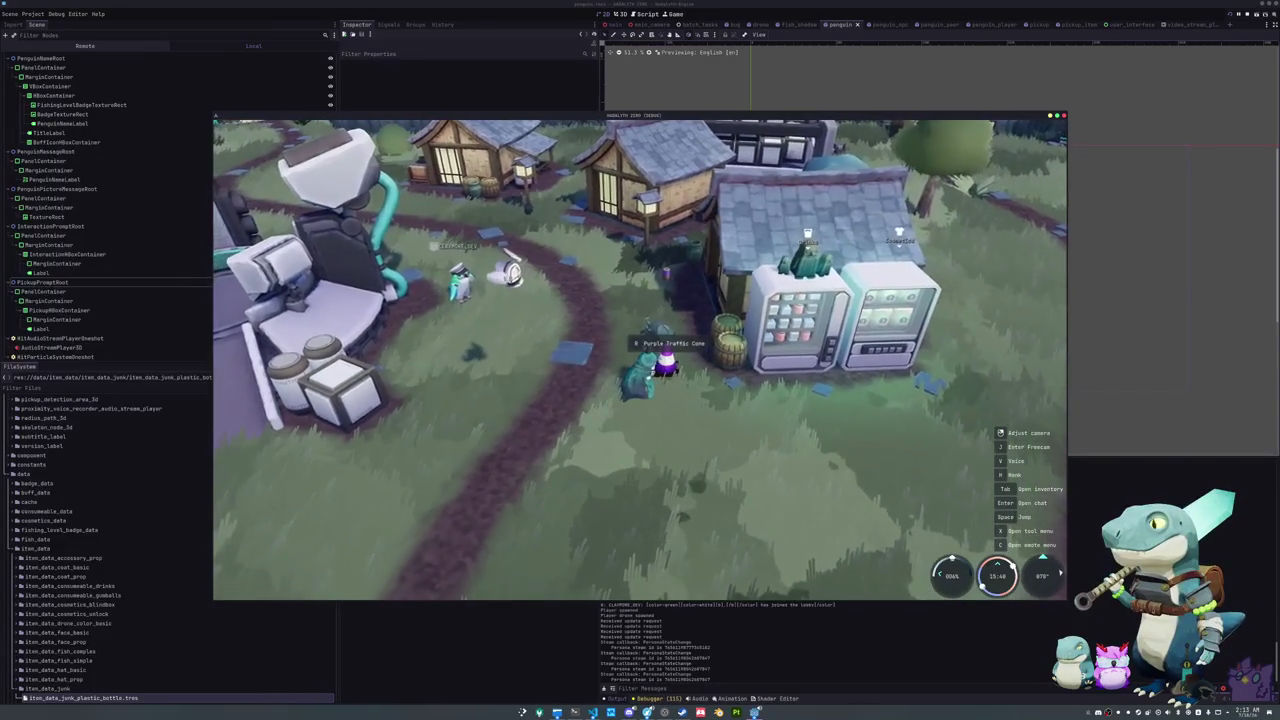
{"action": "key", "text": "d"}
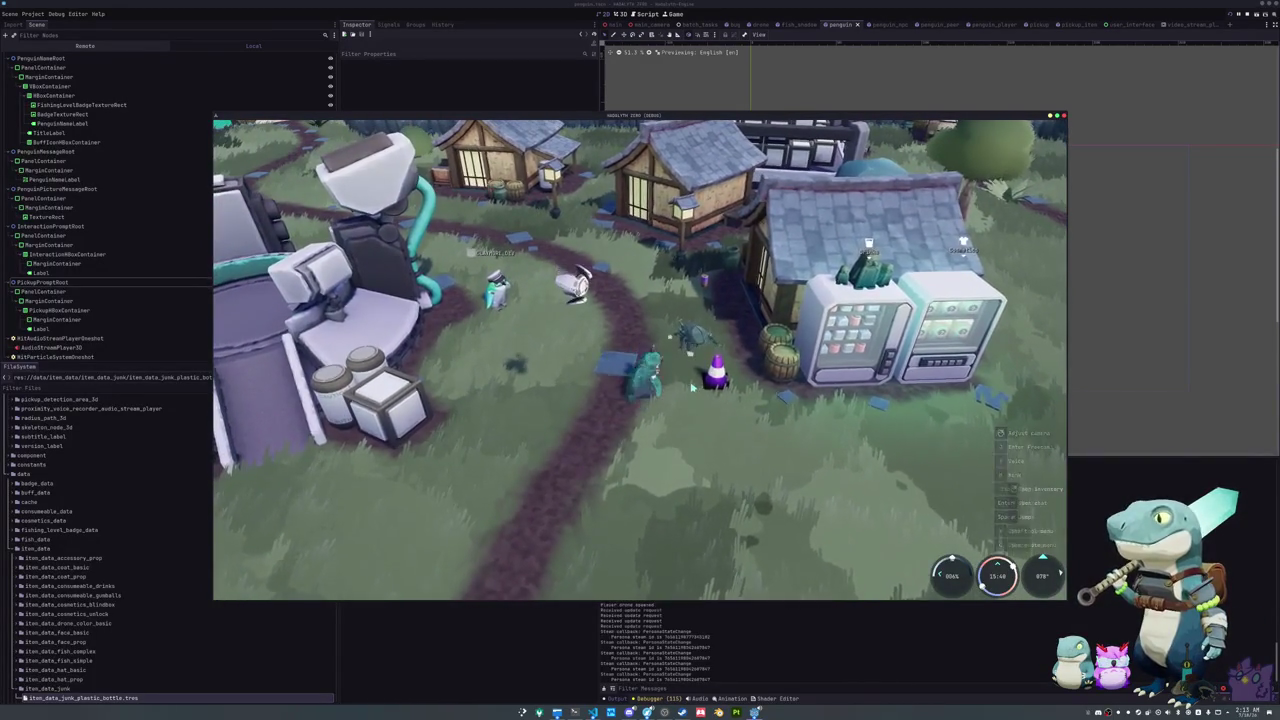
{"action": "key", "text": "alt+Tab"}
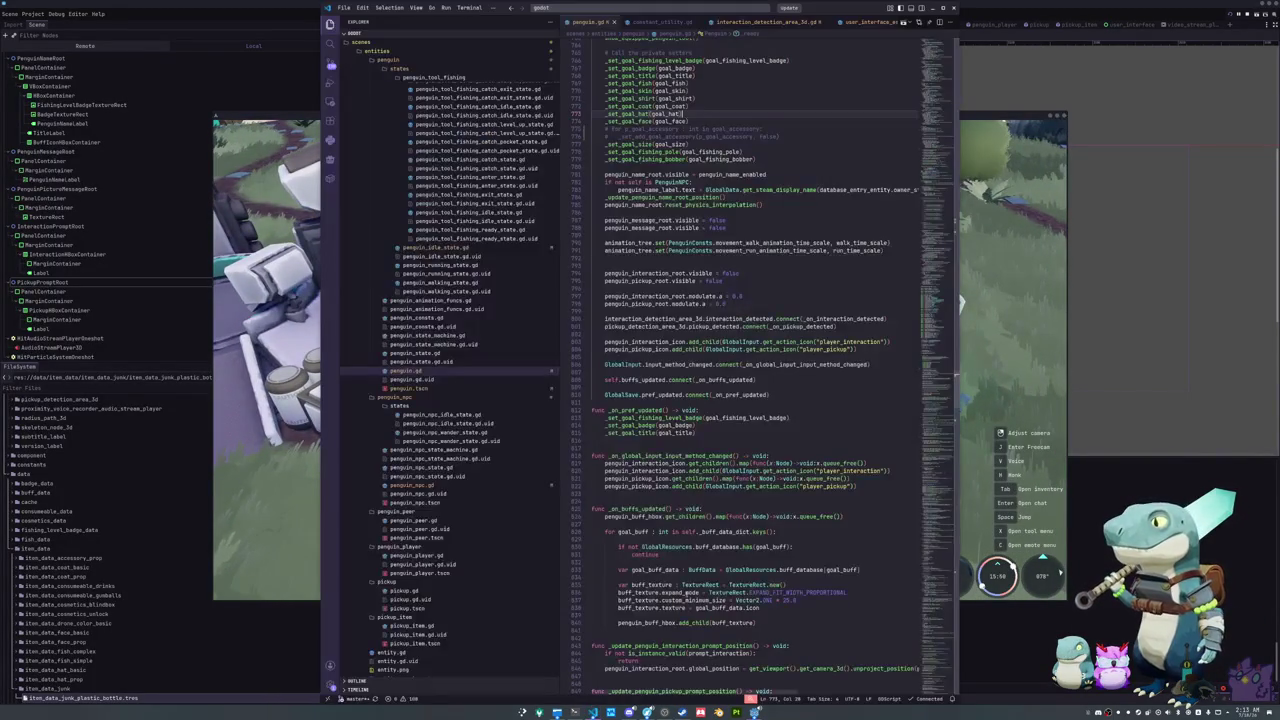
Step: Open the bug dig state script via quick open (bug_dig_search_state)
{"action": "left_click", "coordinate": [703, 447]}
{"action": "key", "text": "ctrl+p"}
{"action": "type", "text": "bug"}
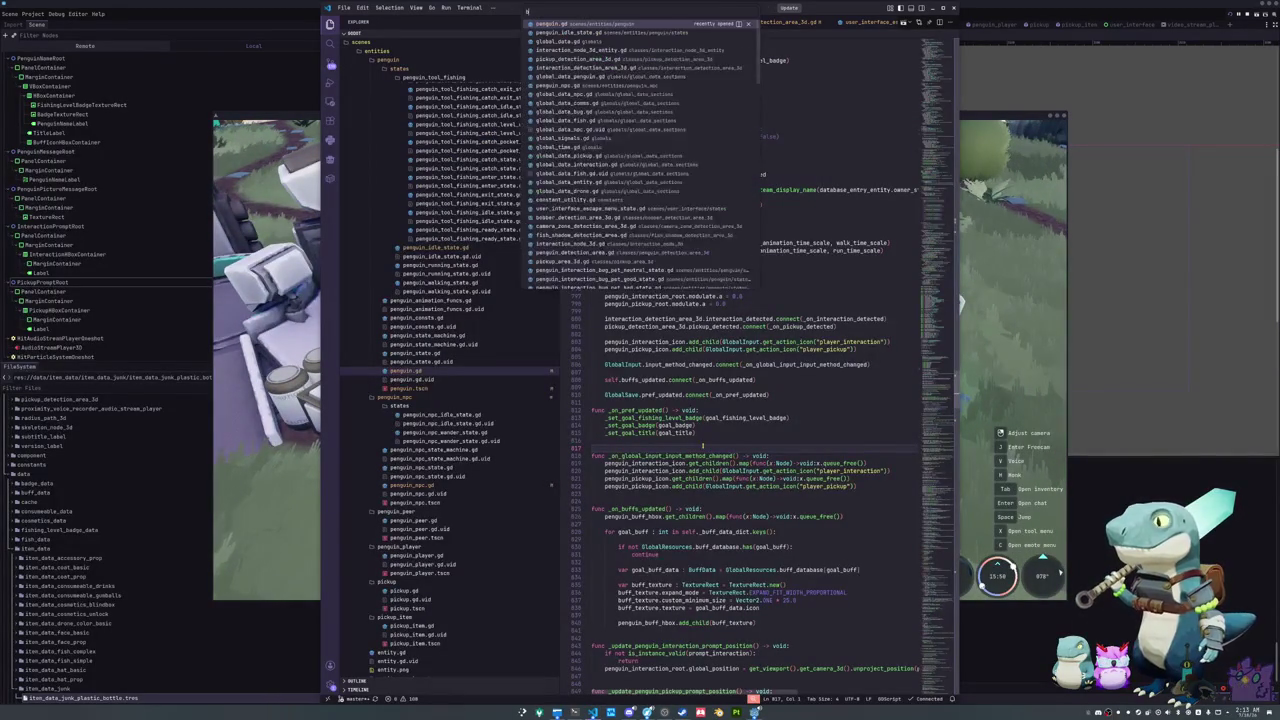
{"action": "type", "text": "_dig_search_state"}
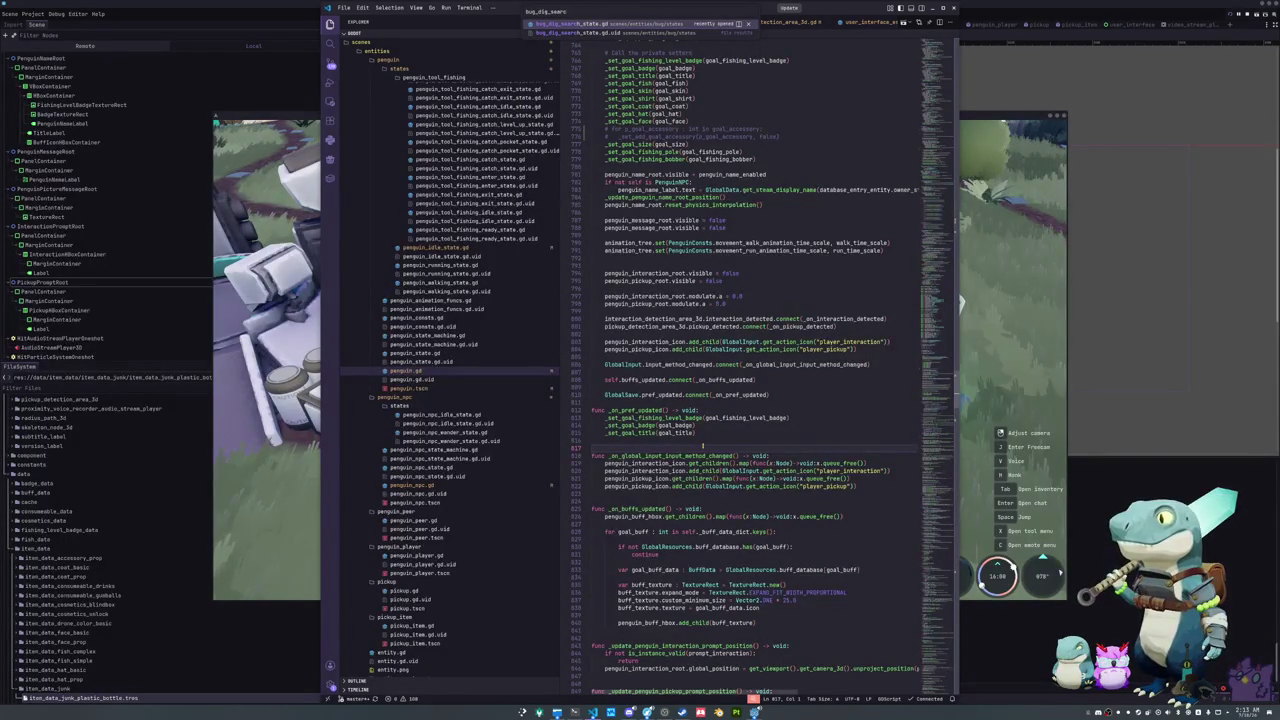
{"action": "key", "text": "Return"}
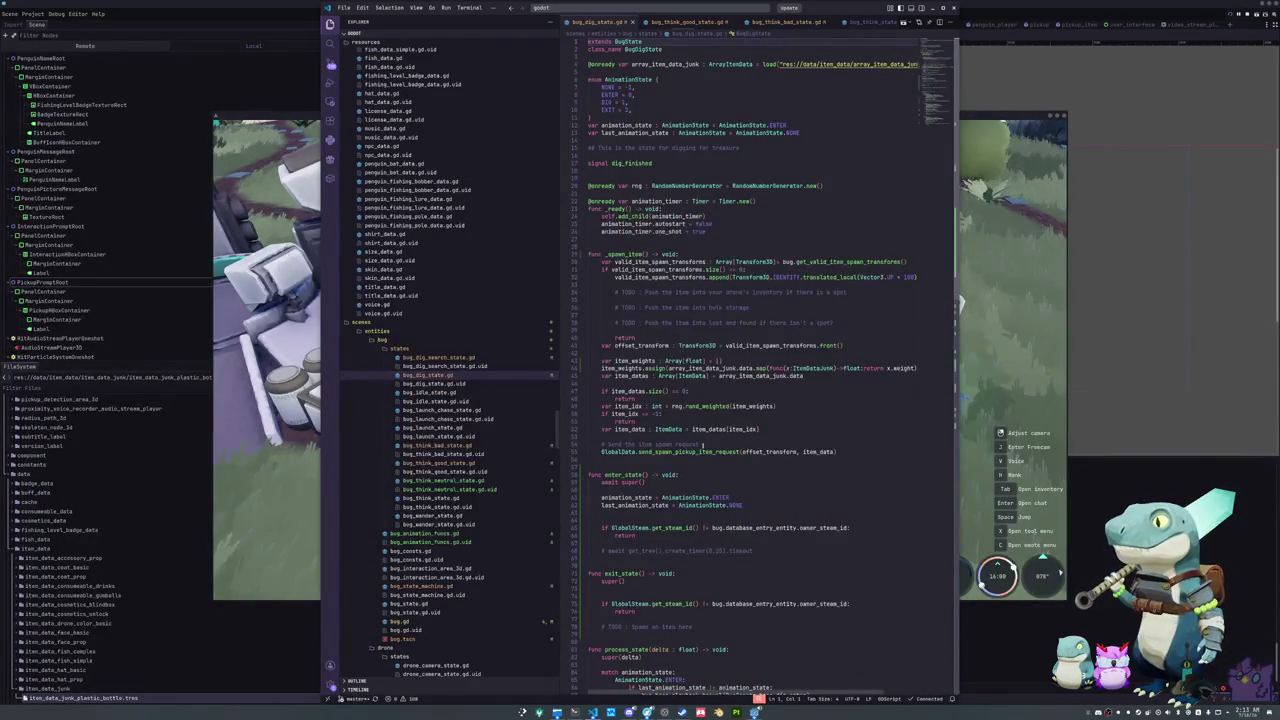
Step: Add the missing colon at the end of the owner-check on line 111
{"action": "left_click", "coordinate": [610, 383]}
{"action": "scroll", "coordinate": [617, 451], "scroll_direction": "down", "scroll_amount": 3}
{"action": "scroll", "coordinate": [618, 451], "scroll_direction": "down", "scroll_amount": 15}
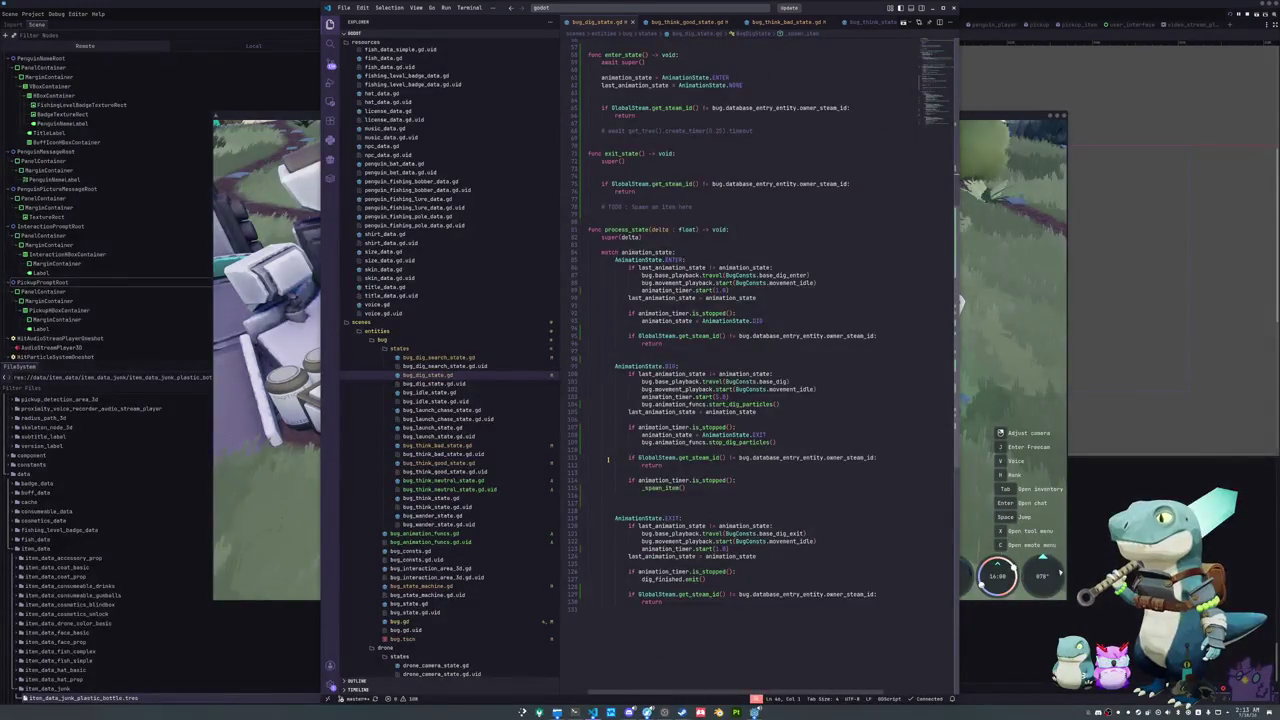
{"action": "left_click", "coordinate": [670, 449]}
{"action": "scroll", "coordinate": [670, 449], "scroll_direction": "down", "scroll_amount": 2}
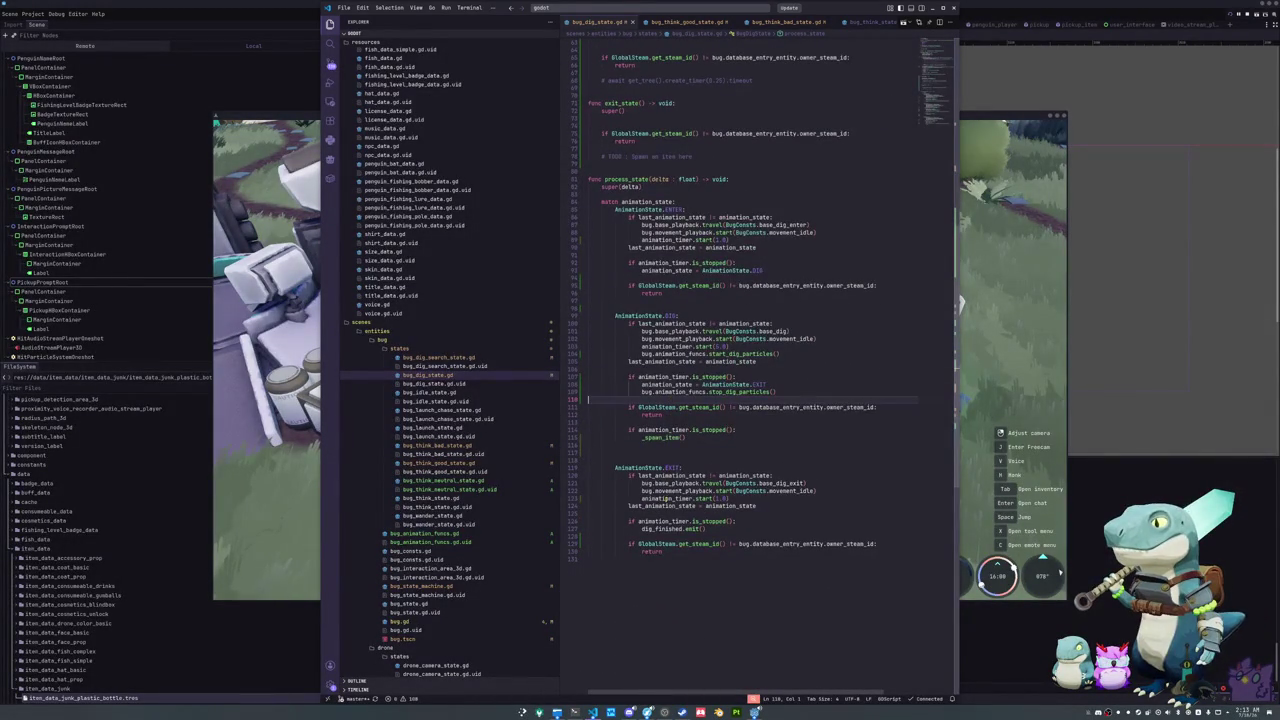
{"action": "left_click", "coordinate": [699, 422]}
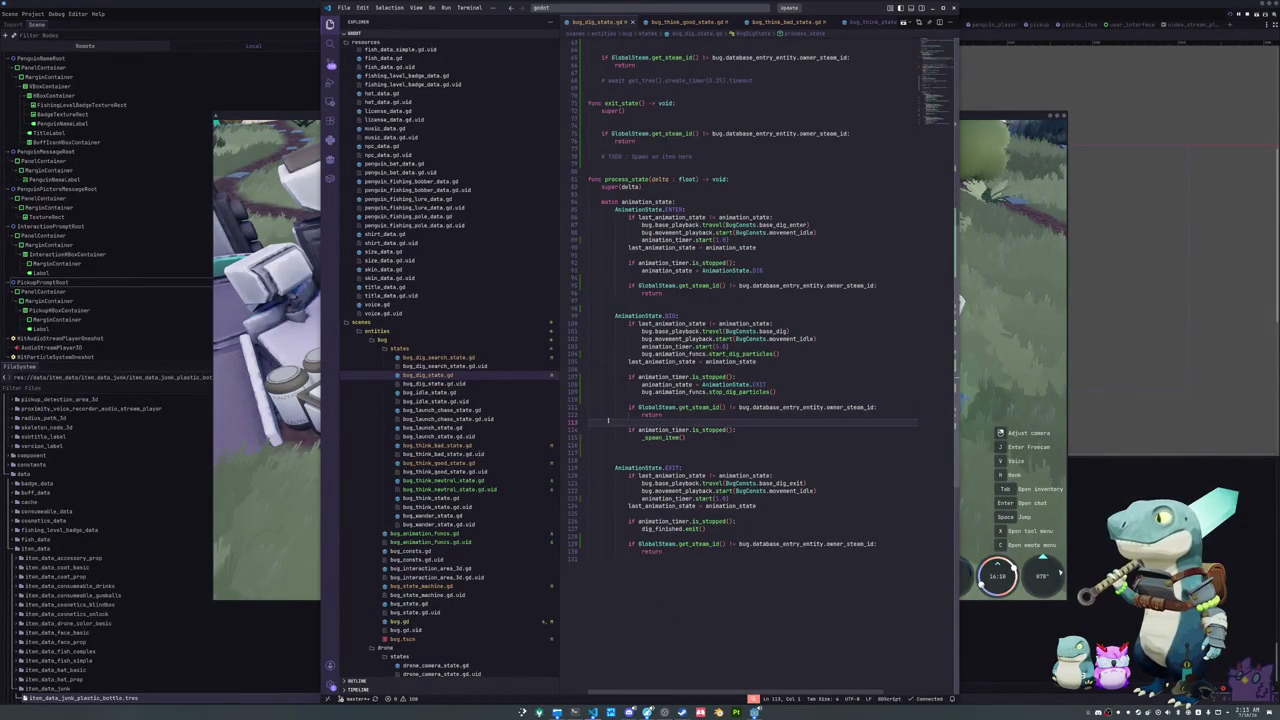
{"action": "left_click", "coordinate": [655, 399]}
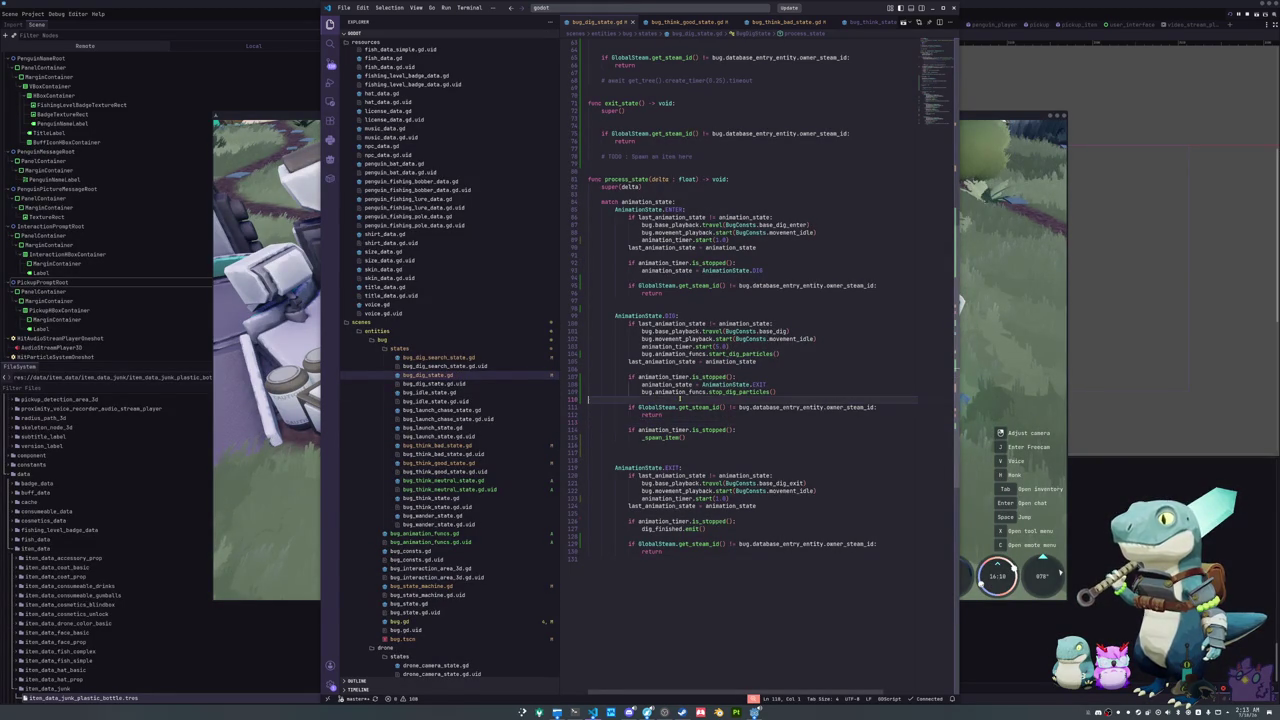
{"action": "left_click", "coordinate": [719, 370]}
{"action": "left_click", "coordinate": [715, 399]}
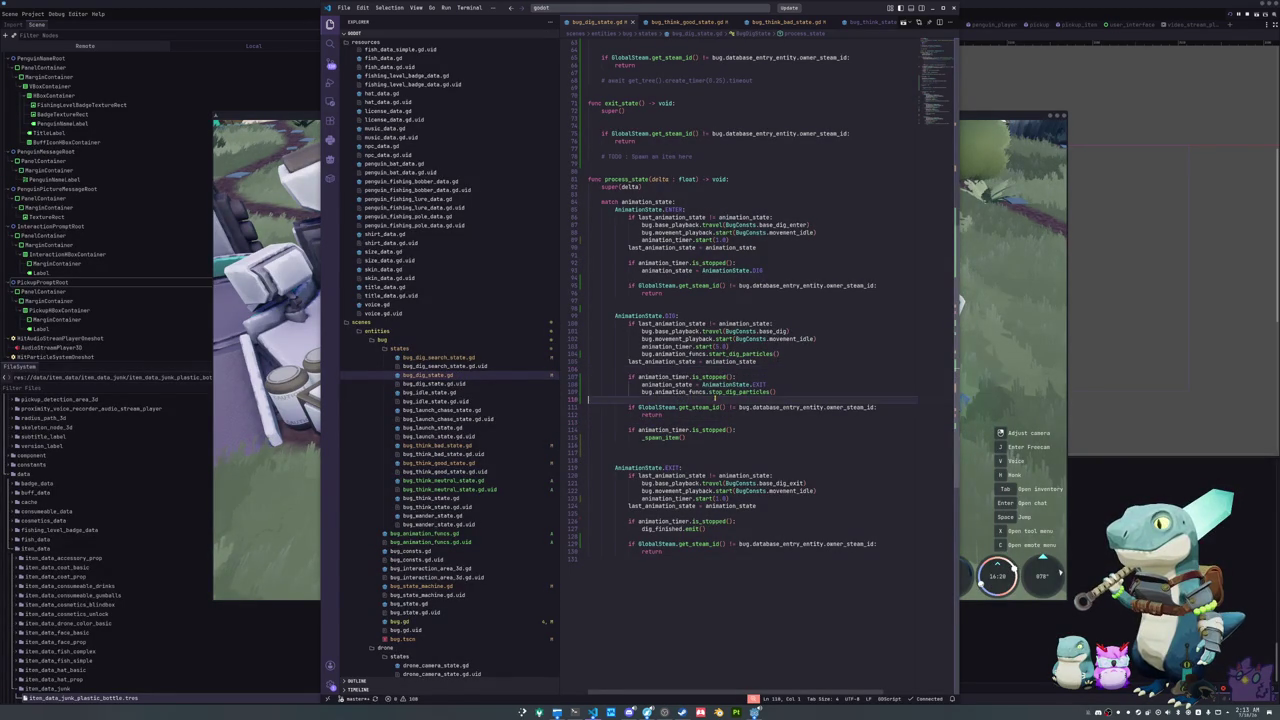
{"action": "left_click", "coordinate": [683, 421]}
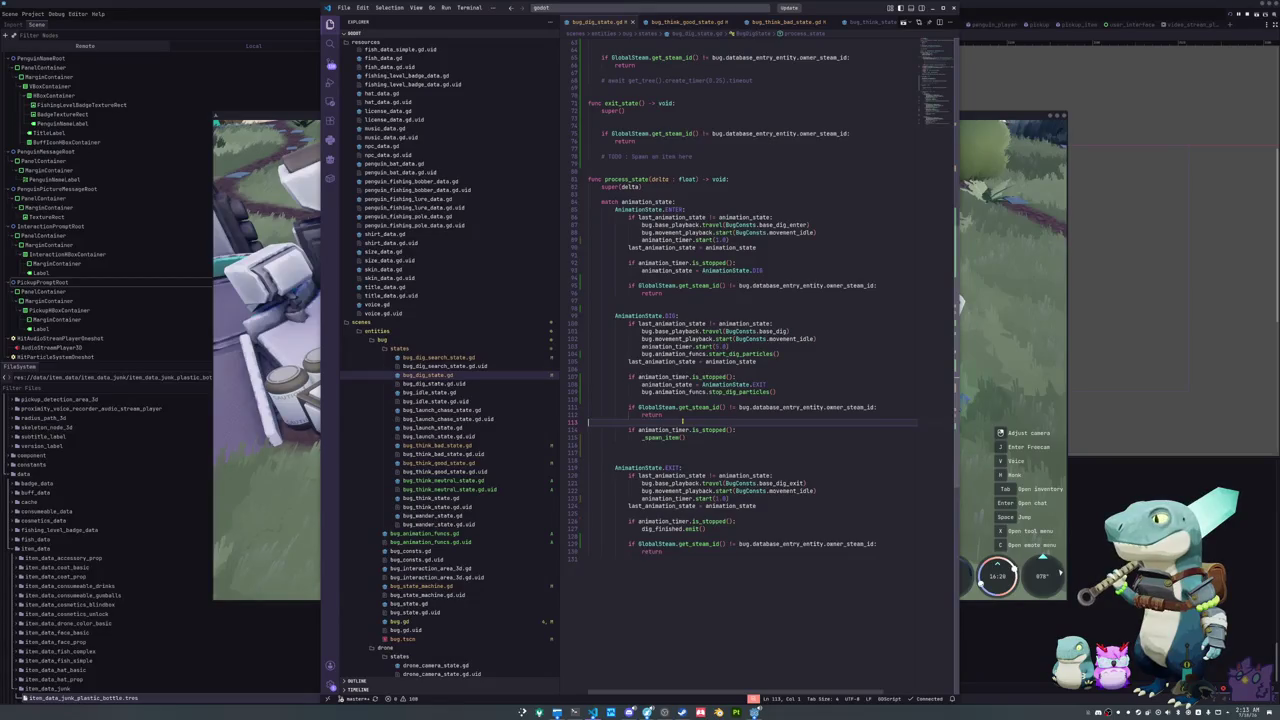
{"action": "mouse_move", "coordinate": [697, 408]}
{"action": "mouse_move", "coordinate": [745, 408]}
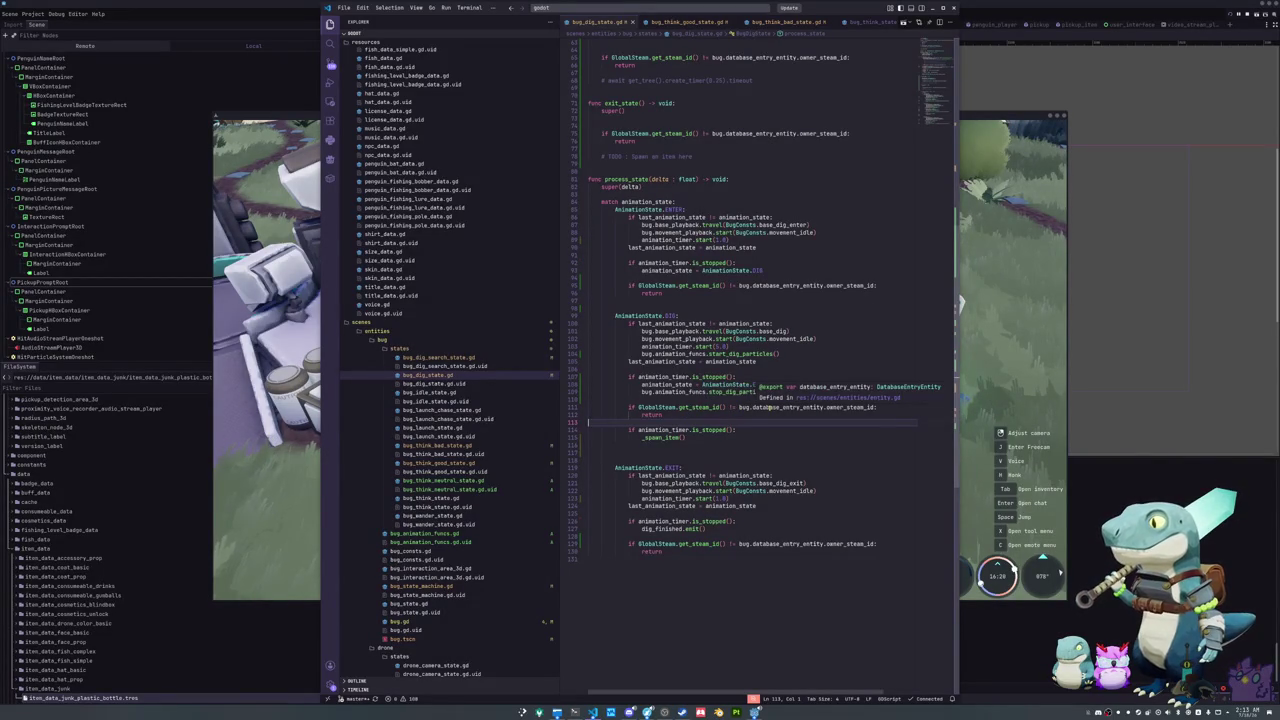
{"action": "left_click", "coordinate": [876, 407]}
{"action": "type", "text": ":"}
Step: Follow _spawn_item to its definition, then go to send_spawn_pickup_item_request in global_data.gd
{"action": "double_click", "coordinate": [664, 437]}
{"action": "key", "text": "F12"}
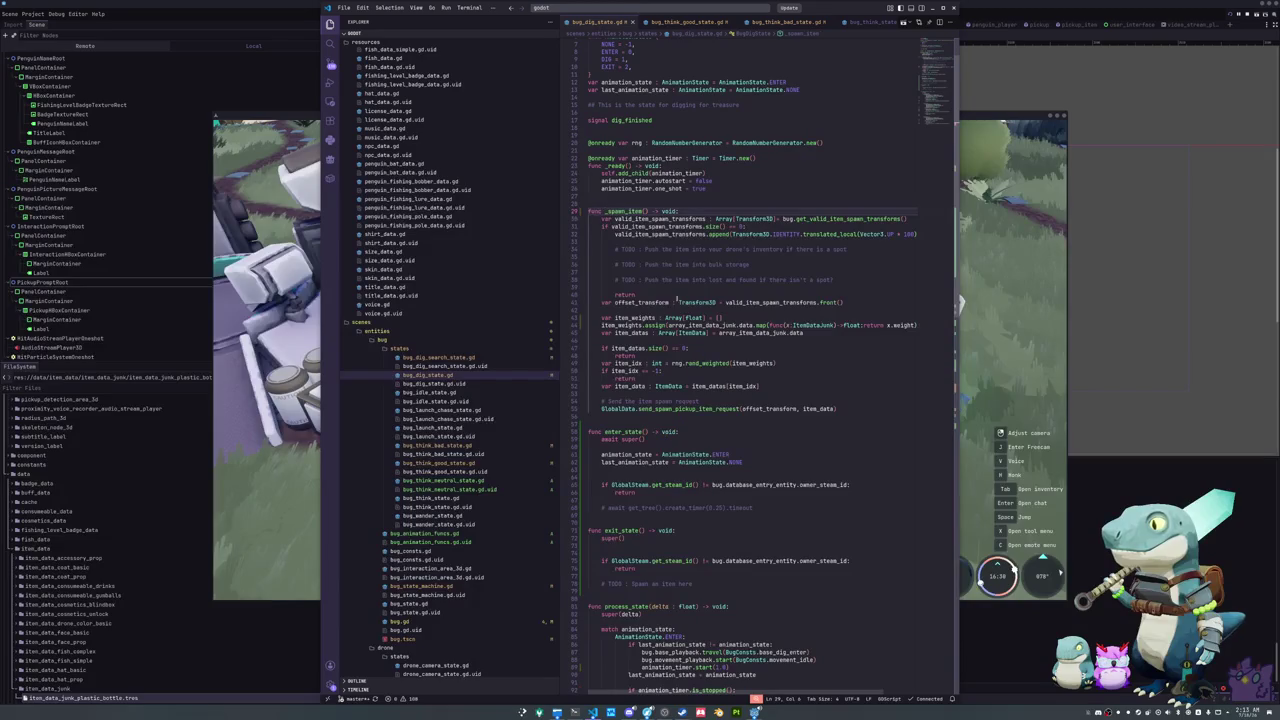
{"action": "left_click", "coordinate": [610, 417]}
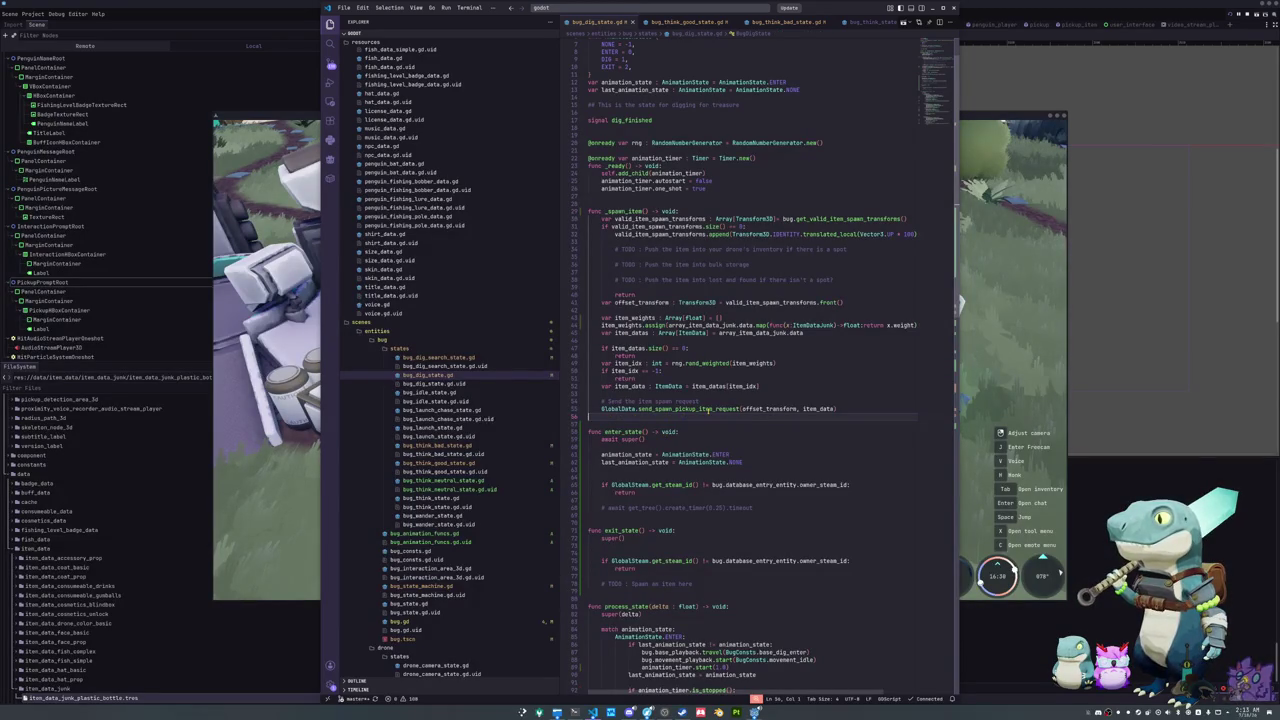
{"action": "mouse_move", "coordinate": [706, 410]}
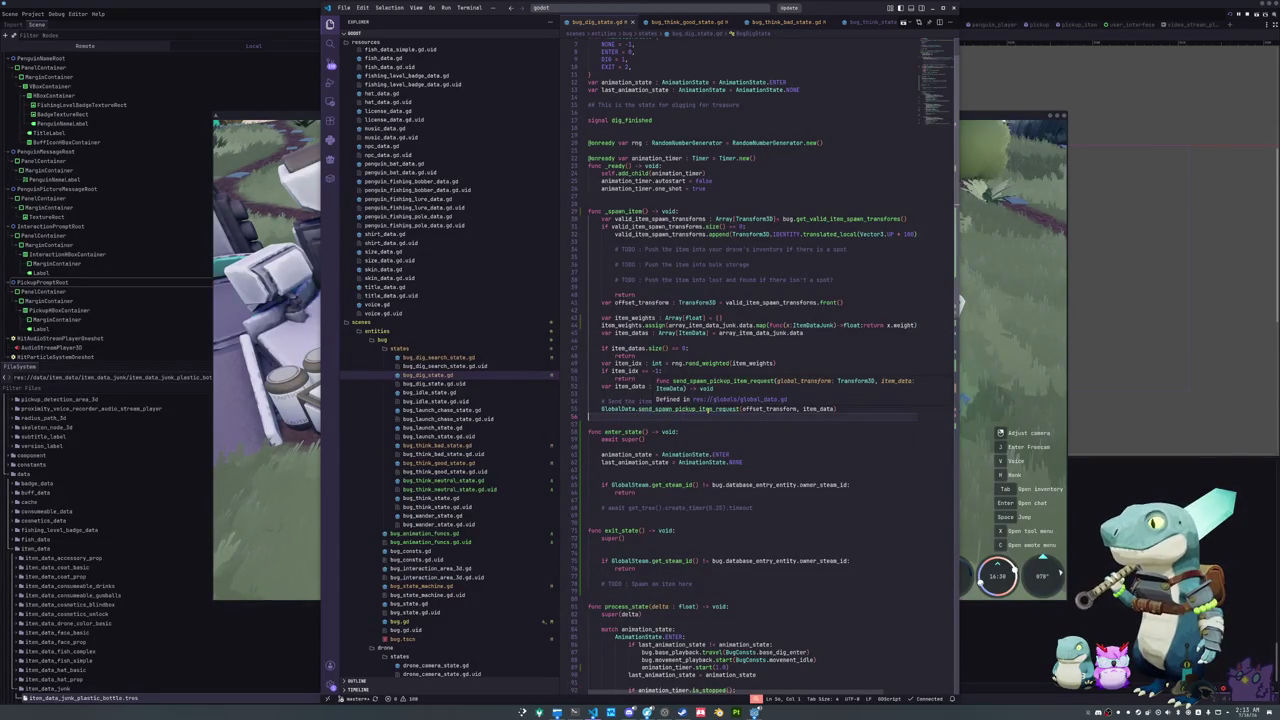
{"action": "double_click", "coordinate": [707, 410]}
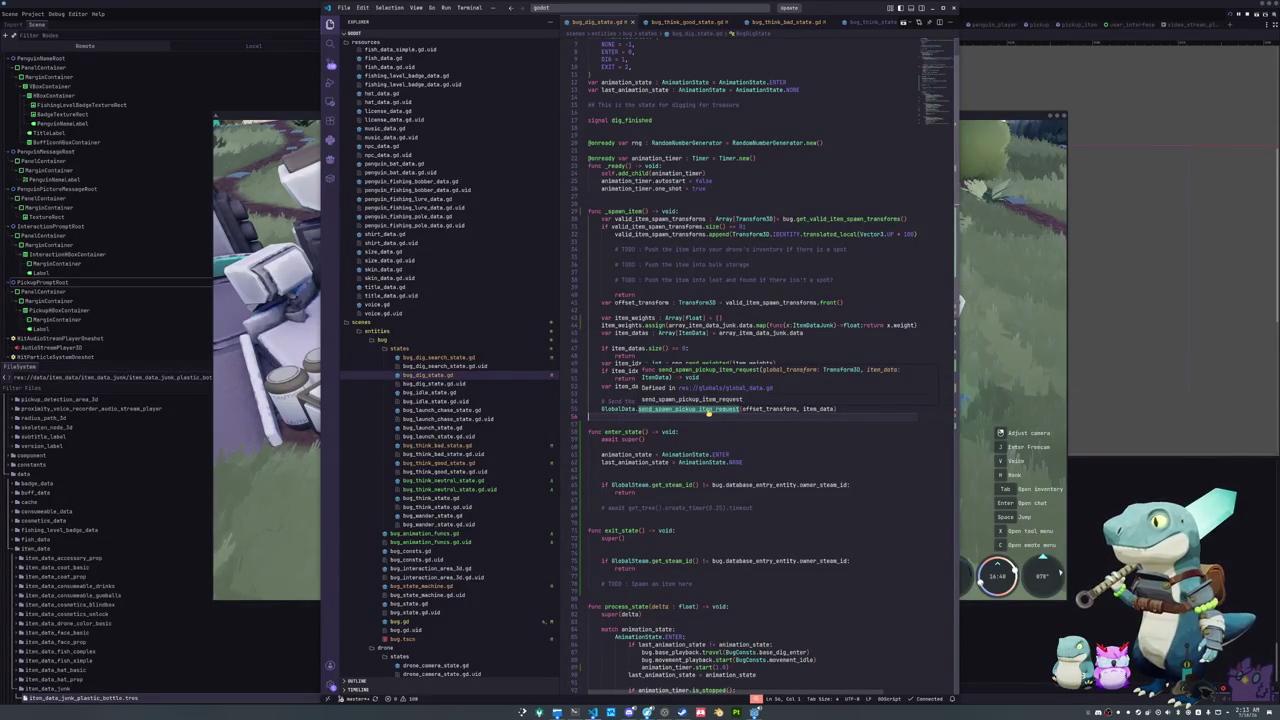
{"action": "left_click", "coordinate": [697, 417]}
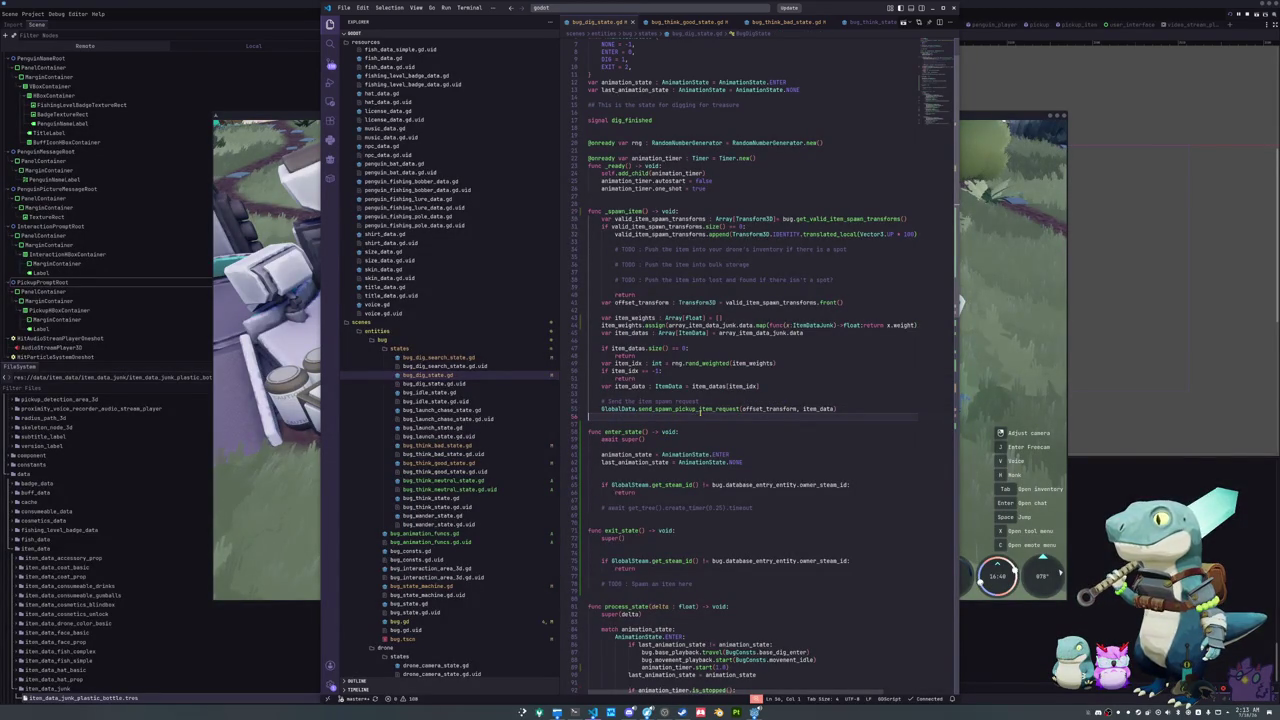
{"action": "left_click", "coordinate": [700, 409], "text": "ctrl"}
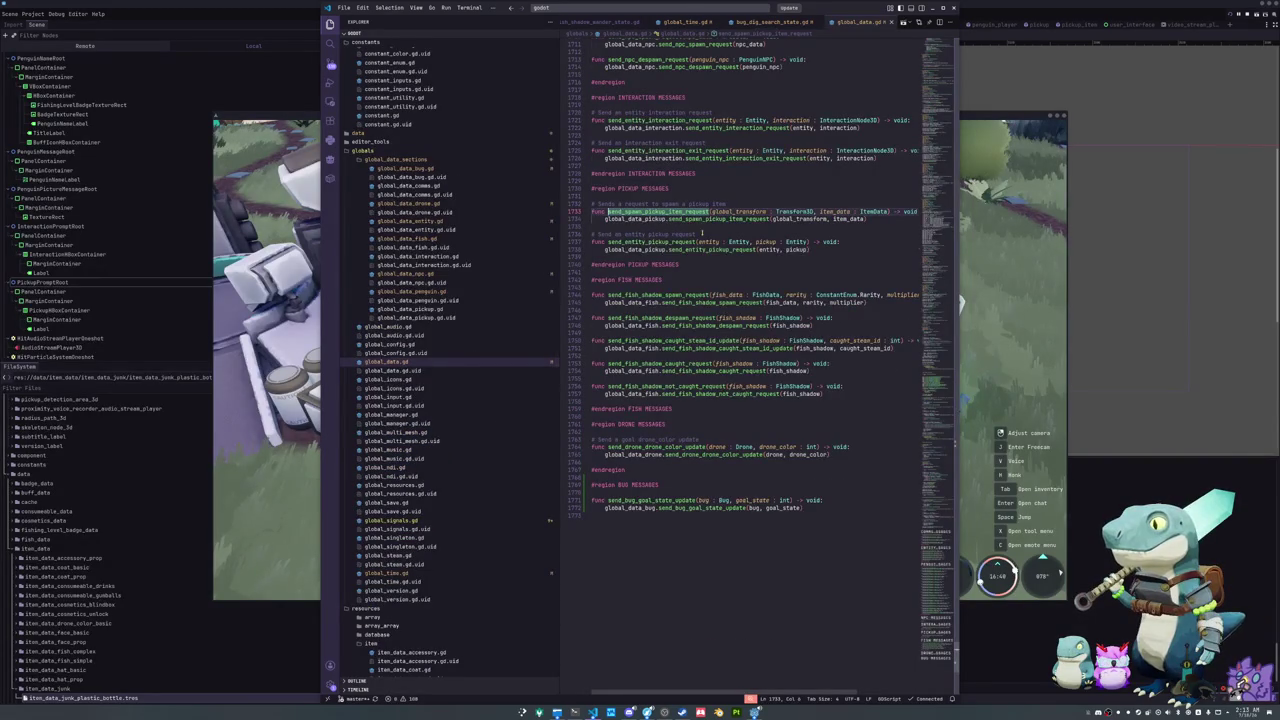
Step: Follow the call into global_data_pickup.gd and inspect the uses of instance_counter
{"action": "left_click", "coordinate": [706, 219], "text": "ctrl"}
{"action": "left_click", "coordinate": [660, 159]}
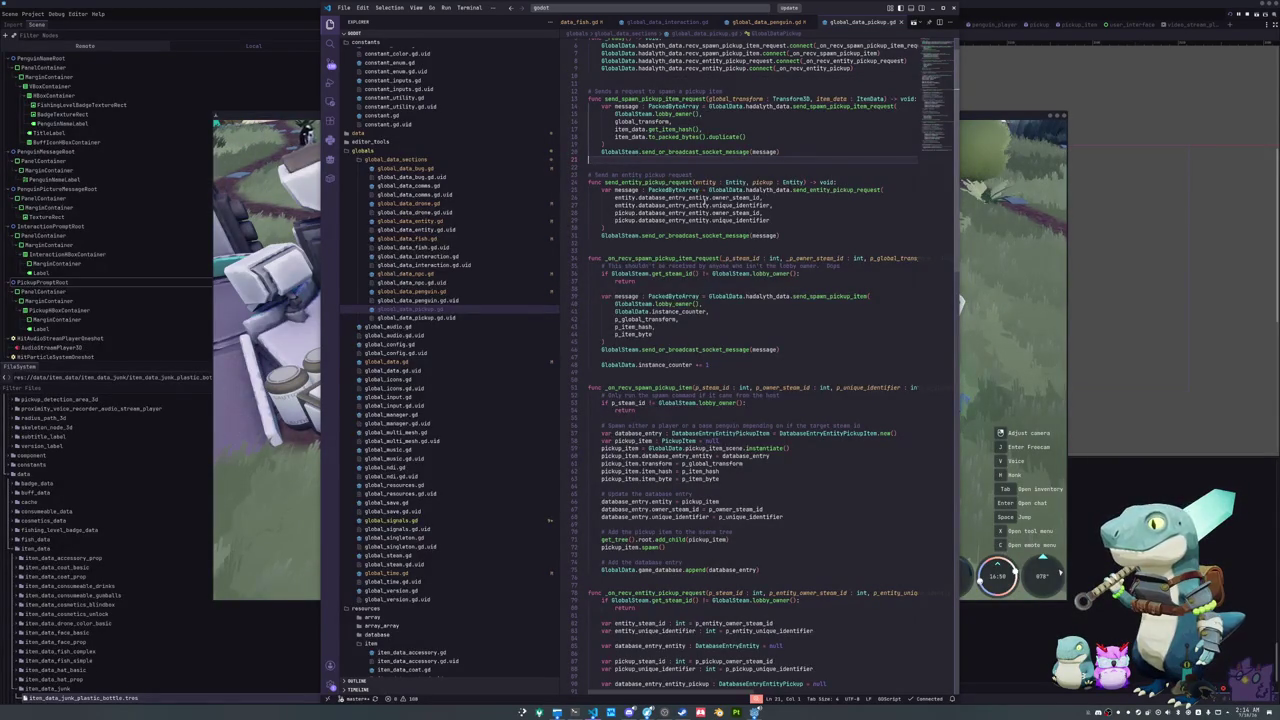
{"action": "scroll", "coordinate": [721, 200], "scroll_direction": "down", "scroll_amount": 6}
{"action": "scroll", "coordinate": [722, 264], "scroll_direction": "down", "scroll_amount": 2}
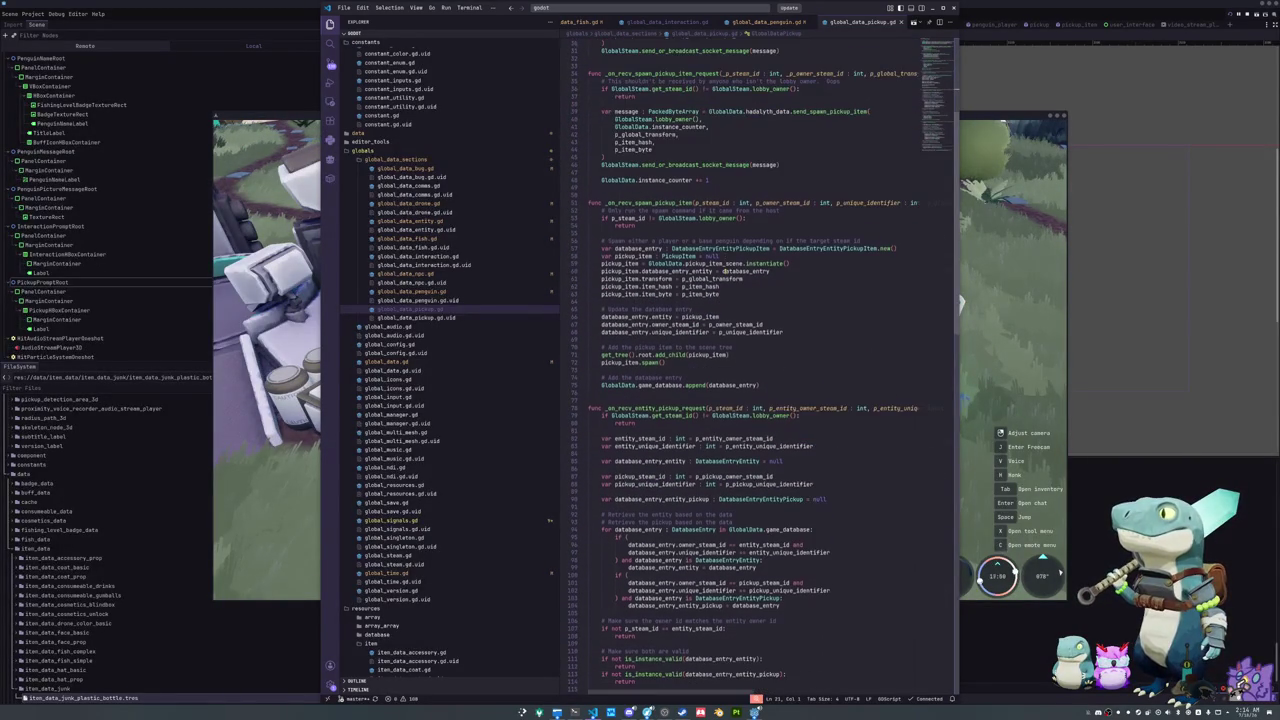
{"action": "left_click", "coordinate": [740, 301]}
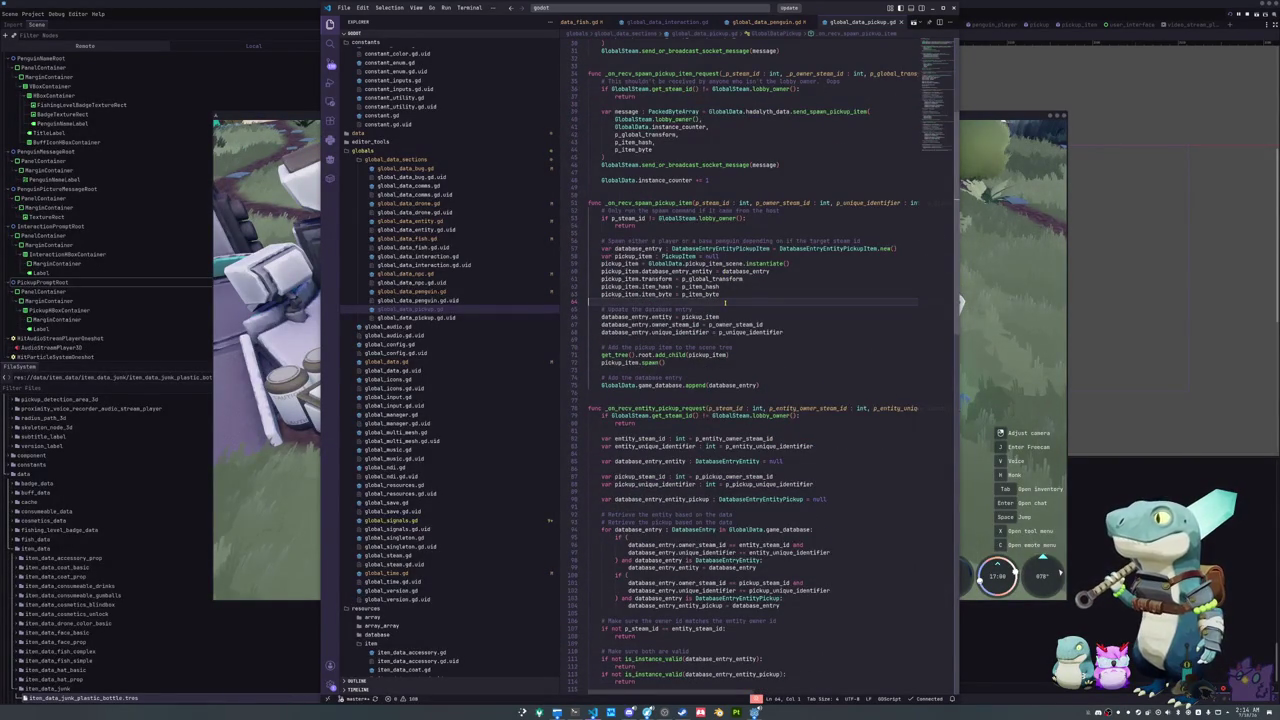
{"action": "scroll", "coordinate": [740, 301], "scroll_direction": "up", "scroll_amount": 1}
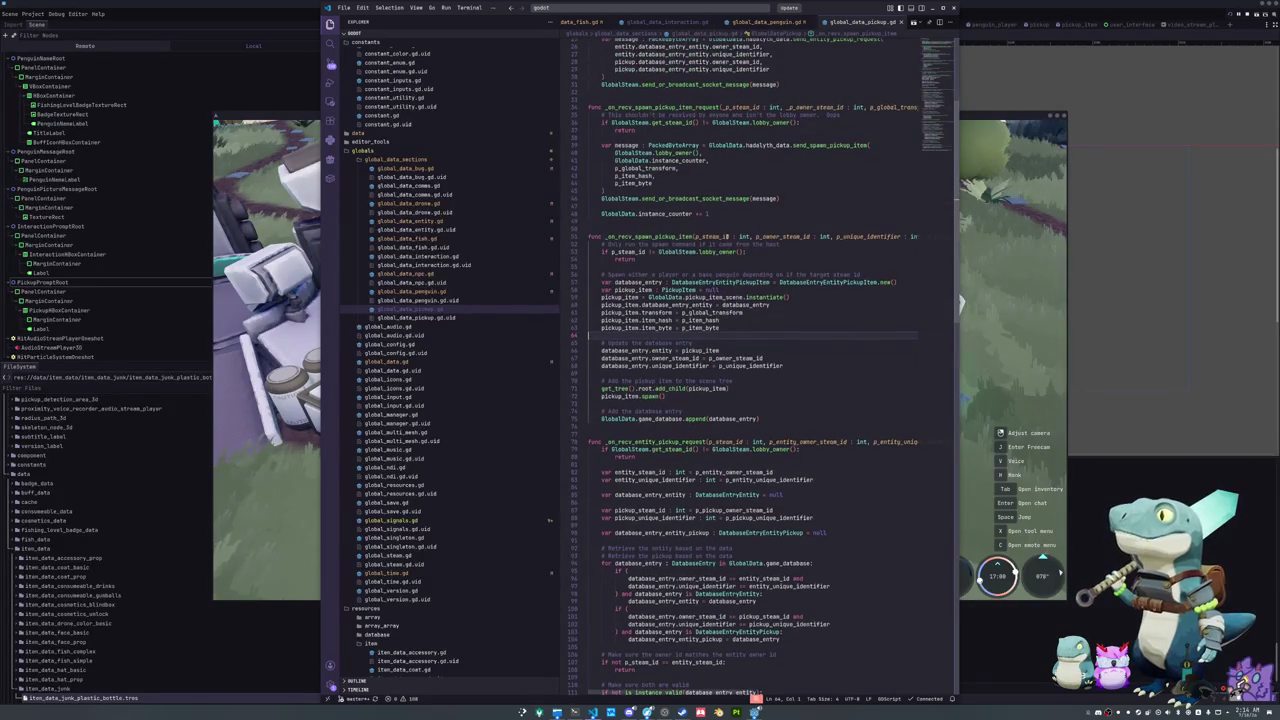
{"action": "left_click", "coordinate": [650, 206]}
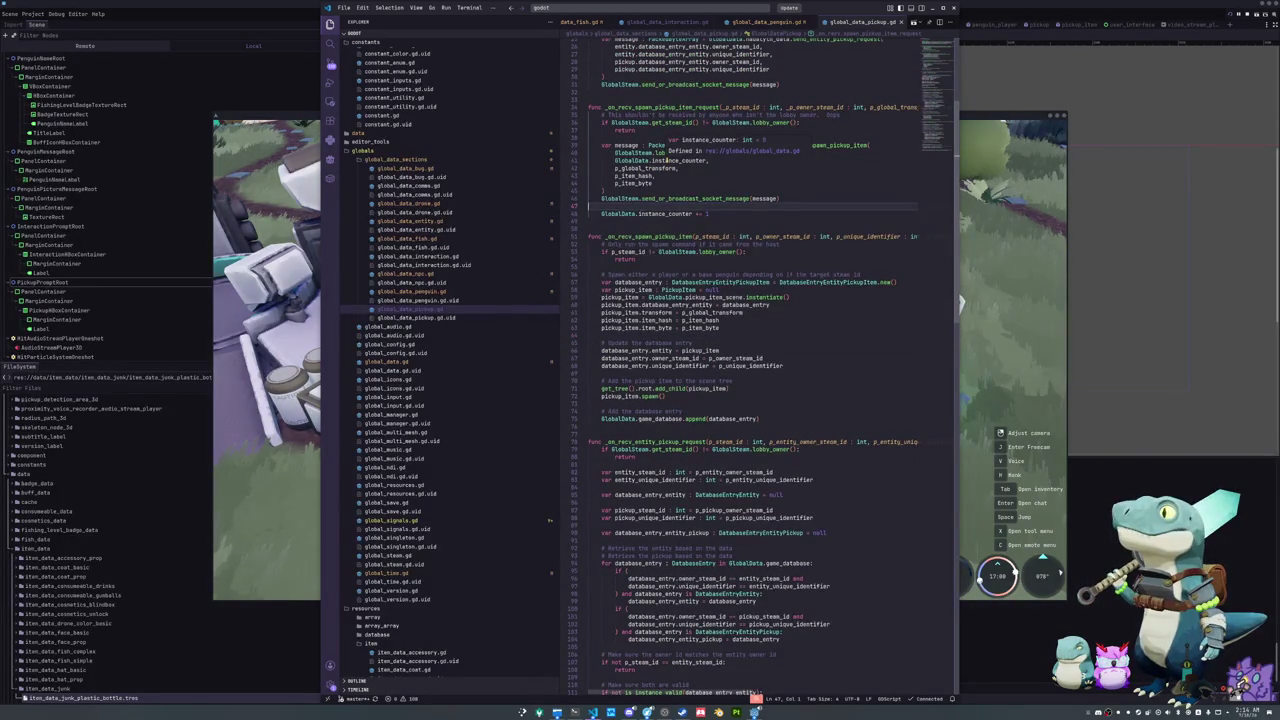
{"action": "left_click", "coordinate": [726, 160]}
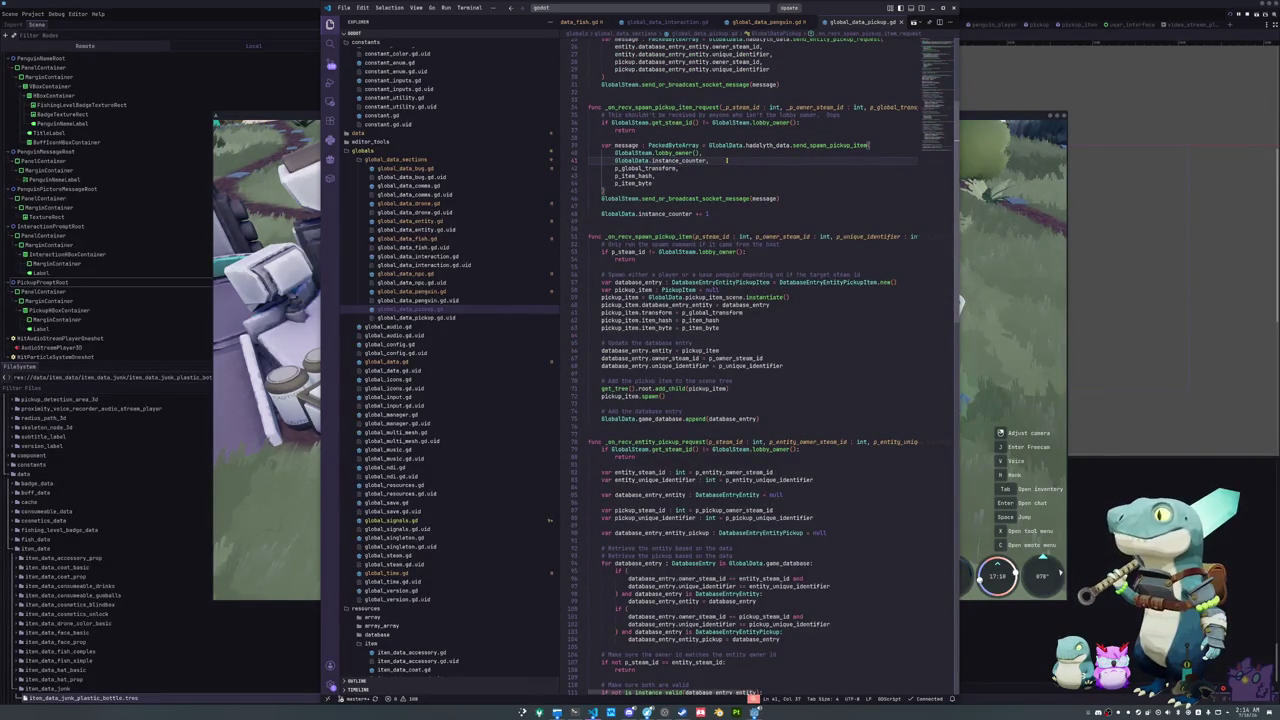
{"action": "left_click", "coordinate": [692, 207]}
{"action": "double_click", "coordinate": [666, 214]}
{"action": "left_click", "coordinate": [659, 205]}
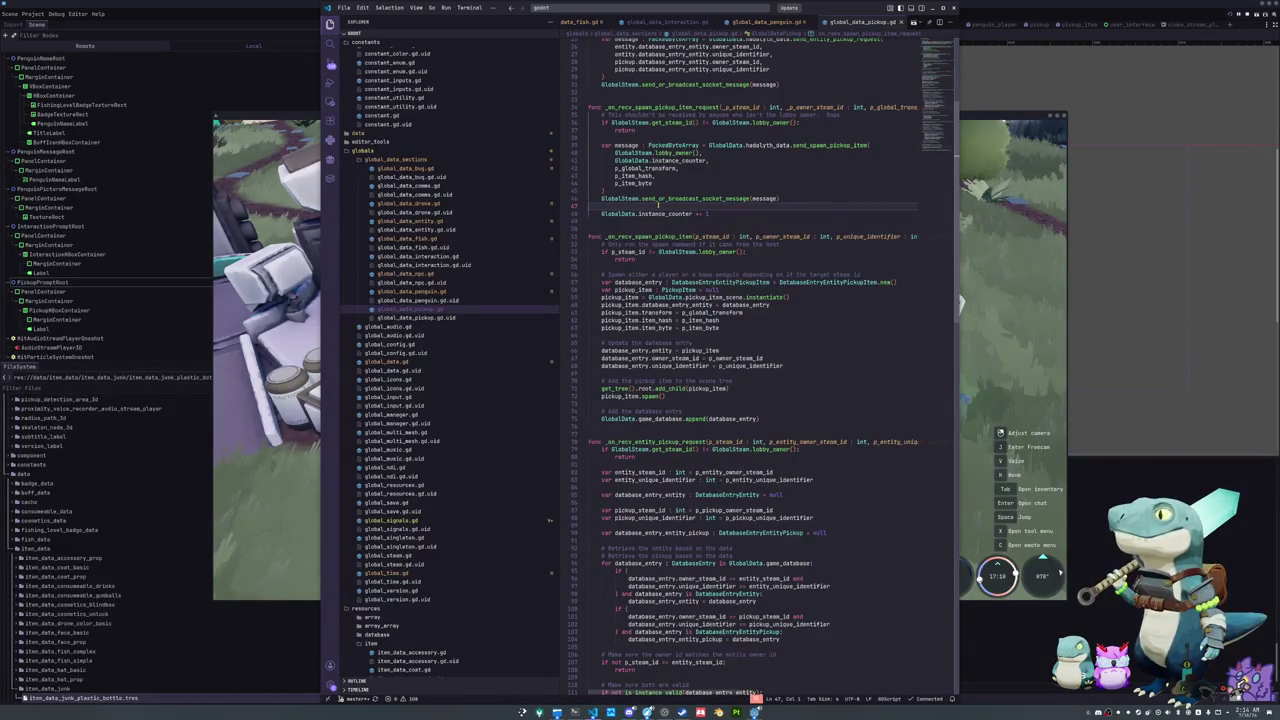
{"action": "scroll", "coordinate": [700, 215], "scroll_direction": "down", "scroll_amount": 6}
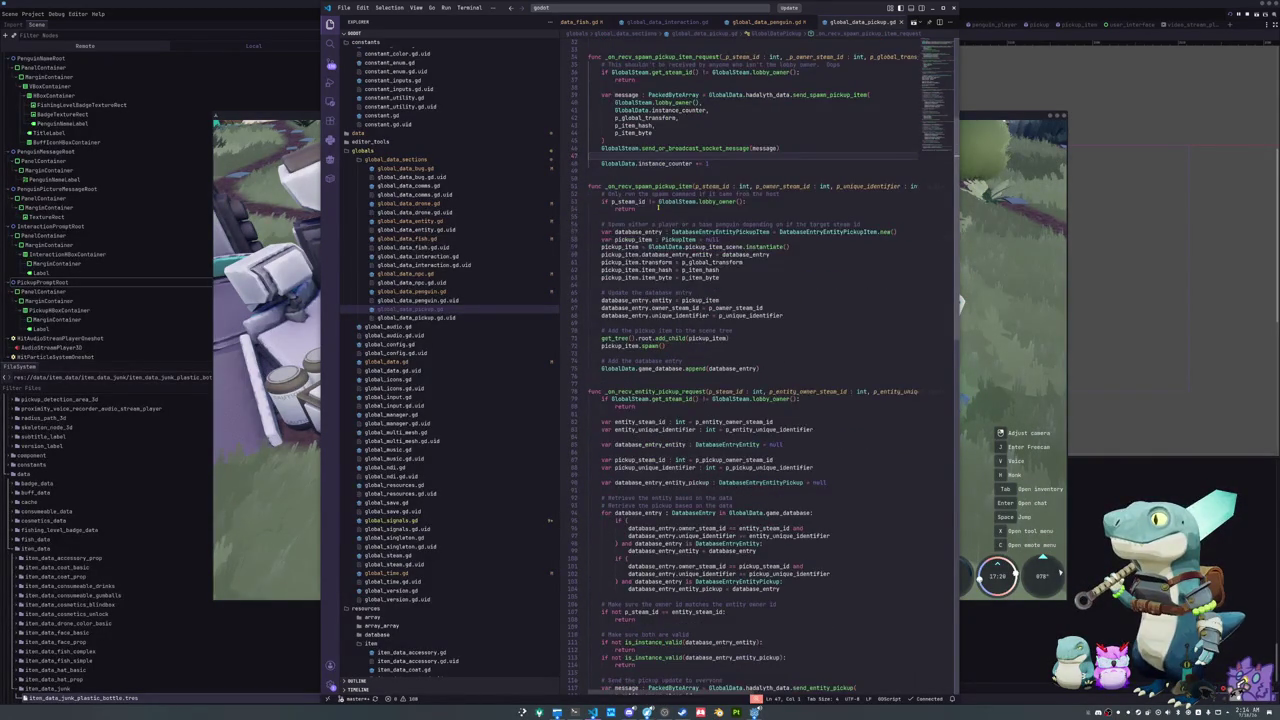
Step: Walk the character to the purple cone in the game, then review the pickup receive handlers
{"action": "left_click", "coordinate": [960, 305]}
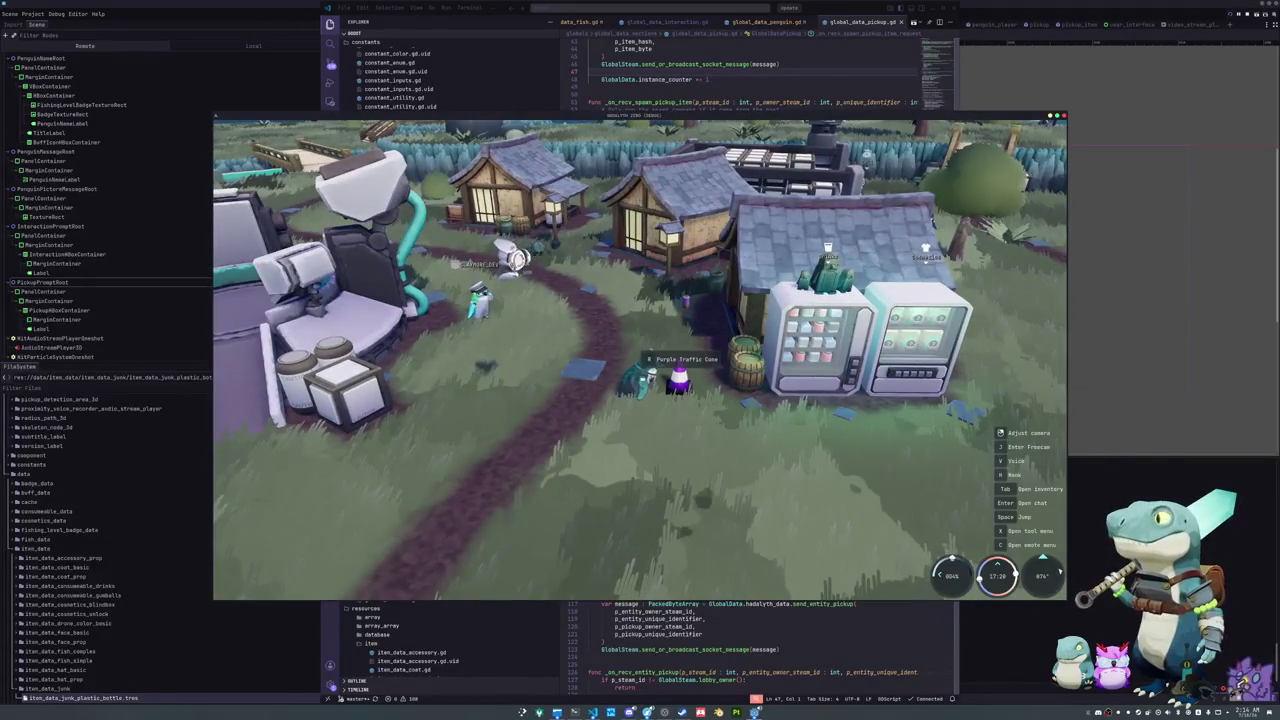
{"action": "key", "text": "a"}
{"action": "key", "text": "d"}
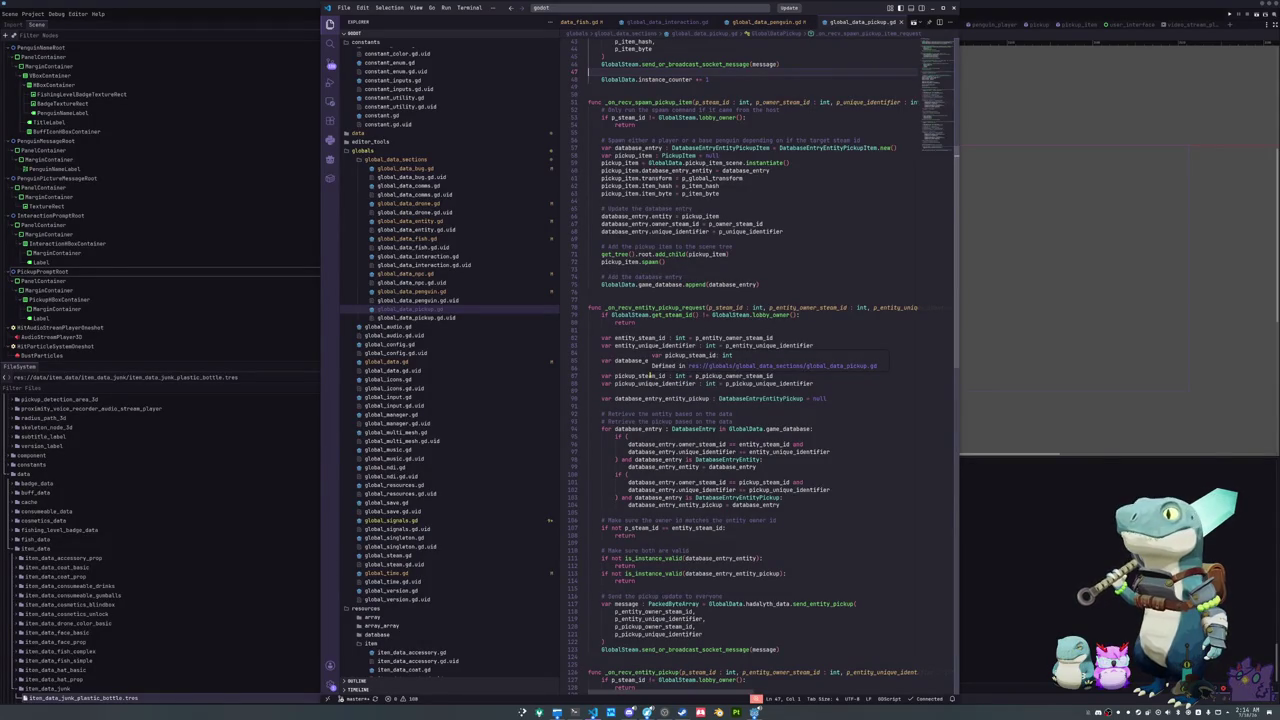
{"action": "left_click", "coordinate": [631, 511]}
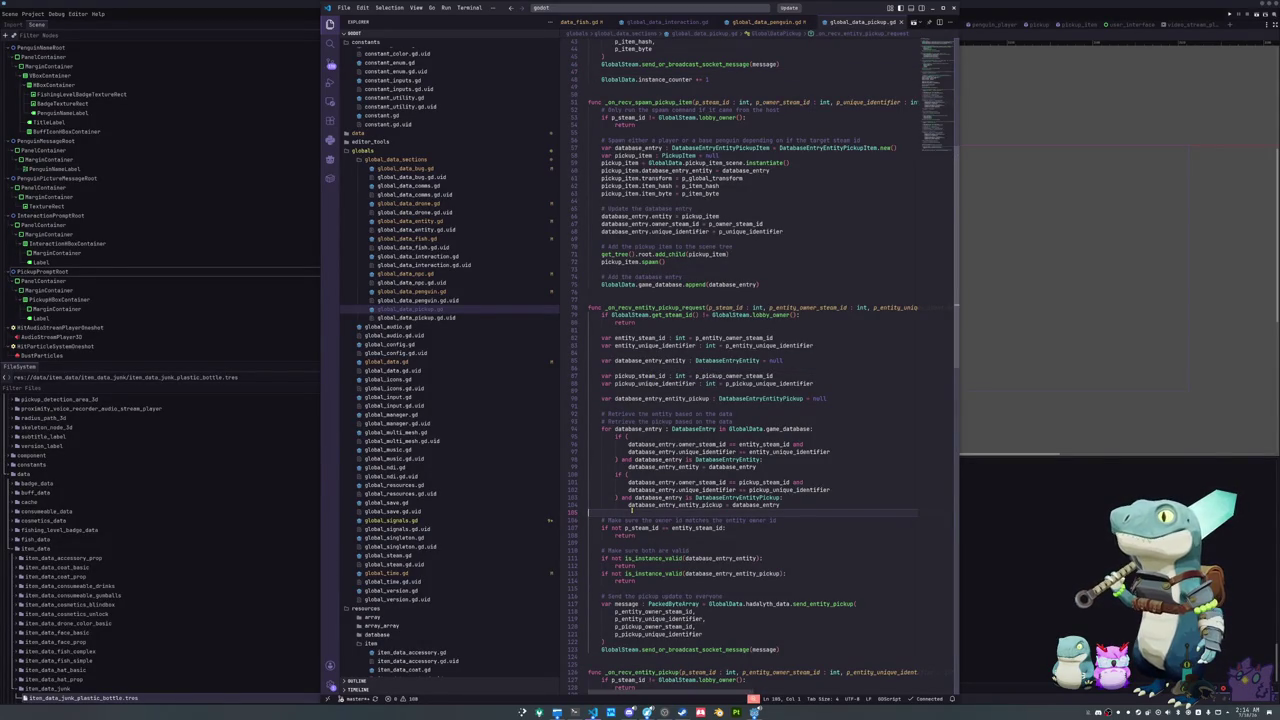
{"action": "scroll", "coordinate": [631, 511], "scroll_direction": "down", "scroll_amount": 3}
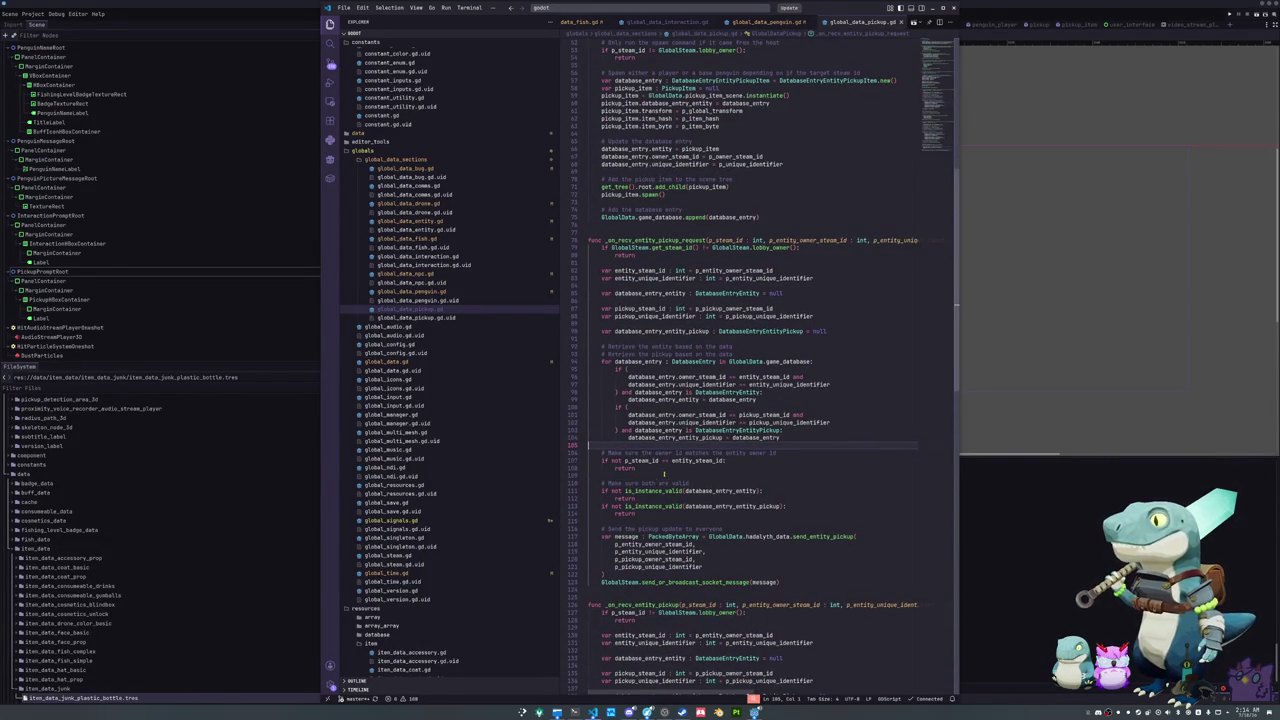
{"action": "left_click", "coordinate": [672, 474]}
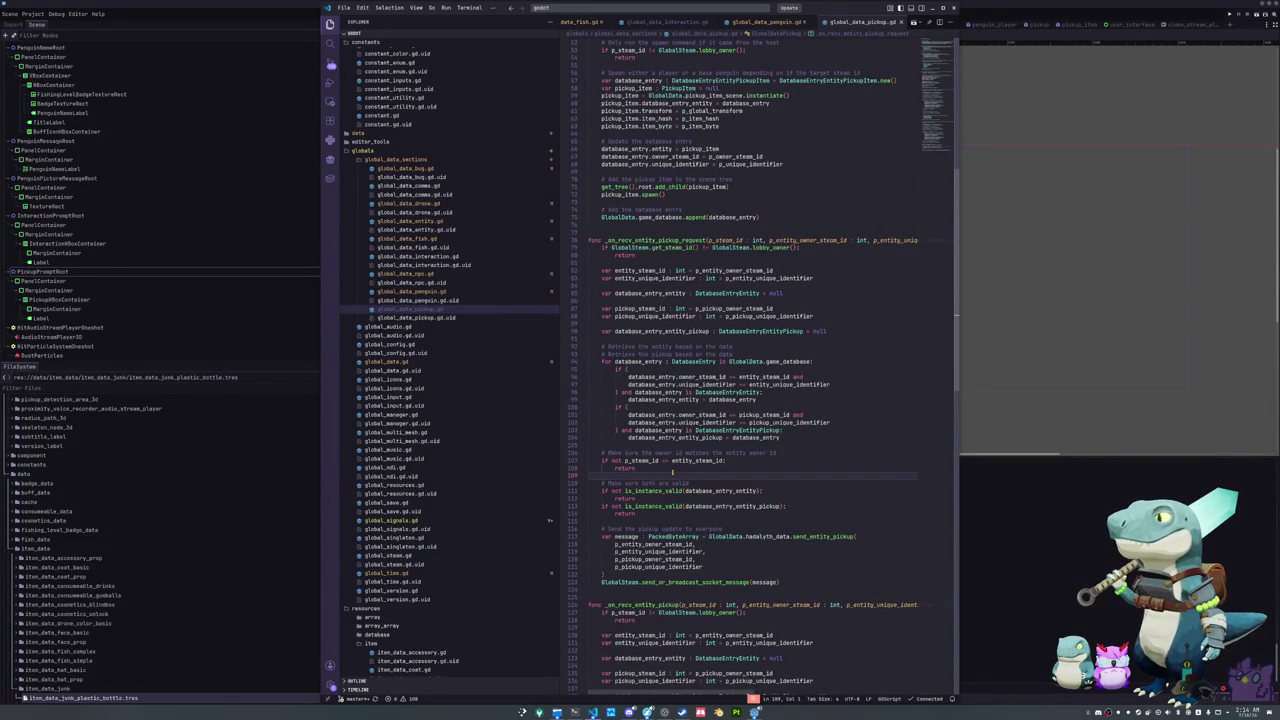
{"action": "key", "text": "alt+Tab"}
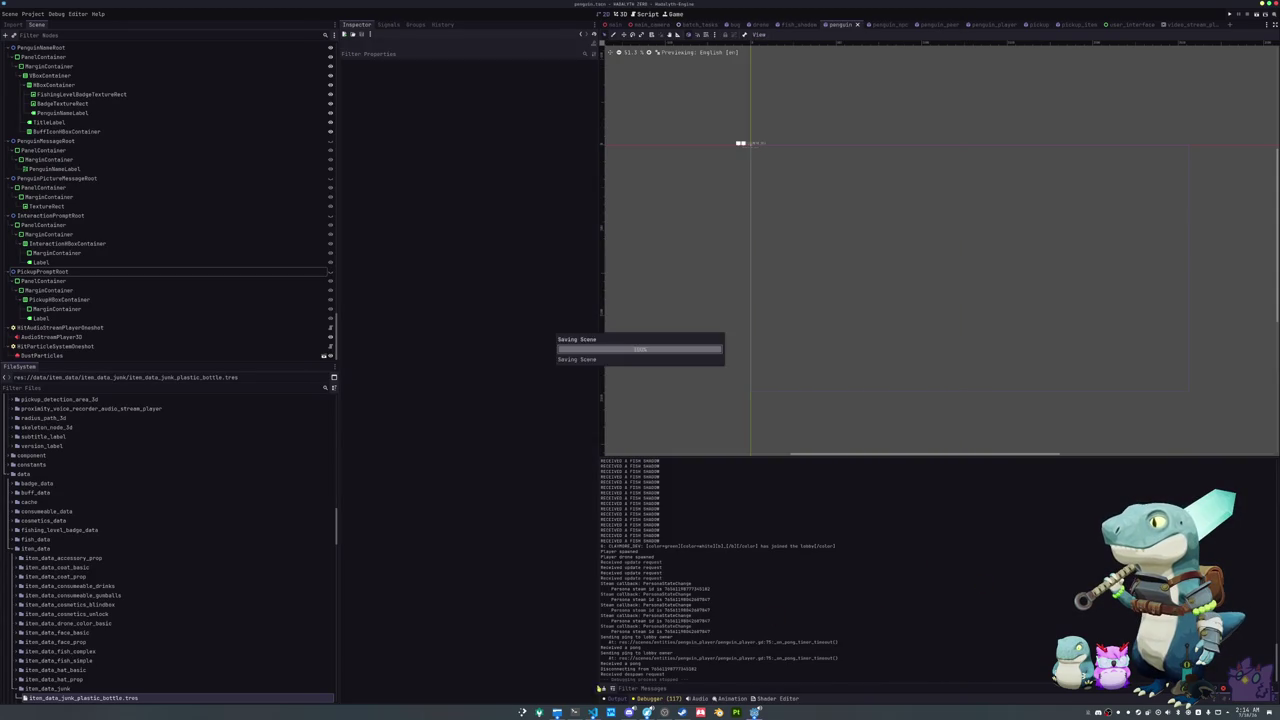
Step: Export all presets in Release mode from Project > Export, running Export All twice
{"action": "left_click", "coordinate": [32, 14]}
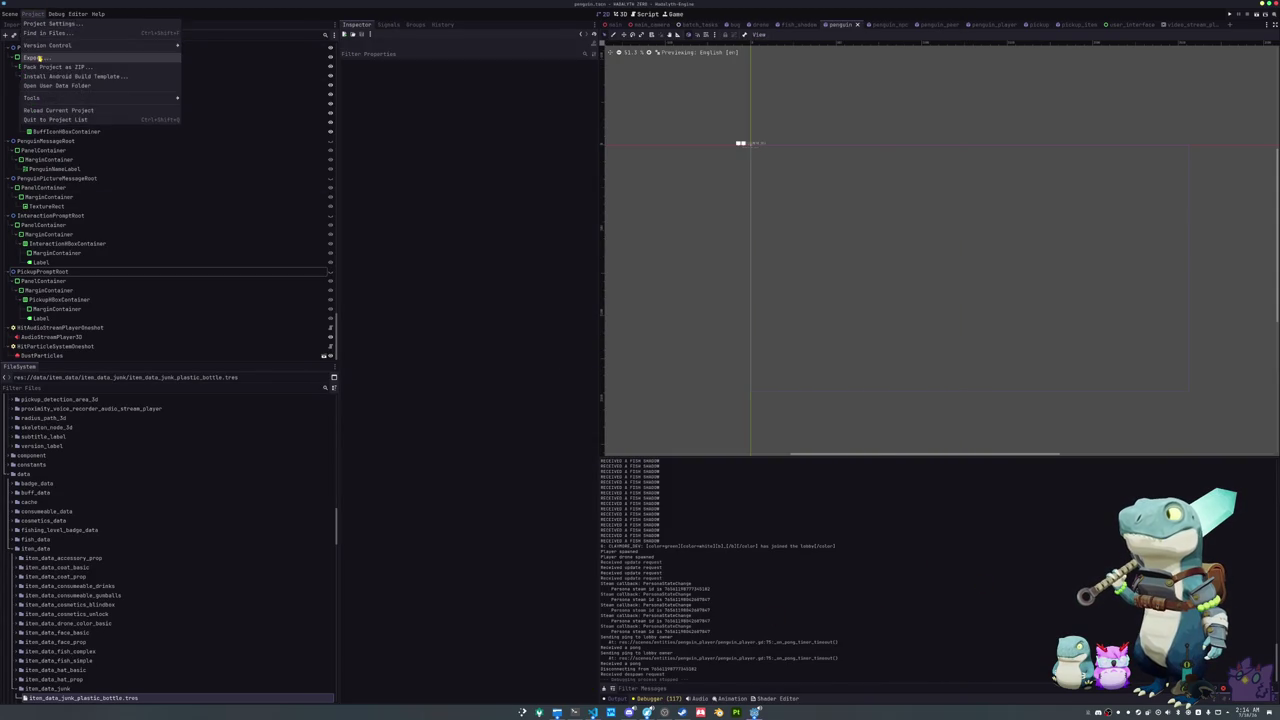
{"action": "left_click", "coordinate": [40, 57]}
{"action": "left_click", "coordinate": [477, 543]}
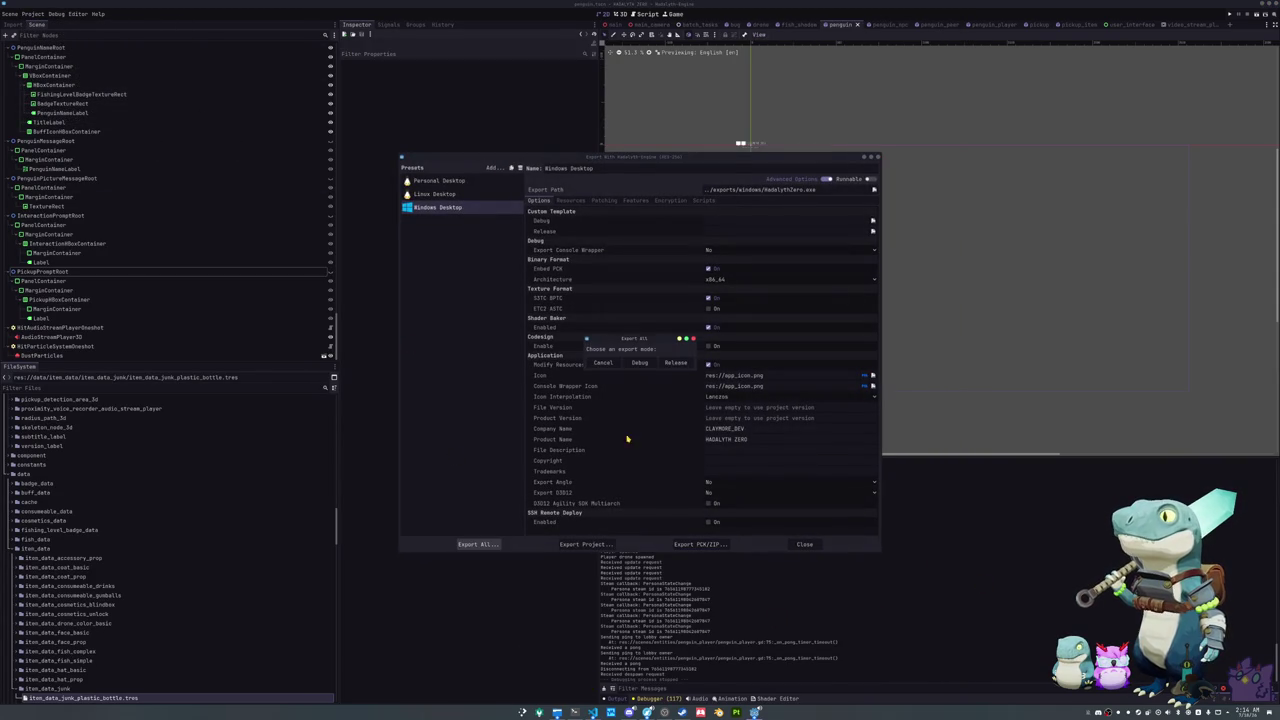
{"action": "left_click", "coordinate": [665, 362]}
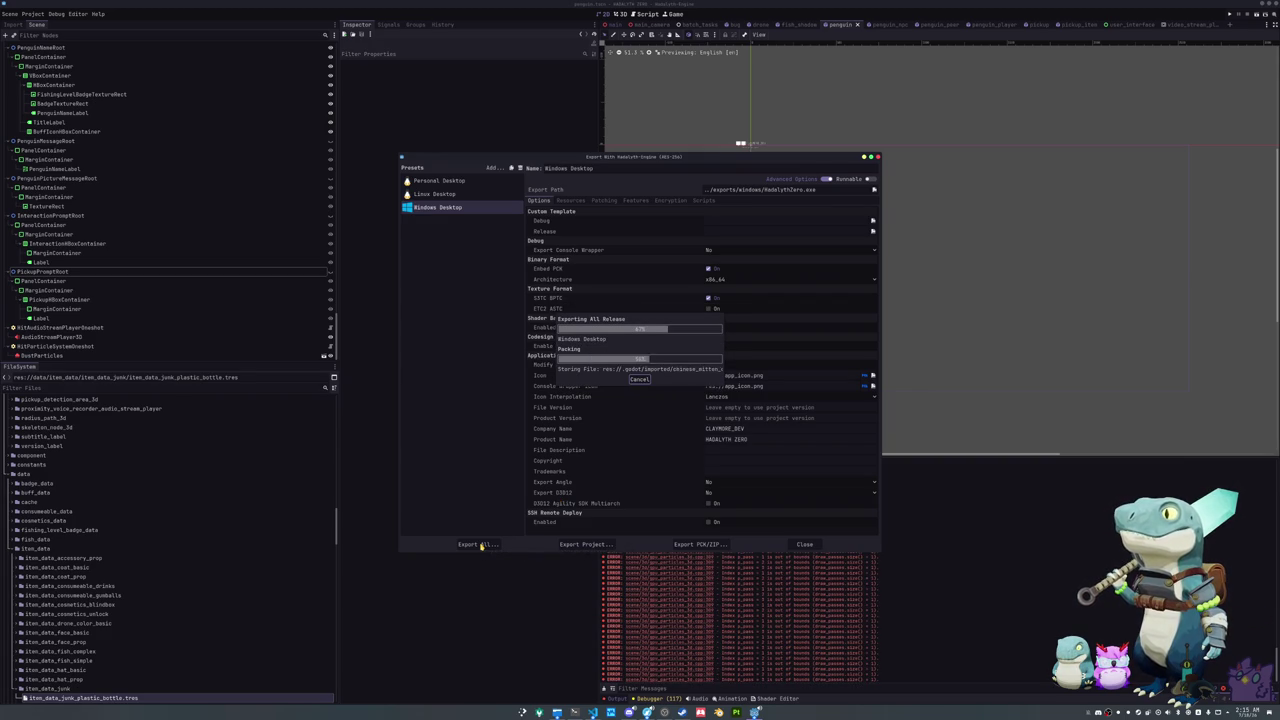
{"action": "left_click", "coordinate": [481, 545]}
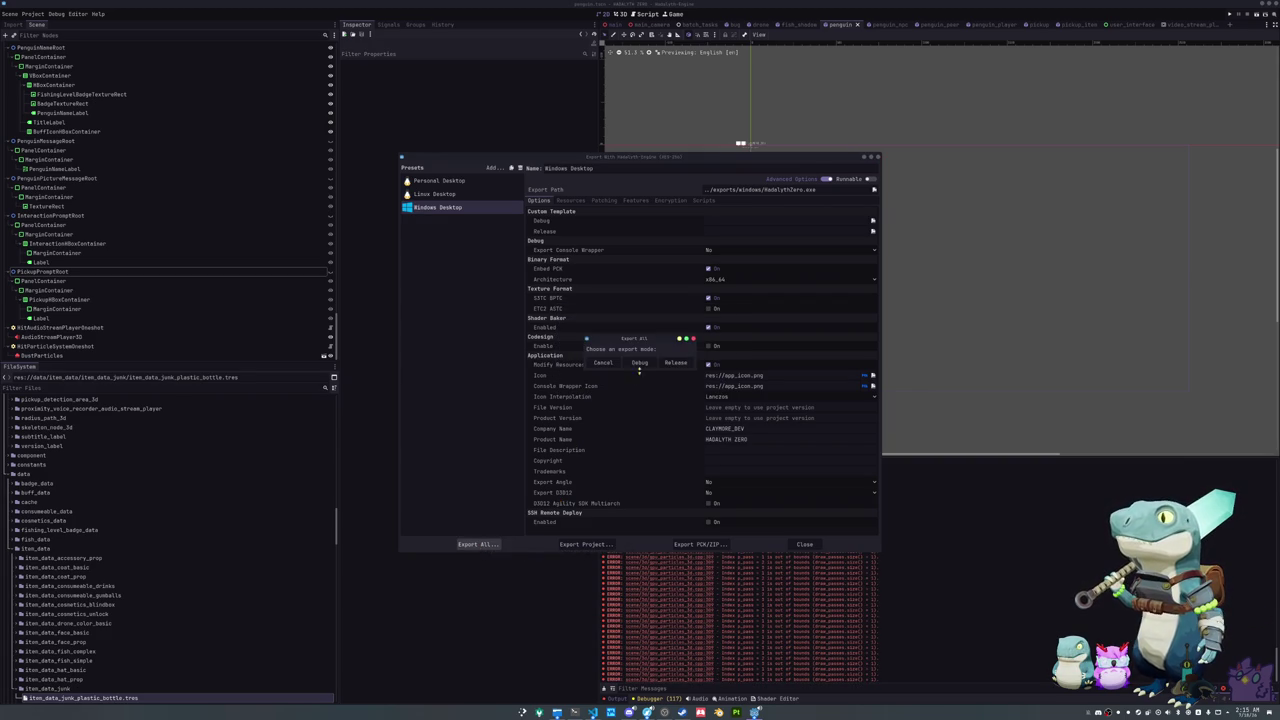
{"action": "left_click", "coordinate": [676, 363]}
Step: Rerun ./steam_no_changelog.sh in Konsole, log in with the account password, and close the export dialog
{"action": "left_click", "coordinate": [575, 712]}
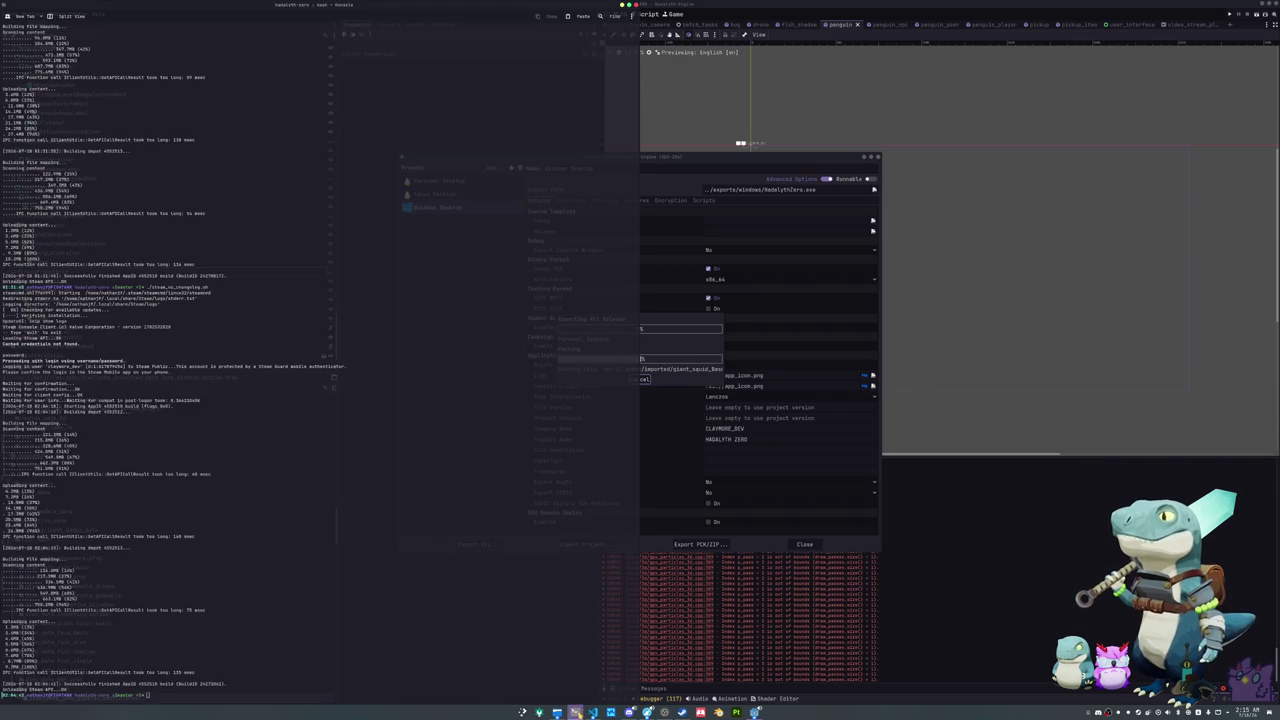
{"action": "key", "text": "Up"}
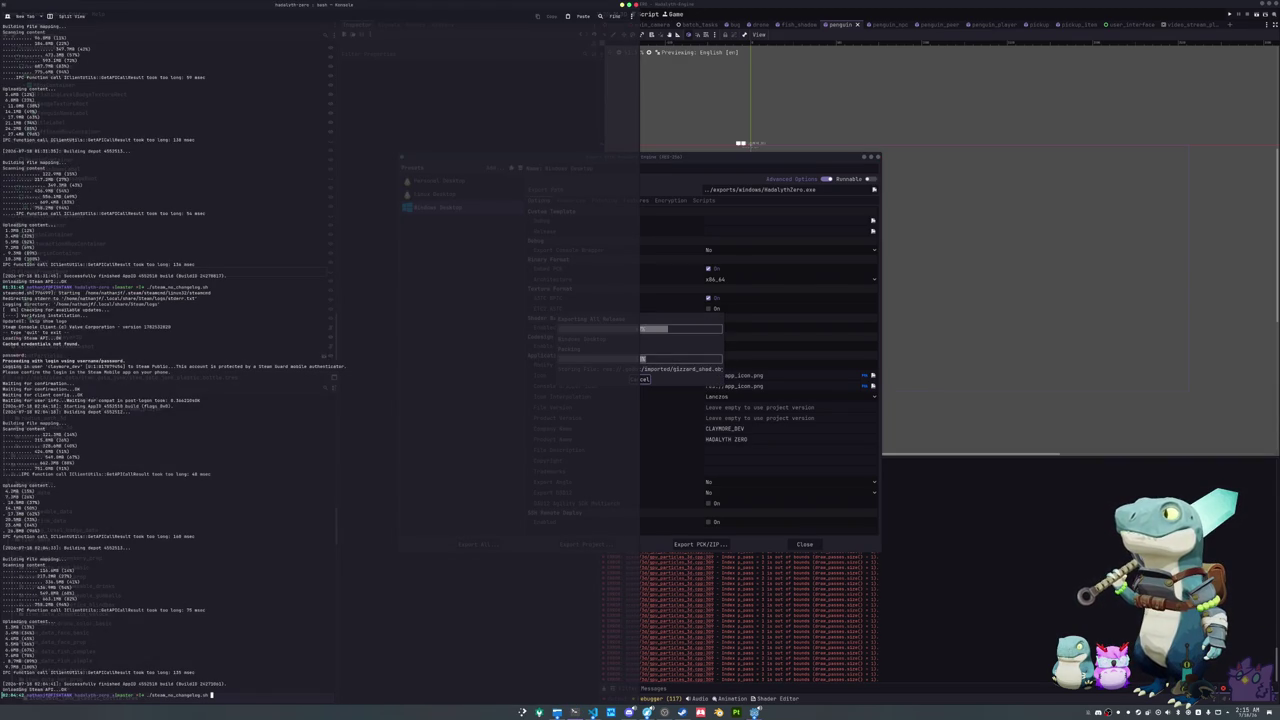
{"action": "key", "text": "Return"}
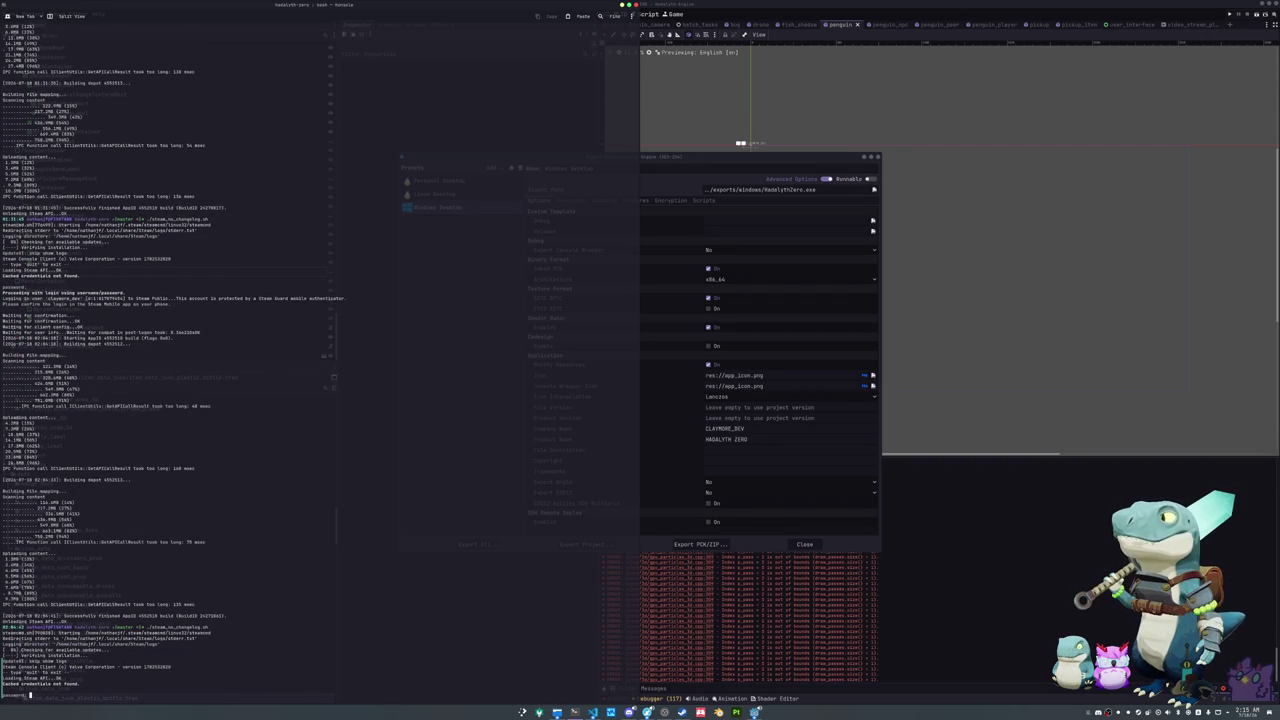
{"action": "key", "text": "Return"}
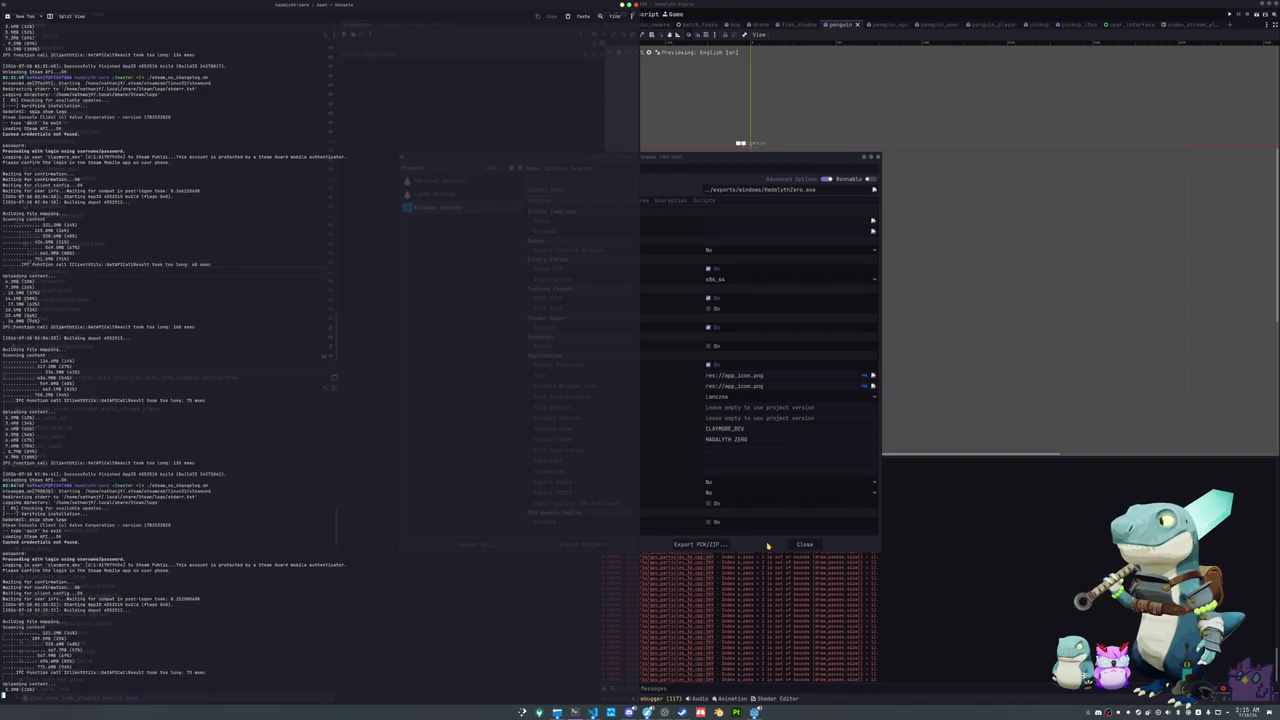
{"action": "left_click", "coordinate": [805, 544]}
{"action": "left_click", "coordinate": [593, 712]}
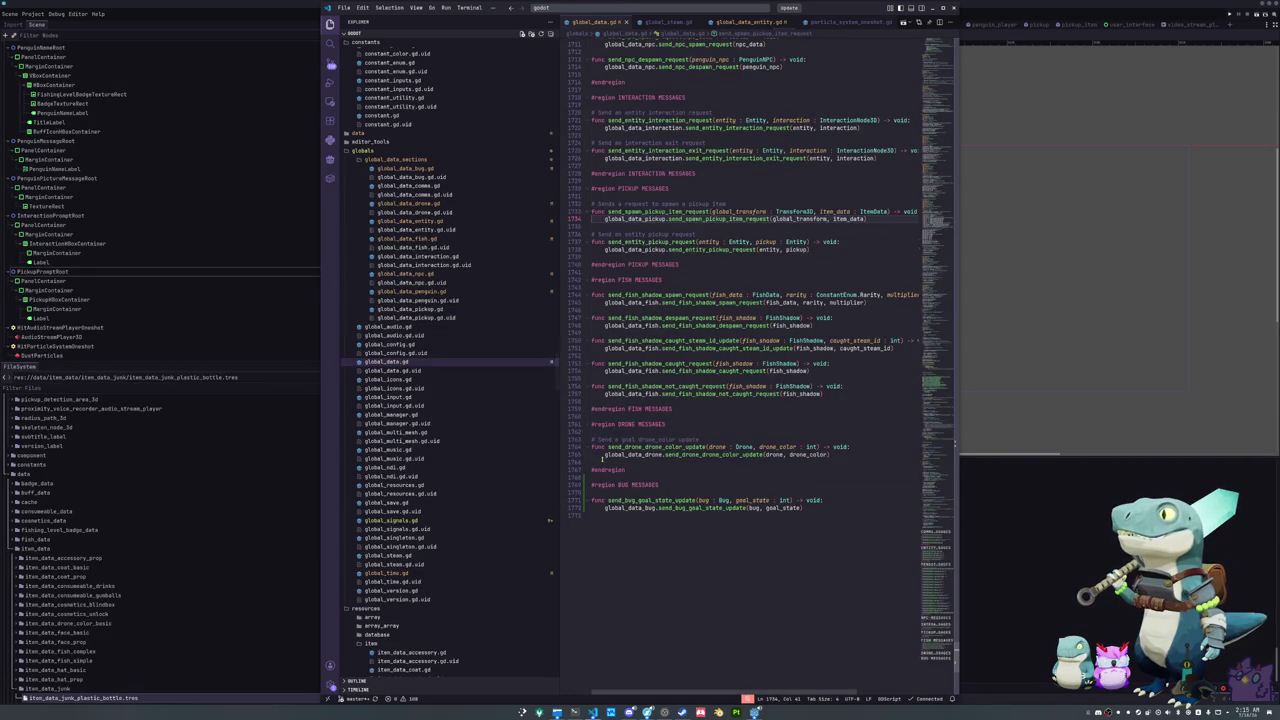
Step: Scroll up through global_data.gd, then bring forward the Rust workspace window showing Cargo.toml
{"action": "scroll", "coordinate": [603, 458], "scroll_direction": "up", "scroll_amount": 4}
{"action": "scroll", "coordinate": [600, 460], "scroll_direction": "up", "scroll_amount": 4}
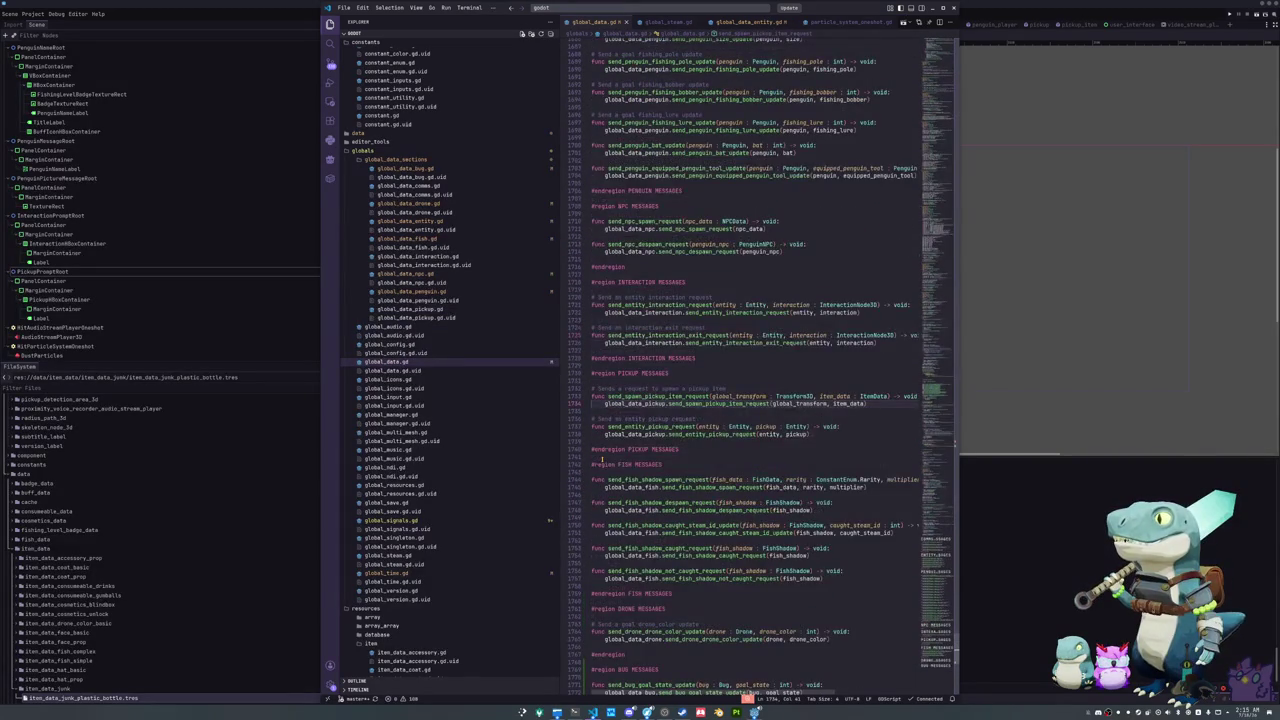
{"action": "scroll", "coordinate": [603, 458], "scroll_direction": "up", "scroll_amount": 20}
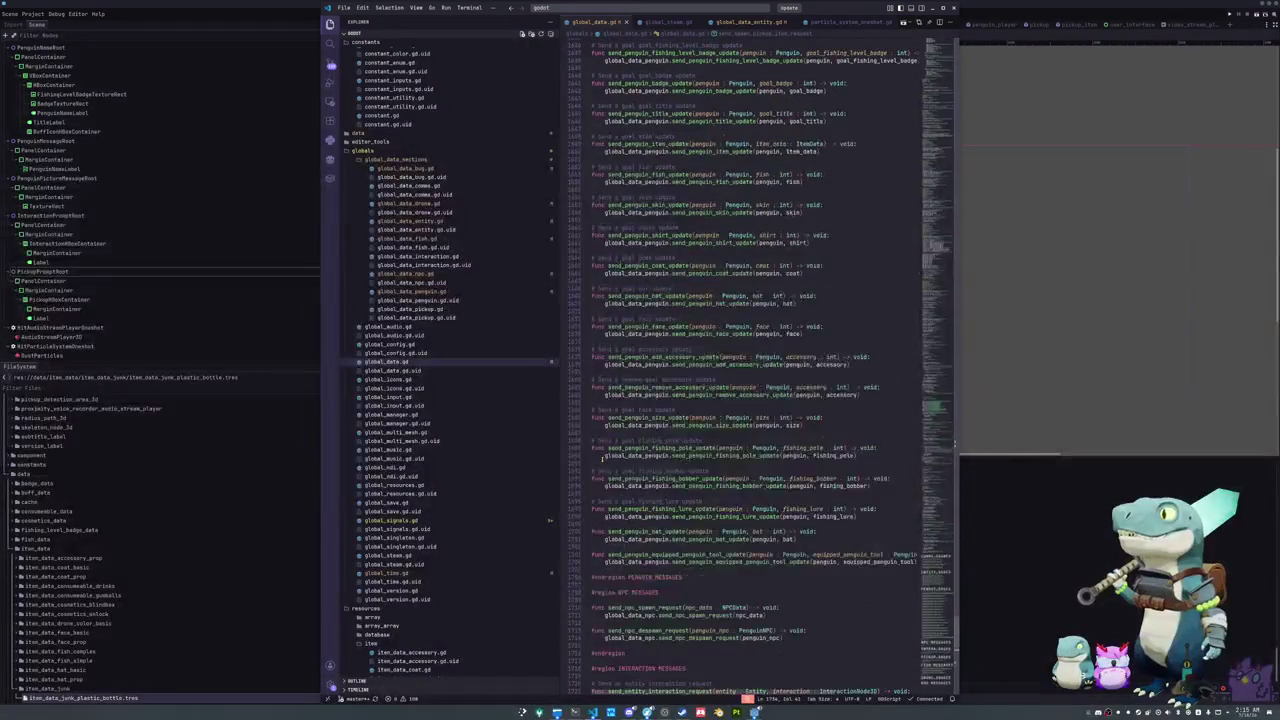
{"action": "scroll", "coordinate": [603, 458], "scroll_direction": "up", "scroll_amount": 14}
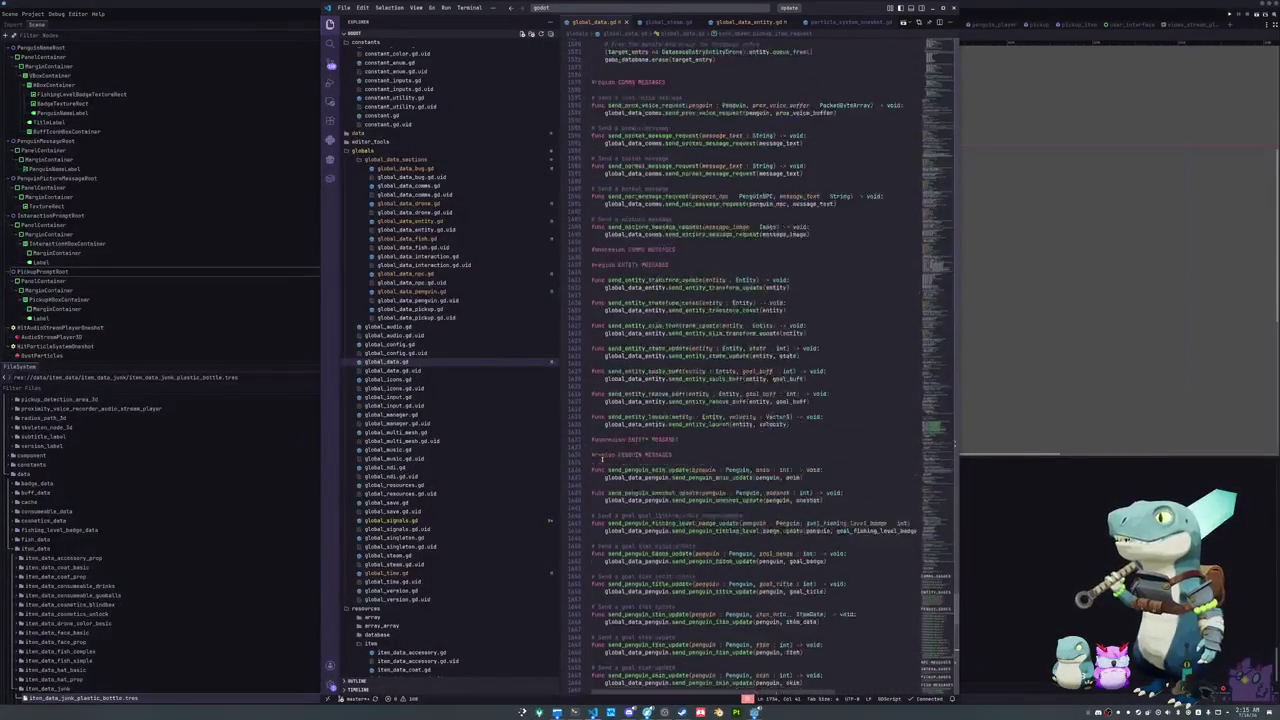
{"action": "scroll", "coordinate": [602, 458], "scroll_direction": "up", "scroll_amount": 20}
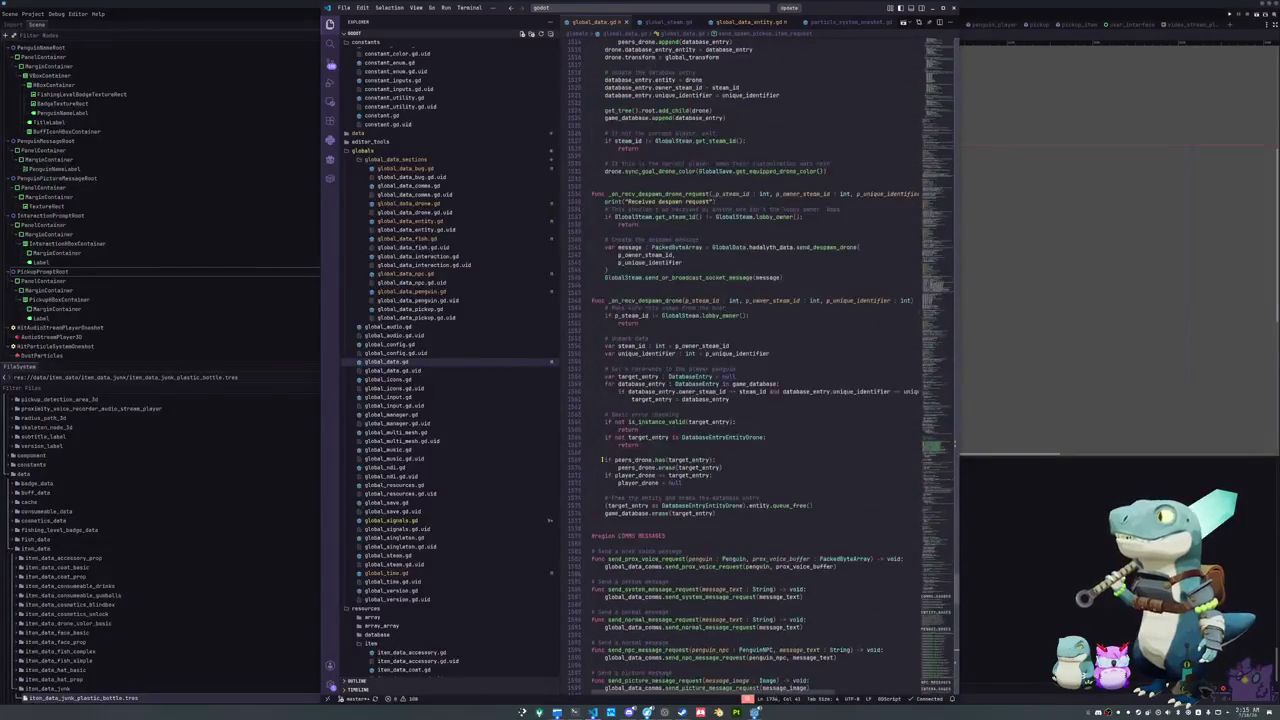
{"action": "left_click", "coordinate": [593, 712]}
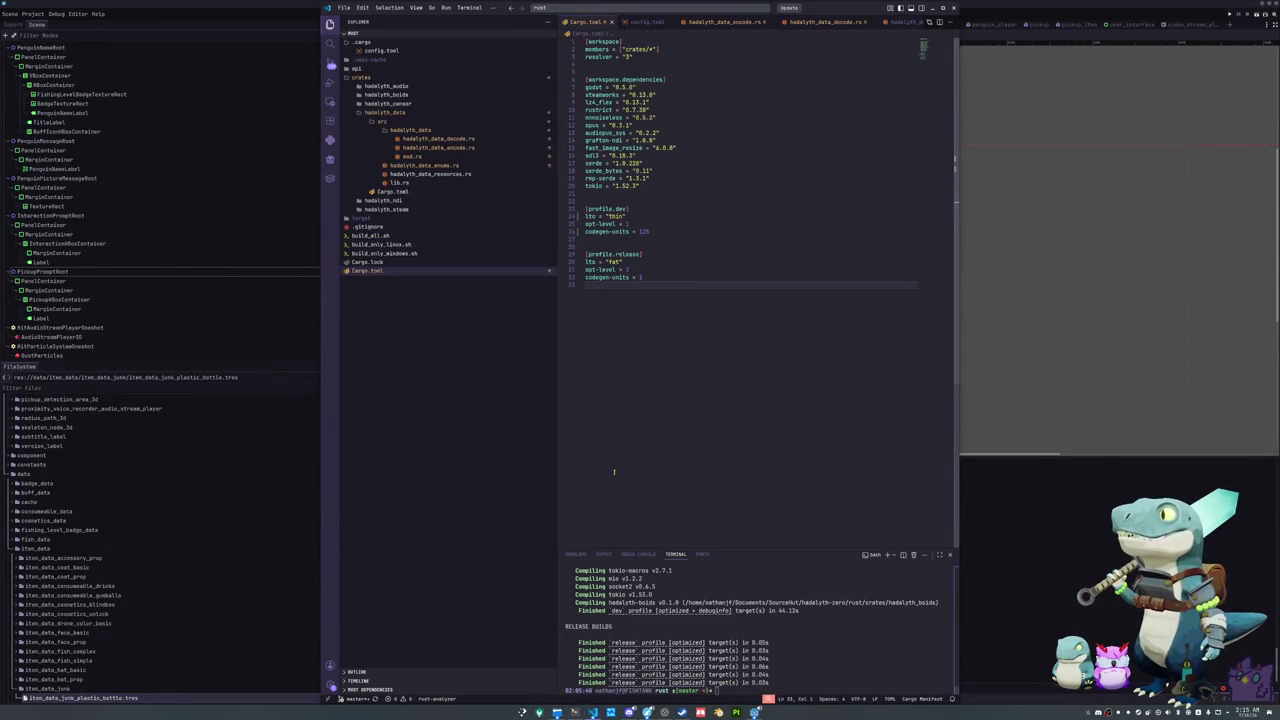
Step: Inspect BugGoalStateUpdate in hadalyth_data_enums.rs and its bug signal in mod.rs
{"action": "left_click", "coordinate": [428, 165]}
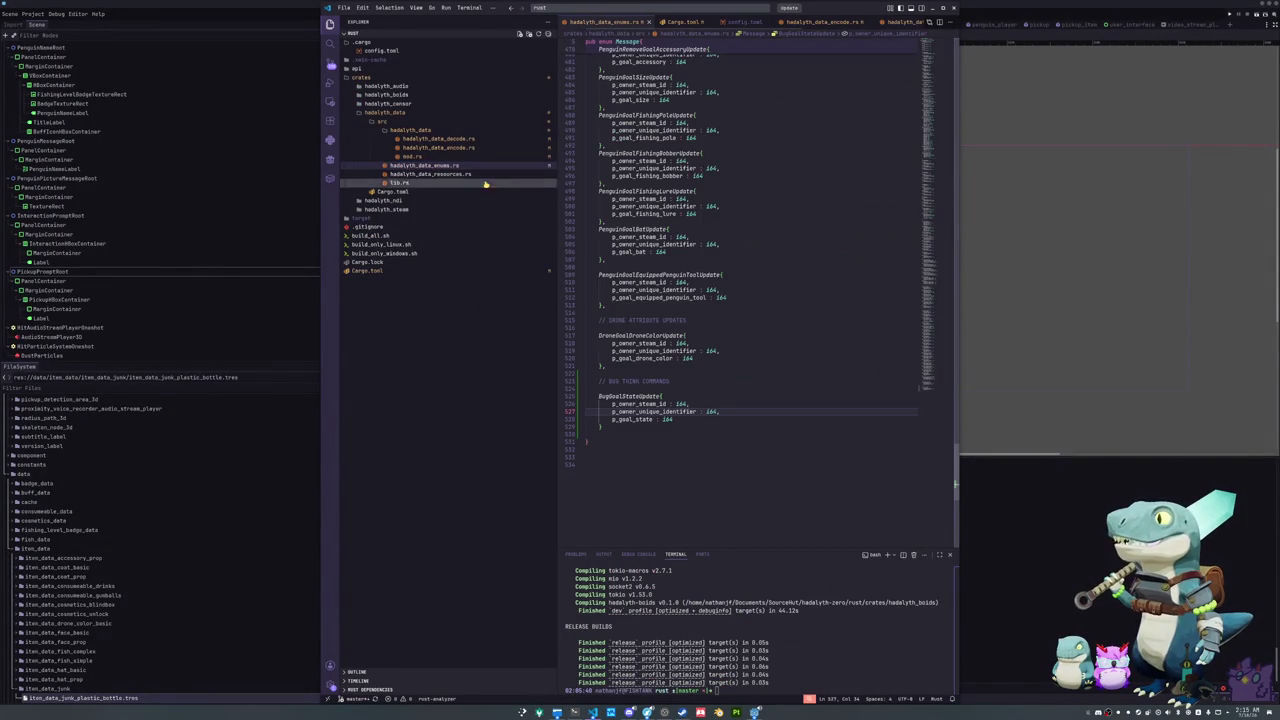
{"action": "double_click", "coordinate": [630, 397]}
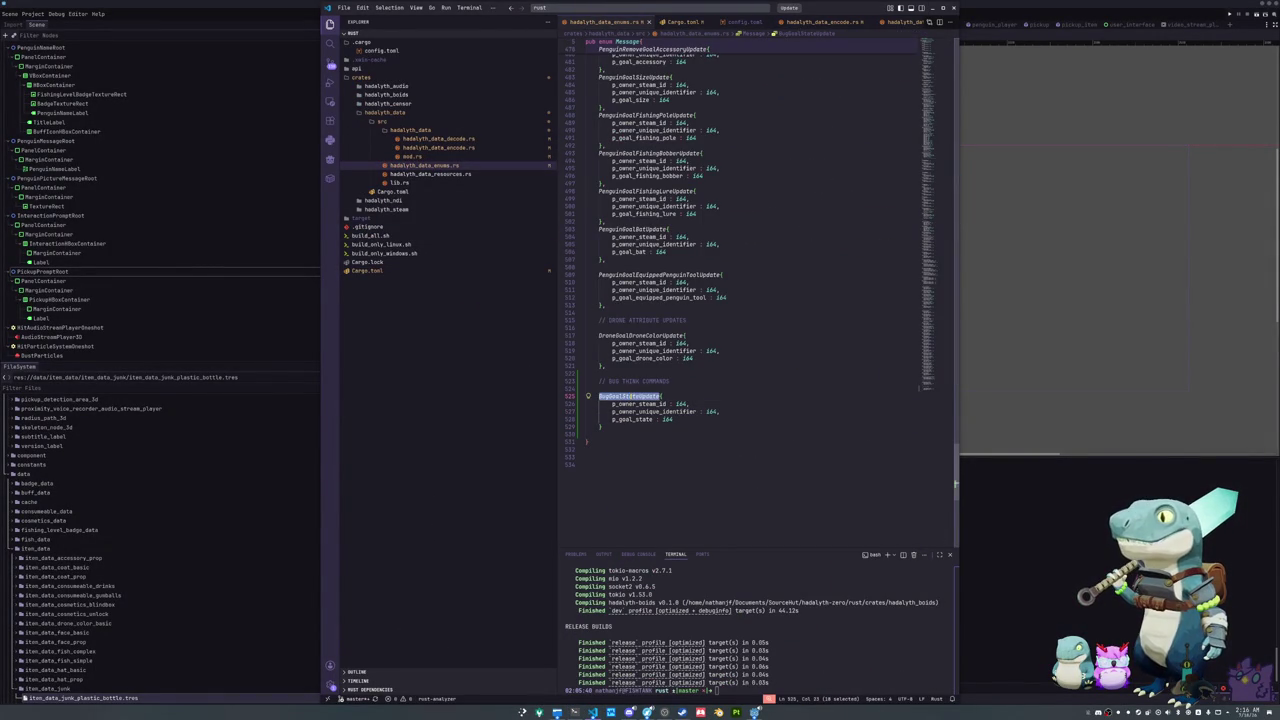
{"action": "left_click", "coordinate": [423, 158]}
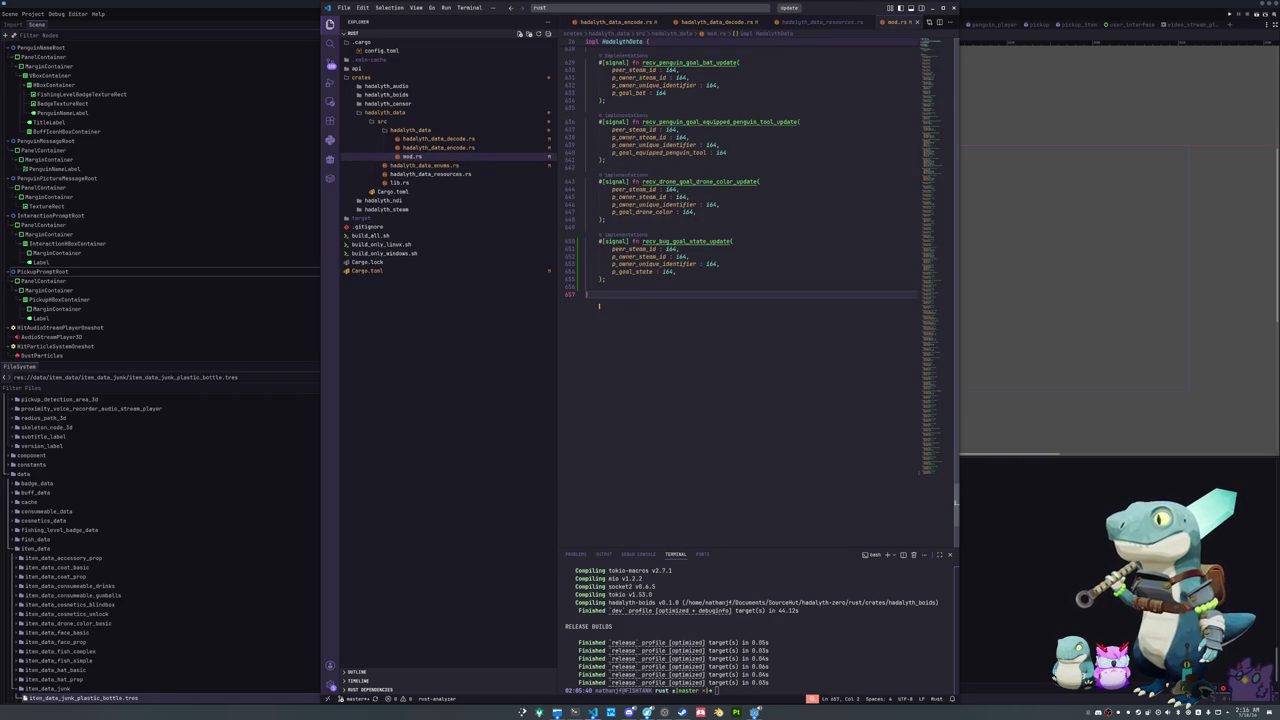
Step: Review the bug goal state block in hadalyth_data_encode.rs and hadalyth_data_decode.rs, then switch away from VS Code
{"action": "left_click", "coordinate": [438, 148]}
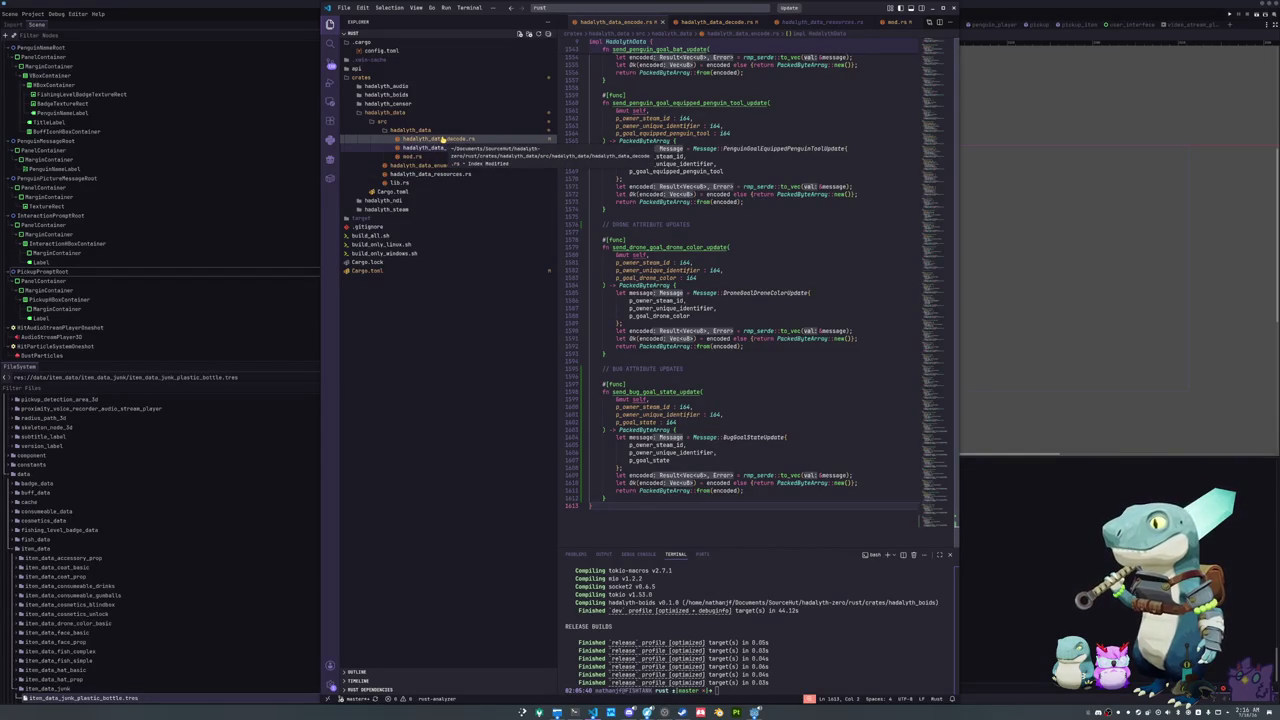
{"action": "left_click", "coordinate": [441, 139]}
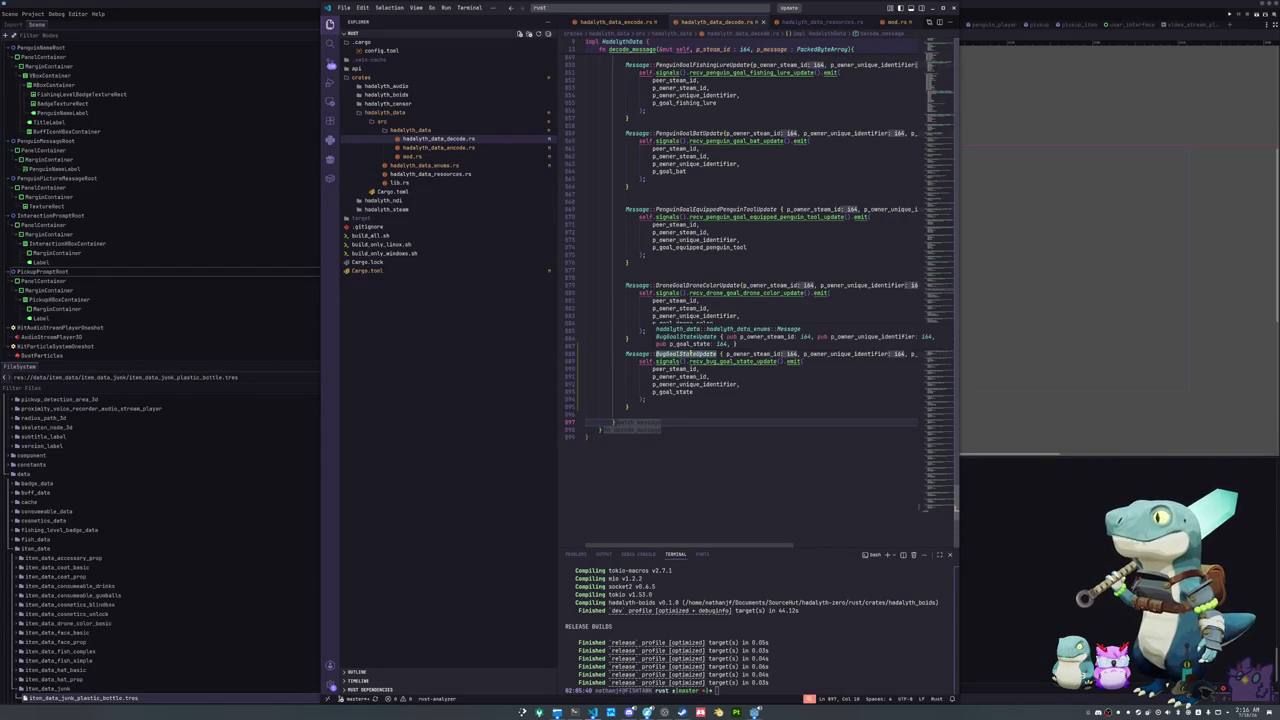
{"action": "left_click", "coordinate": [722, 361]}
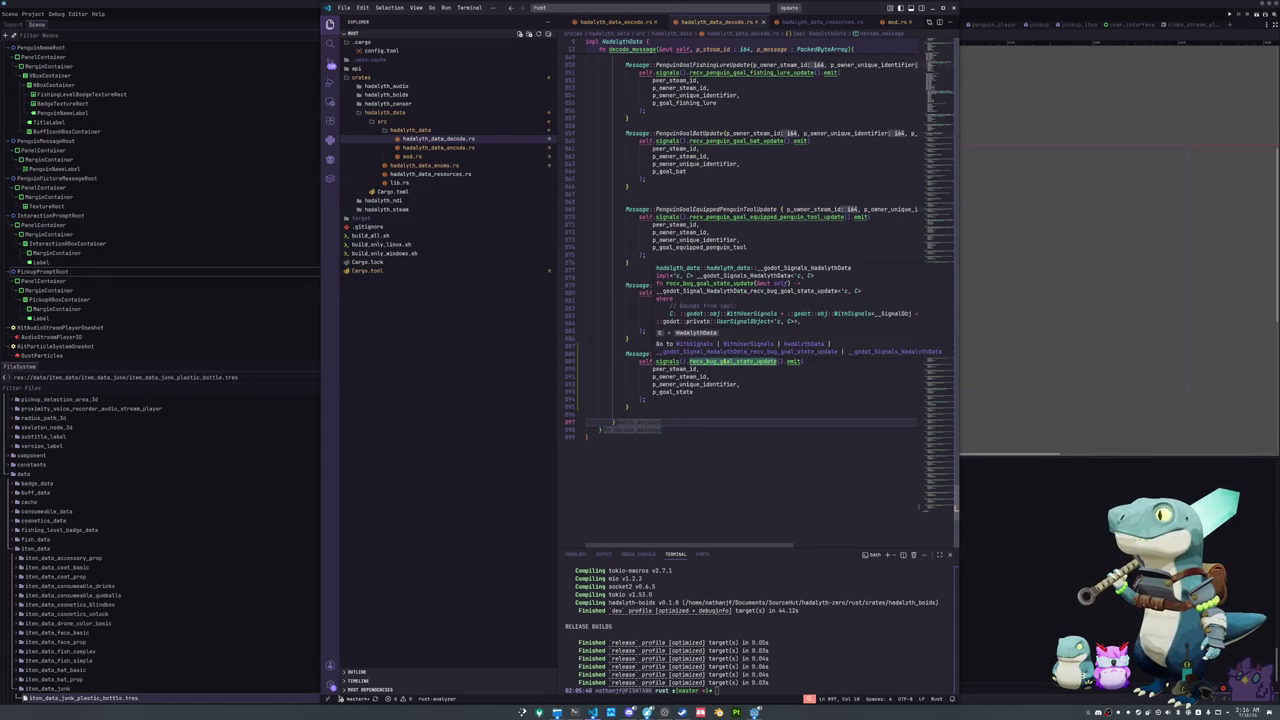
{"action": "left_click", "coordinate": [729, 398]}
{"action": "left_click", "coordinate": [700, 407]}
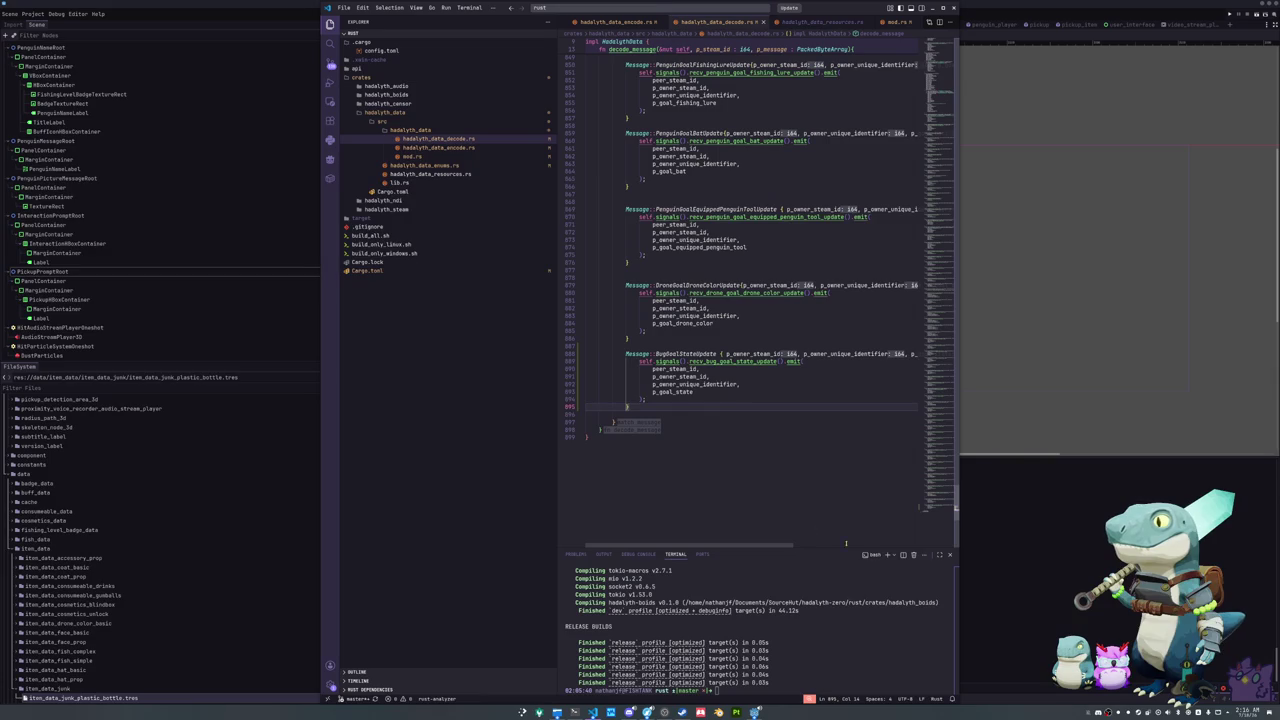
{"action": "key", "text": "alt+Tab"}
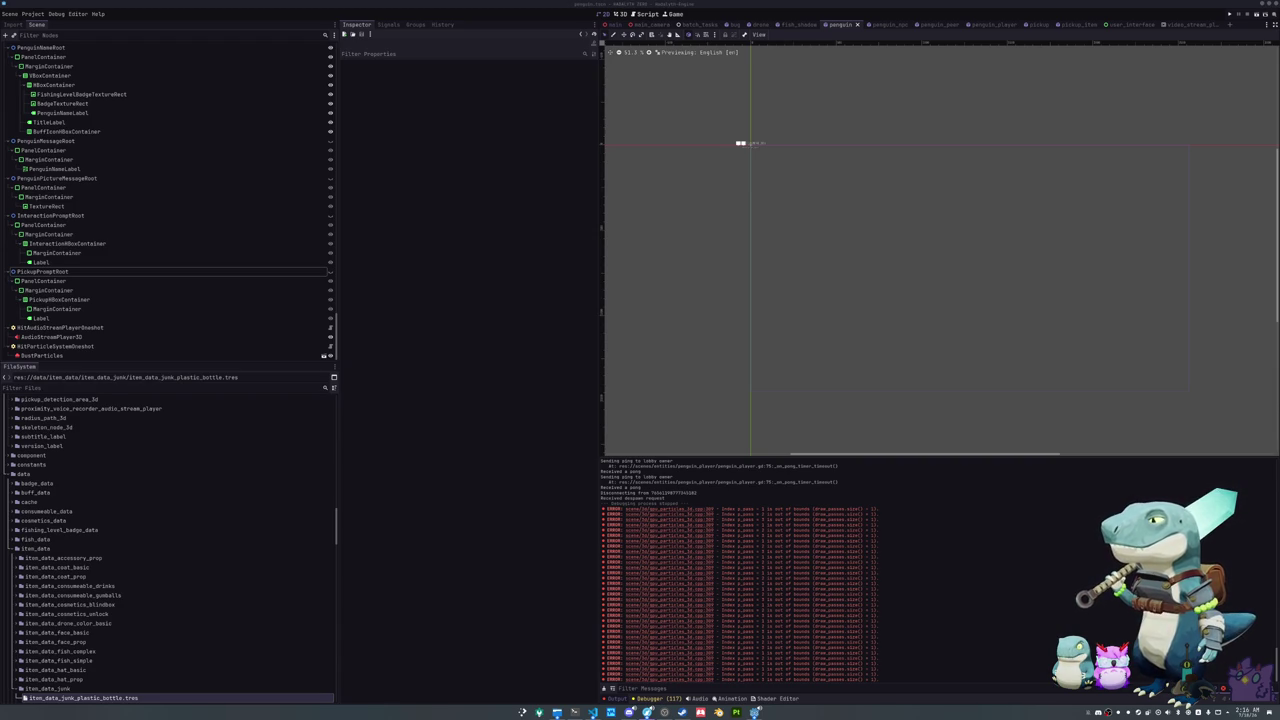
Step: Check the HADALYTH ZERO playtest's Installed Files in Steam Properties, then launch the updated playtest
{"action": "left_click", "coordinate": [682, 712]}
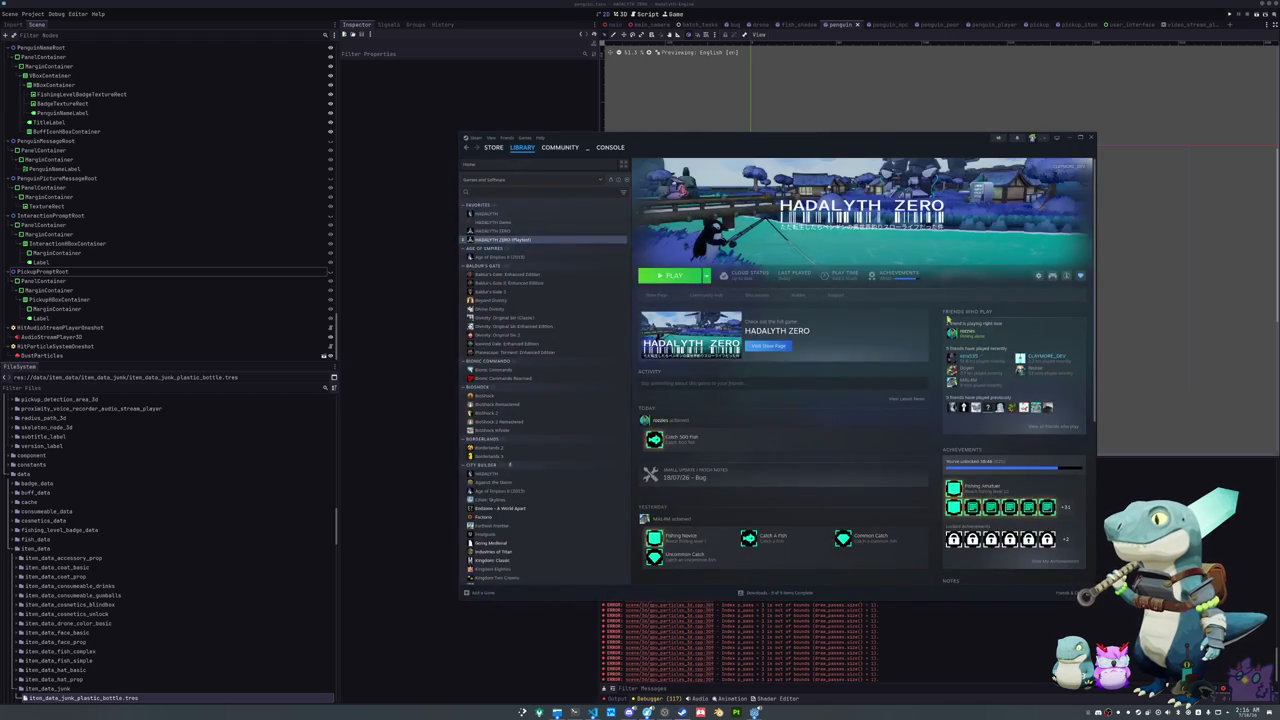
{"action": "left_click", "coordinate": [1040, 276]}
{"action": "left_click", "coordinate": [1060, 330]}
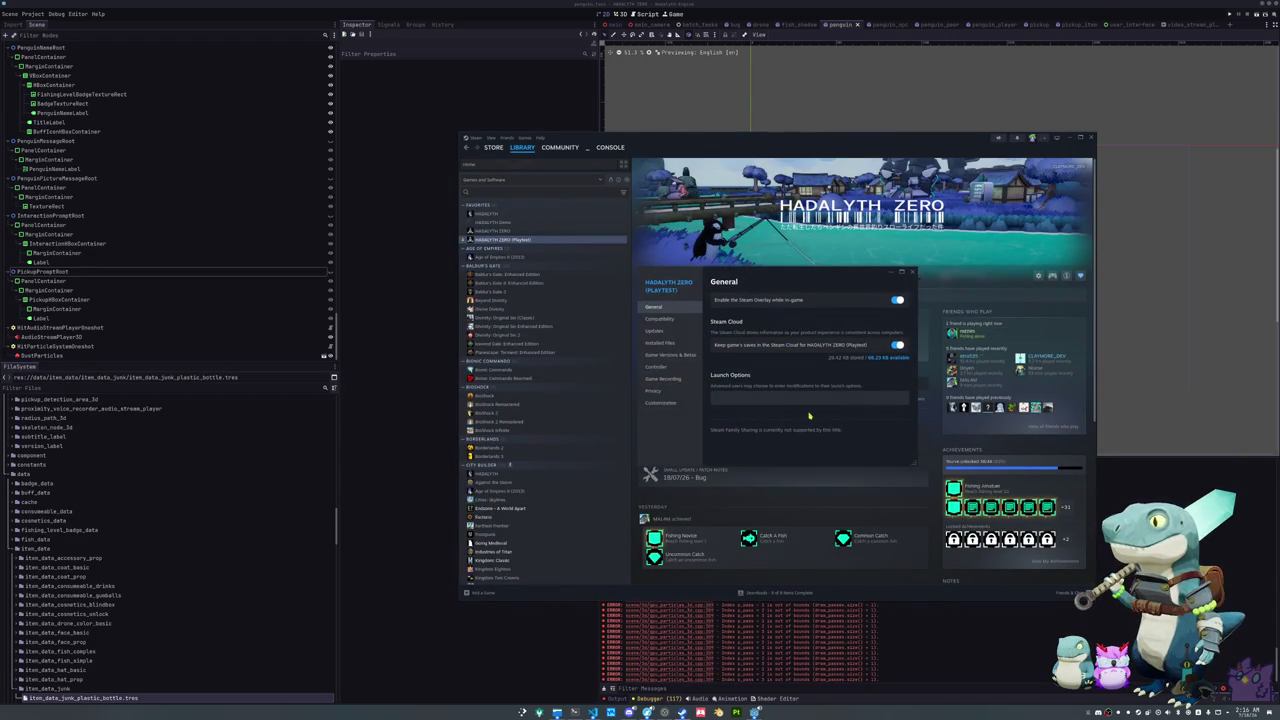
{"action": "left_click", "coordinate": [662, 343]}
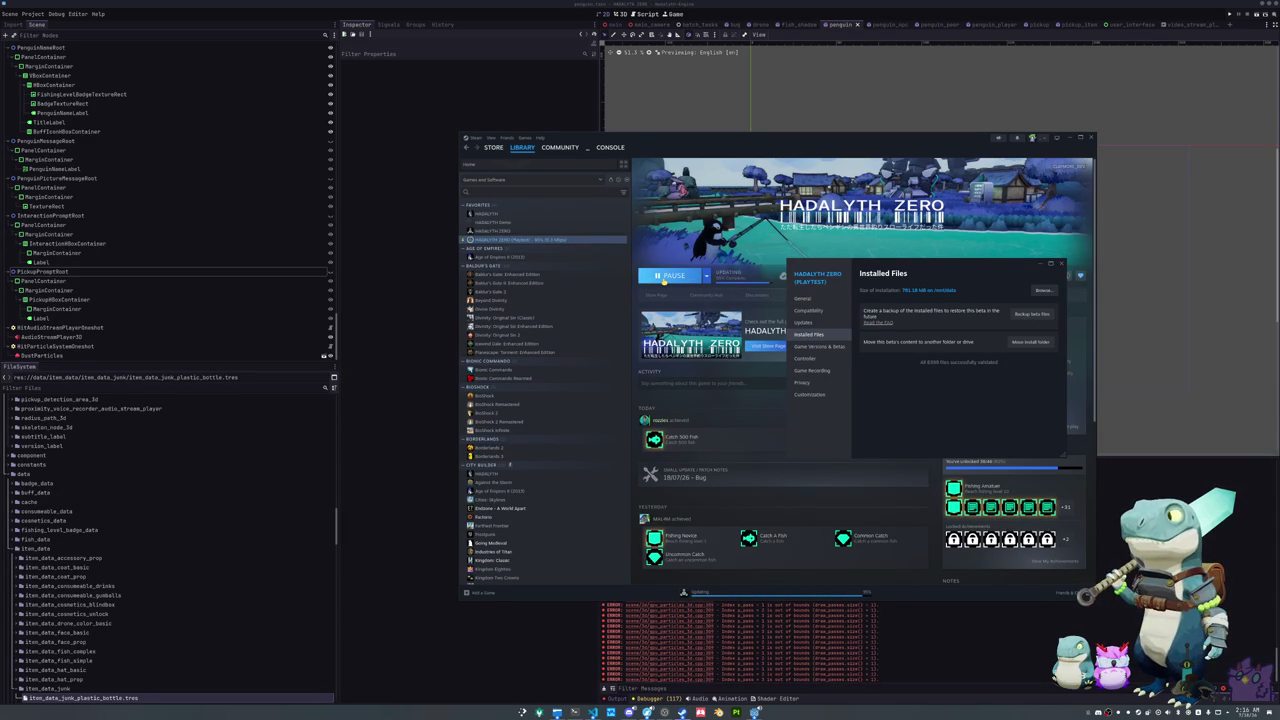
{"action": "left_click", "coordinate": [645, 282]}
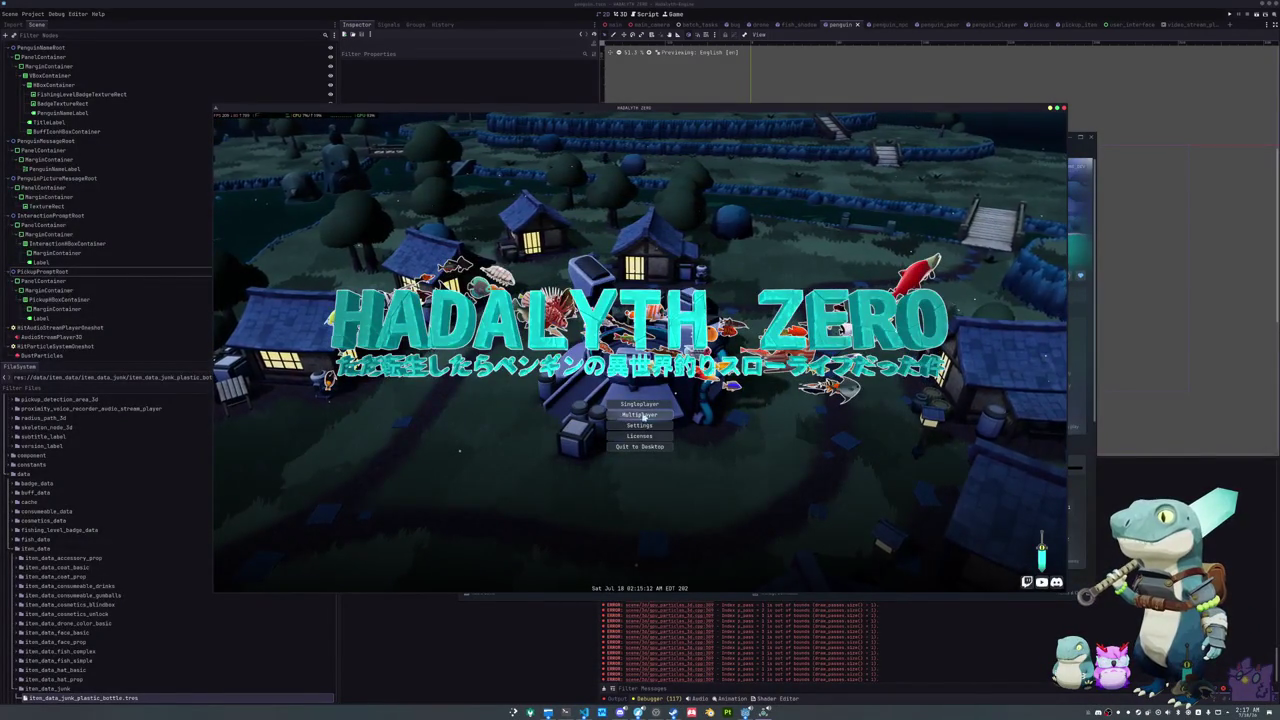
Step: Create a new multiplayer lobby, catch a bug on the village path, and quit to the main menu
{"action": "left_click", "coordinate": [639, 414]}
{"action": "left_click", "coordinate": [680, 386]}
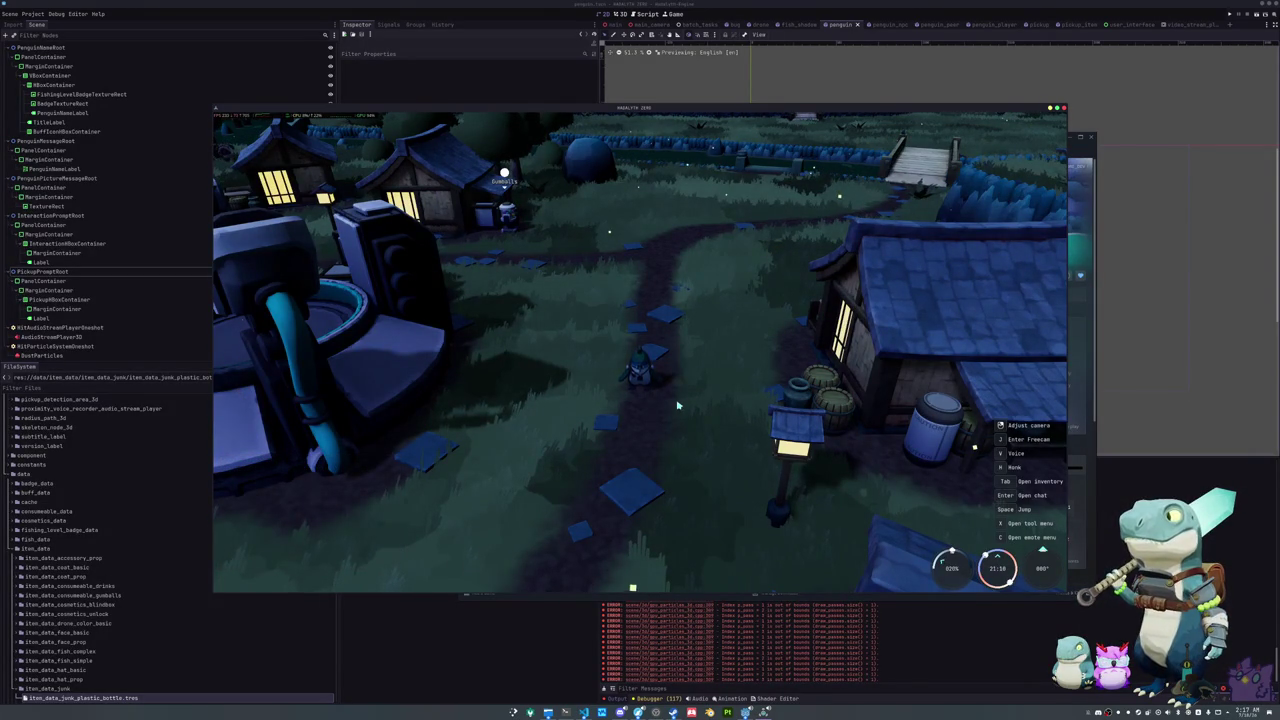
{"action": "mouse_move", "coordinate": [677, 405]}
{"action": "left_mouse_down"}
{"action": "mouse_move", "coordinate": [360, 405]}
{"action": "mouse_move", "coordinate": [732, 408]}
{"action": "left_mouse_up"}
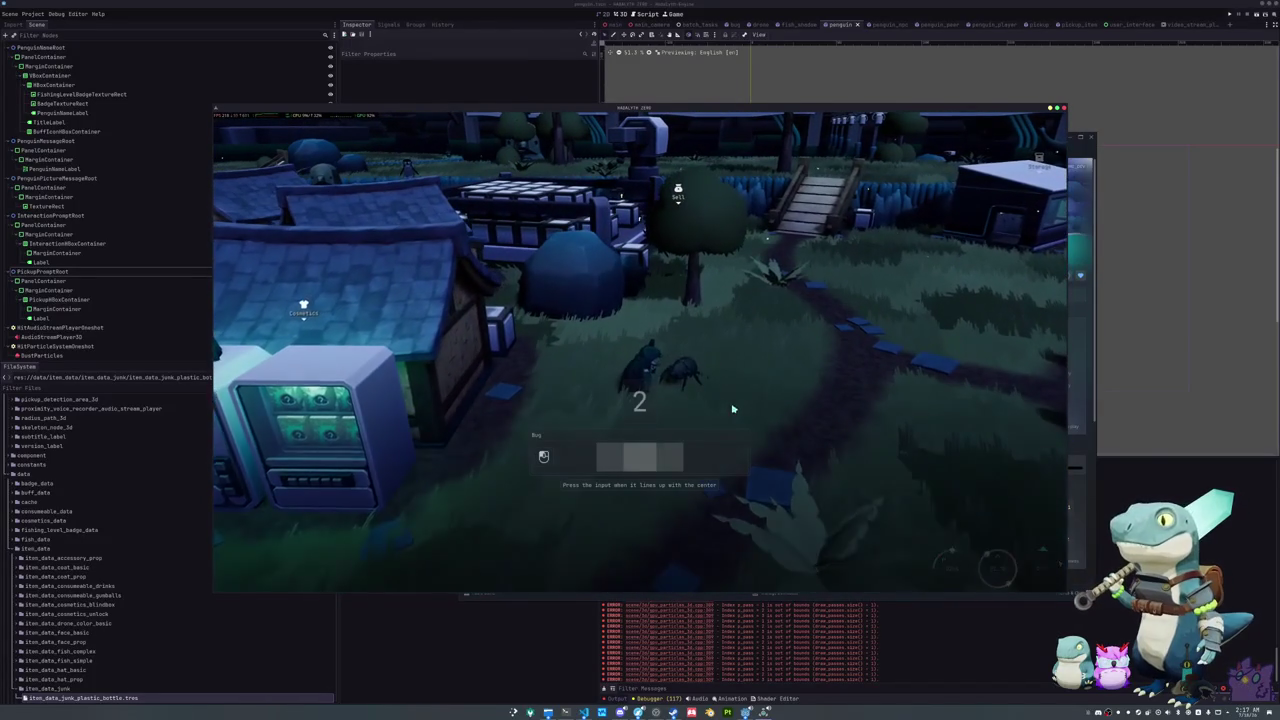
{"action": "left_click", "coordinate": [748, 349]}
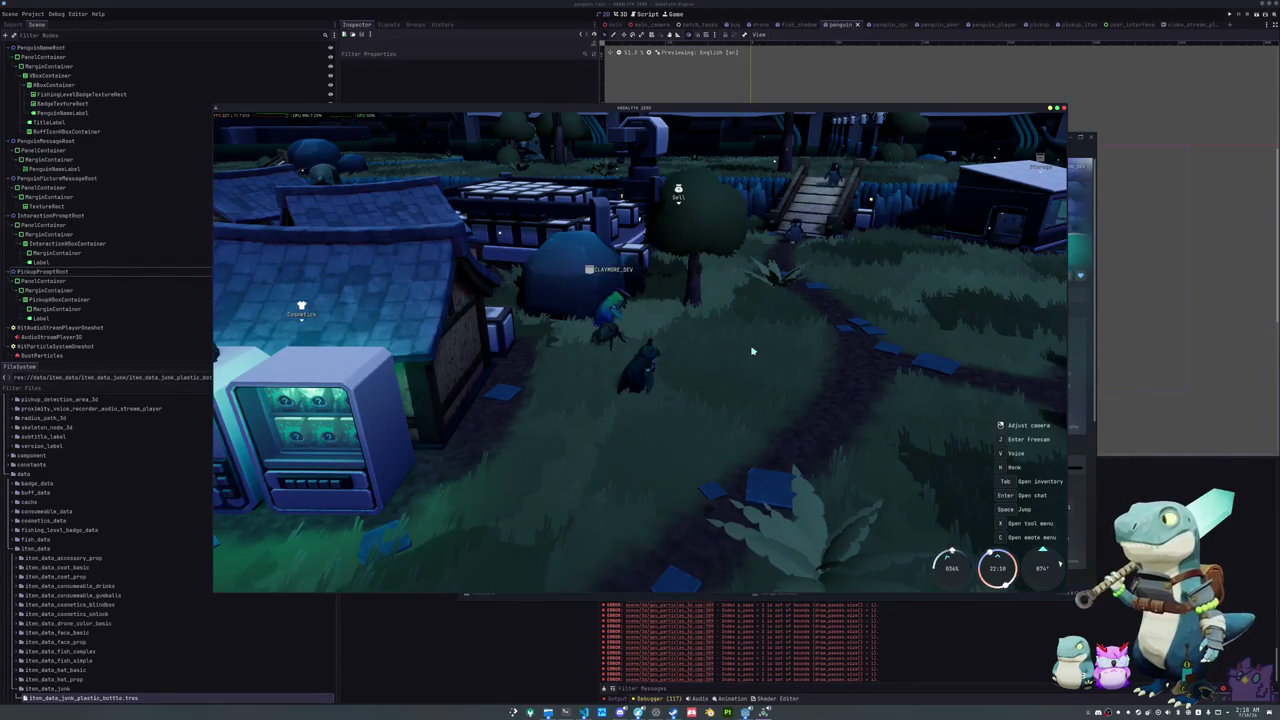
{"action": "key", "text": "Escape"}
{"action": "left_click", "coordinate": [640, 356]}
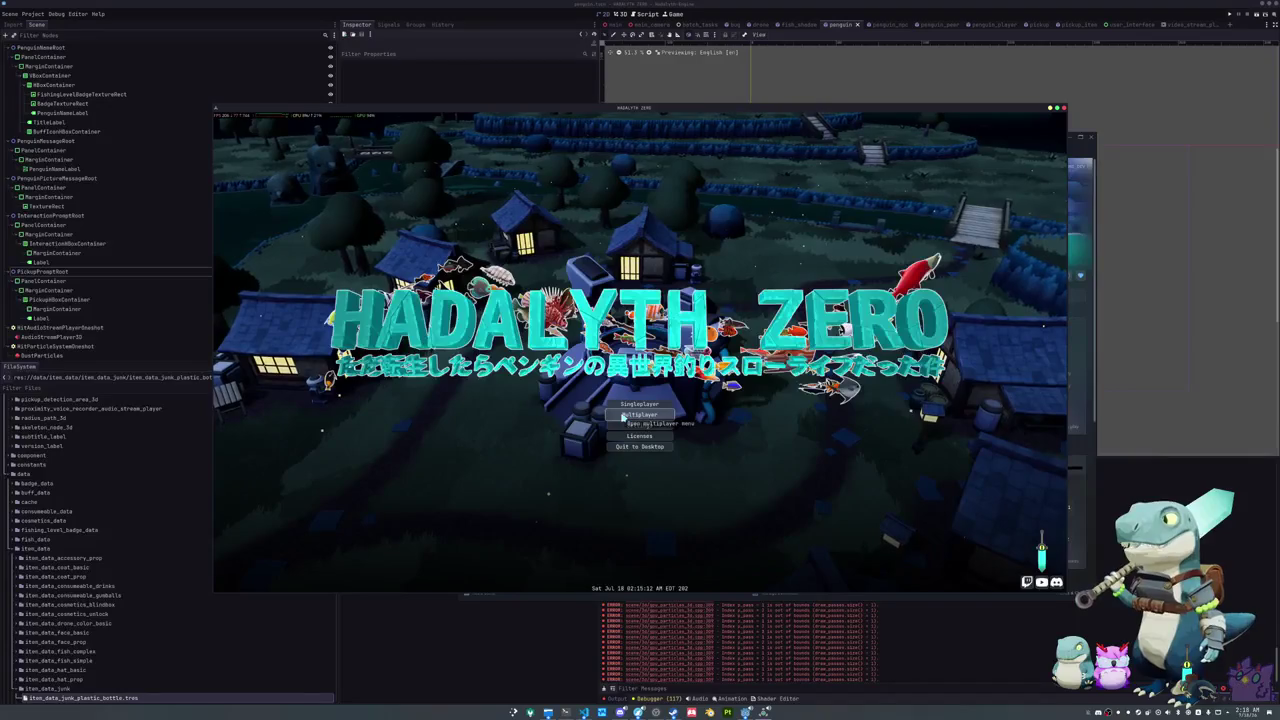
Step: Join the lobby listed in the Multiplayer Results list
{"action": "left_click", "coordinate": [637, 414]}
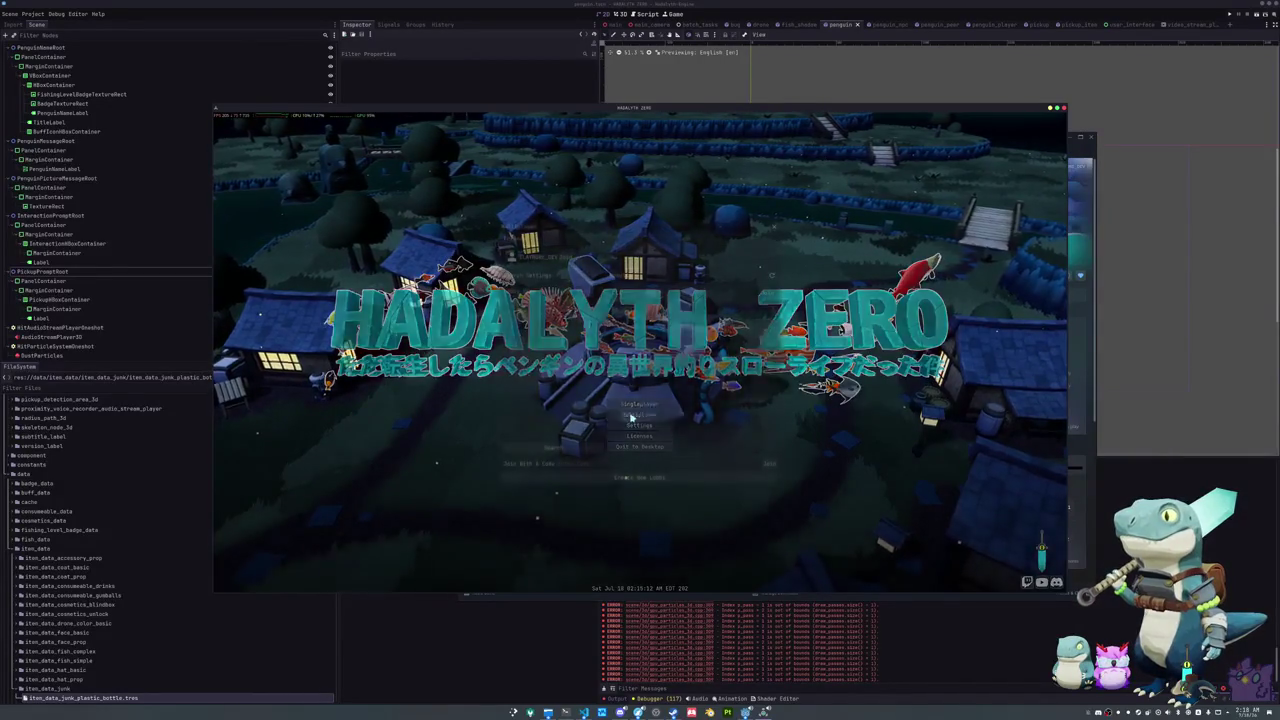
{"action": "left_click", "coordinate": [764, 293]}
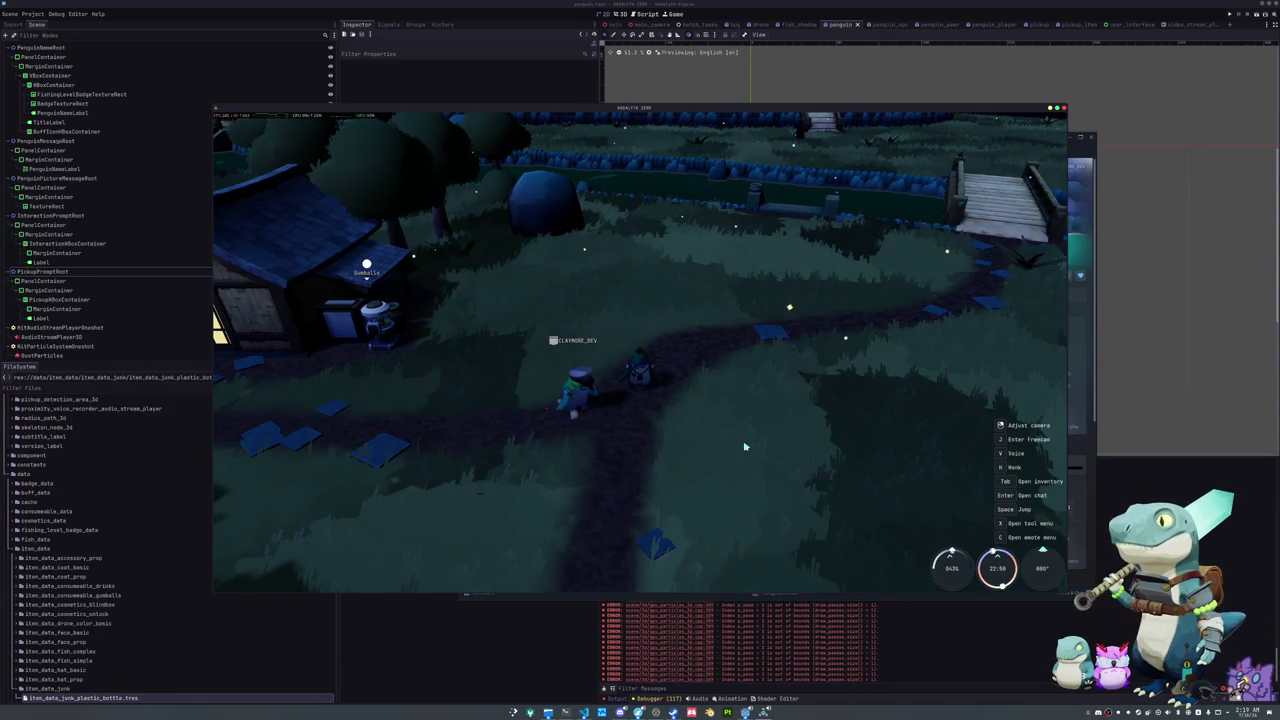
Step: Have the penguin hold up the Ribbon Seal fish from the inventory
{"action": "key", "text": "Tab"}
{"action": "right_click", "coordinate": [574, 258]}
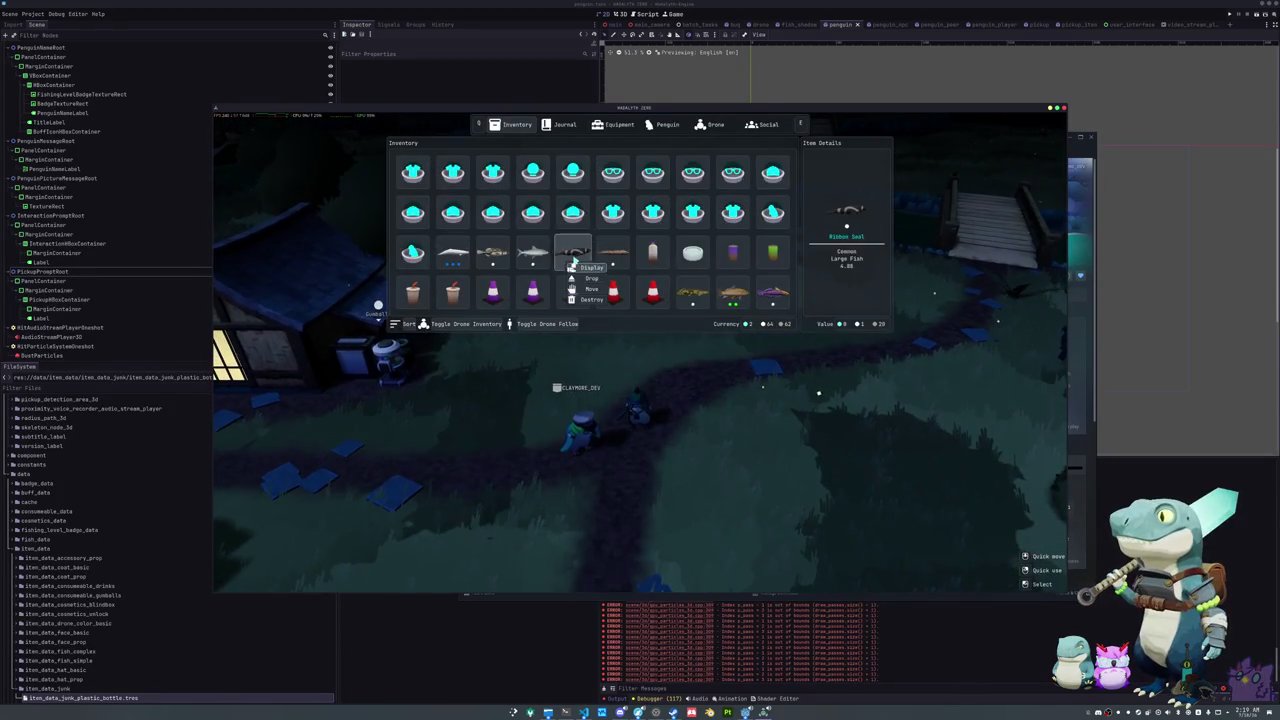
{"action": "left_click", "coordinate": [588, 268]}
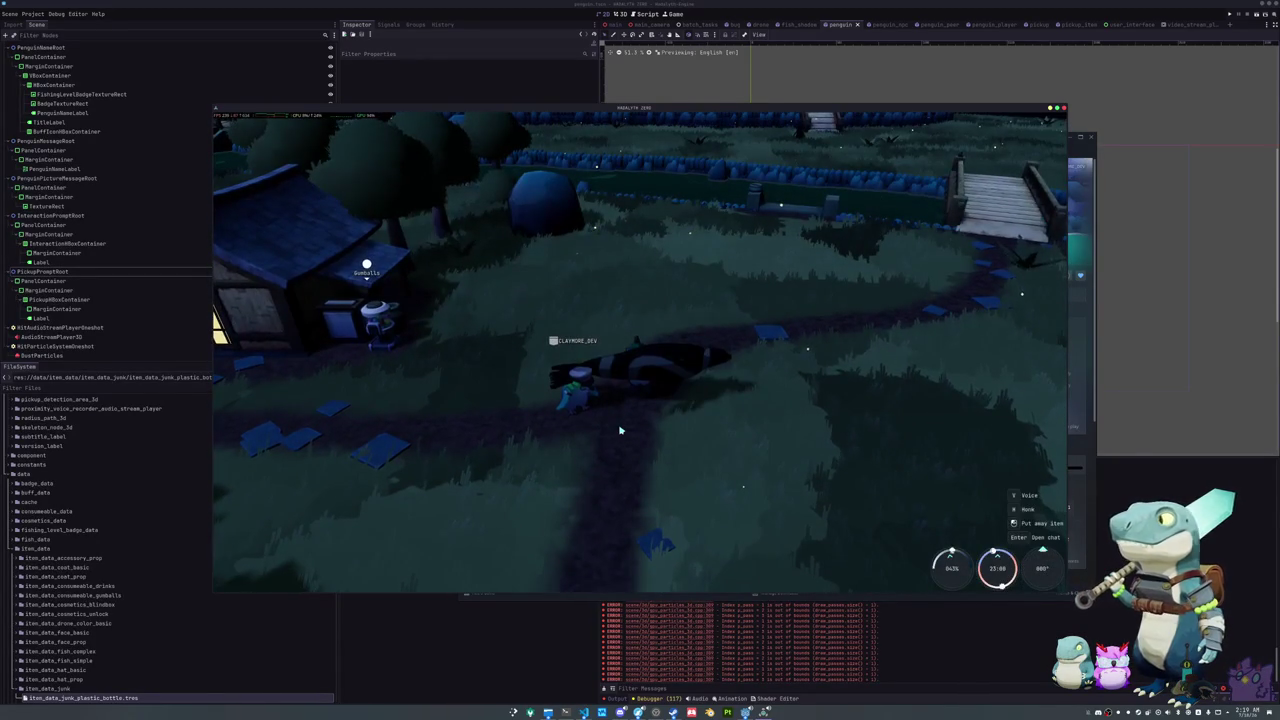
Step: Drop the Purple Traffic Cone and the Red Traffic Cone from the inventory
{"action": "key", "text": "i"}
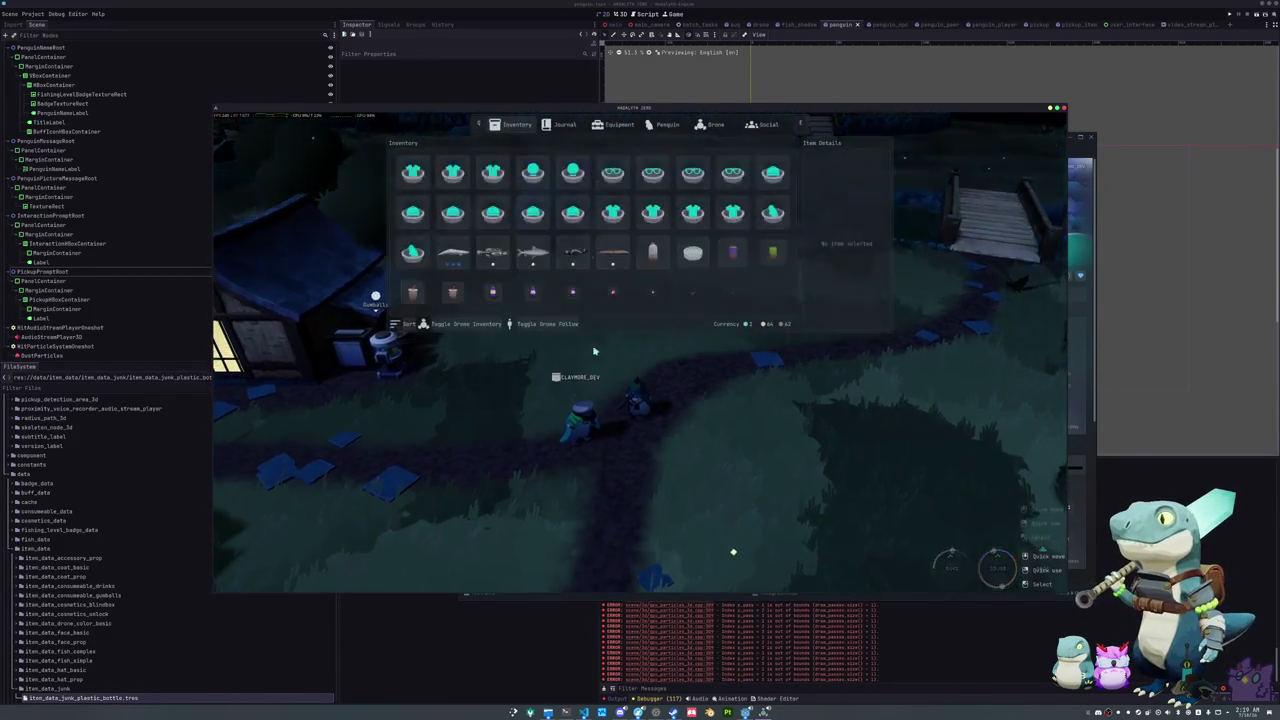
{"action": "right_click", "coordinate": [572, 300]}
{"action": "left_click", "coordinate": [584, 318]}
{"action": "right_click", "coordinate": [612, 296]}
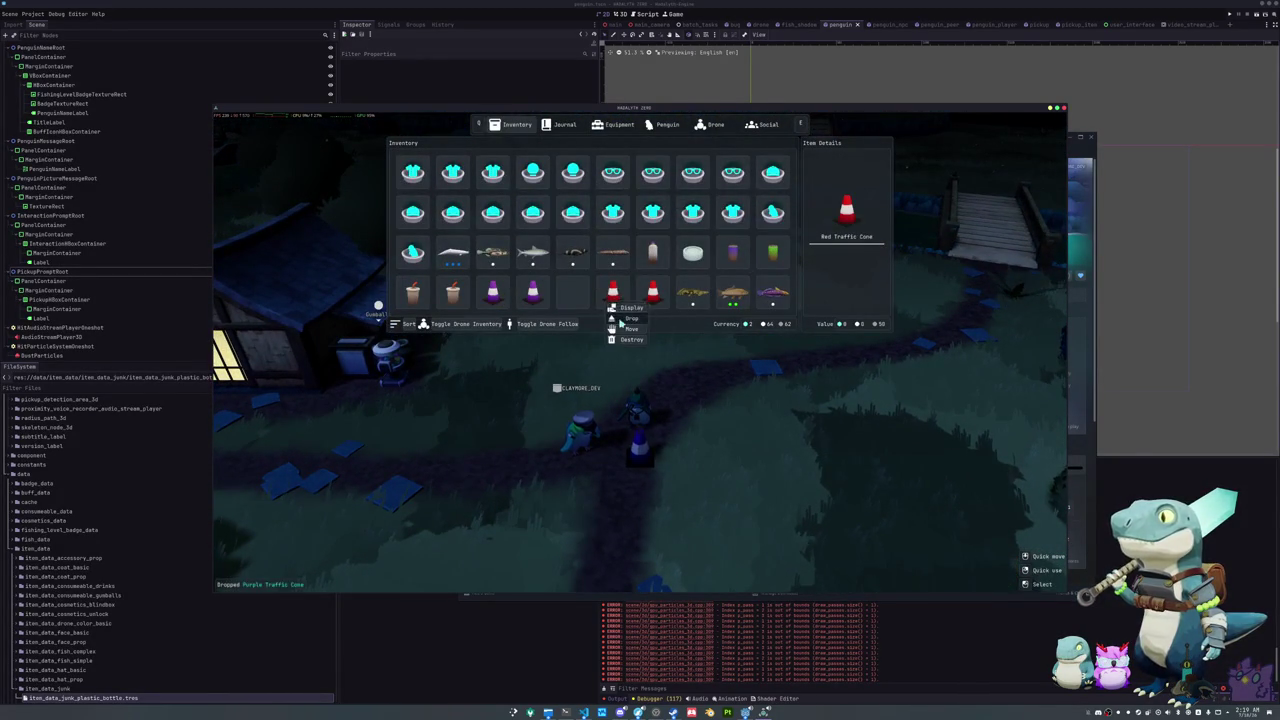
{"action": "left_click", "coordinate": [624, 316]}
{"action": "key", "text": "Tab"}
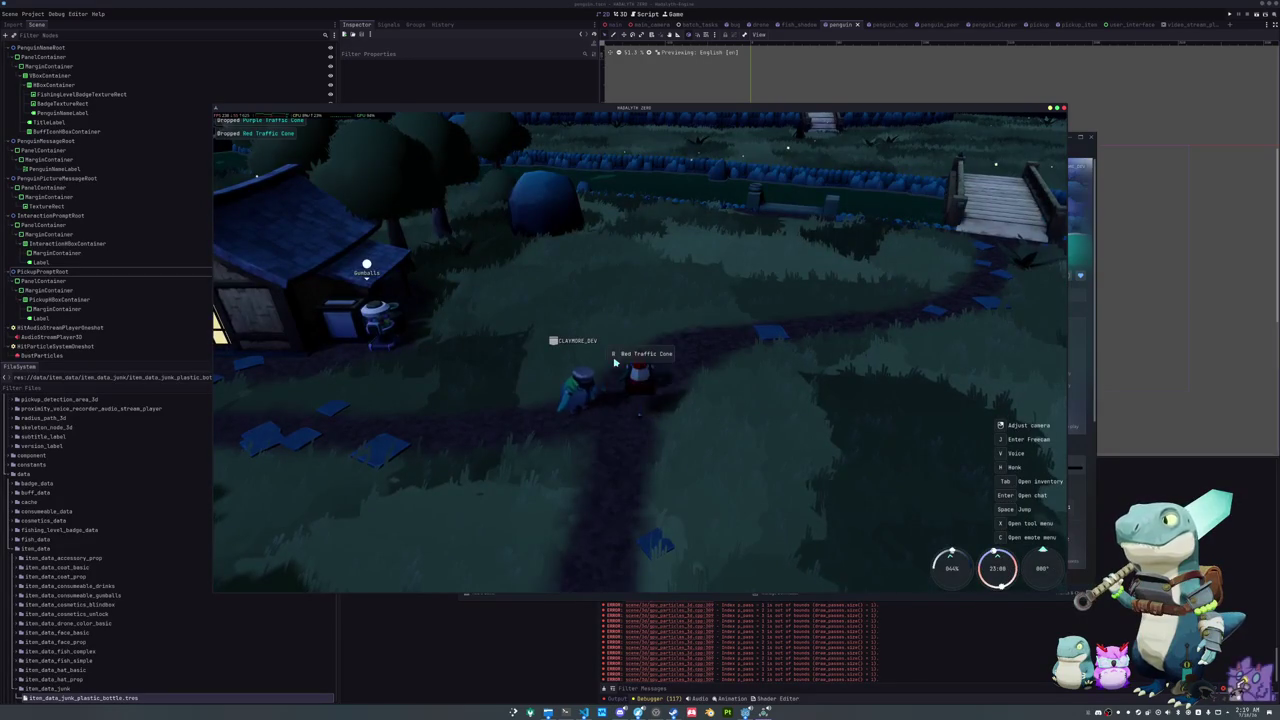
{"action": "left_click_drag", "start_coordinate": [621, 366], "coordinate": [935, 485]}
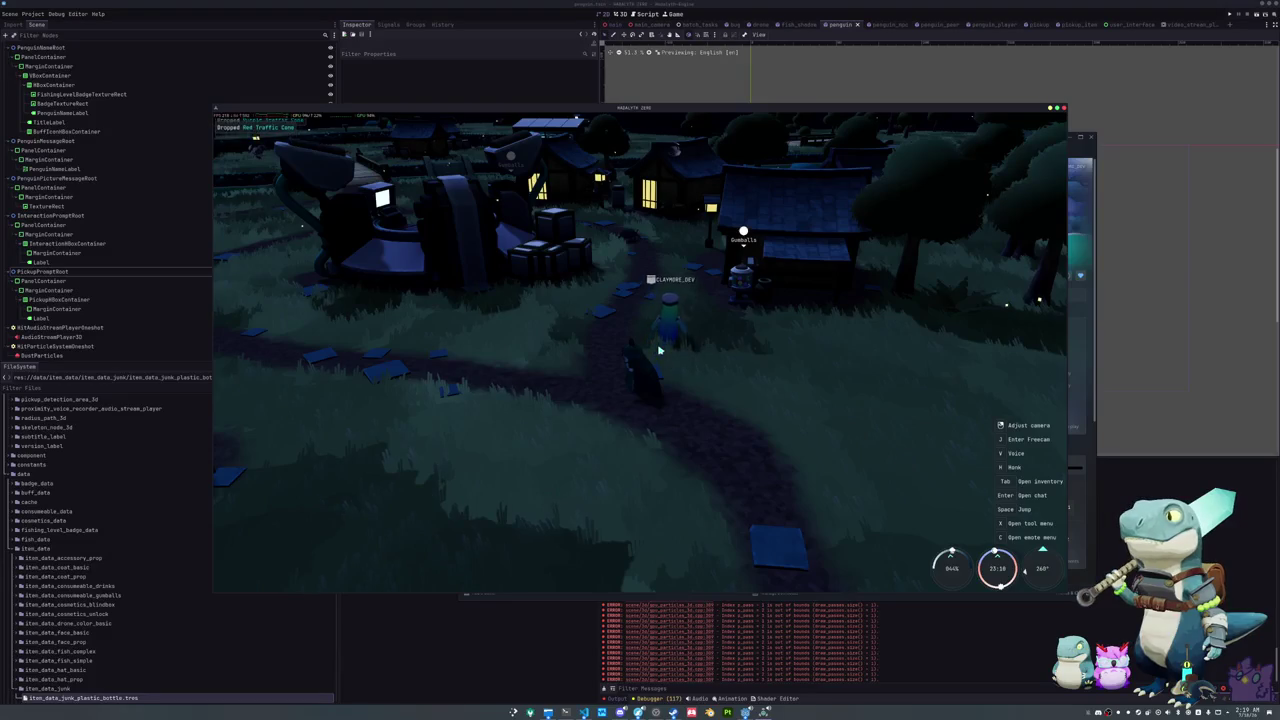
Step: Walk toward the houses and pet the bug, timing the click to the centre
{"action": "key", "text": "w"}
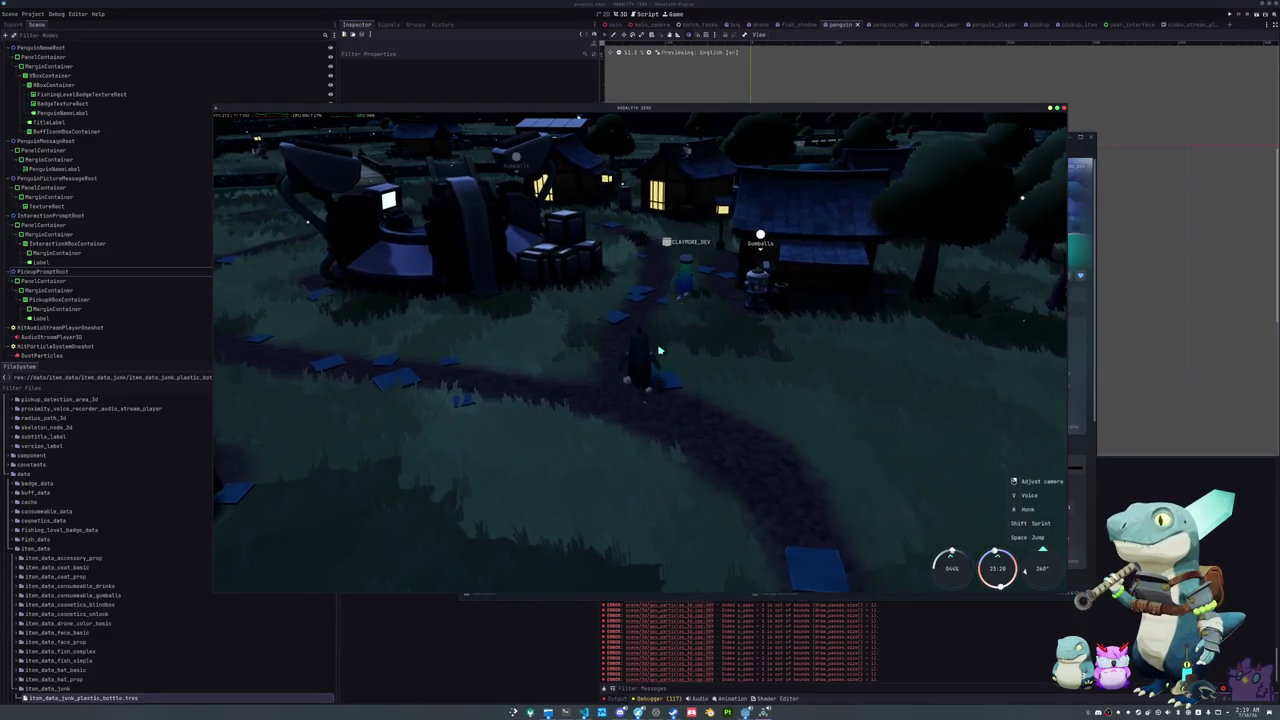
{"action": "key", "text": "w"}
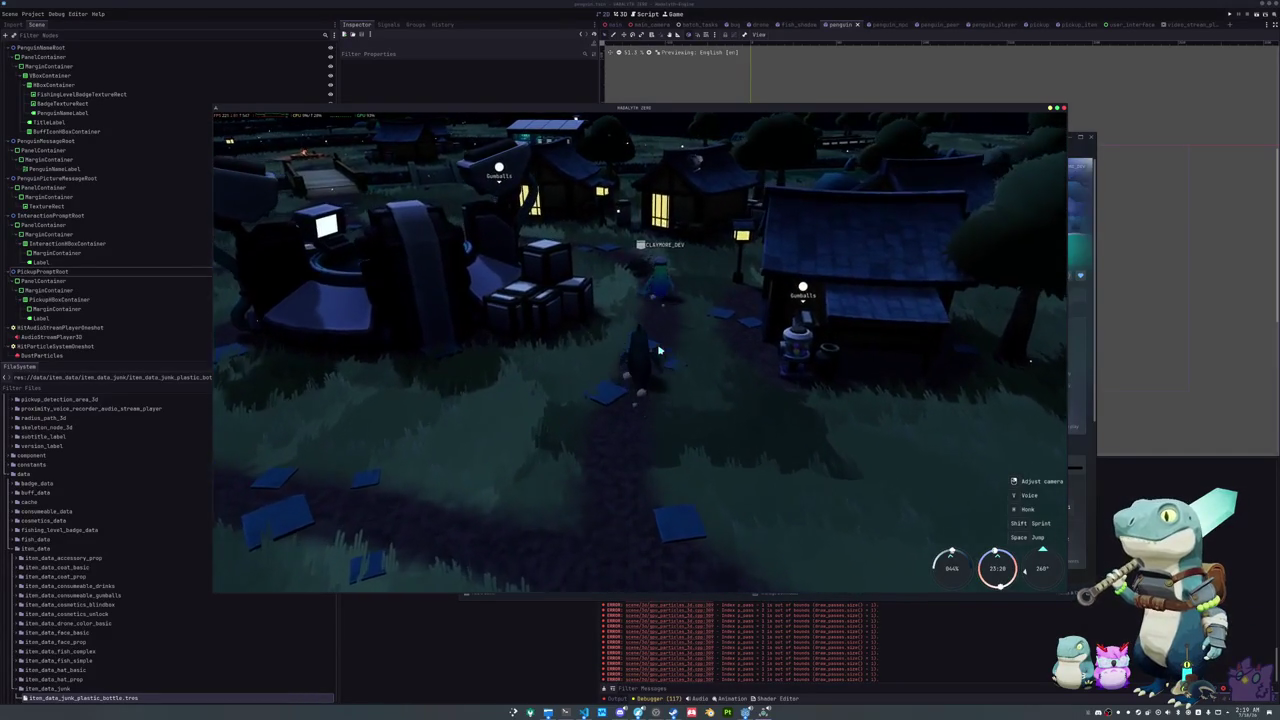
{"action": "key", "text": "w"}
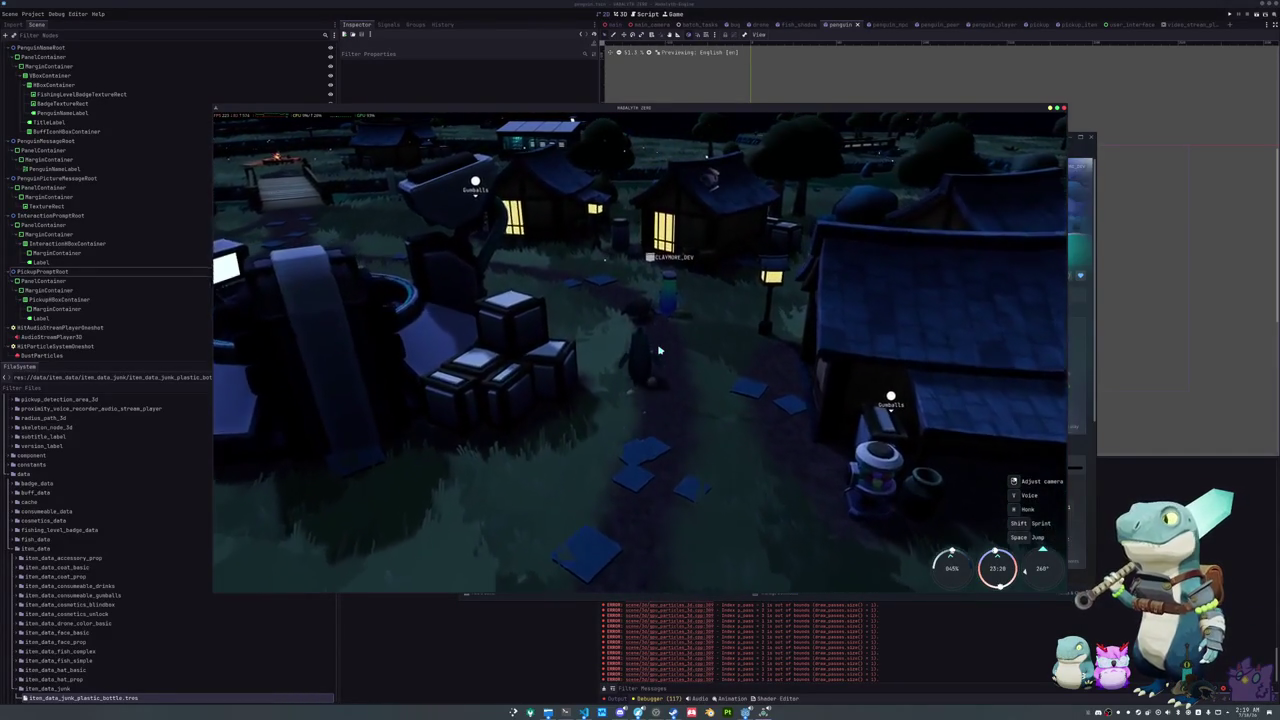
{"action": "key", "text": "e"}
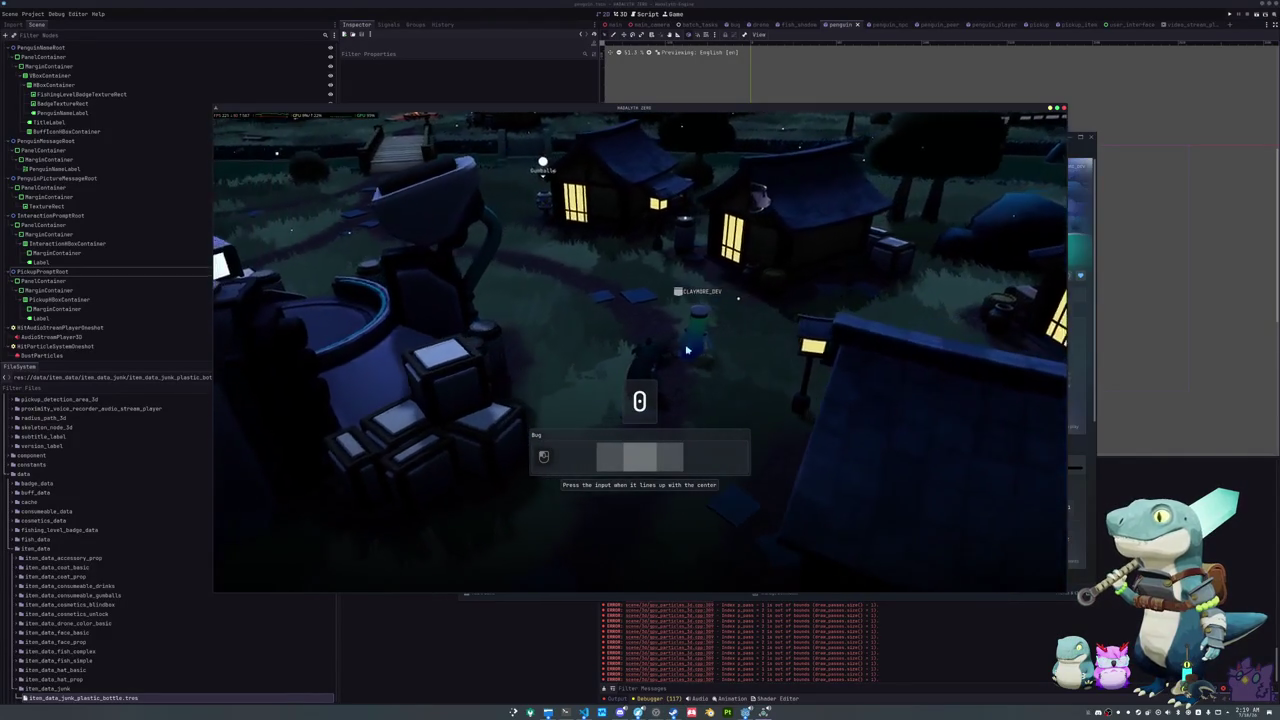
{"action": "left_click", "coordinate": [748, 351]}
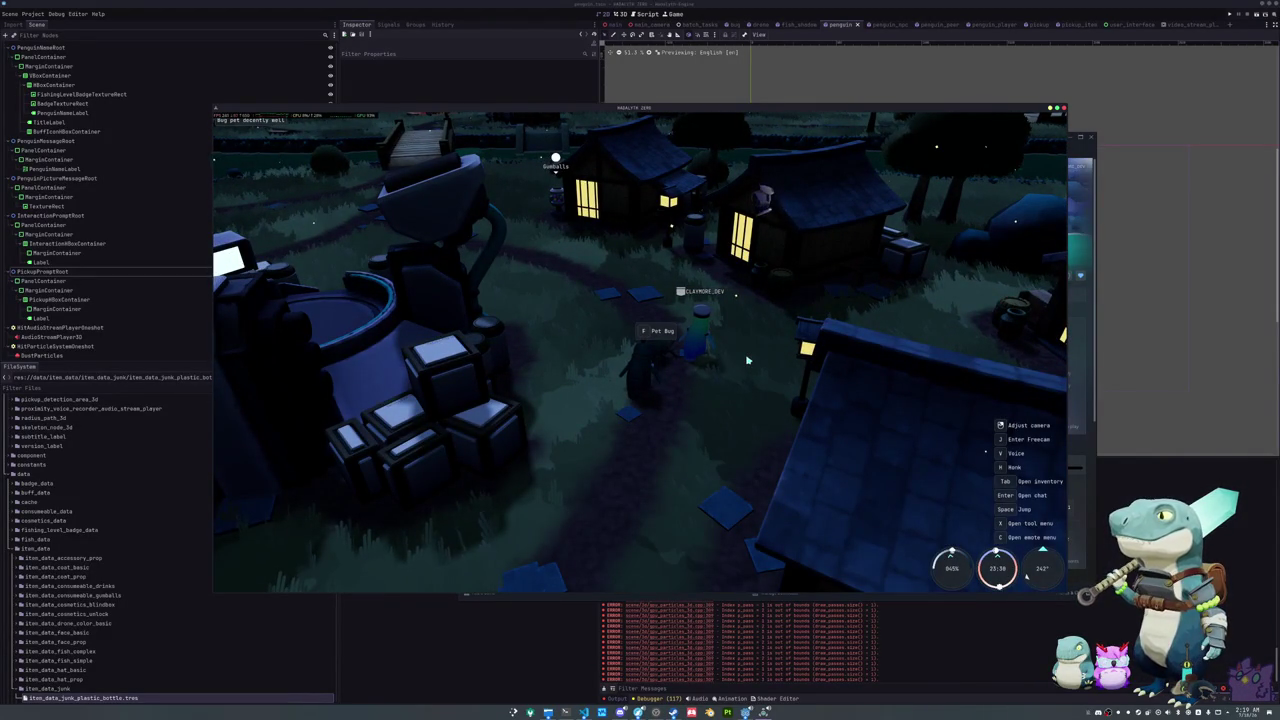
Step: Pet the bug twice more with F, landing a very well rating
{"action": "key", "text": "f"}
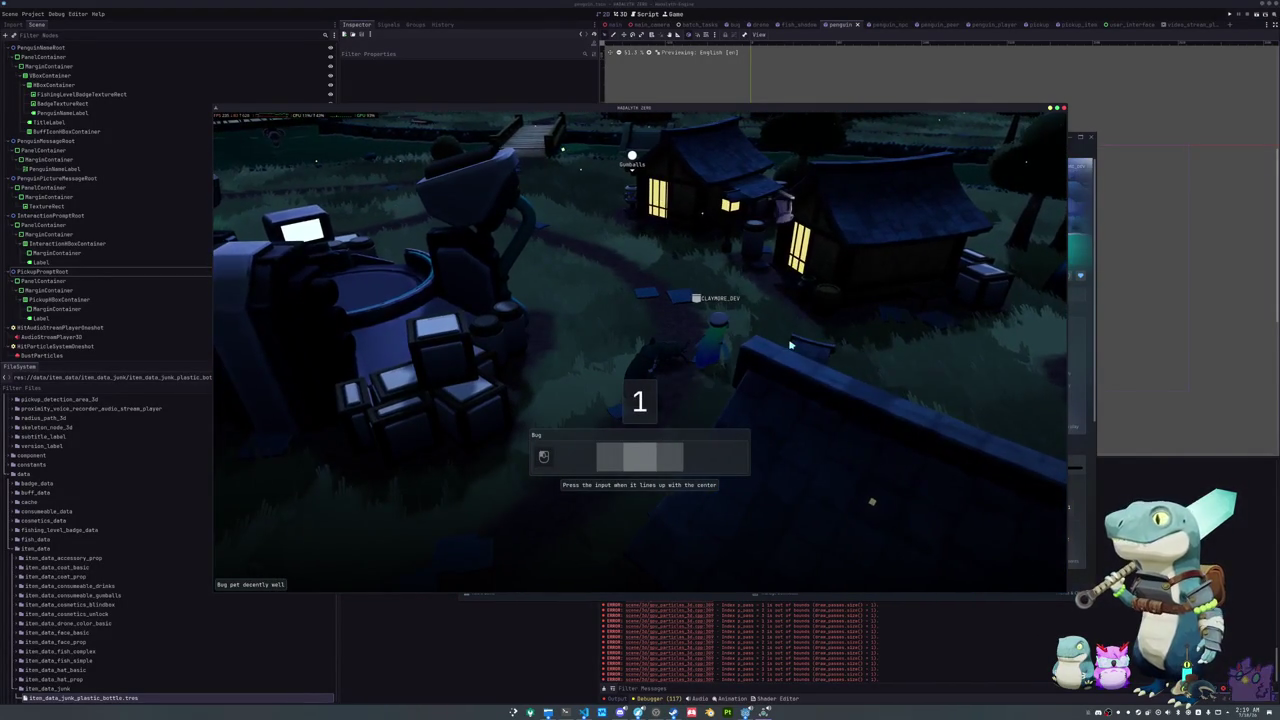
{"action": "left_click", "coordinate": [799, 335]}
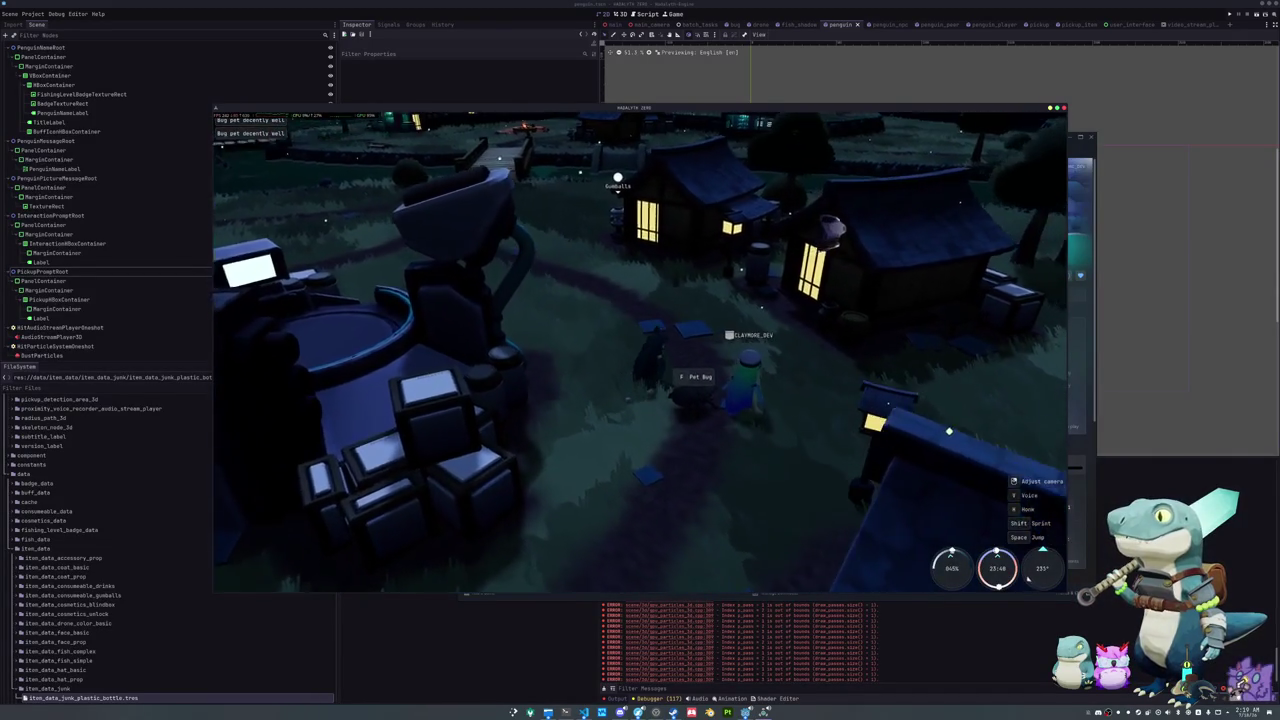
{"action": "key", "text": "f"}
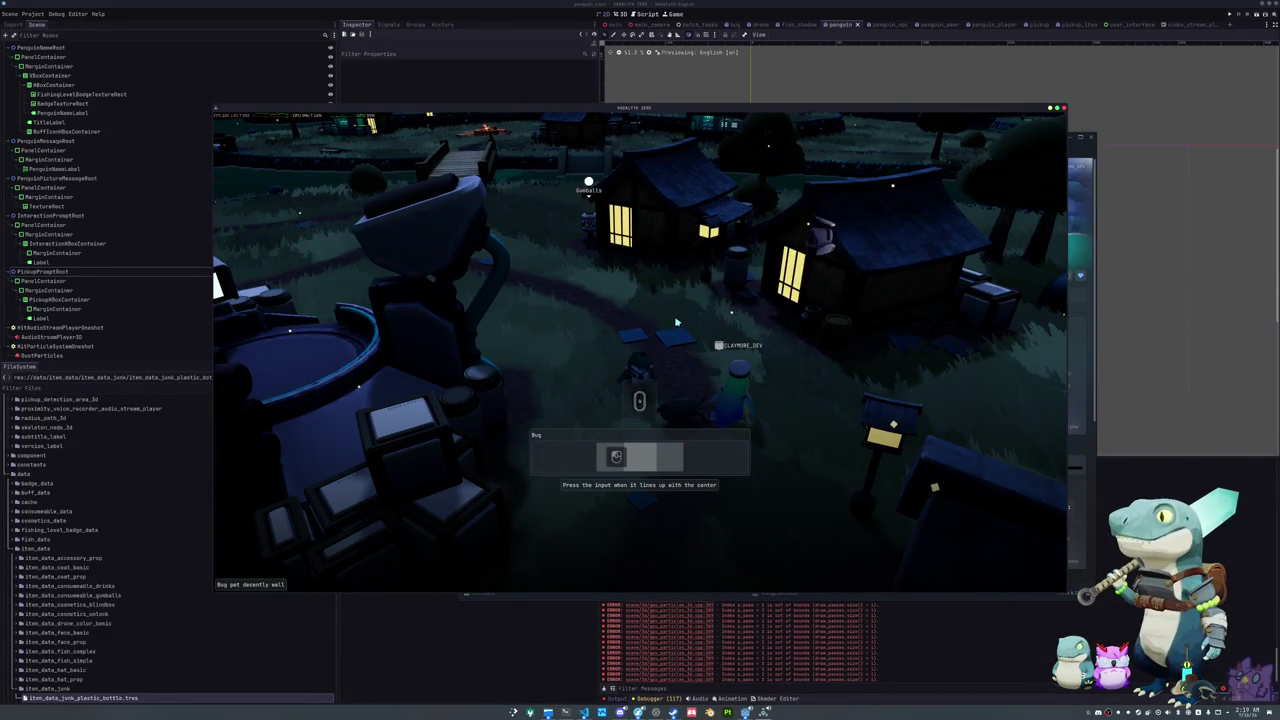
{"action": "left_click", "coordinate": [676, 322]}
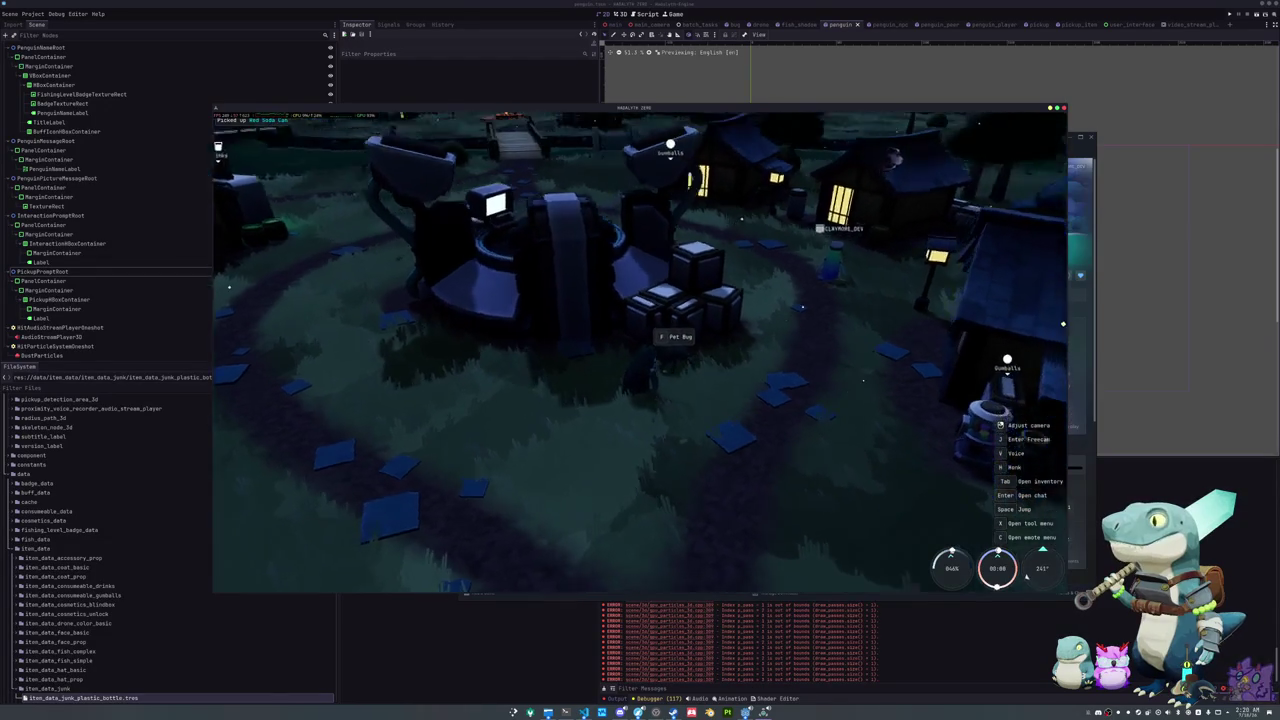
Step: Pet the bug twice more with F, timing each input to the centre
{"action": "key", "text": "f"}
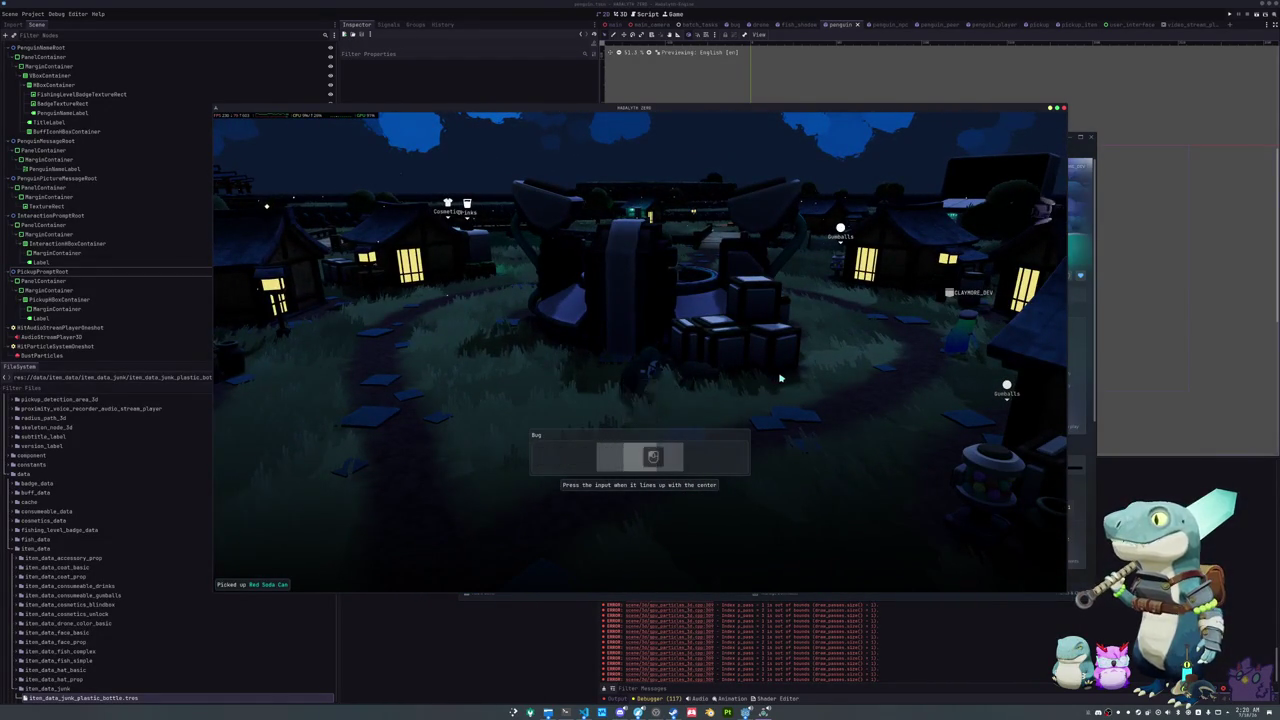
{"action": "key", "text": "f"}
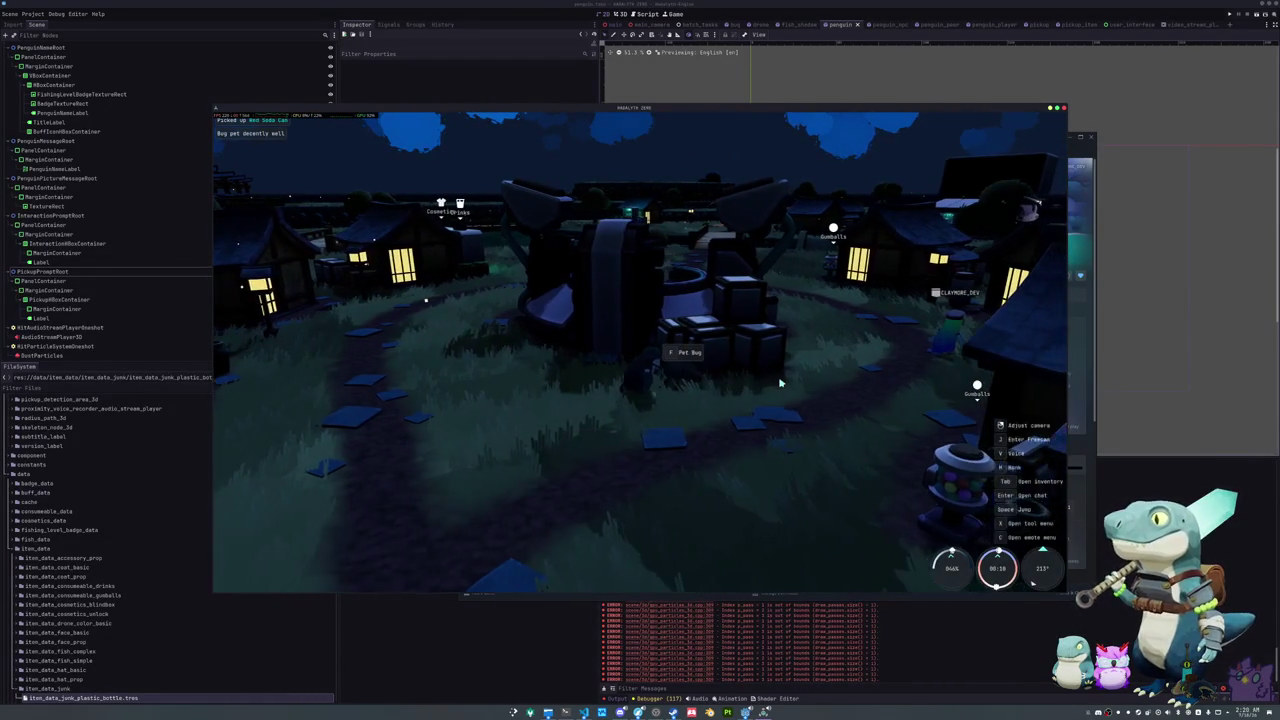
{"action": "key", "text": "f"}
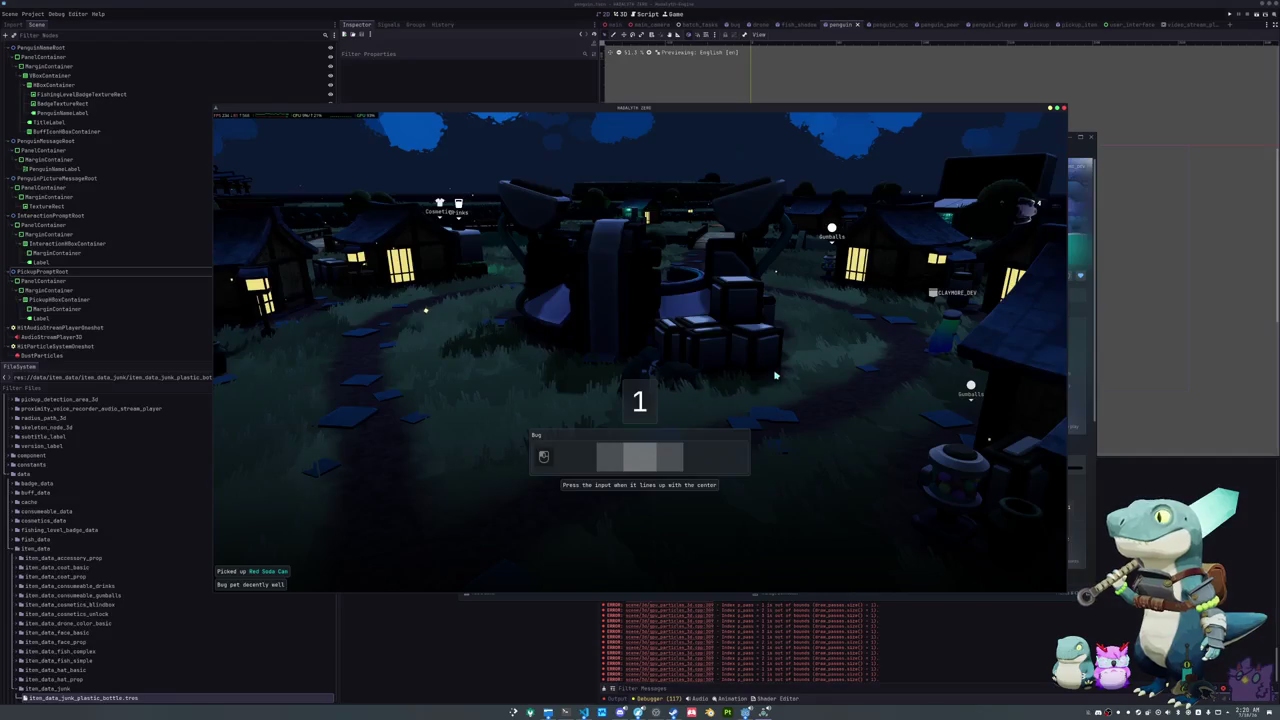
{"action": "key", "text": "f"}
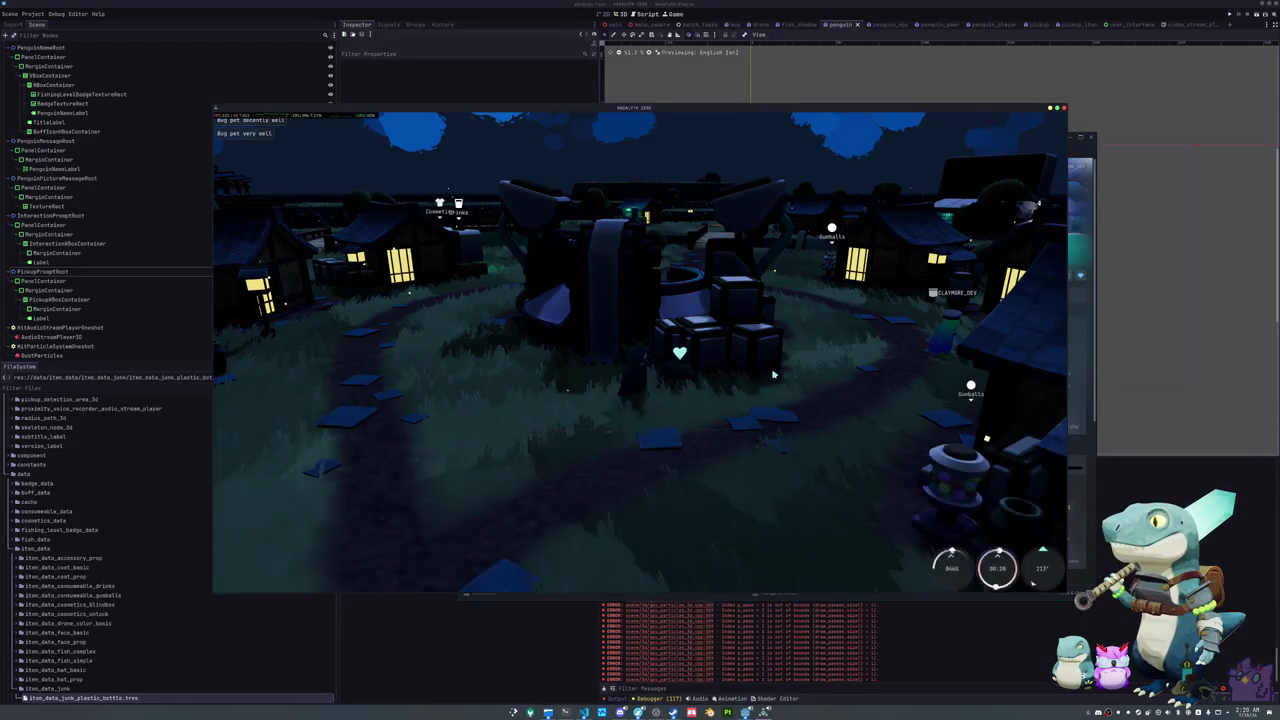
Step: Walk around the village picking up a Plastic Bottle, then land a very well bug pet
{"action": "key", "text": "w"}
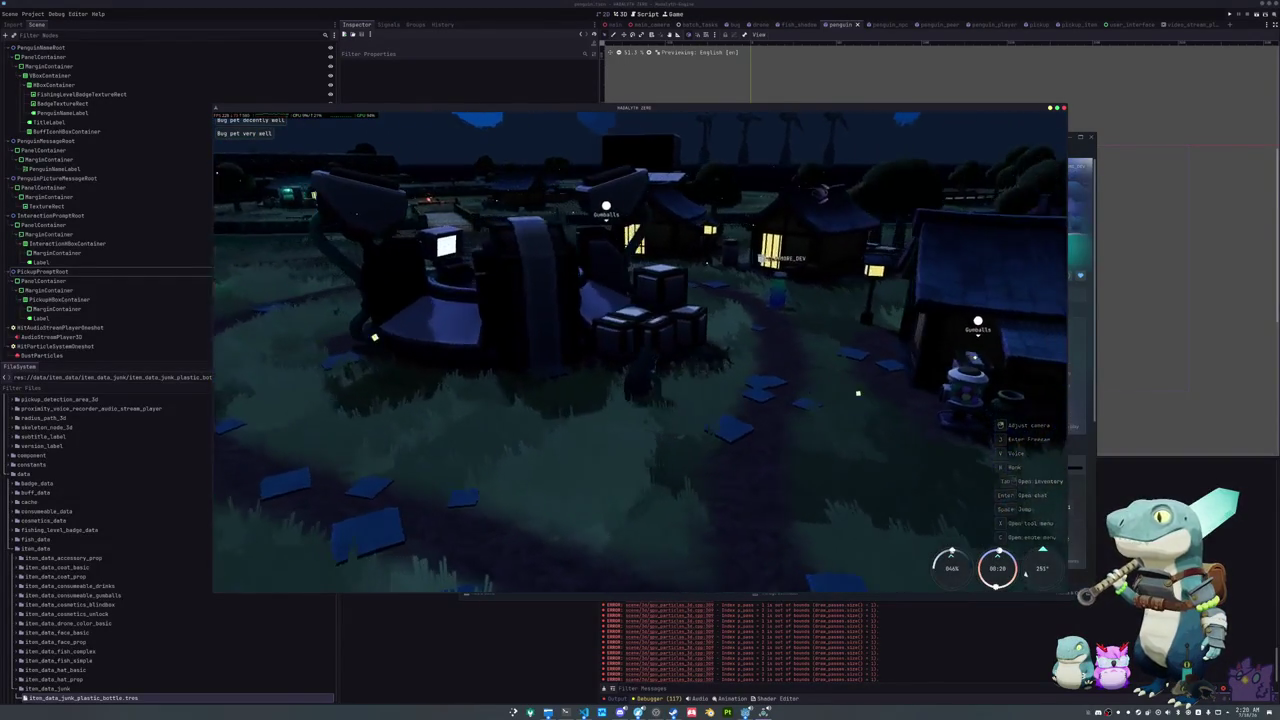
{"action": "key", "text": "w"}
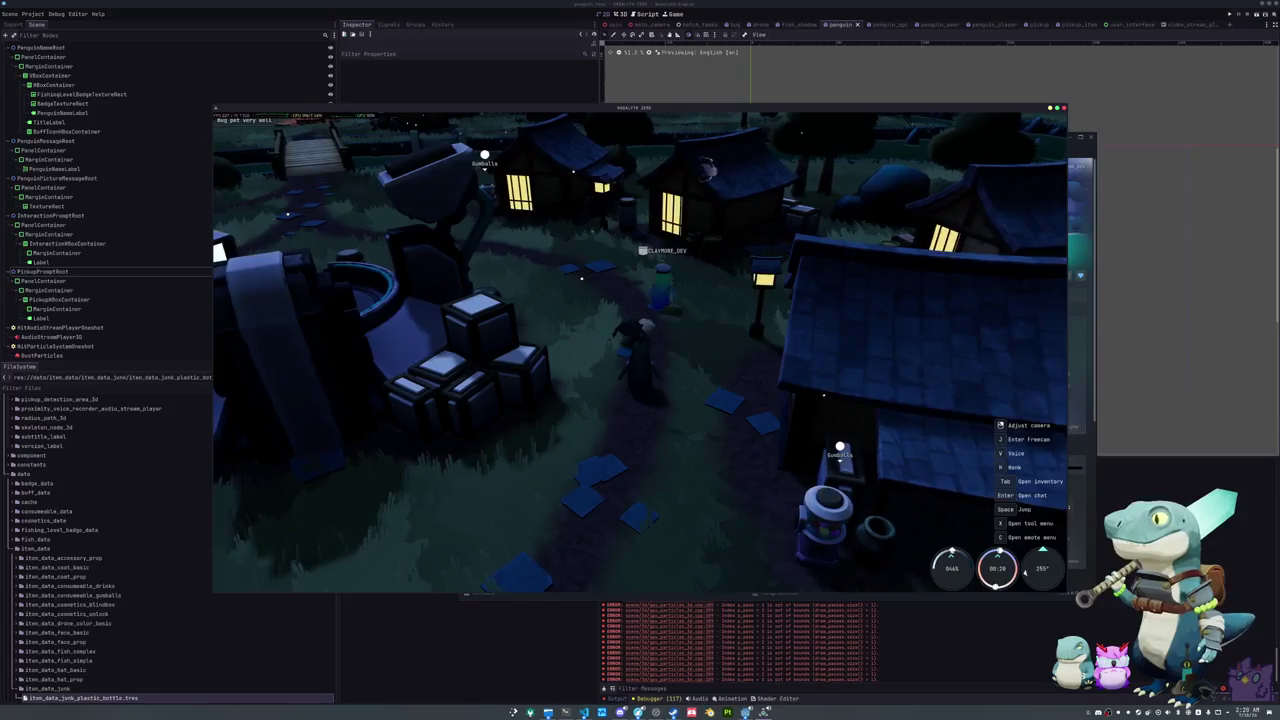
{"action": "key", "text": "w"}
{"action": "key", "text": "w"}
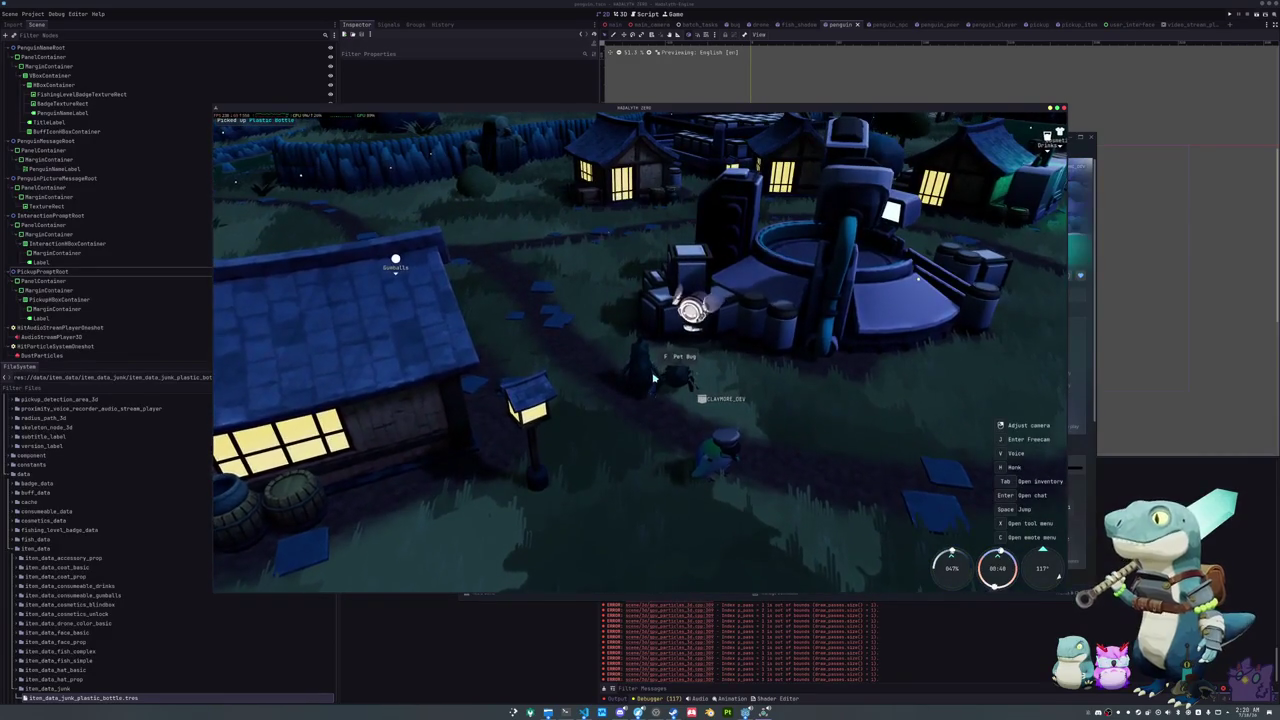
{"action": "key", "text": "f"}
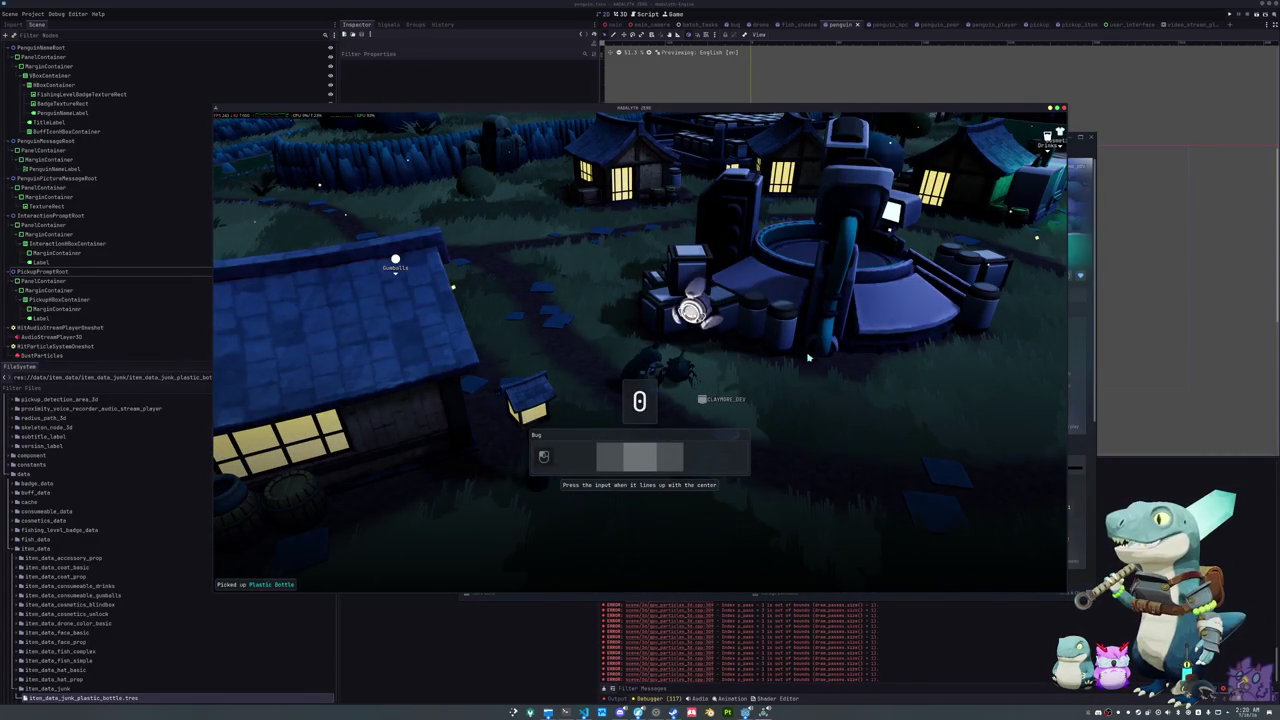
{"action": "left_click", "coordinate": [830, 361]}
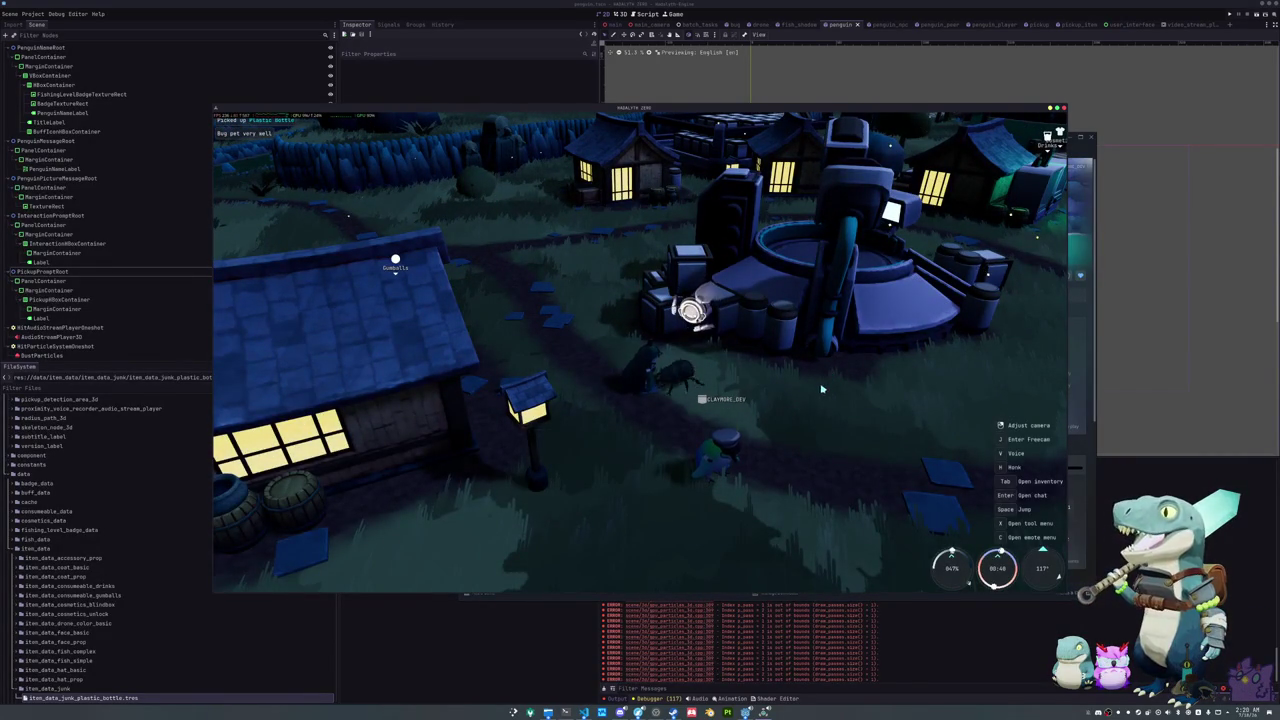
{"action": "left_click_drag", "start_coordinate": [820, 399], "coordinate": [490, 400]}
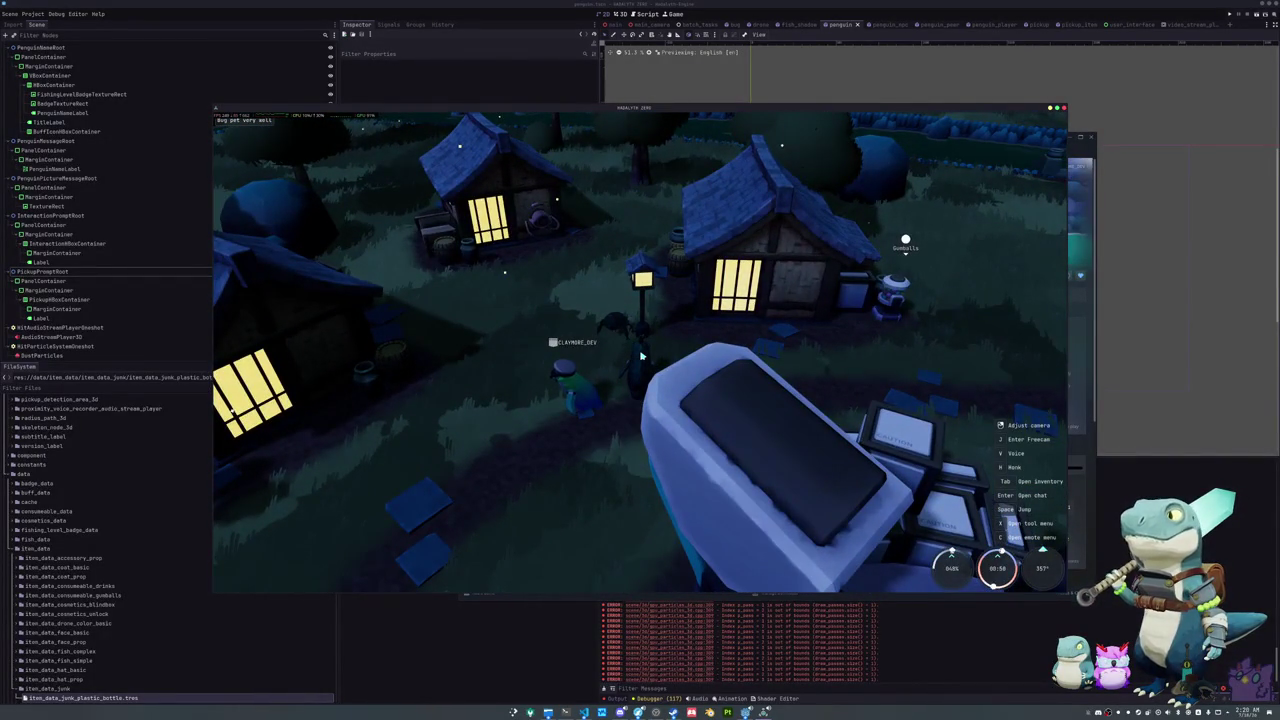
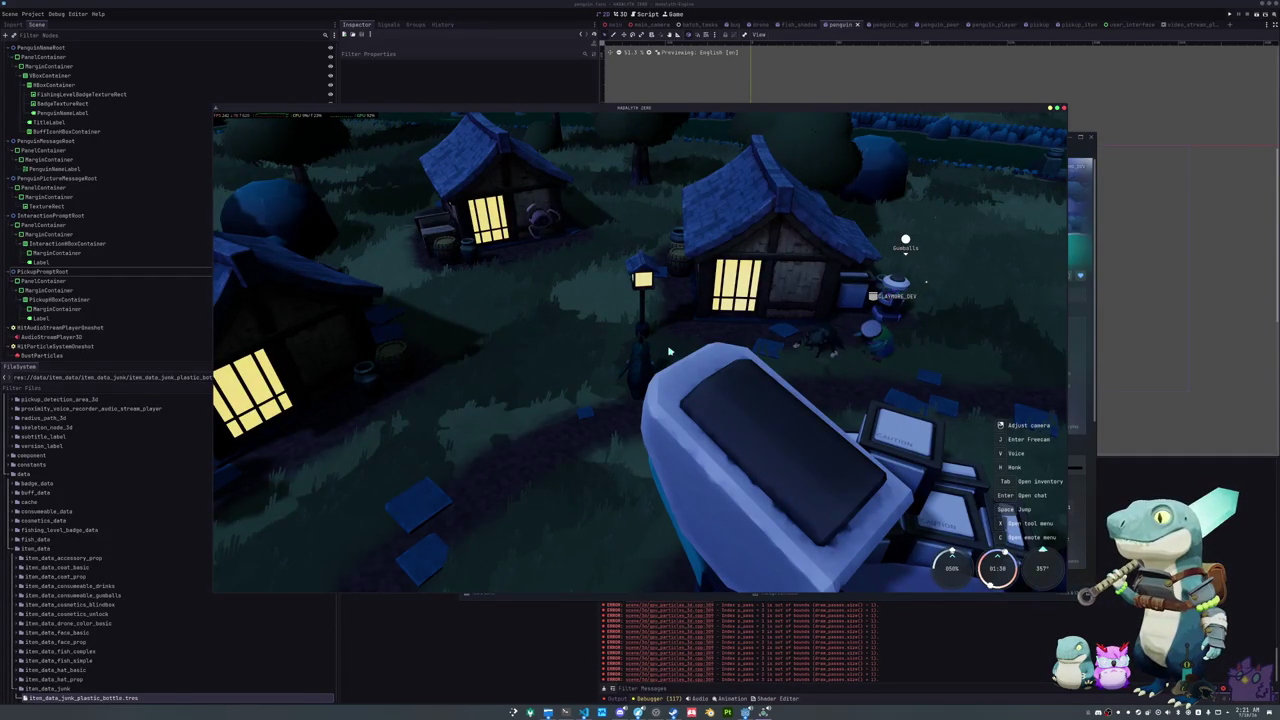
Step: Walk the penguin along the night village path while swinging the camera left and back
{"action": "key", "text": "d"}
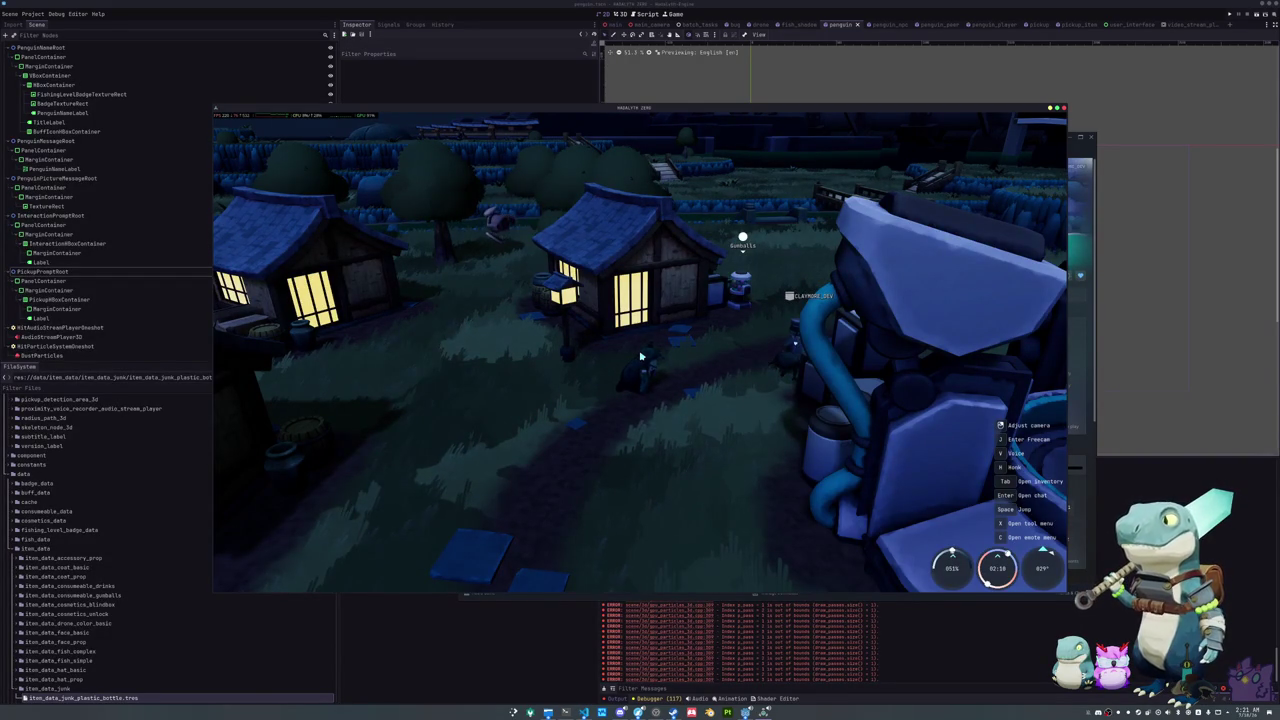
{"action": "left_click_drag", "start_coordinate": [641, 356], "coordinate": [530, 356]}
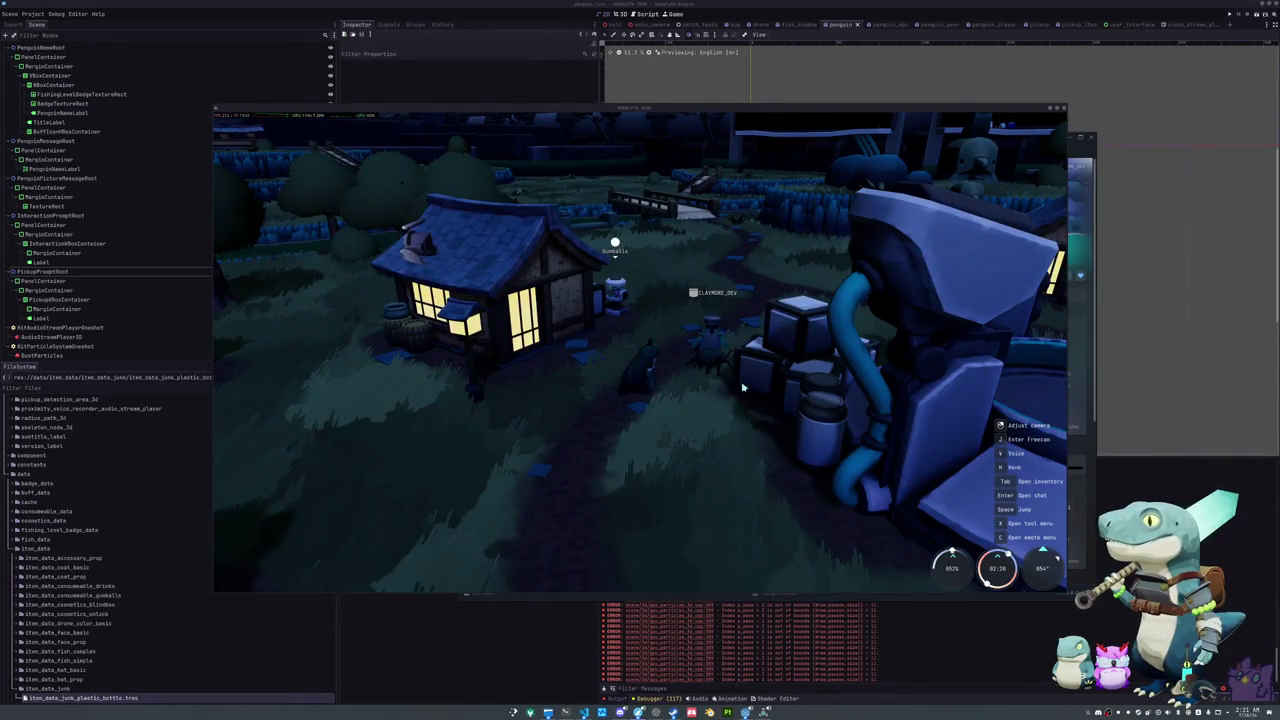
{"action": "left_click_drag", "start_coordinate": [679, 389], "coordinate": [745, 389]}
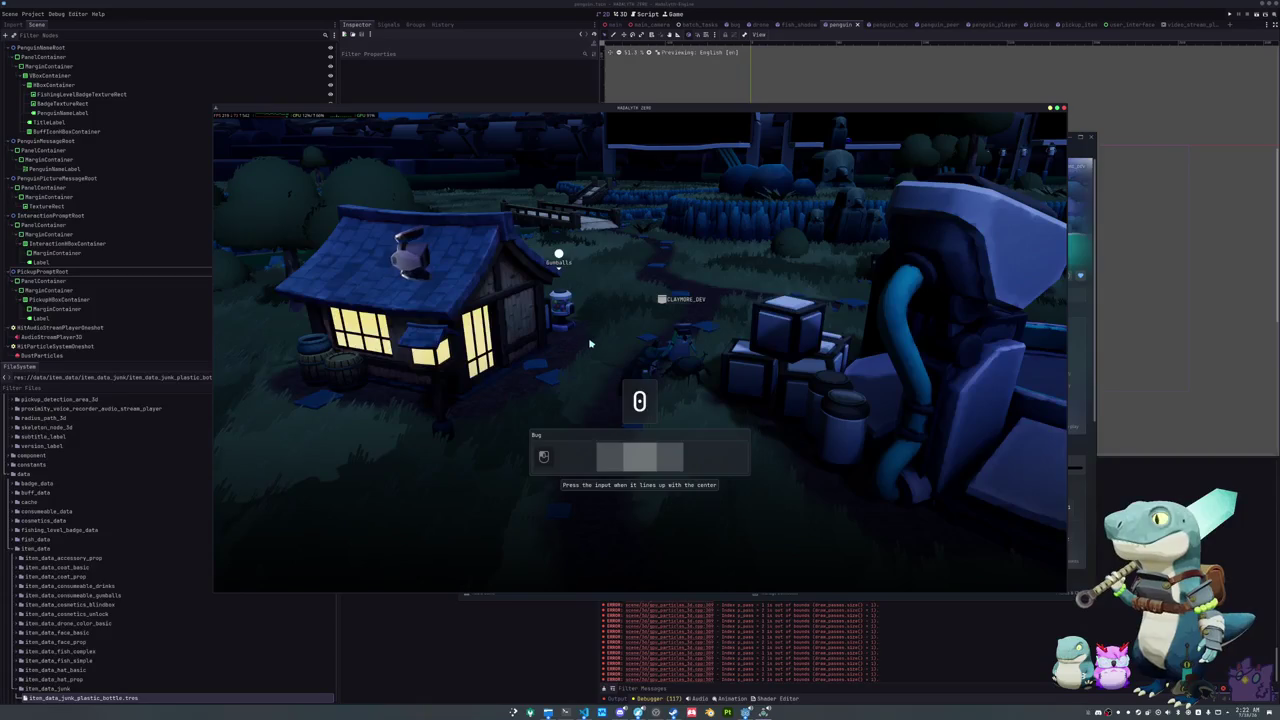
Step: Pet the bug twice, timing each press as the bug icon centres
{"action": "left_click_drag", "start_coordinate": [590, 343], "coordinate": [657, 366]}
{"action": "key", "text": "f"}
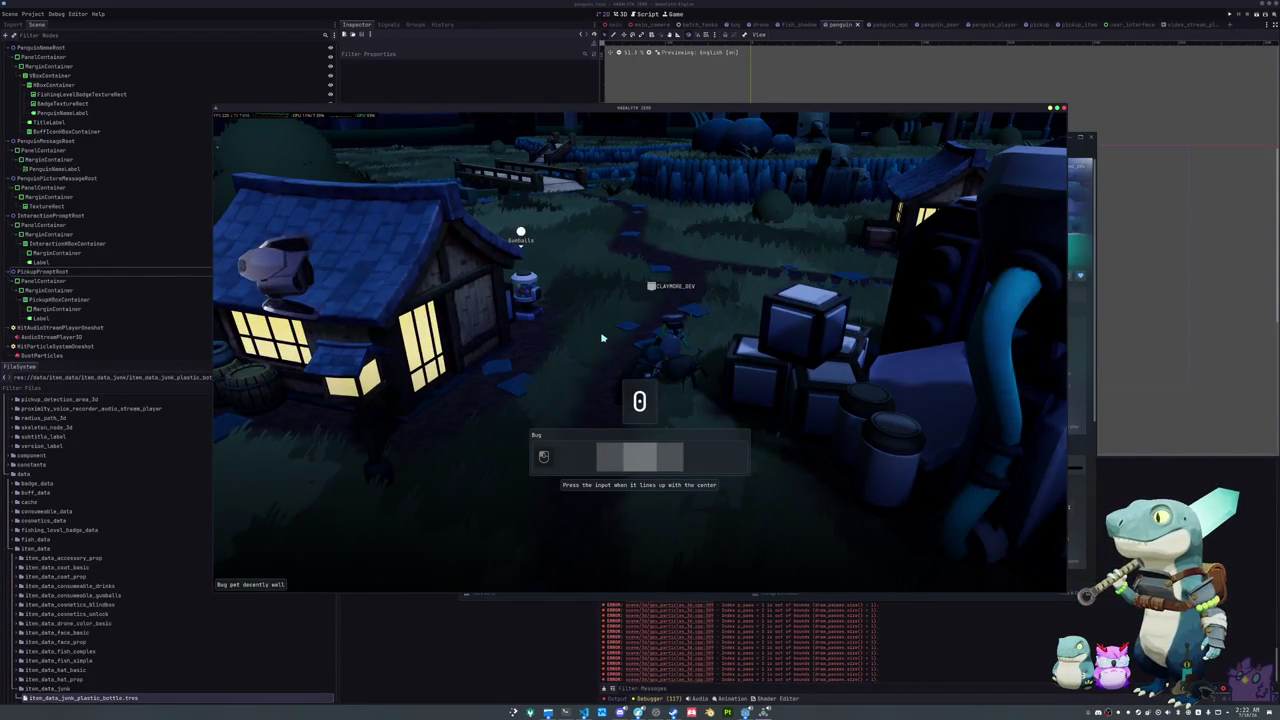
{"action": "left_click", "coordinate": [601, 338]}
{"action": "key", "text": "f"}
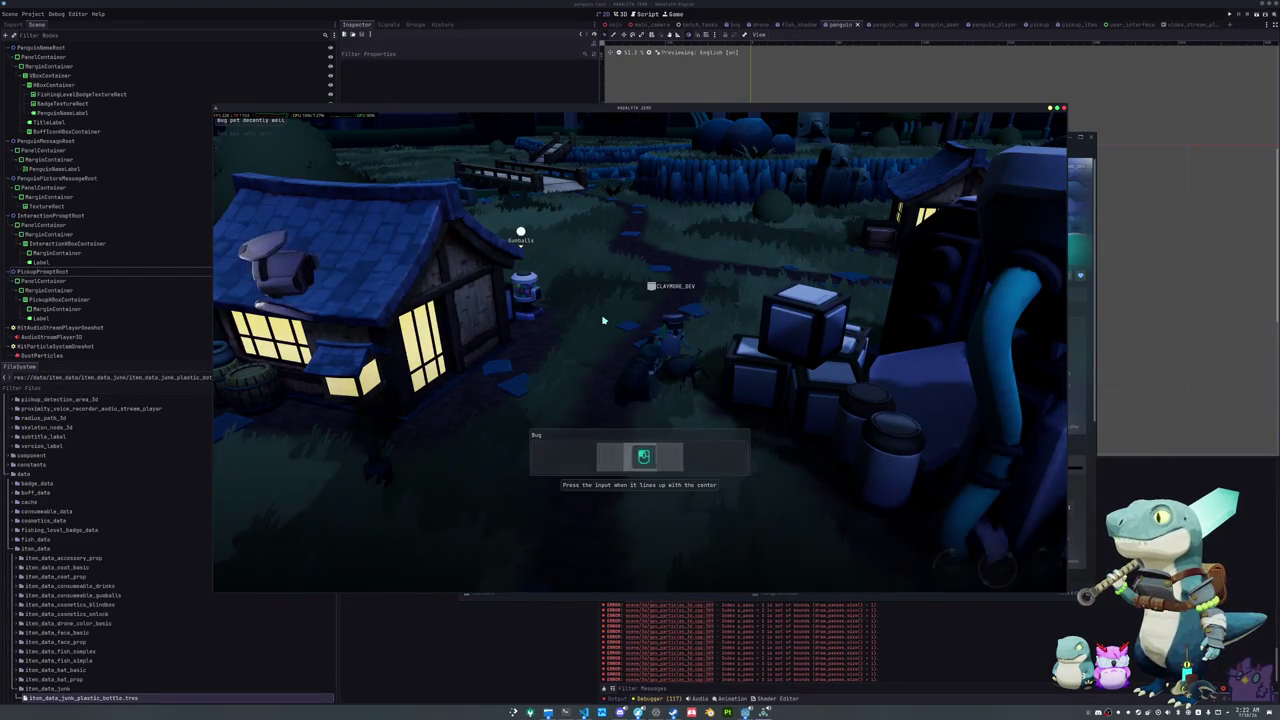
{"action": "left_click", "coordinate": [603, 321]}
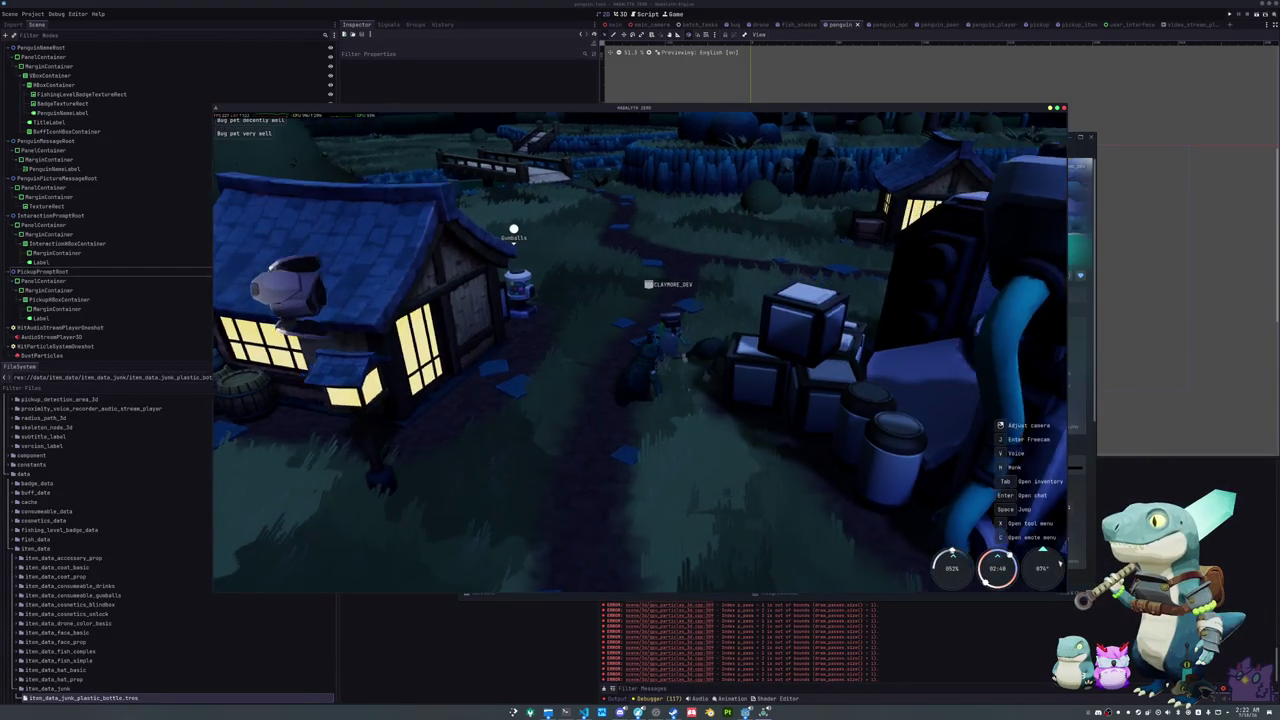
Step: Walk the penguin across the plaza to the Purple Traffic Cone and open the inventory
{"action": "key", "text": "w"}
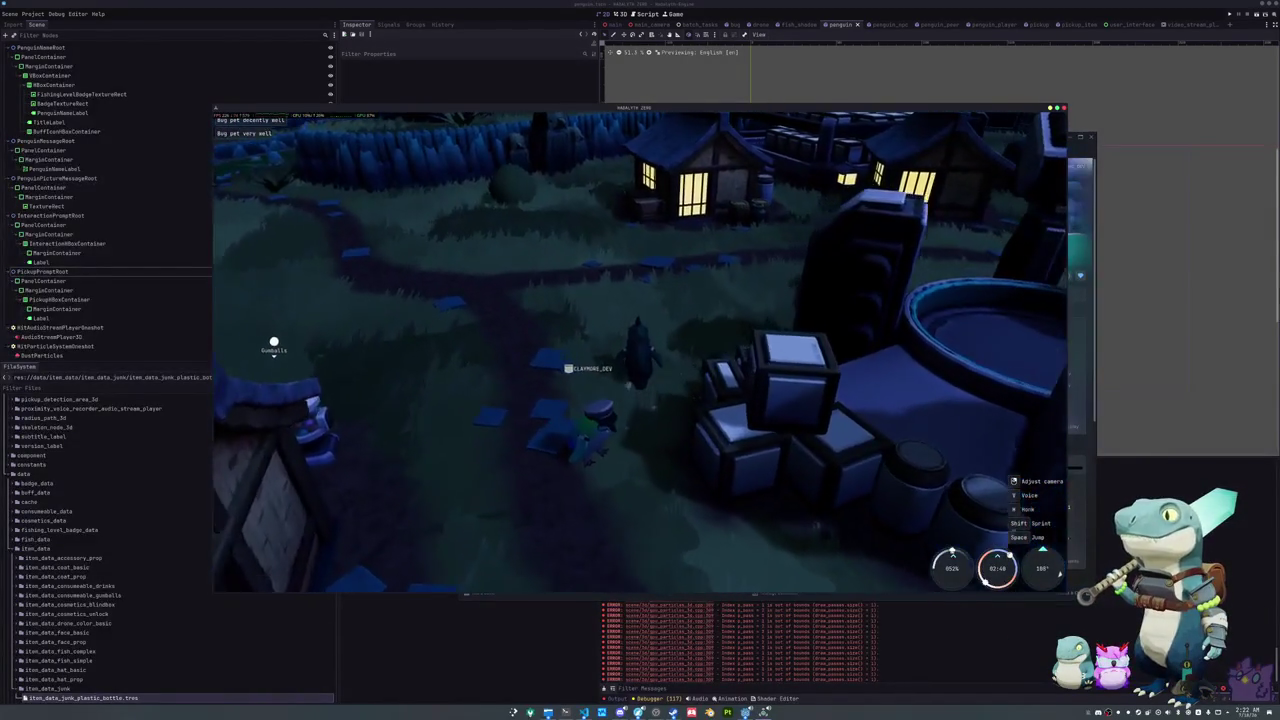
{"action": "left_click_drag", "start_coordinate": [640, 360], "coordinate": [400, 360]}
{"action": "key", "text": "s"}
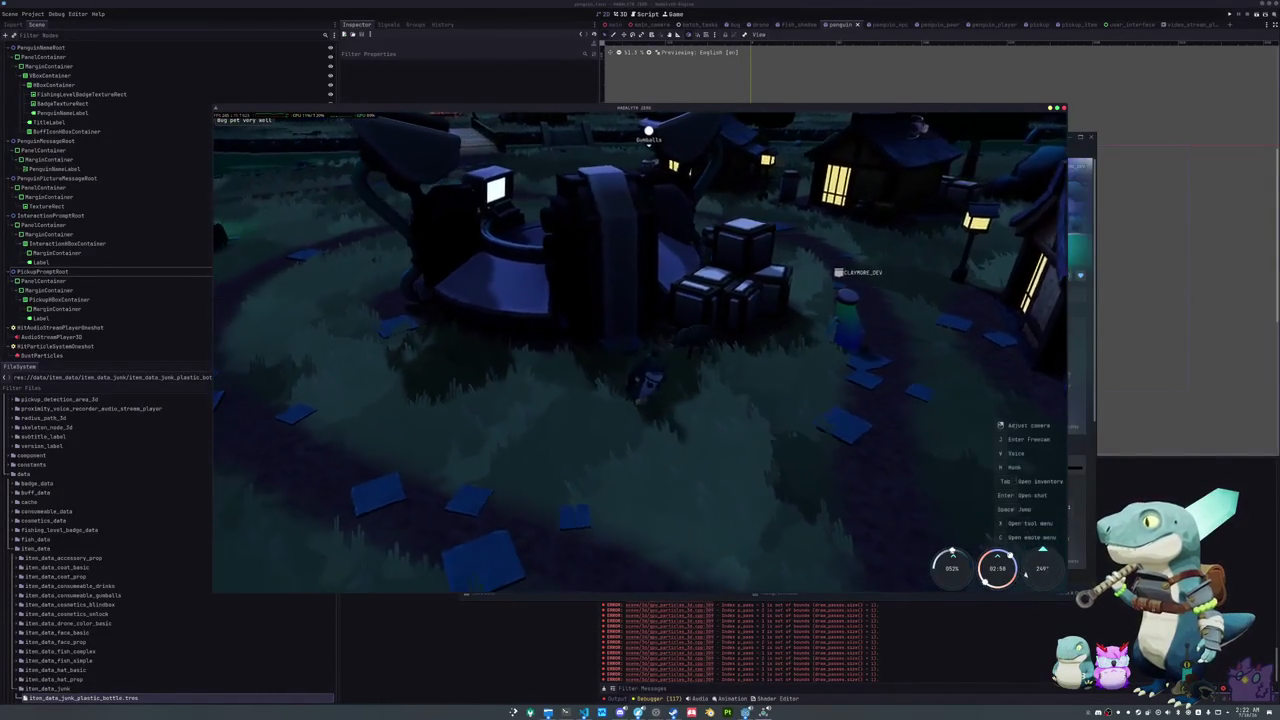
{"action": "key", "text": "s"}
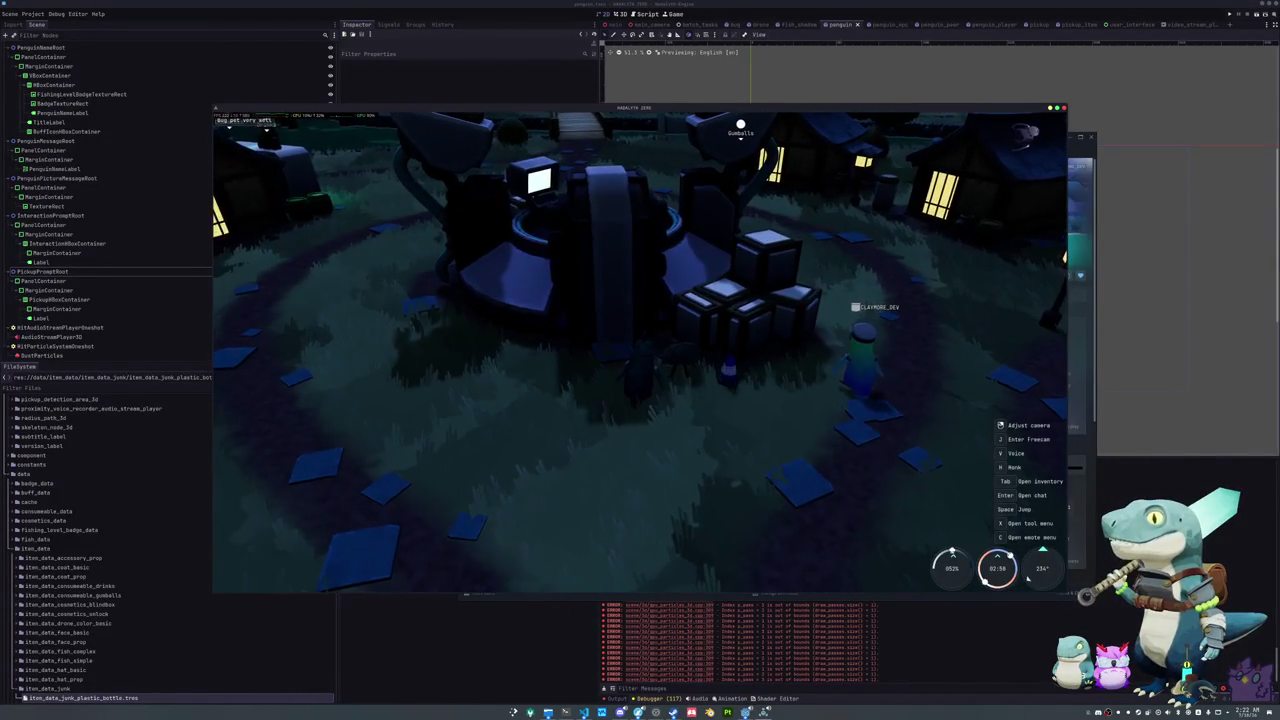
{"action": "key", "text": "w"}
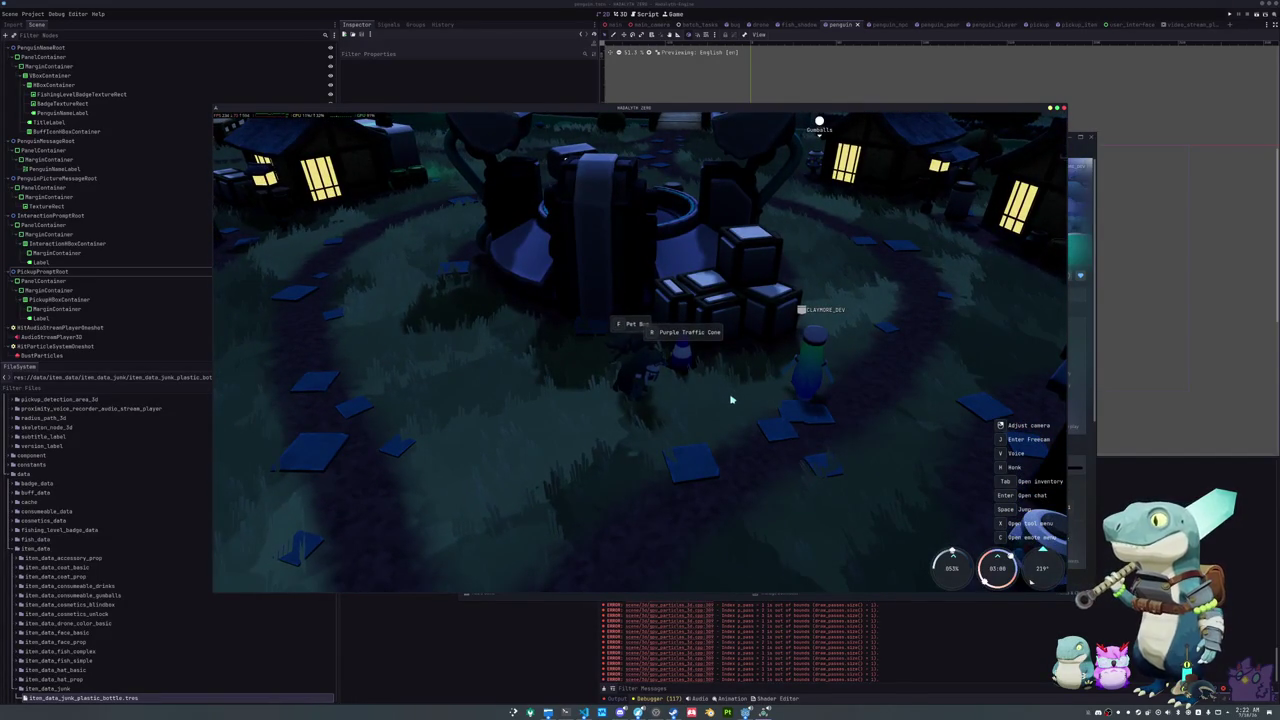
{"action": "key", "text": "Tab"}
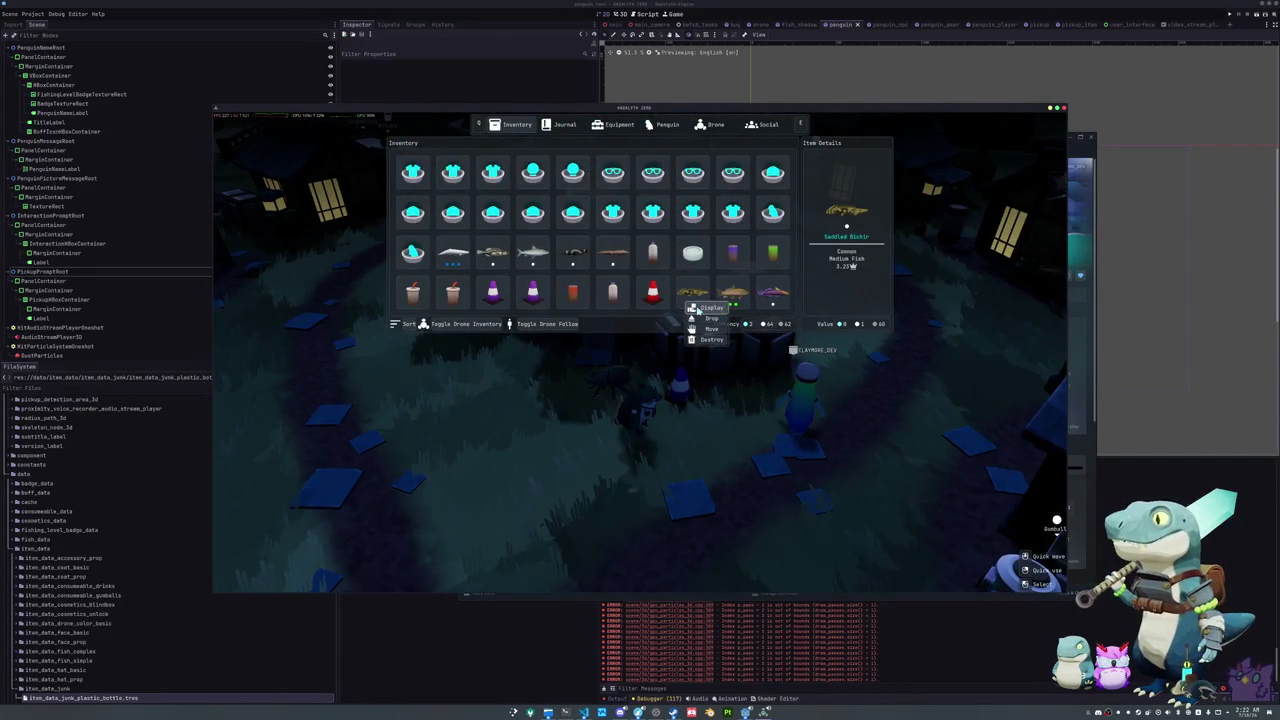
Step: Drop the Saddled Bichir, then reopen the inventory and sort it
{"action": "key", "text": "Tab"}
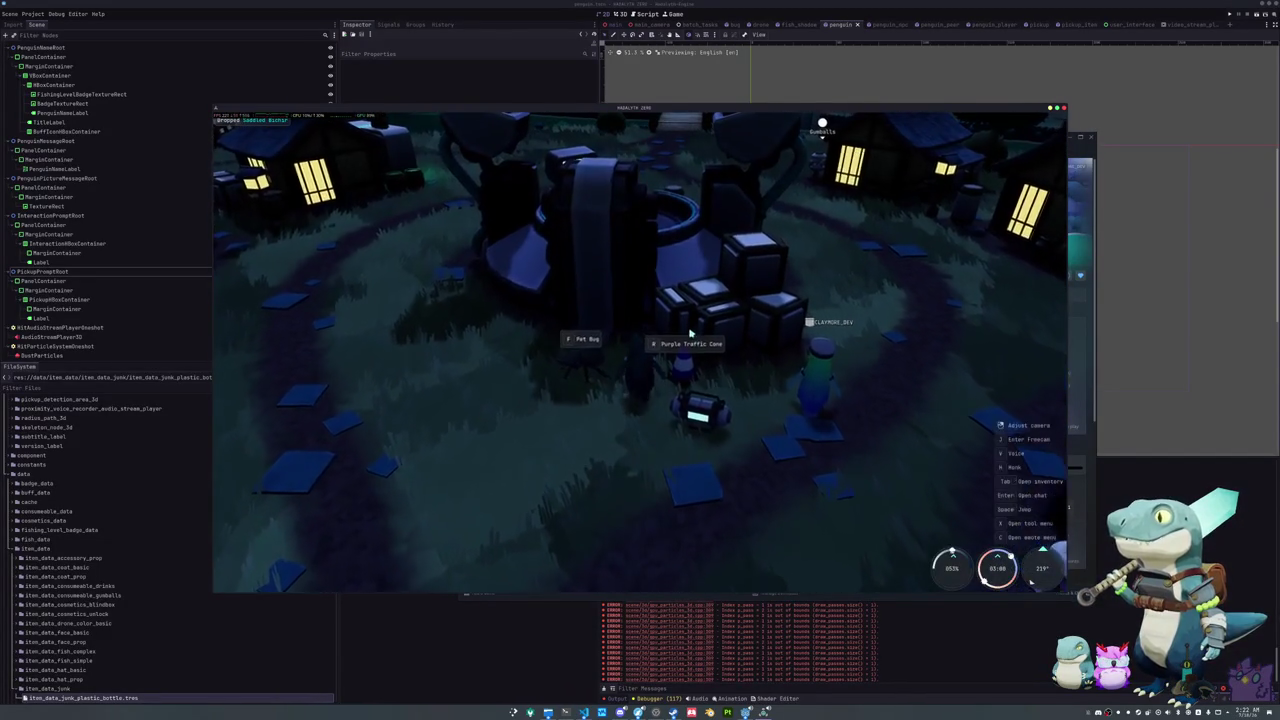
{"action": "key", "text": "Tab"}
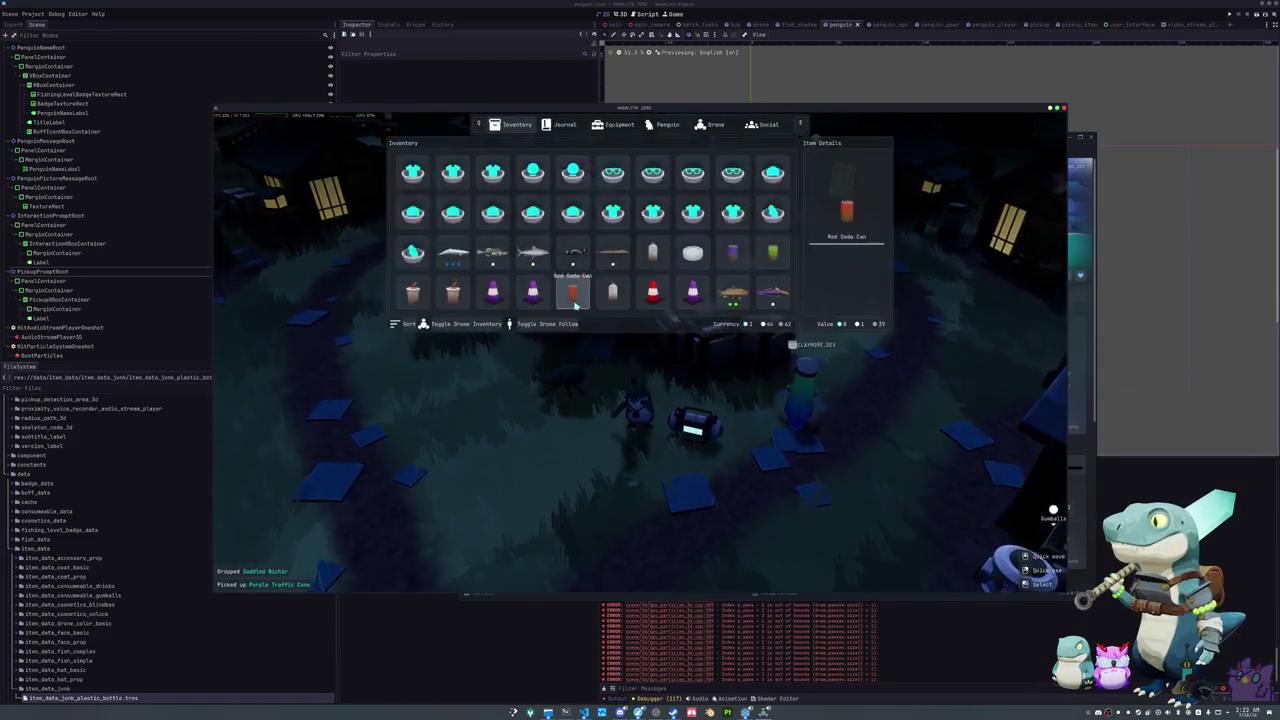
{"action": "left_click", "coordinate": [408, 325]}
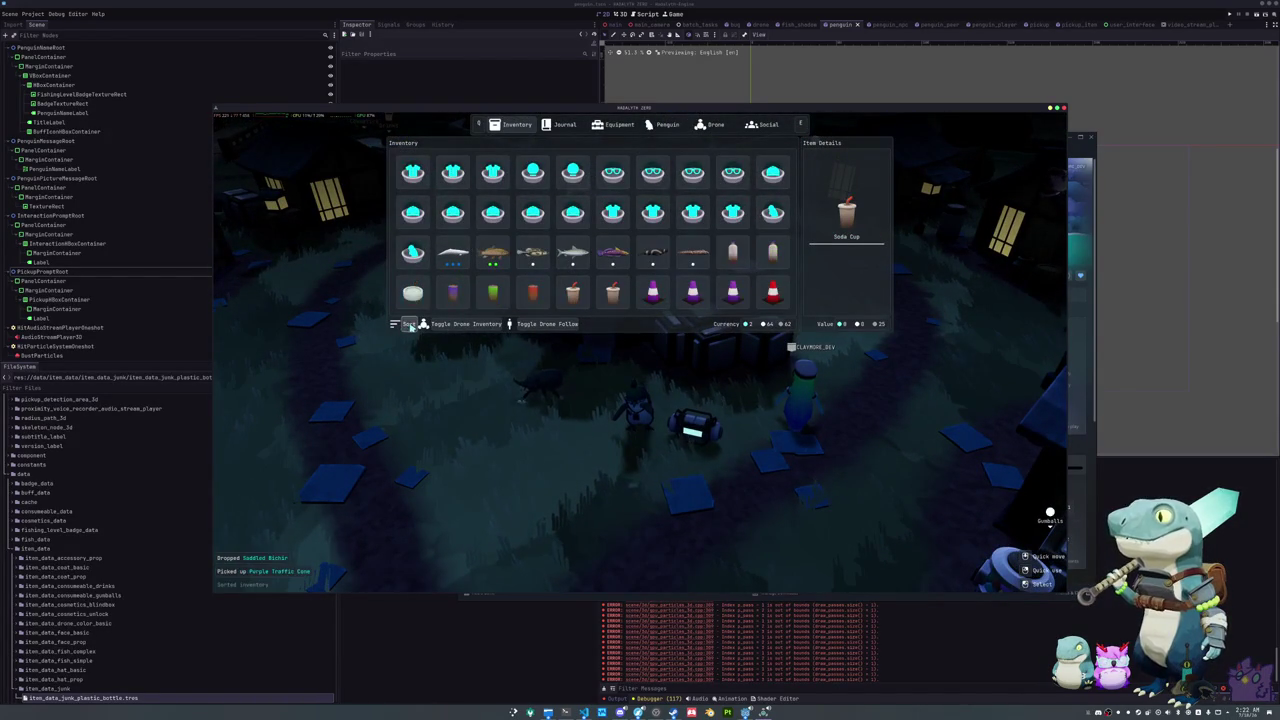
{"action": "key", "text": "Tab"}
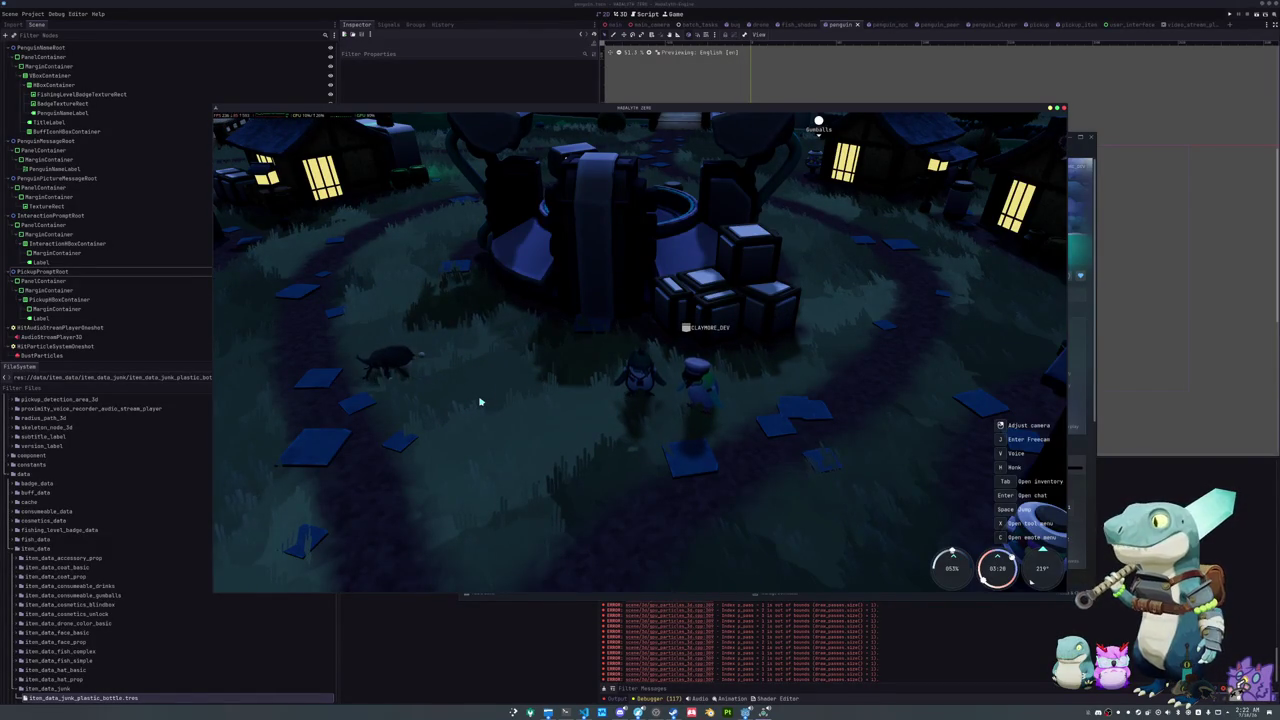
Step: Toggle the drone's follow setting in the inventory, then stop the game with F8
{"action": "left_click_drag", "start_coordinate": [651, 469], "coordinate": [800, 469]}
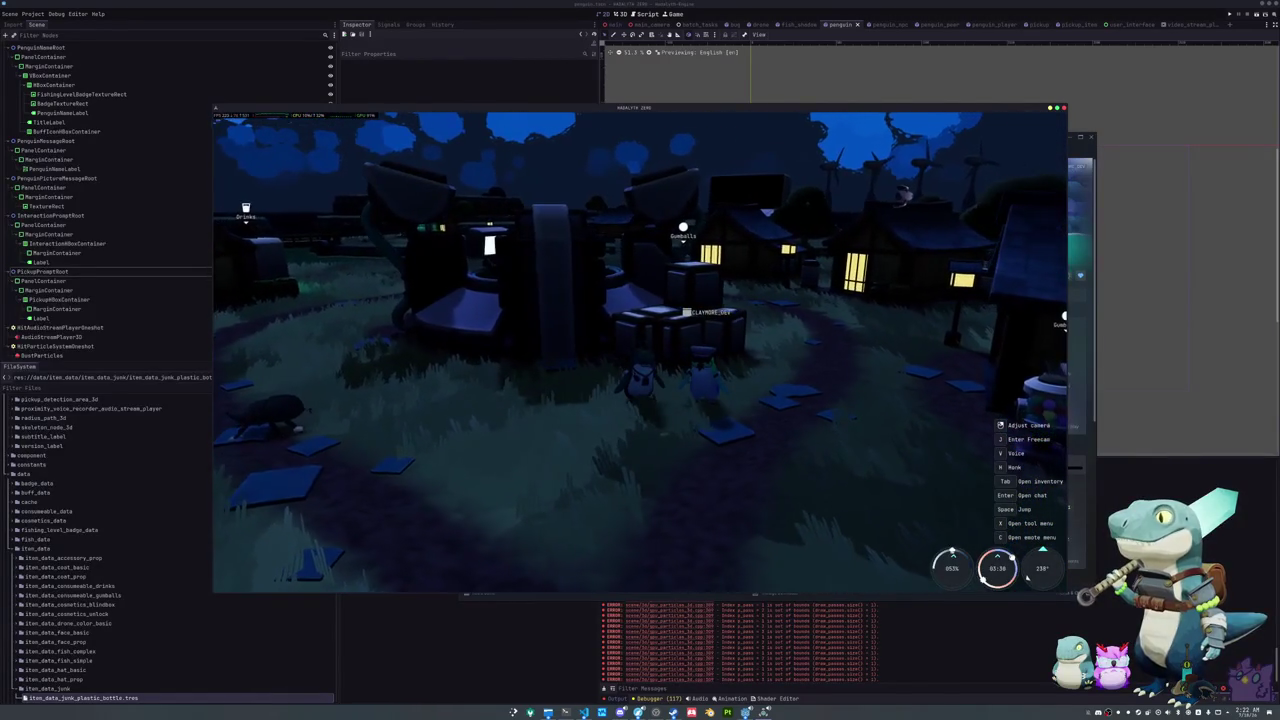
{"action": "key", "text": "Tab"}
{"action": "left_click", "coordinate": [548, 324]}
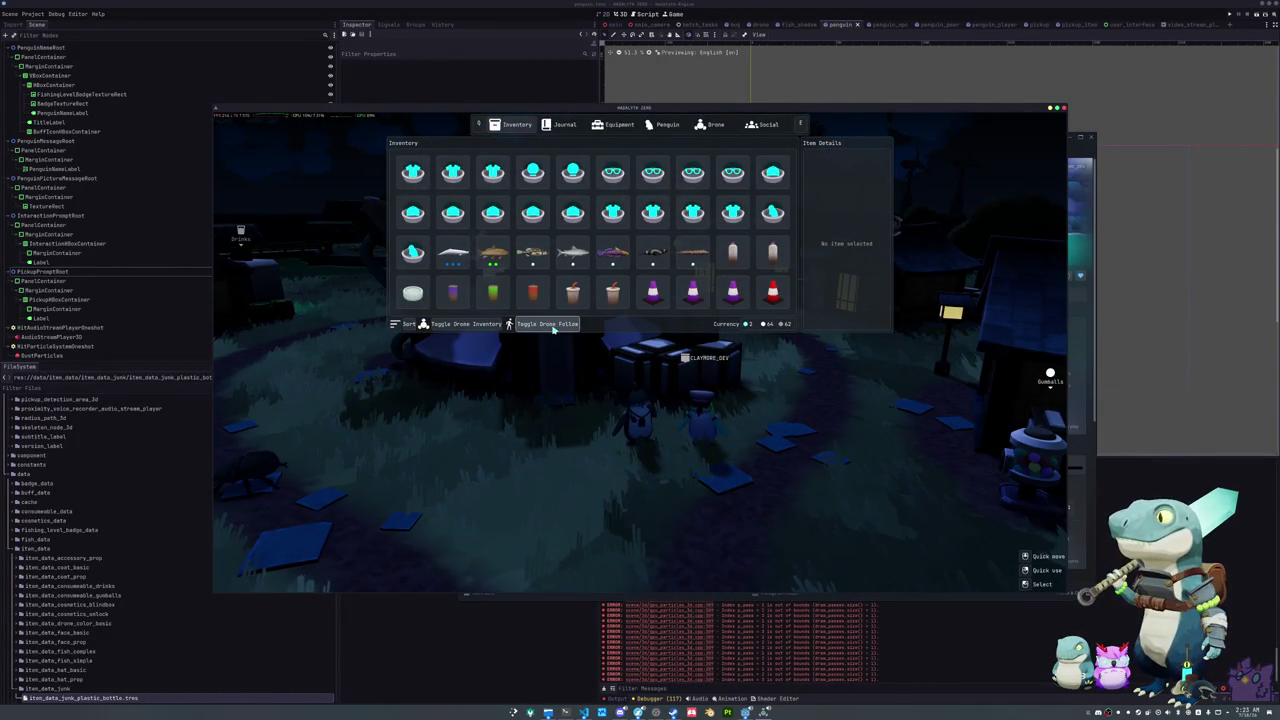
{"action": "key", "text": "Tab"}
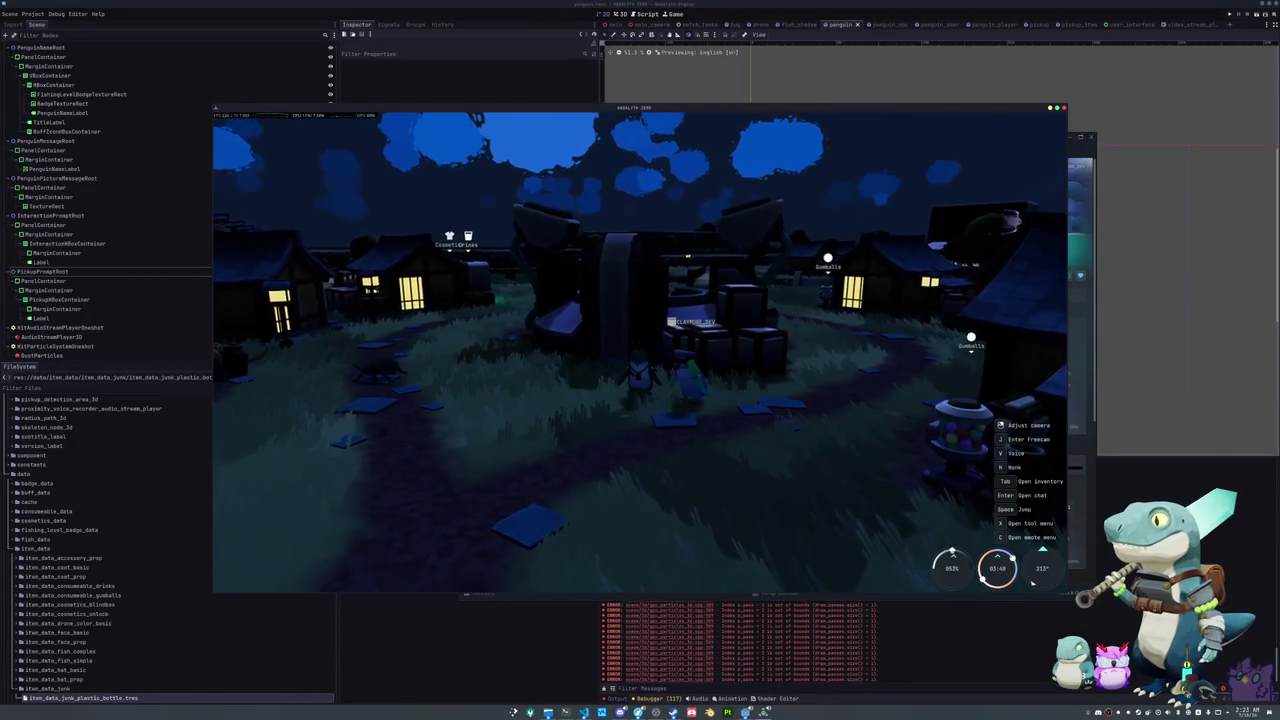
{"action": "key", "text": "F8"}
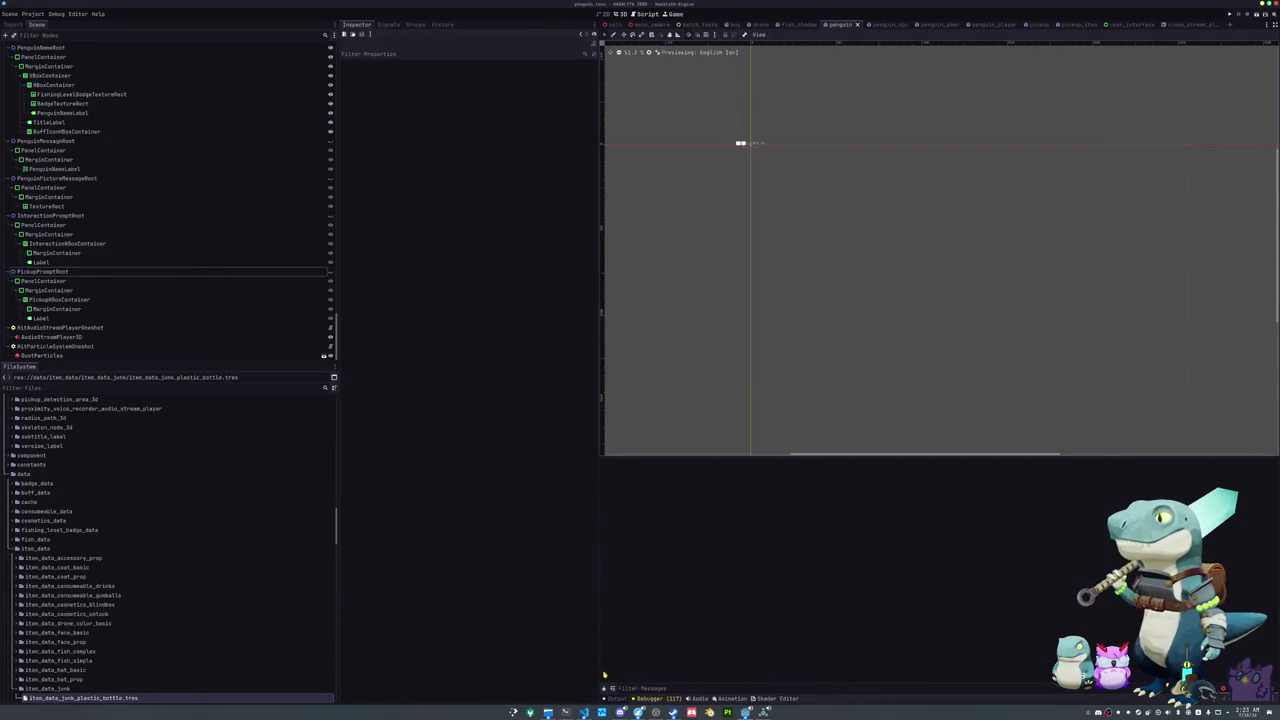
Step: Resume the game window, walk past the houses and barrels to the shop stall, and open its sell menu
{"action": "left_click", "coordinate": [762, 712]}
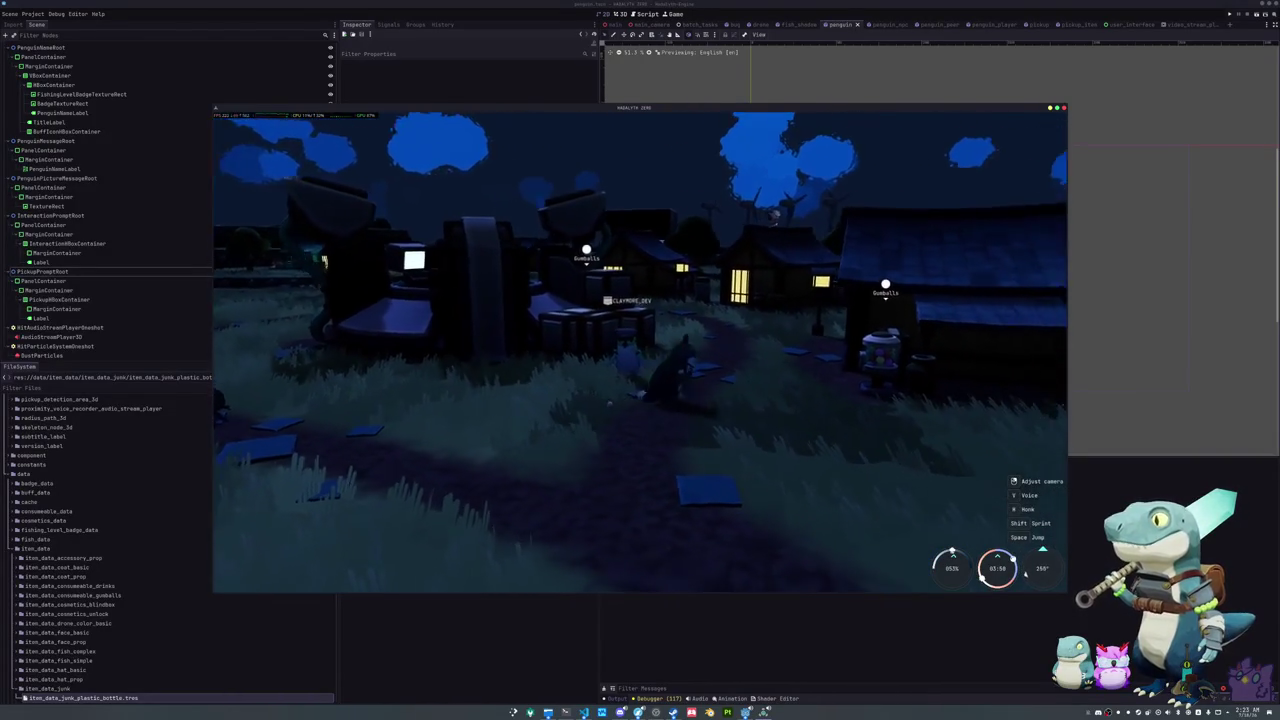
{"action": "key", "text": "w"}
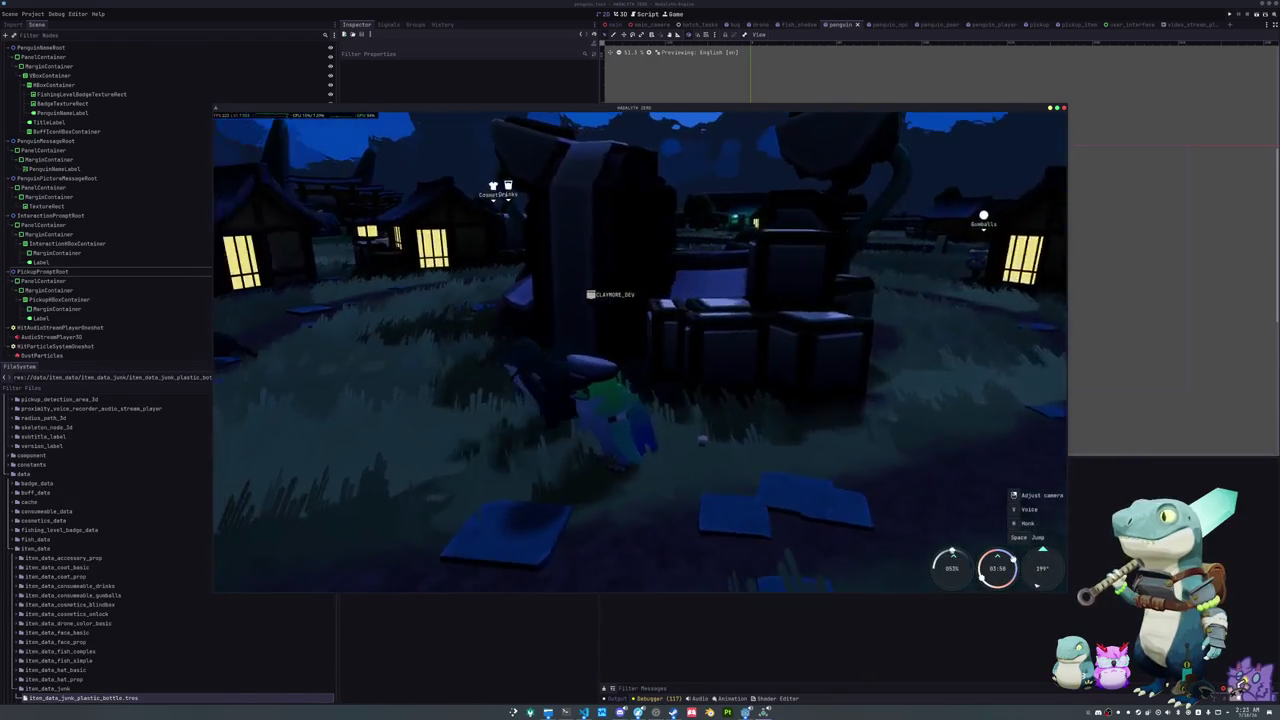
{"action": "key", "text": "w"}
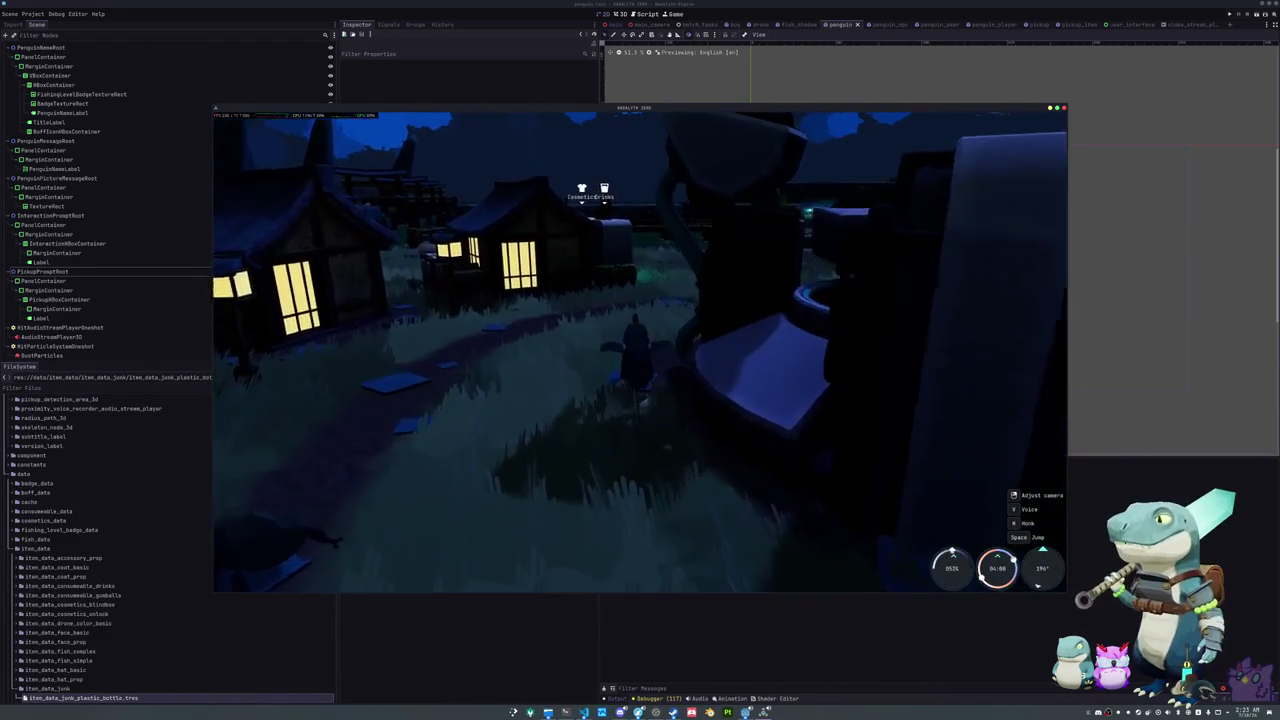
{"action": "key", "text": "w"}
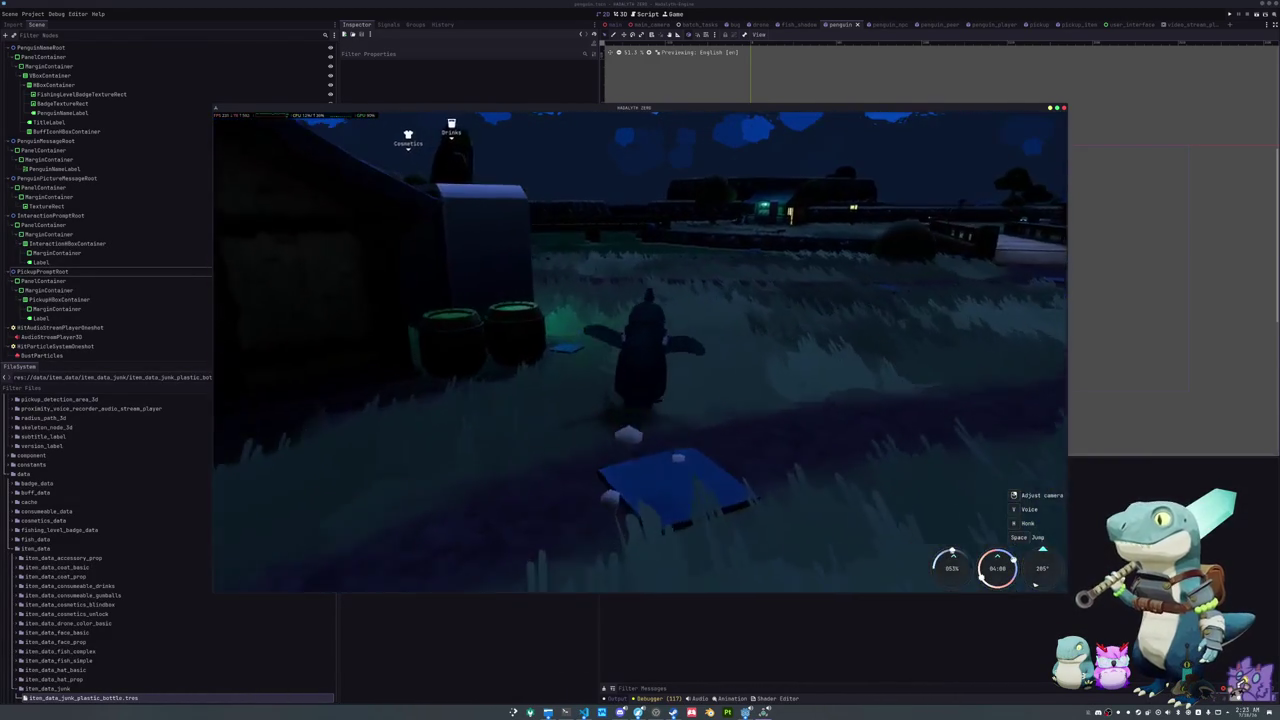
{"action": "key", "text": "w"}
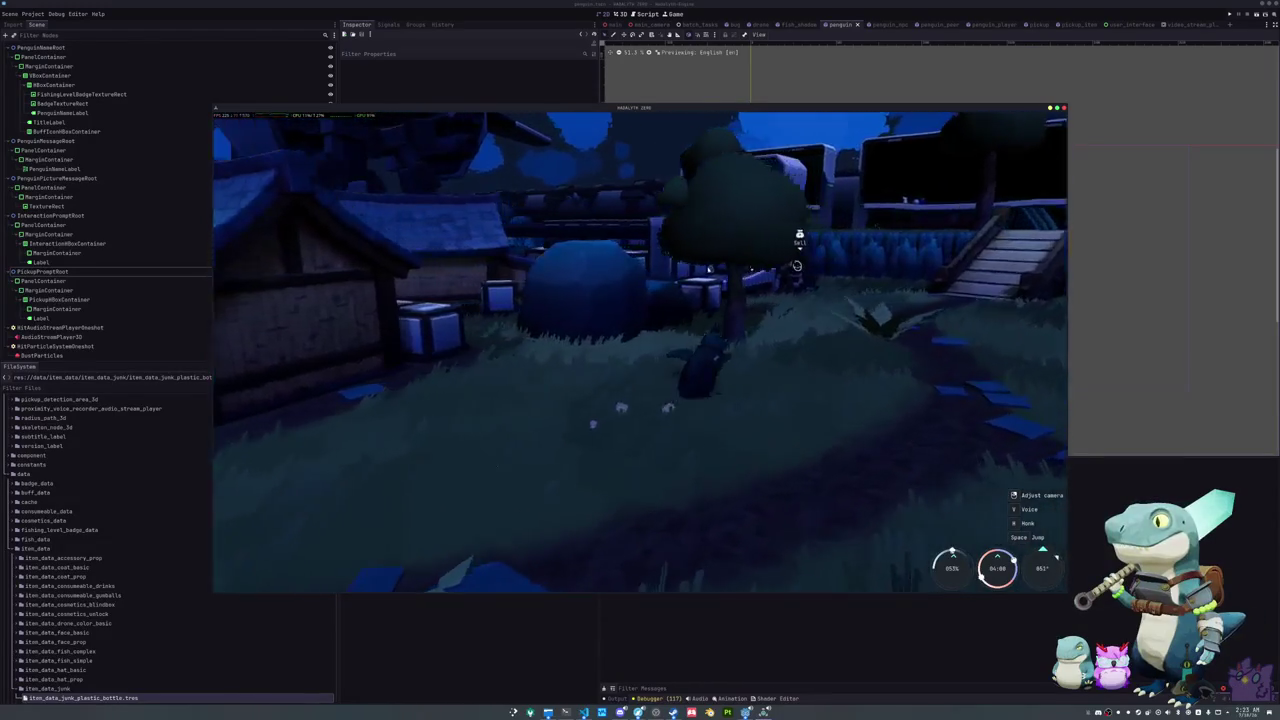
{"action": "key", "text": "w"}
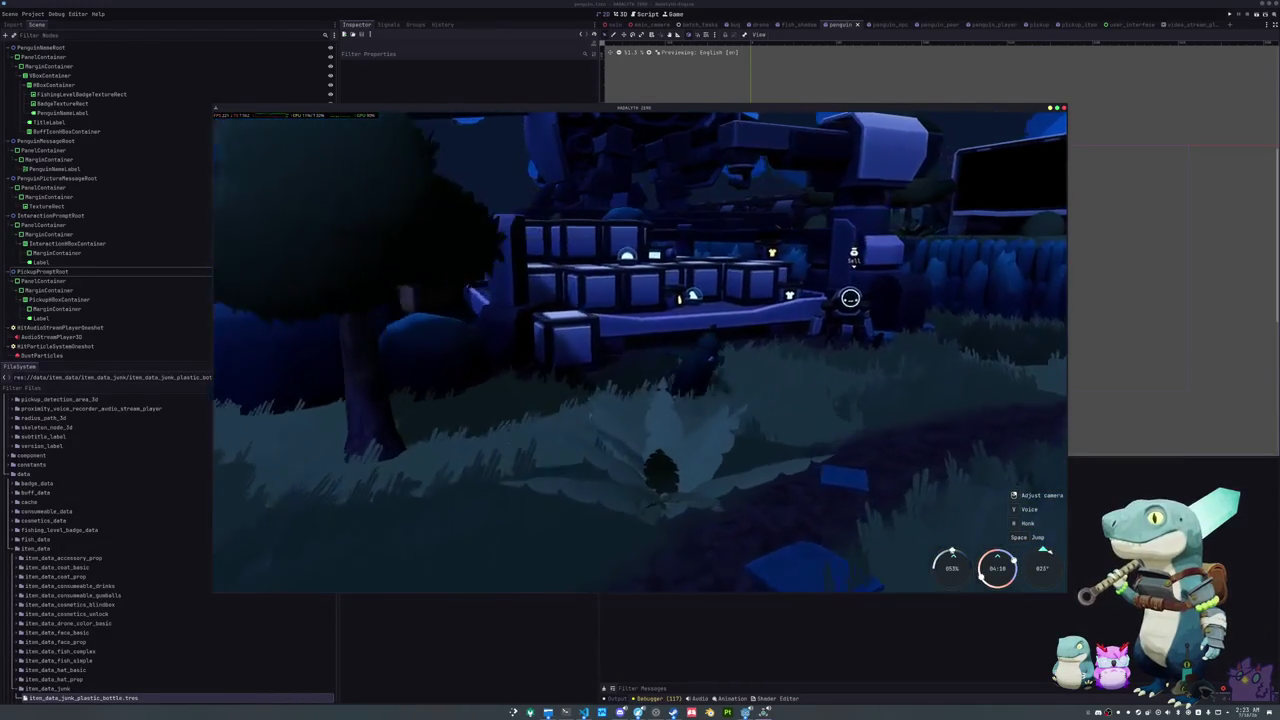
{"action": "key", "text": "f"}
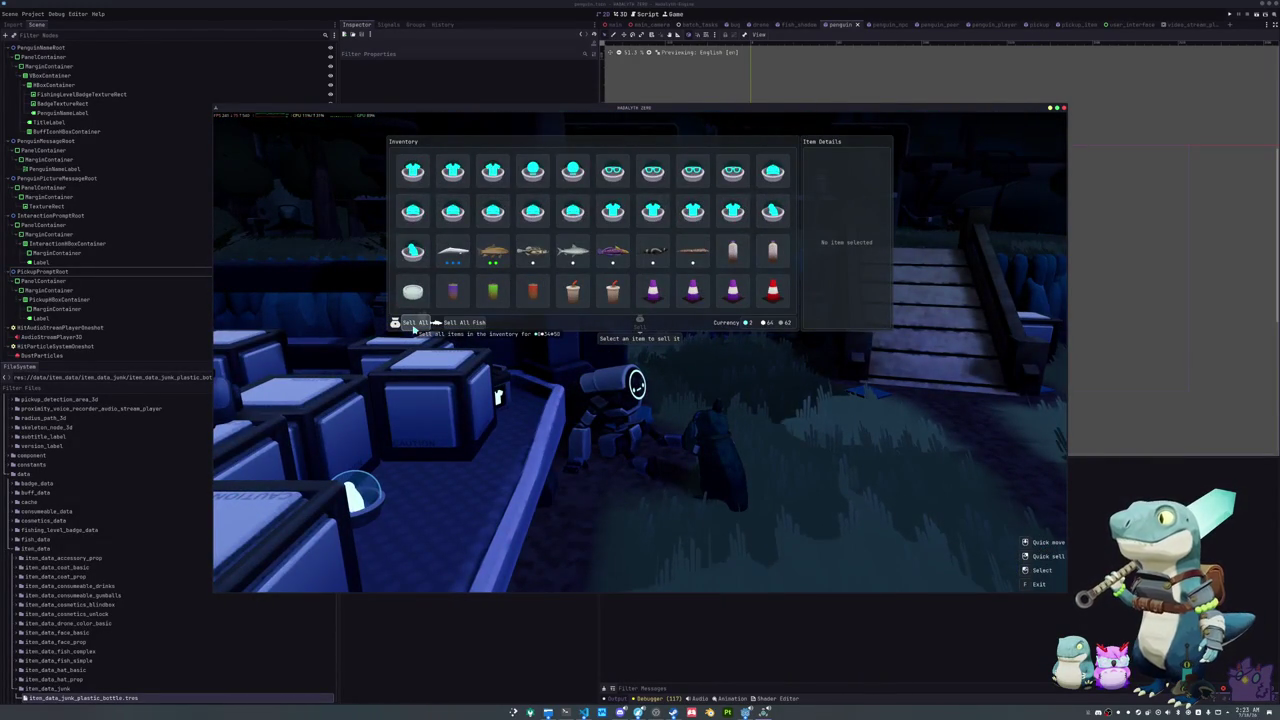
Step: Sell all inventory items, then walk the penguin up to the vending machines
{"action": "left_click", "coordinate": [413, 324]}
{"action": "key", "text": "w"}
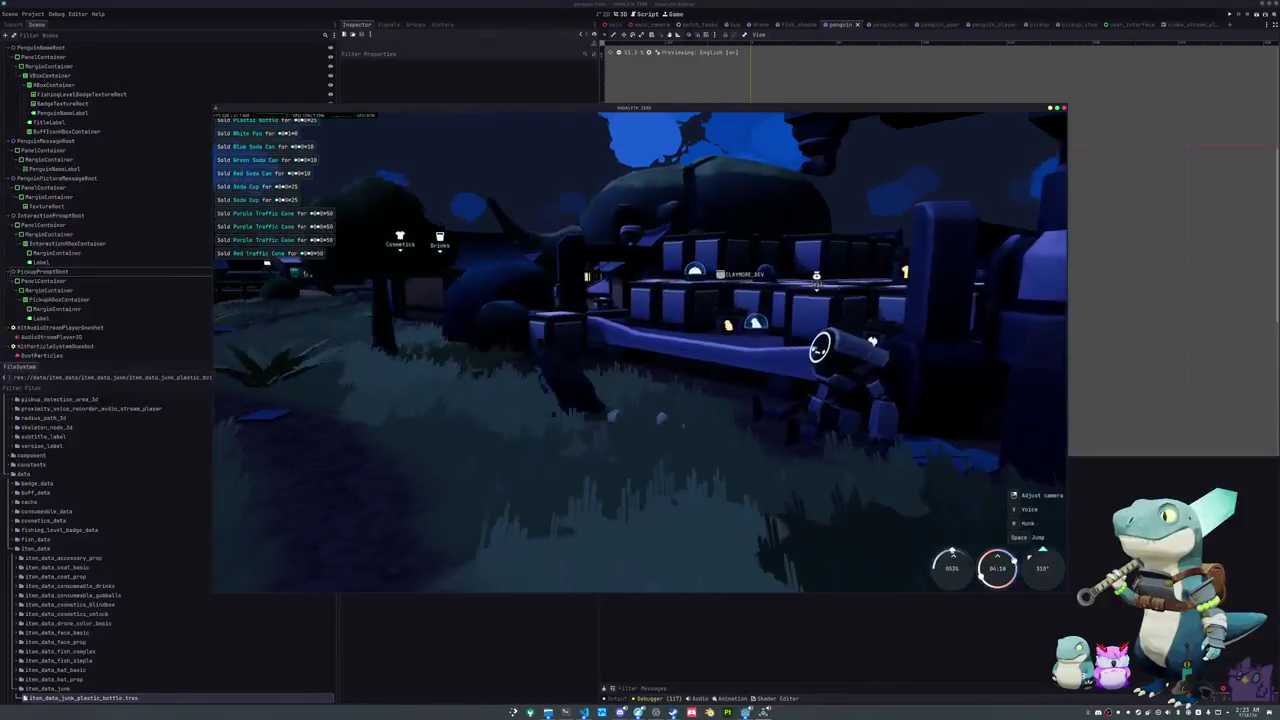
{"action": "key", "text": "w"}
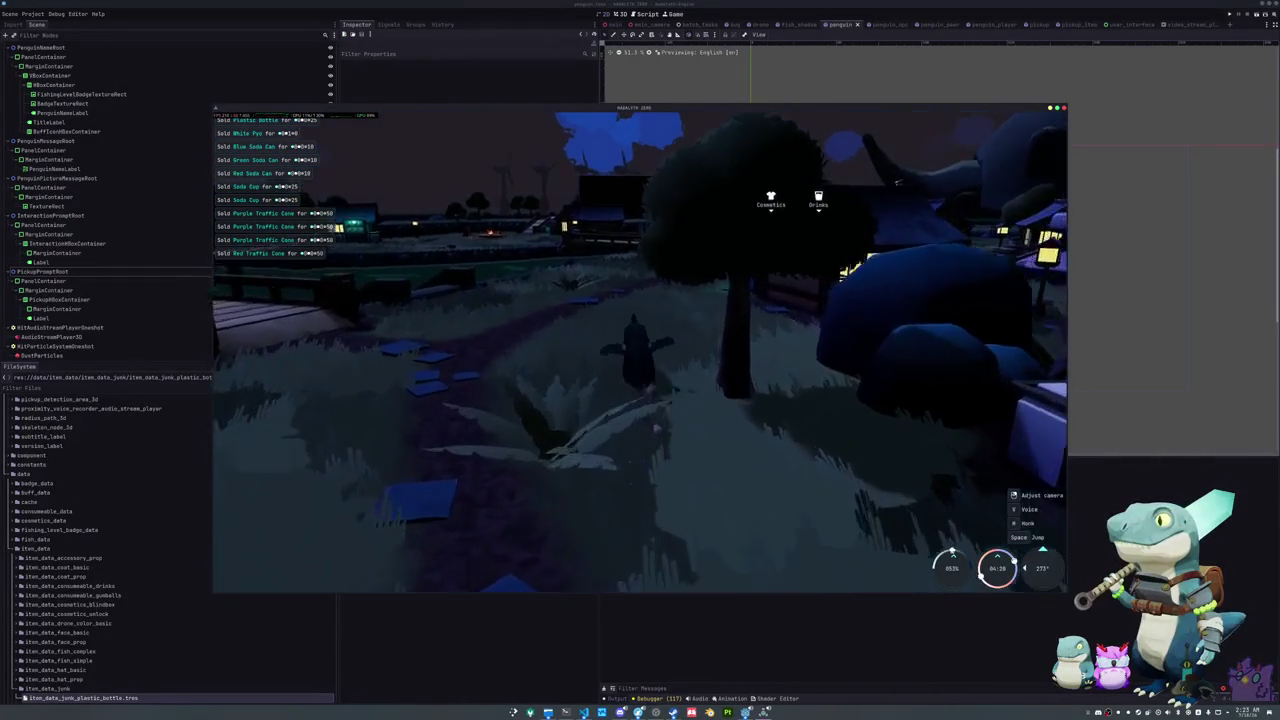
{"action": "key", "text": "w"}
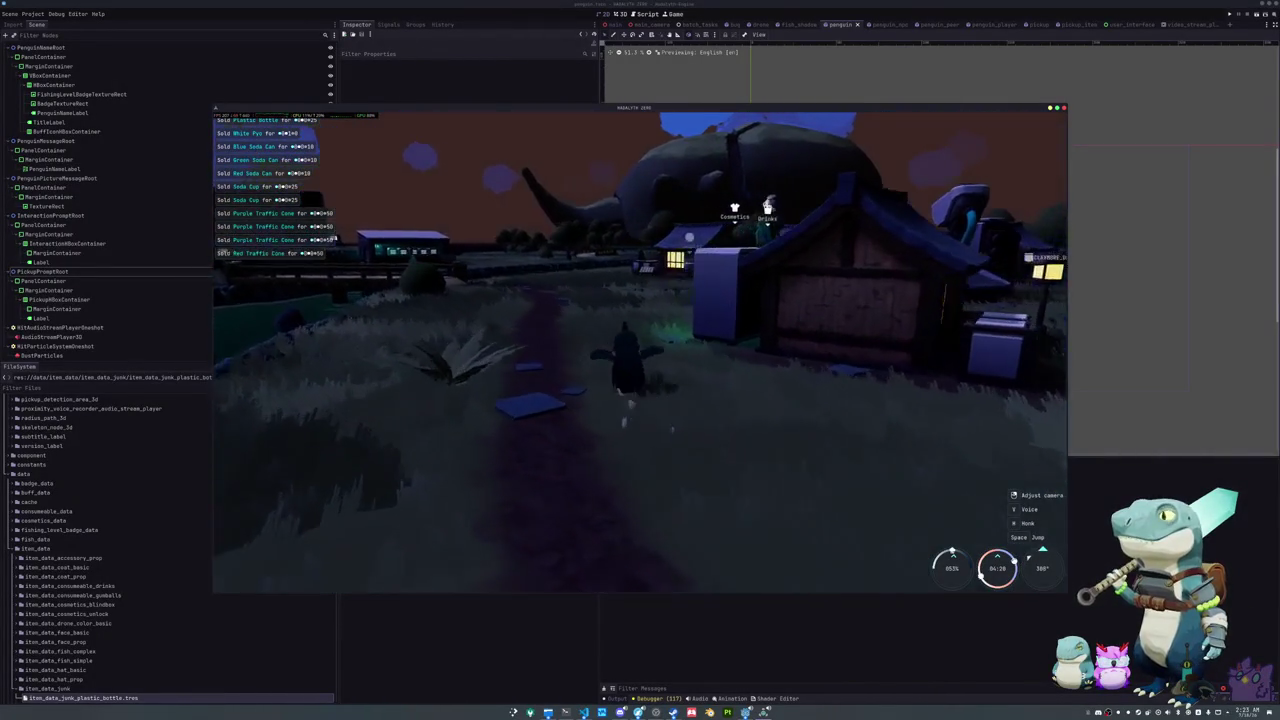
{"action": "key", "text": "w"}
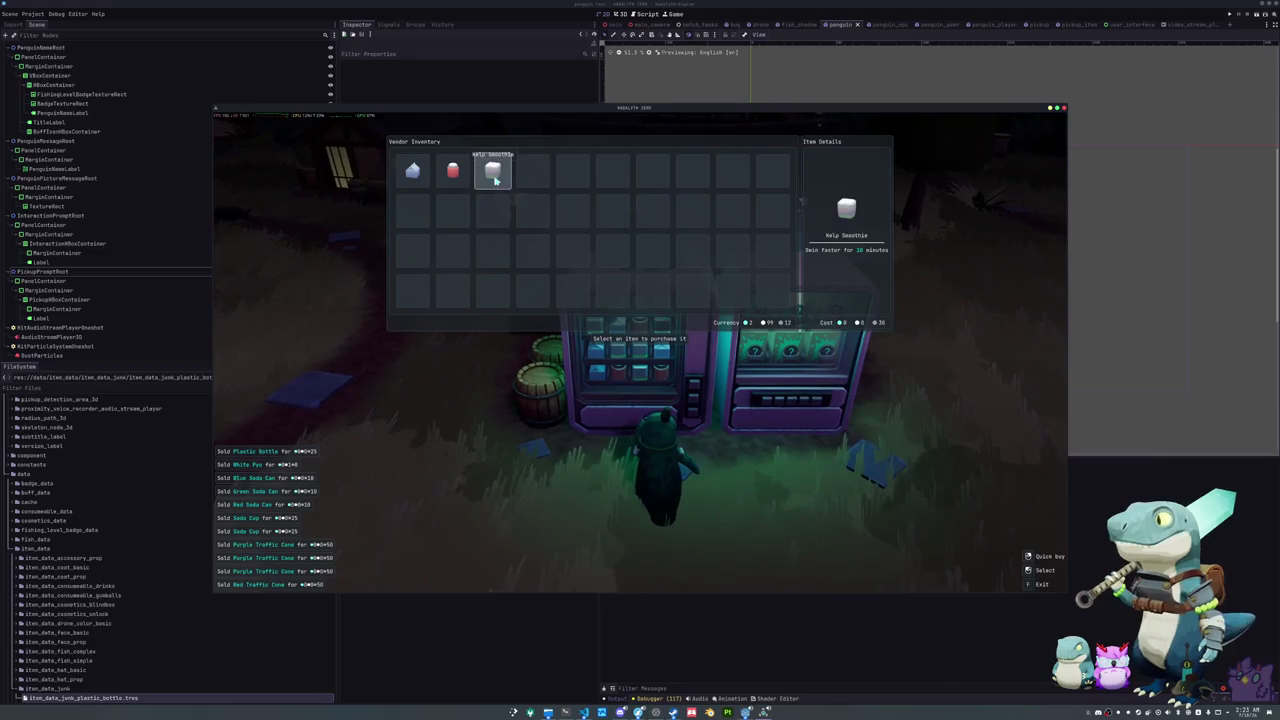
Step: Close the vendor inventory and walk the penguin away into the village
{"action": "key", "text": "Escape"}
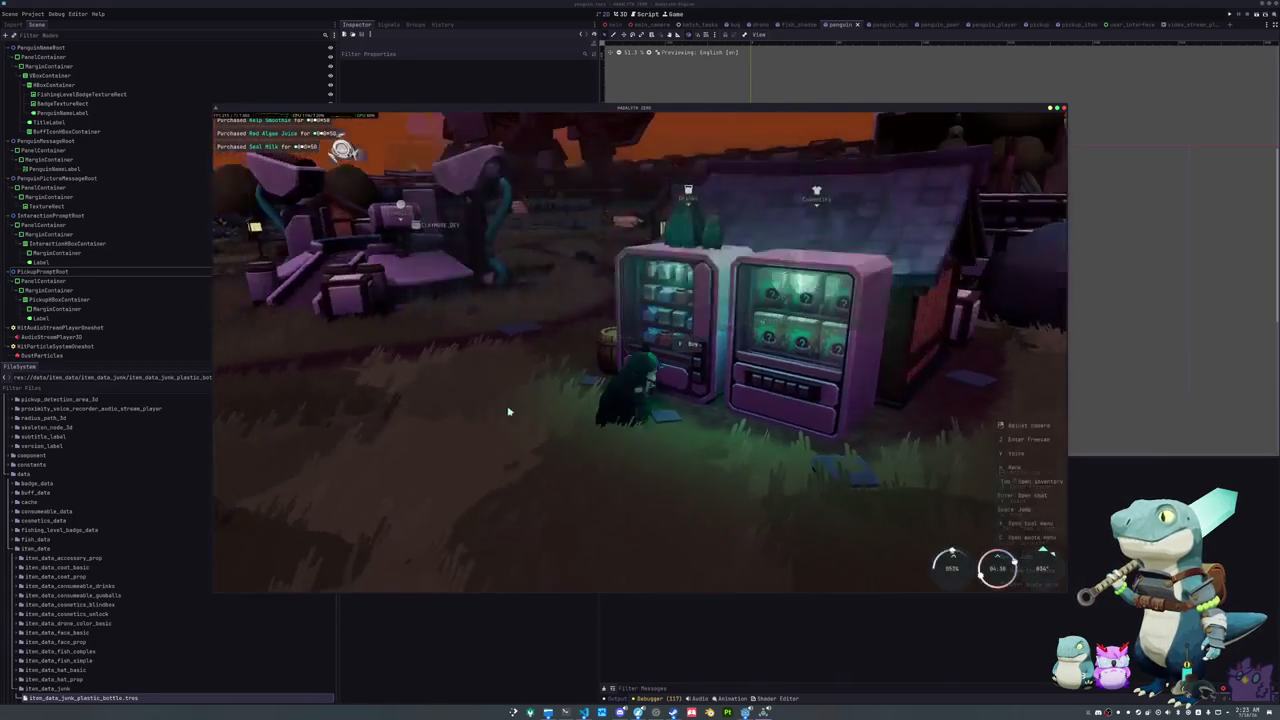
{"action": "key", "text": "e"}
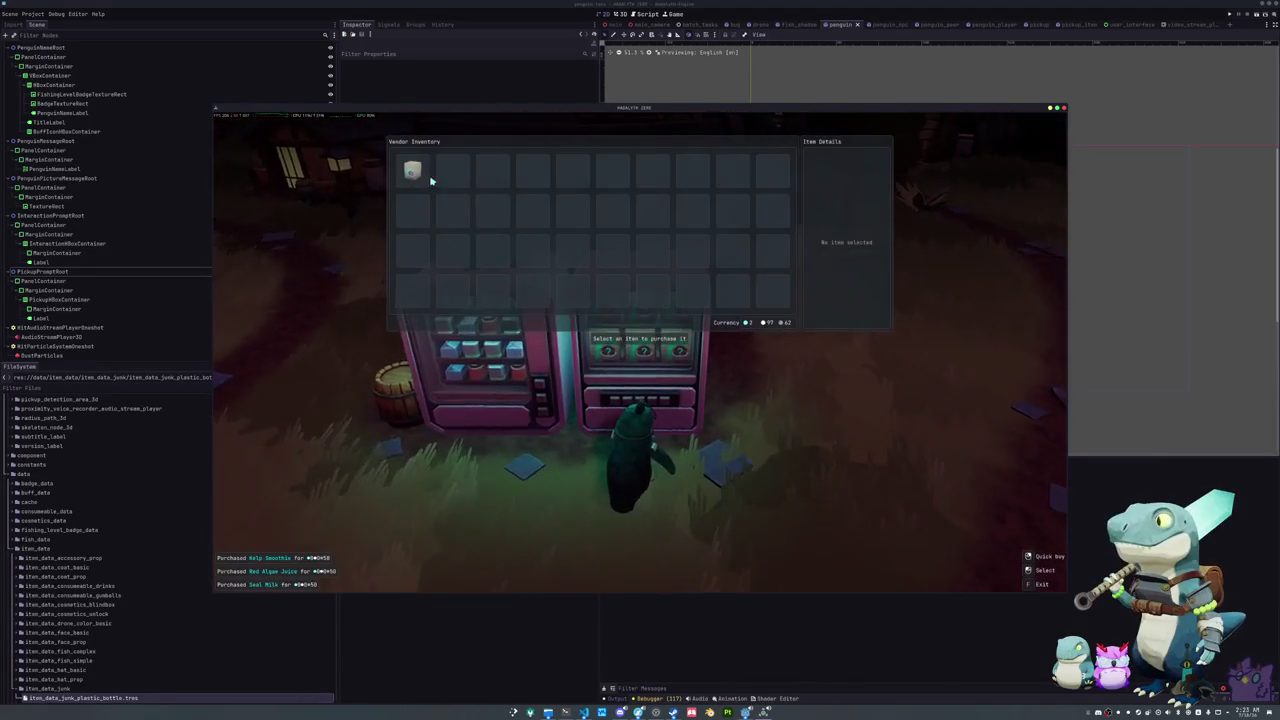
{"action": "key", "text": "Escape"}
{"action": "key", "text": "a"}
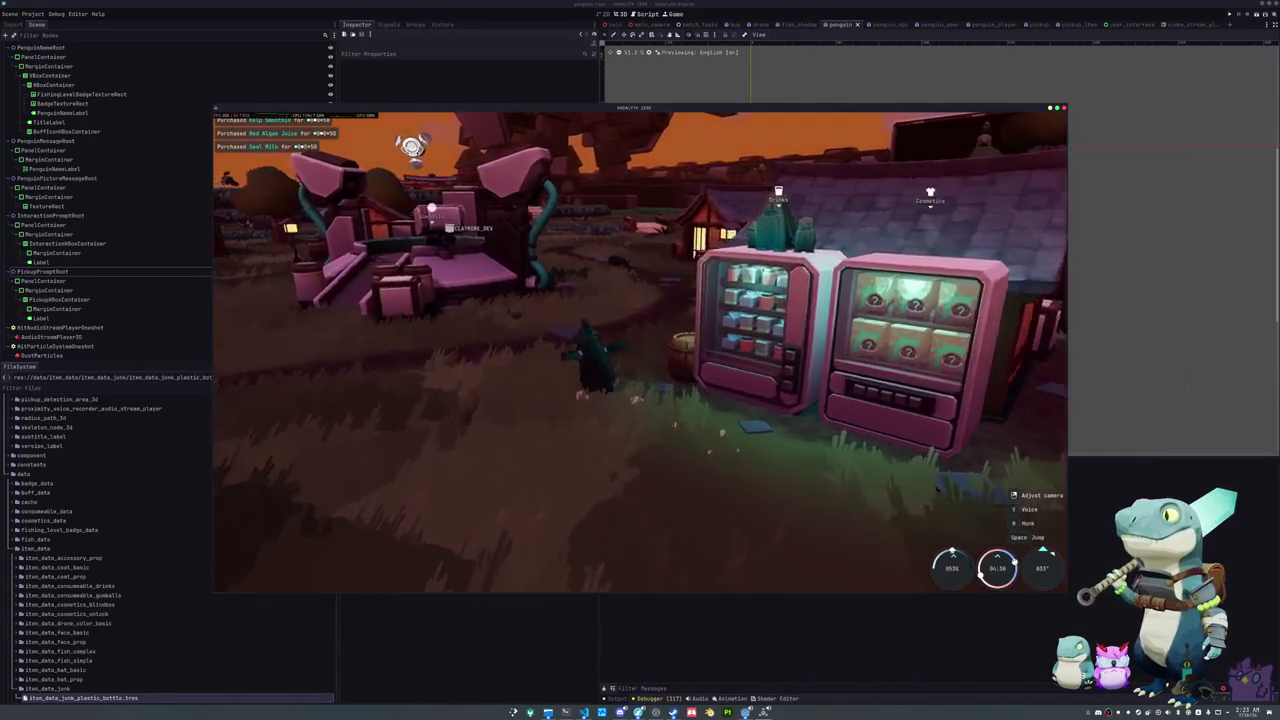
{"action": "key", "text": "d"}
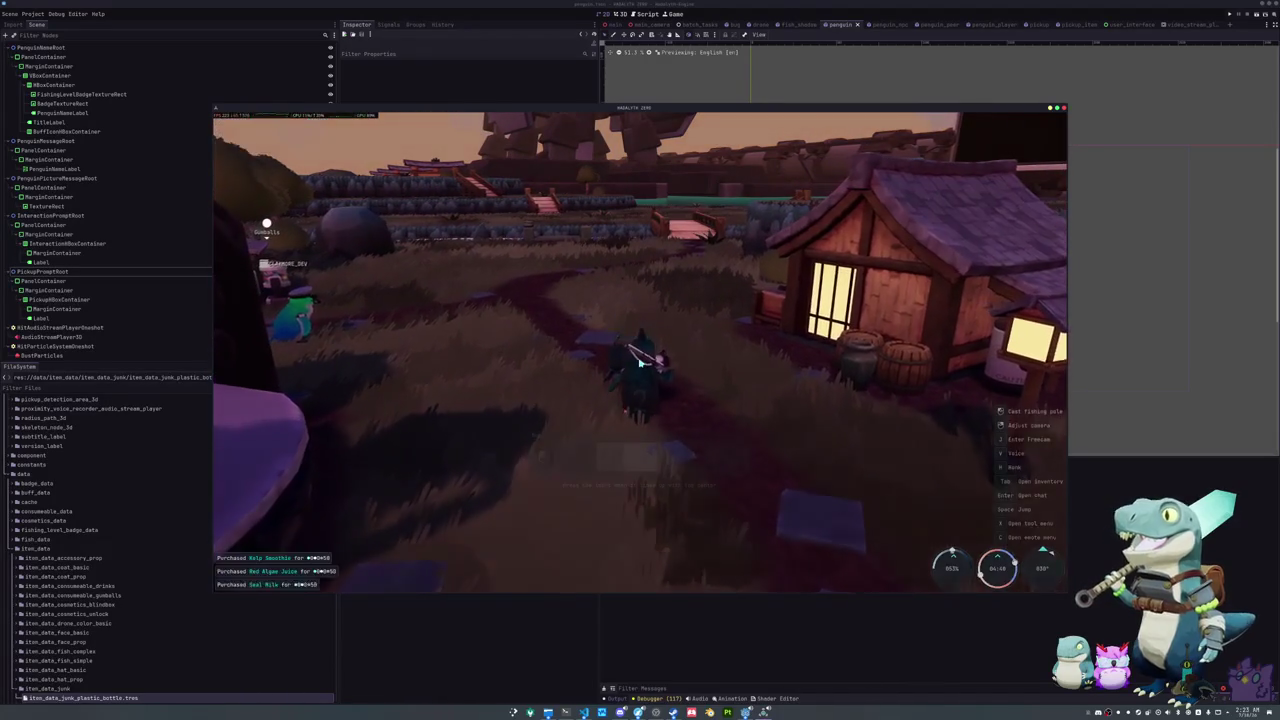
Step: Pet the bug twice through its timing minigame
{"action": "left_click", "coordinate": [640, 363]}
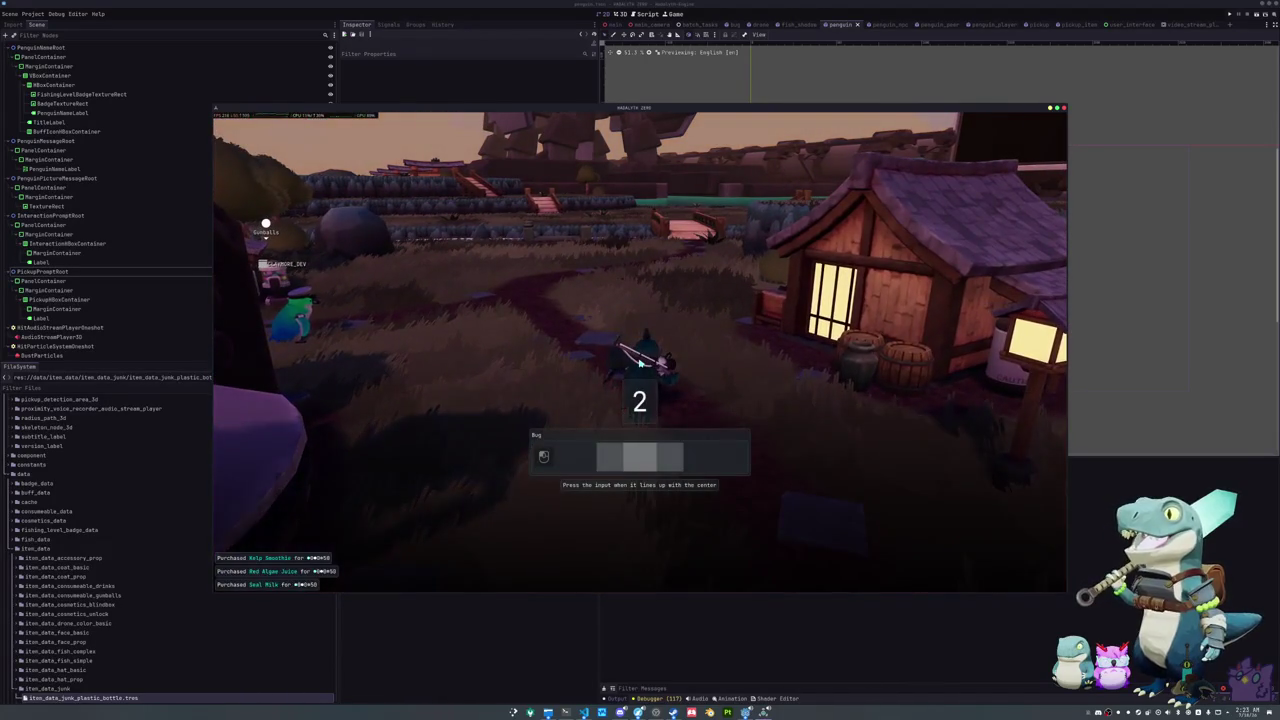
{"action": "left_click", "coordinate": [650, 279]}
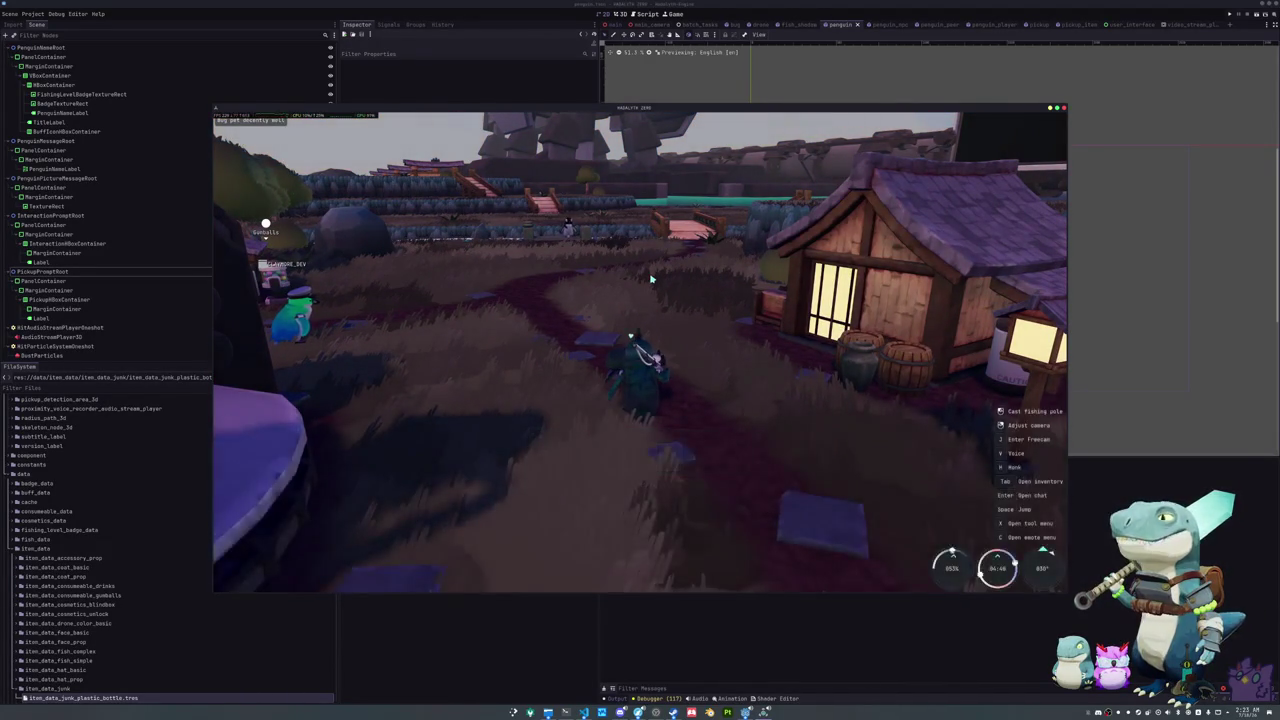
{"action": "left_click", "coordinate": [585, 307]}
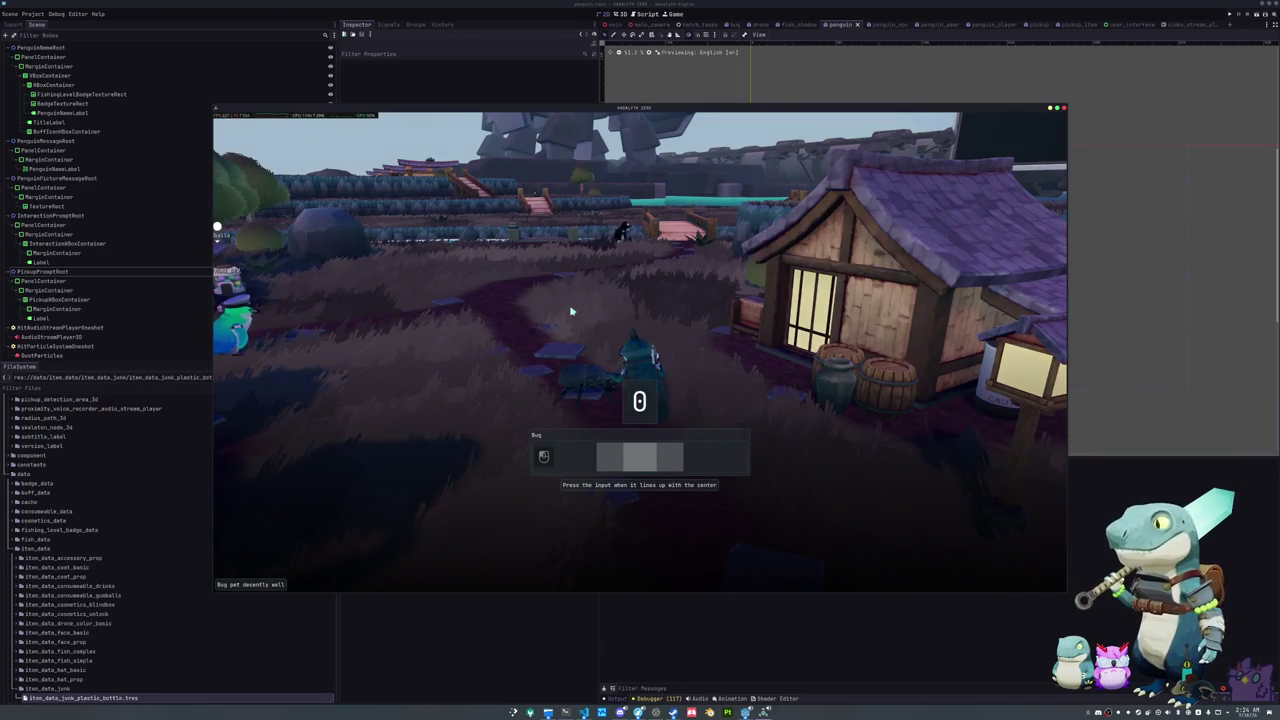
{"action": "left_click", "coordinate": [571, 311]}
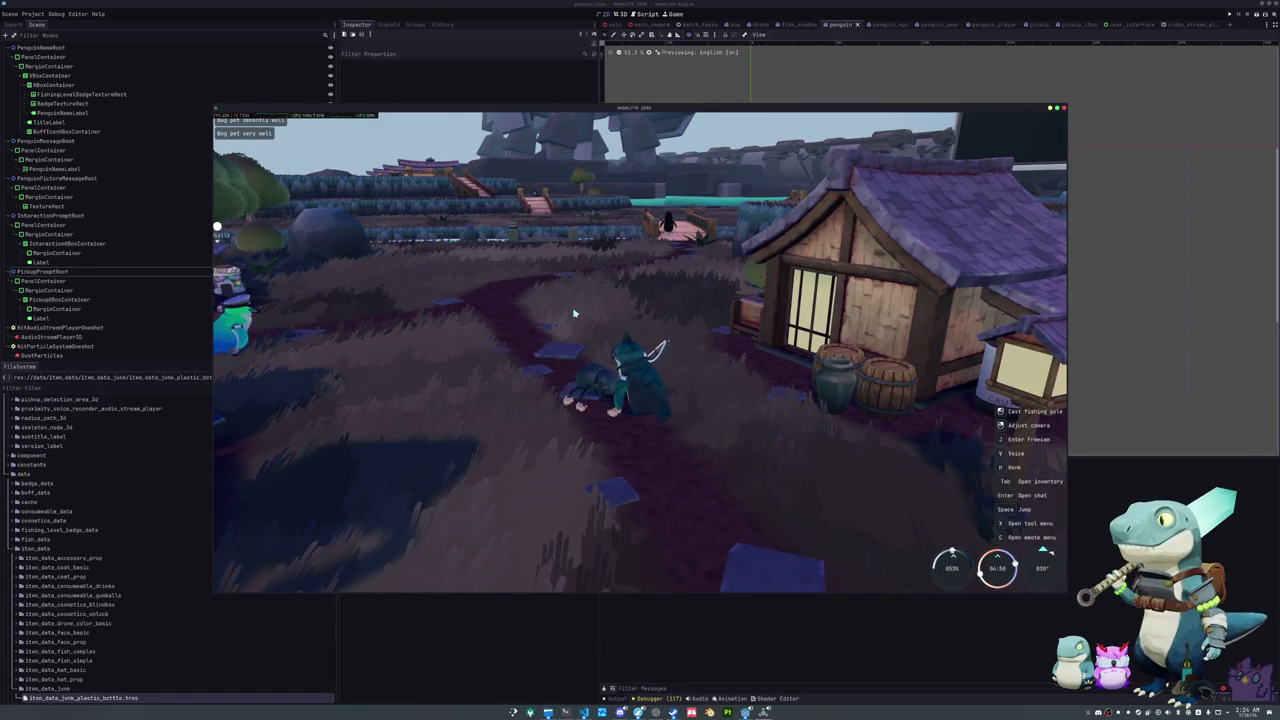
Step: Orbit the camera toward the house front, check the inventory, and pick up the Blue Pyo
{"action": "mouse_move", "coordinate": [574, 314]}
{"action": "left_mouse_down"}
{"action": "mouse_move", "coordinate": [670, 308]}
{"action": "mouse_move", "coordinate": [700, 330]}
{"action": "mouse_move", "coordinate": [666, 420]}
{"action": "mouse_move", "coordinate": [646, 389]}
{"action": "mouse_move", "coordinate": [697, 393]}
{"action": "left_mouse_up"}
{"action": "scroll", "coordinate": [697, 393], "scroll_direction": "up", "scroll_amount": 3}
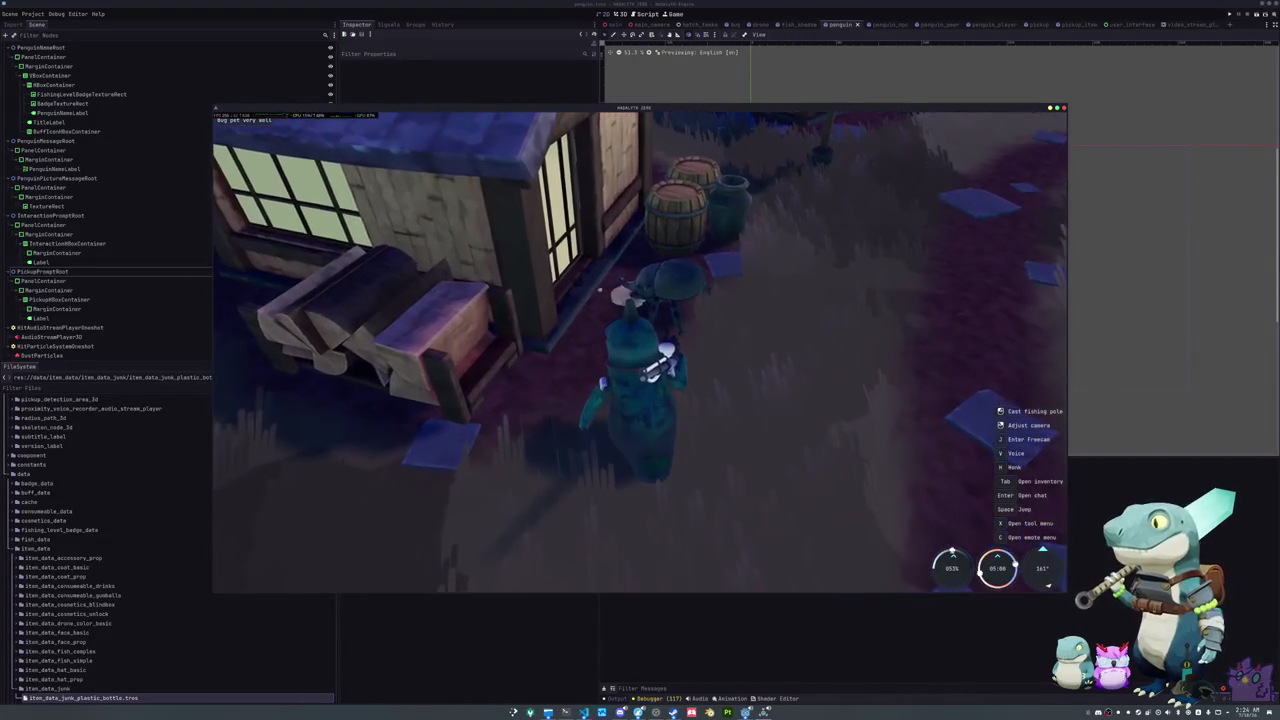
{"action": "scroll", "coordinate": [640, 350], "scroll_direction": "down", "scroll_amount": 3}
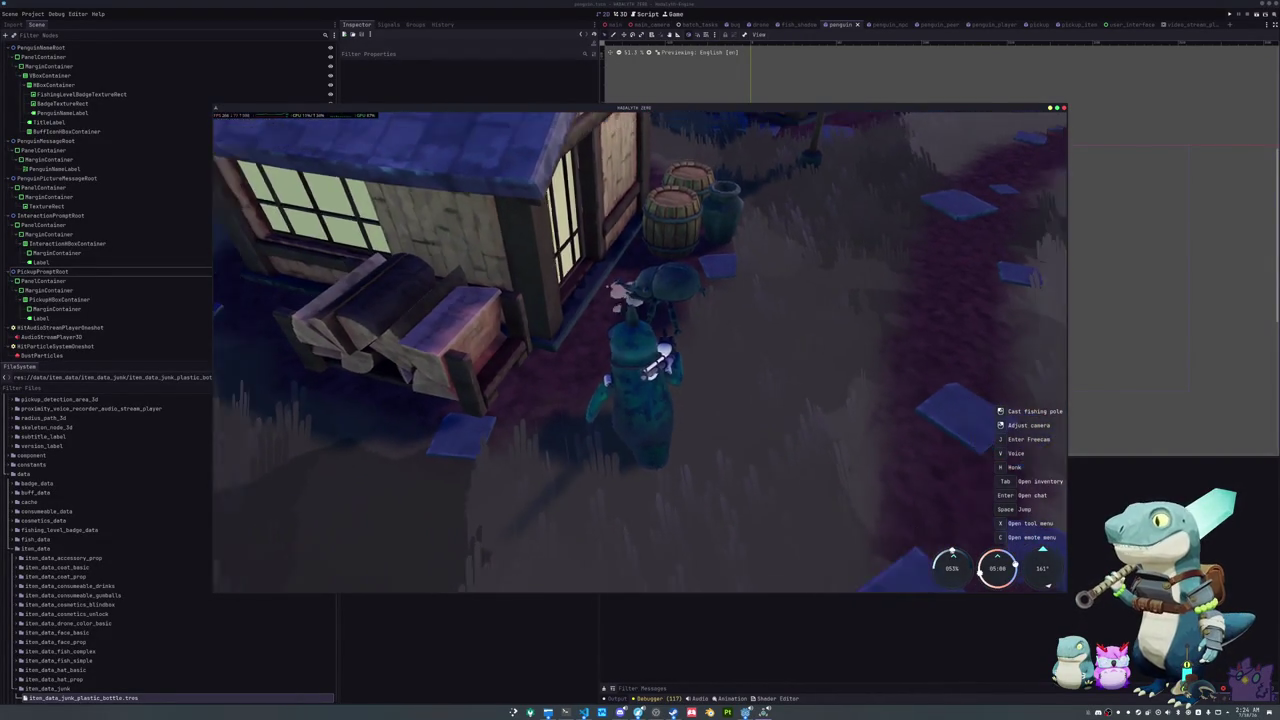
{"action": "left_click_drag", "start_coordinate": [619, 476], "coordinate": [820, 403]}
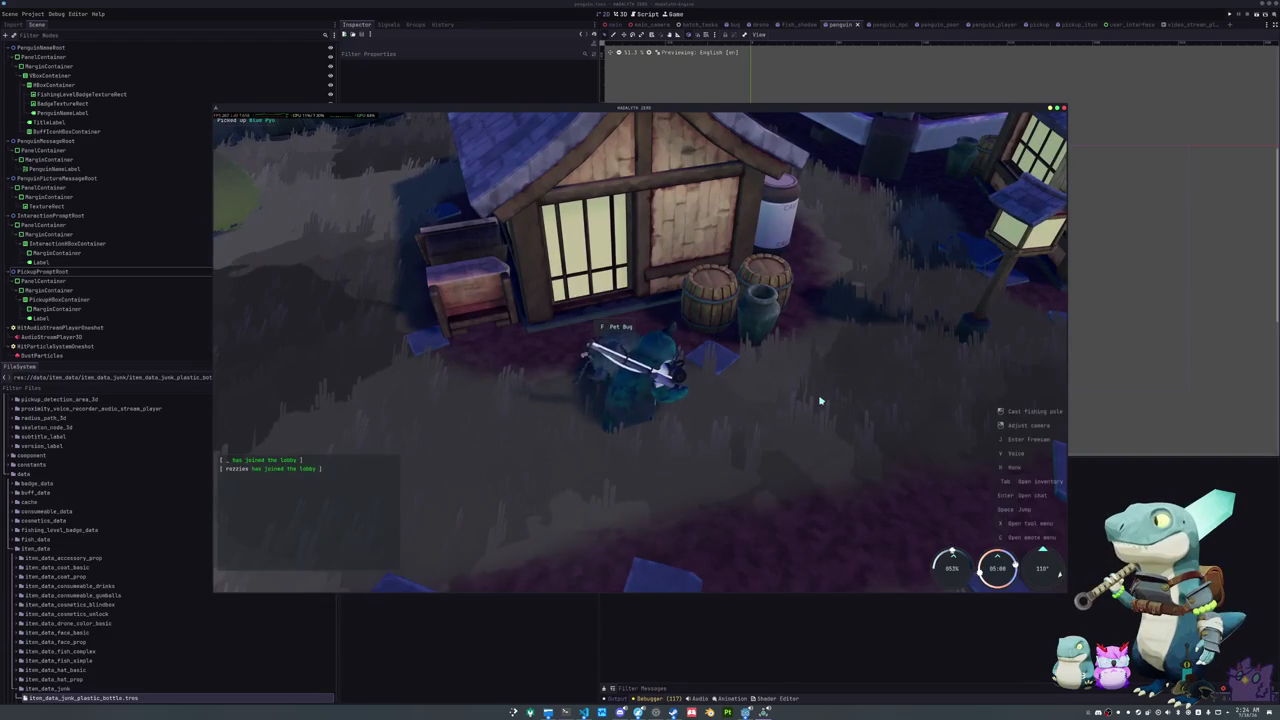
{"action": "key", "text": "Tab"}
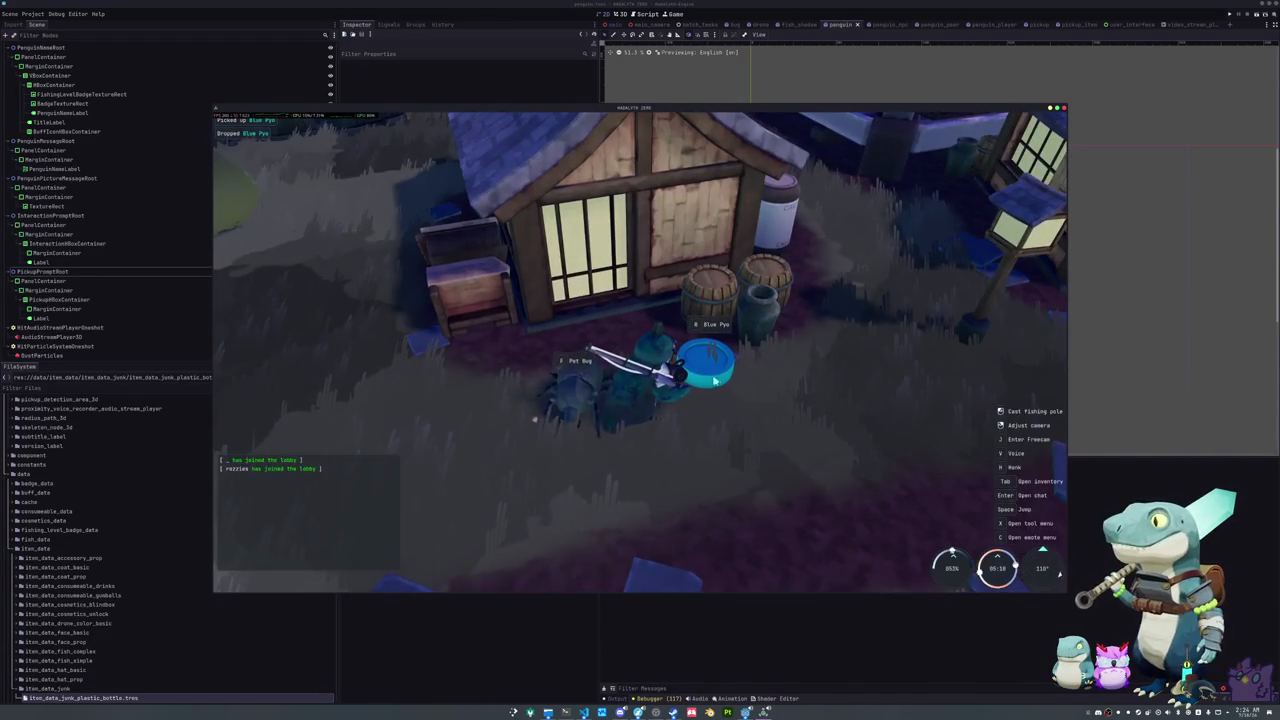
{"action": "left_click_drag", "start_coordinate": [820, 403], "coordinate": [760, 400]}
{"action": "left_click_drag", "start_coordinate": [275, 137], "coordinate": [578, 138]}
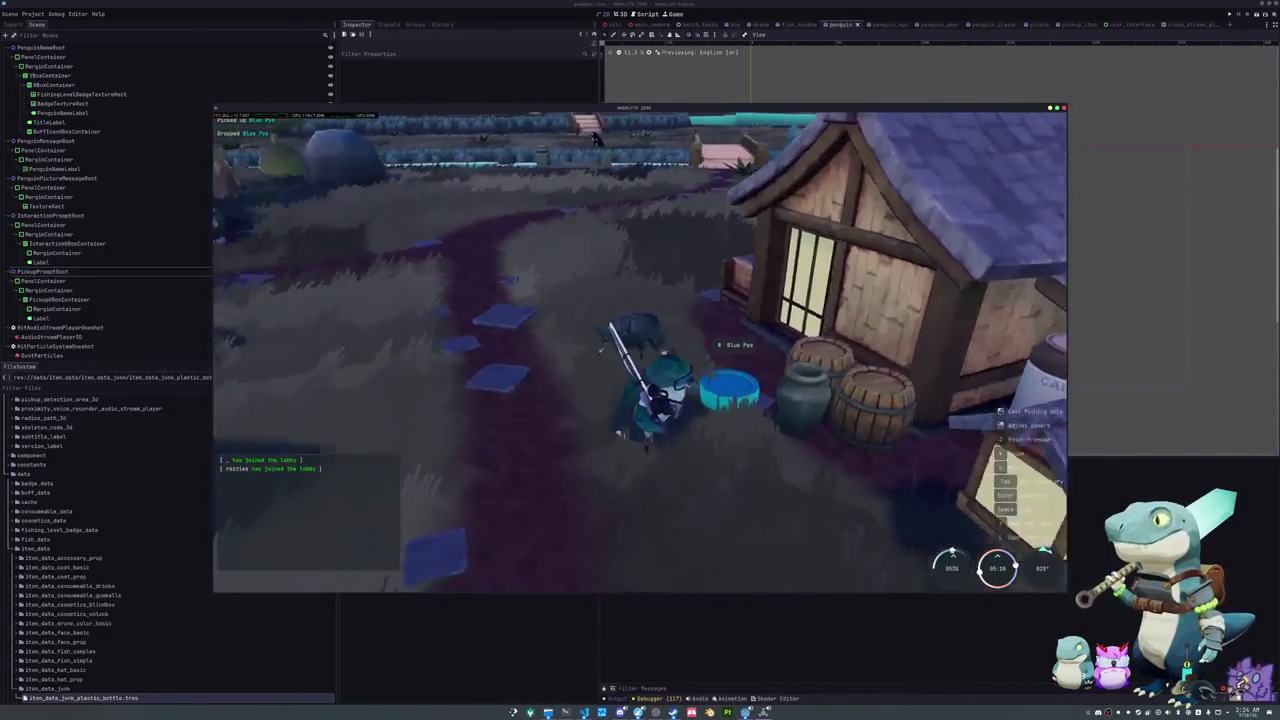
{"action": "key", "text": "e"}
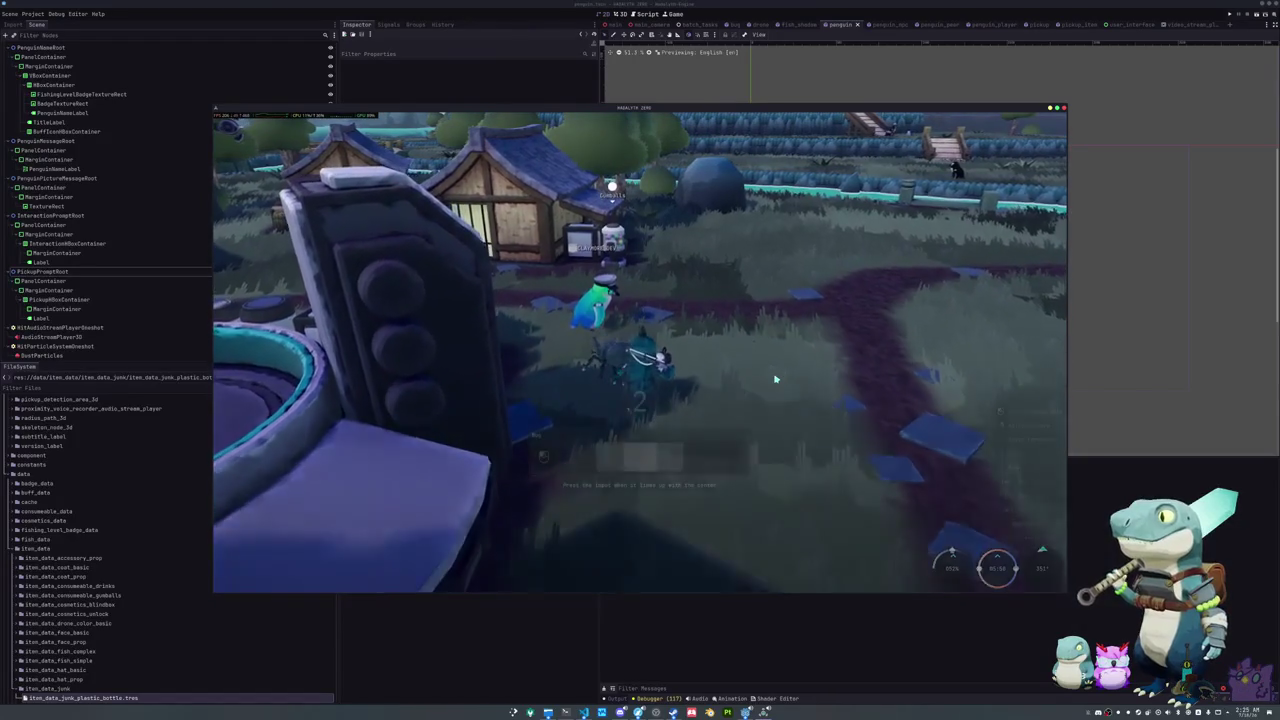
Step: Pet the bug again, walk toward the houses, and start another petting round
{"action": "key", "text": "f"}
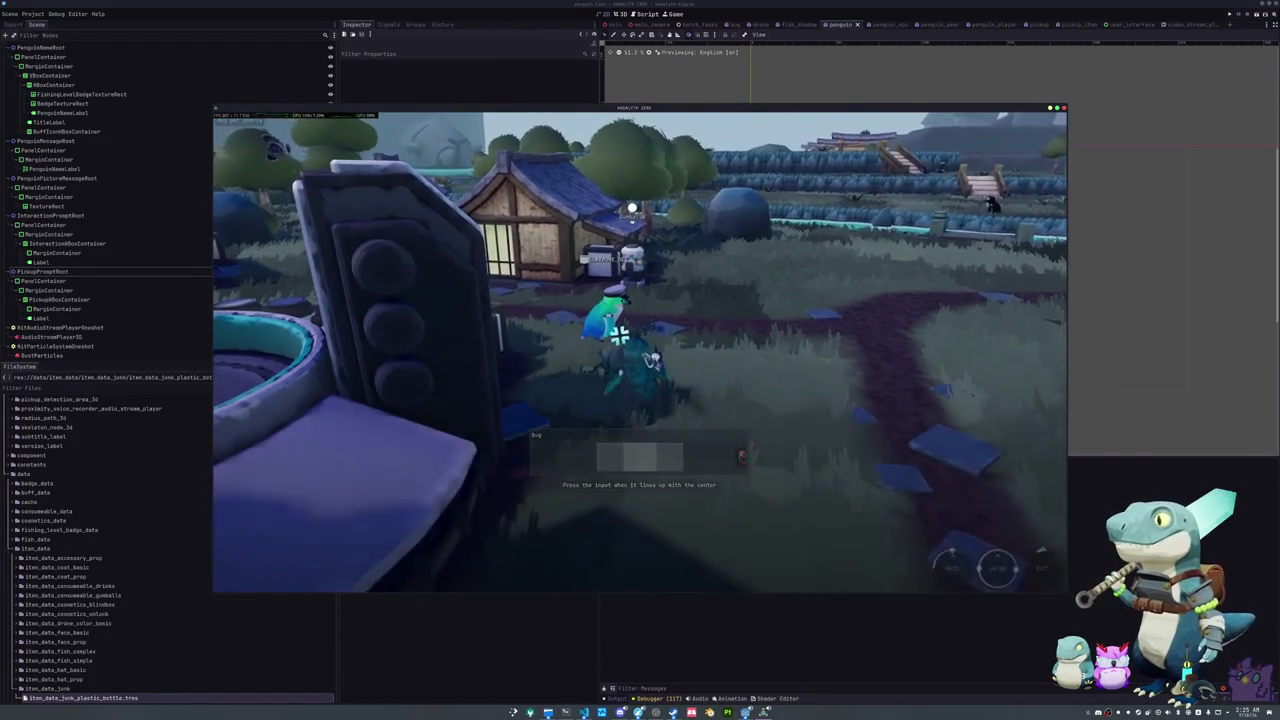
{"action": "left_click", "coordinate": [640, 350]}
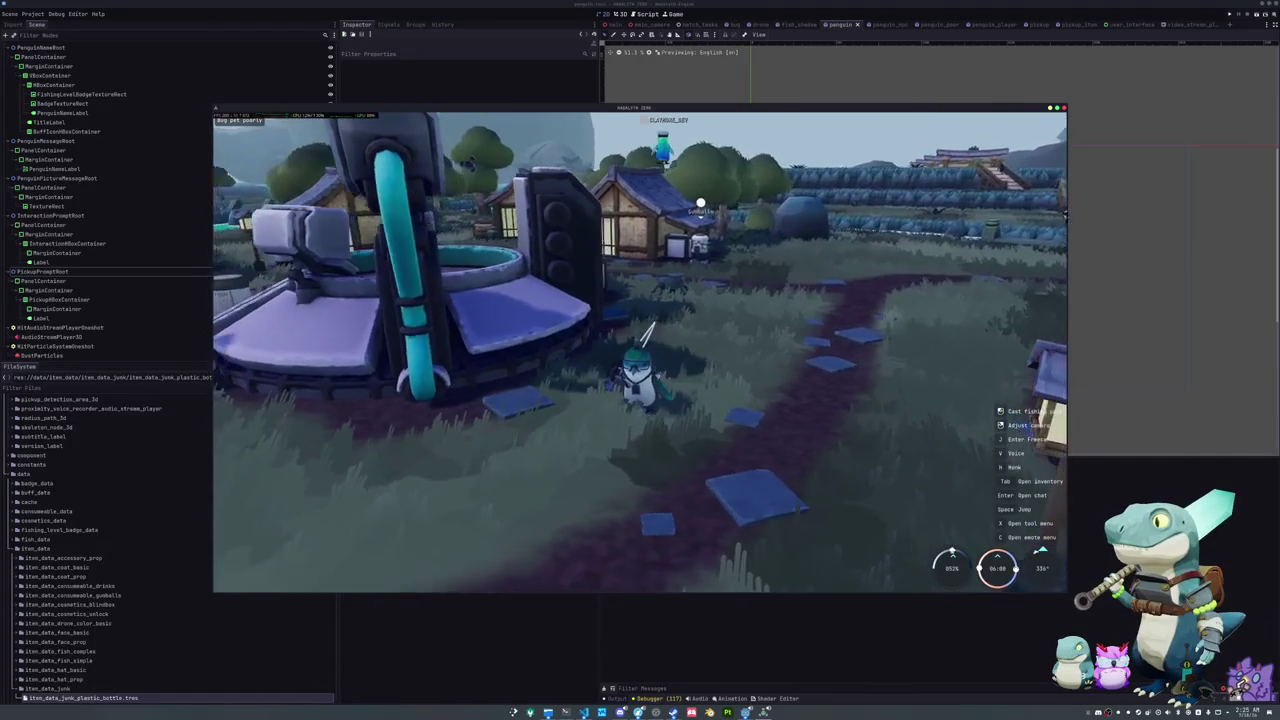
{"action": "key", "text": "w"}
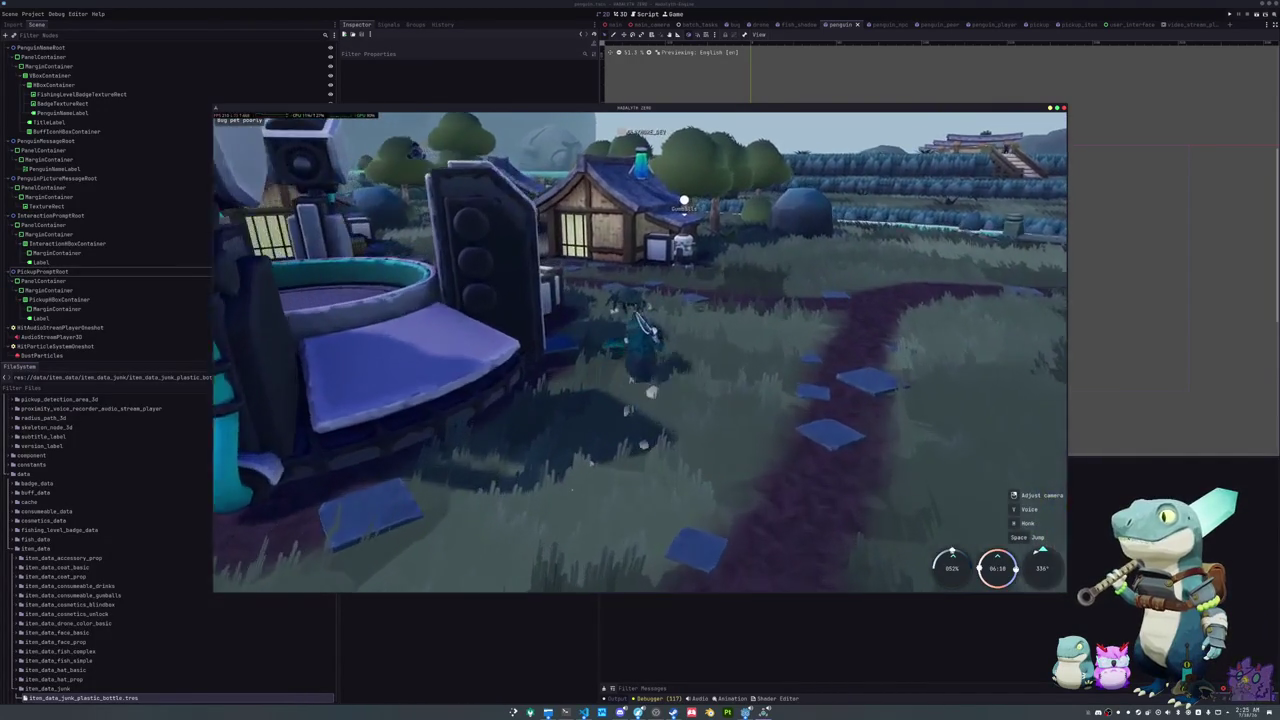
{"action": "key", "text": "e"}
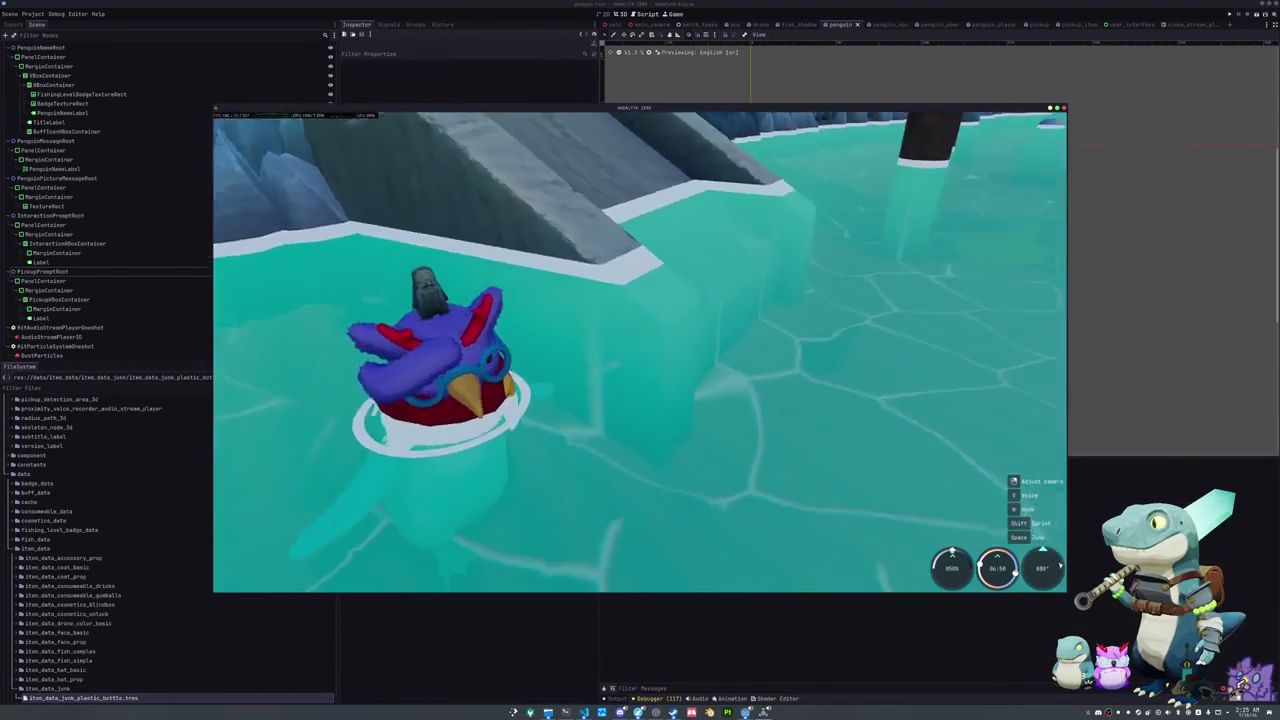
Step: Swim the penguin across the river and climb the stone ramp onto the grassy bank
{"action": "key", "text": "w"}
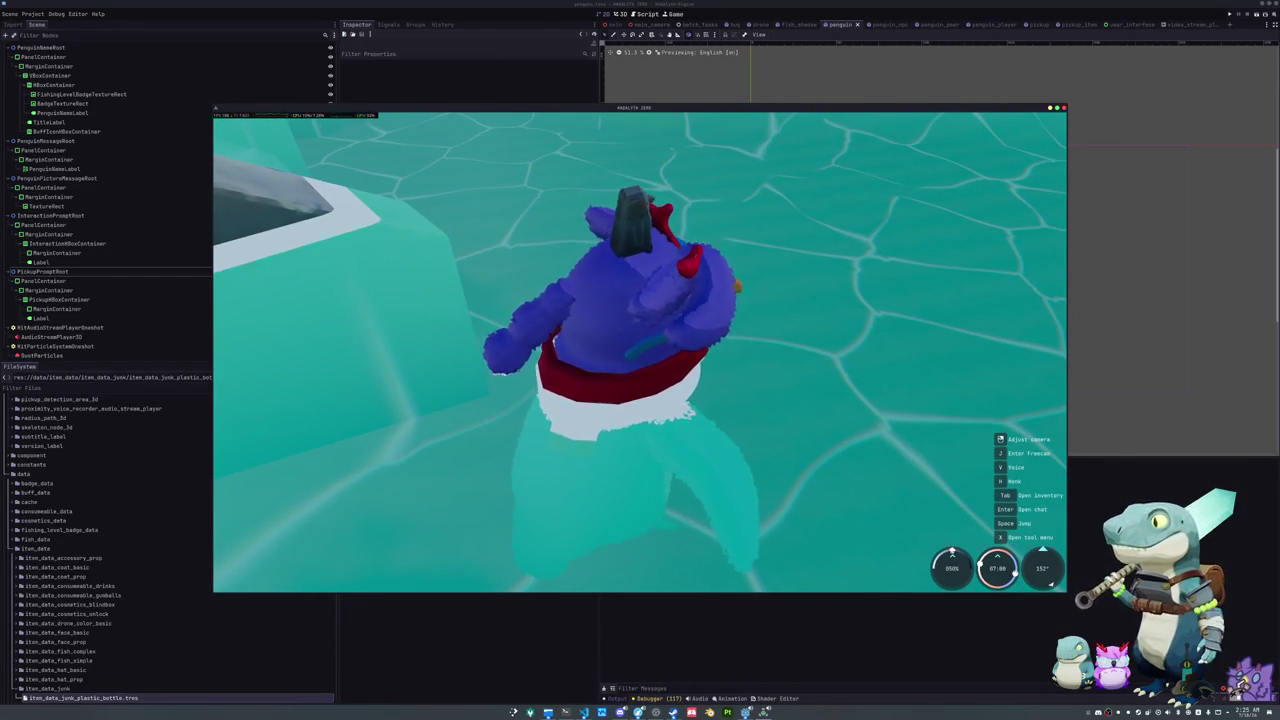
{"action": "key", "text": "w"}
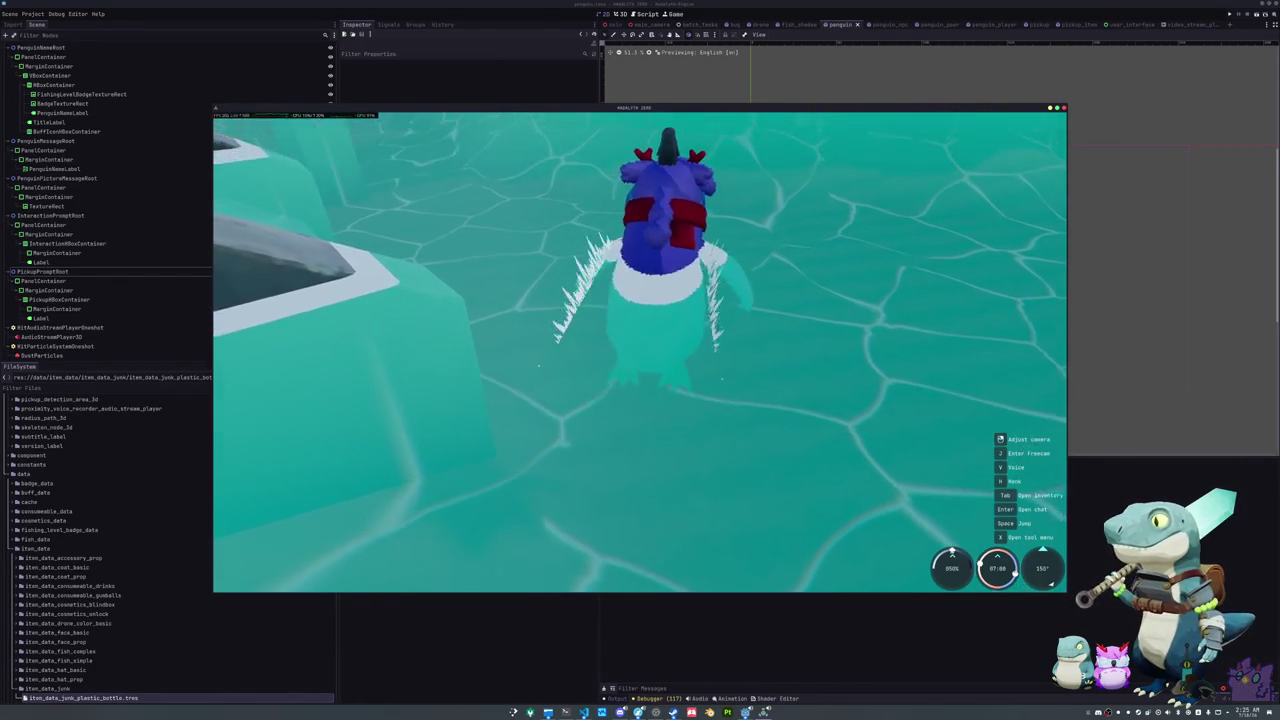
{"action": "key", "text": "a"}
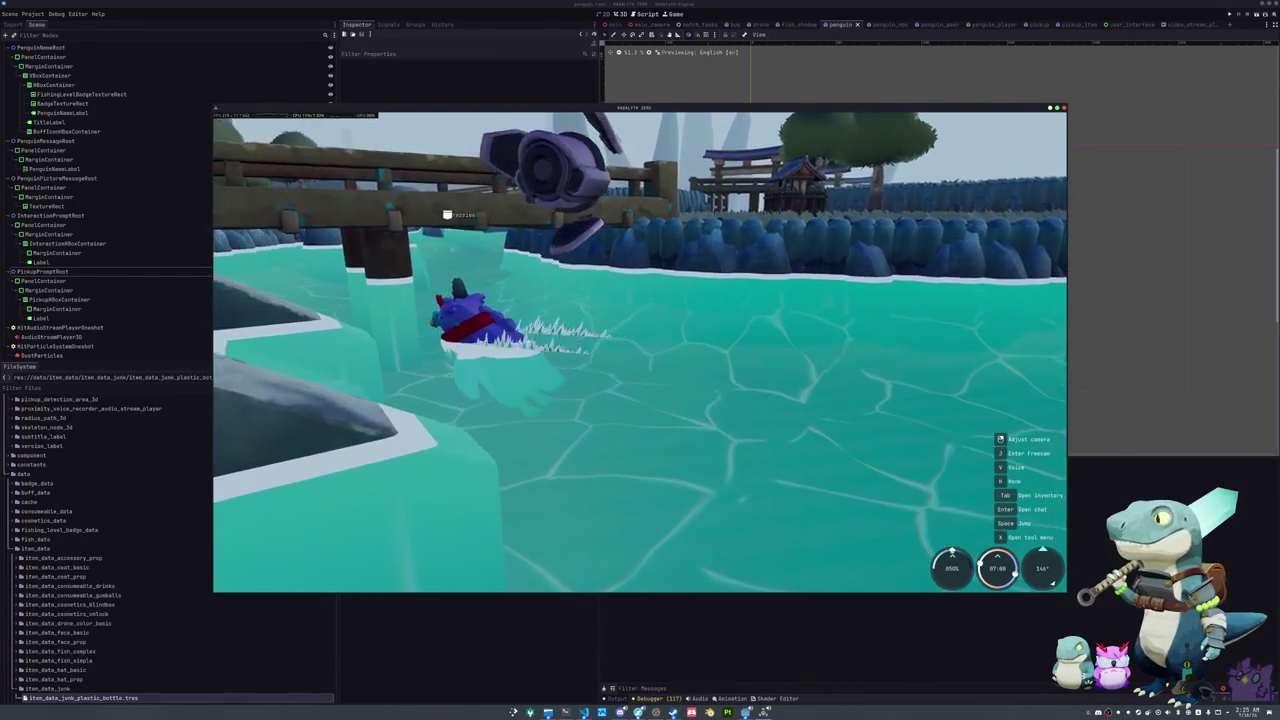
{"action": "key", "text": "w"}
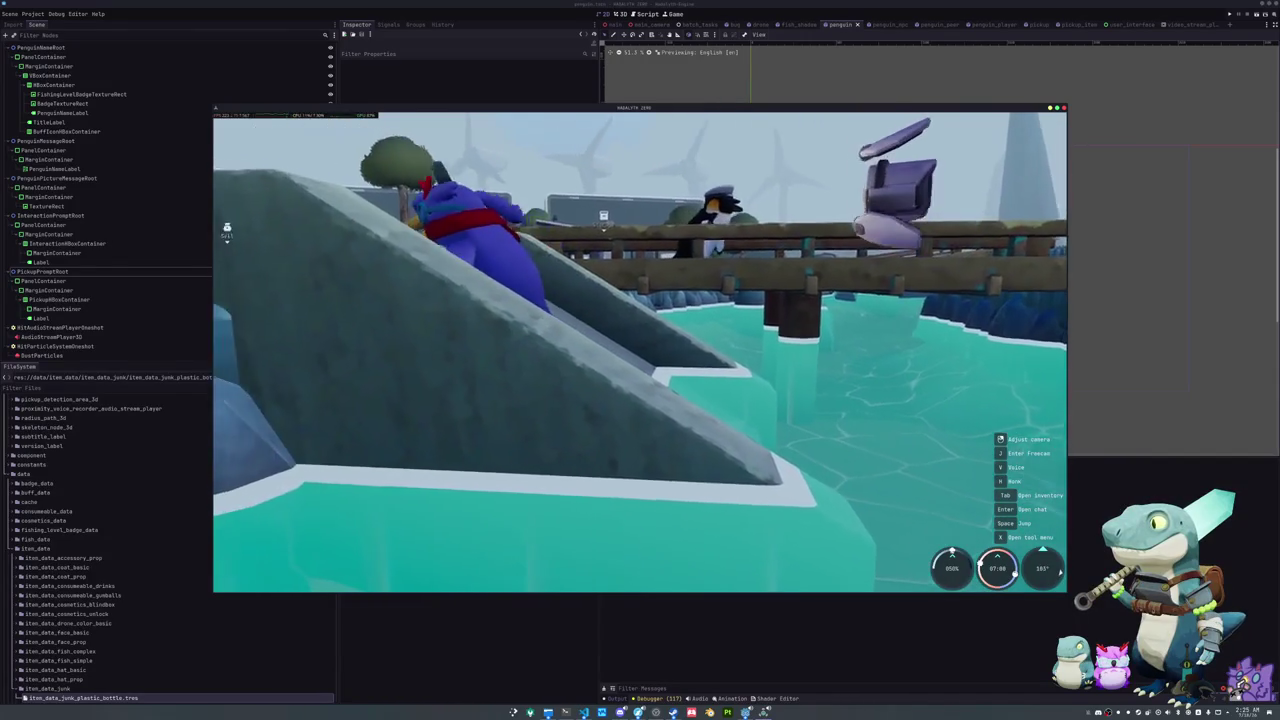
{"action": "key", "text": "a"}
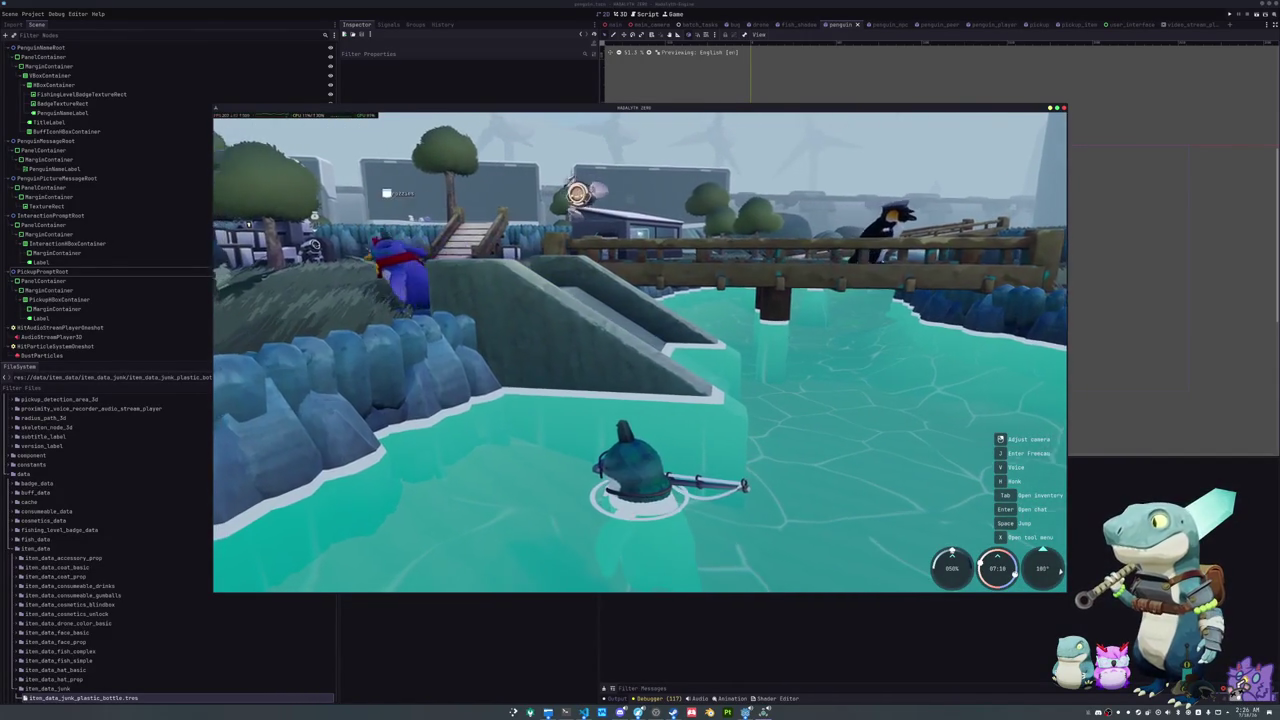
{"action": "key", "text": "a"}
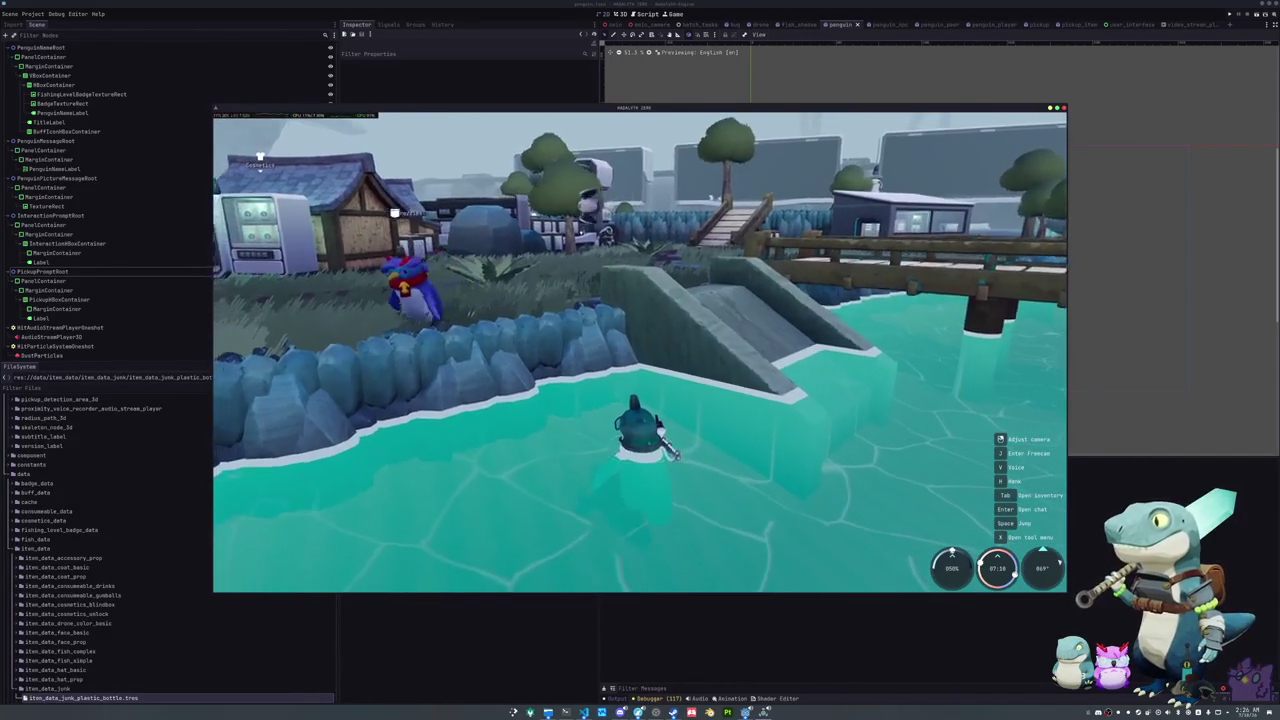
{"action": "key", "text": "w"}
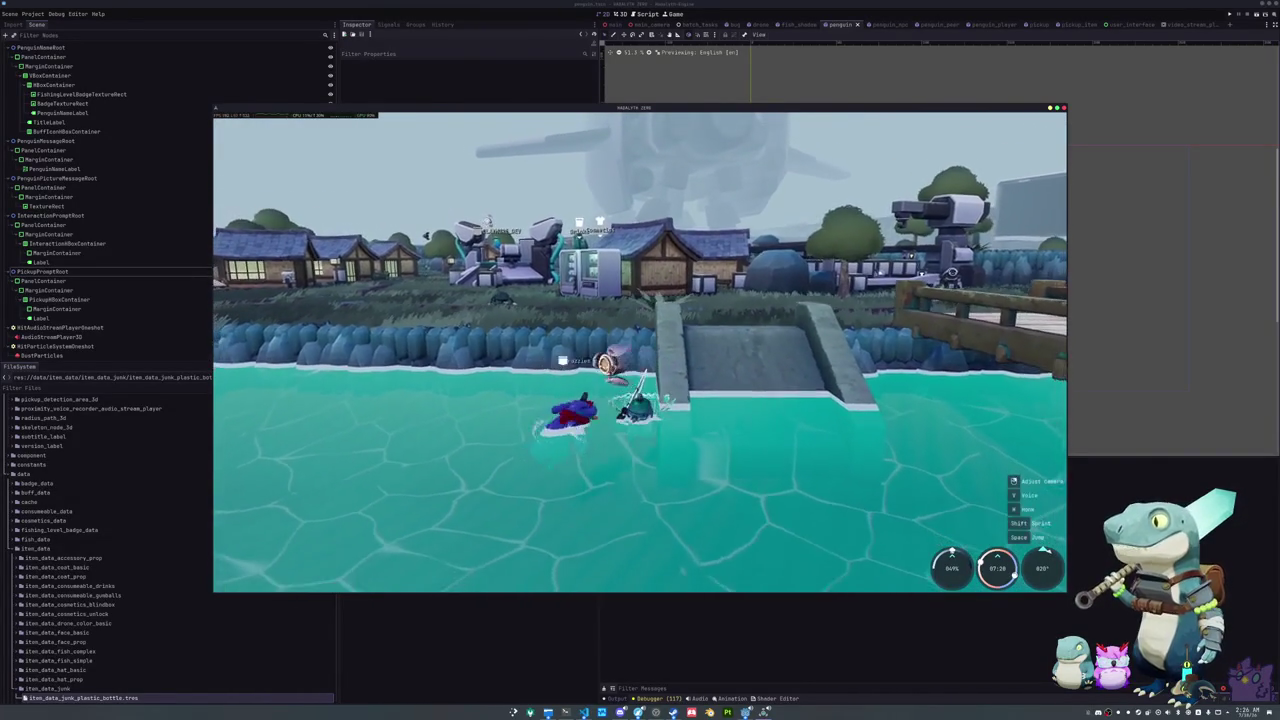
{"action": "key", "text": "w"}
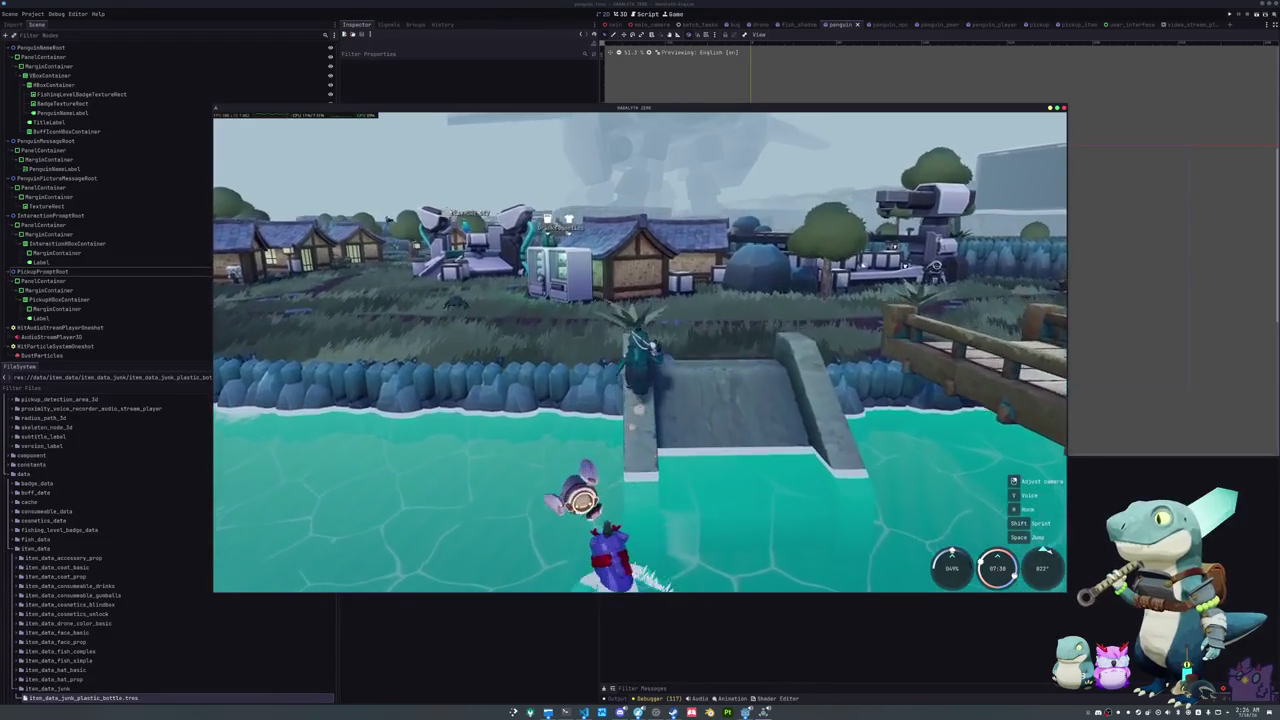
{"action": "key", "text": "w"}
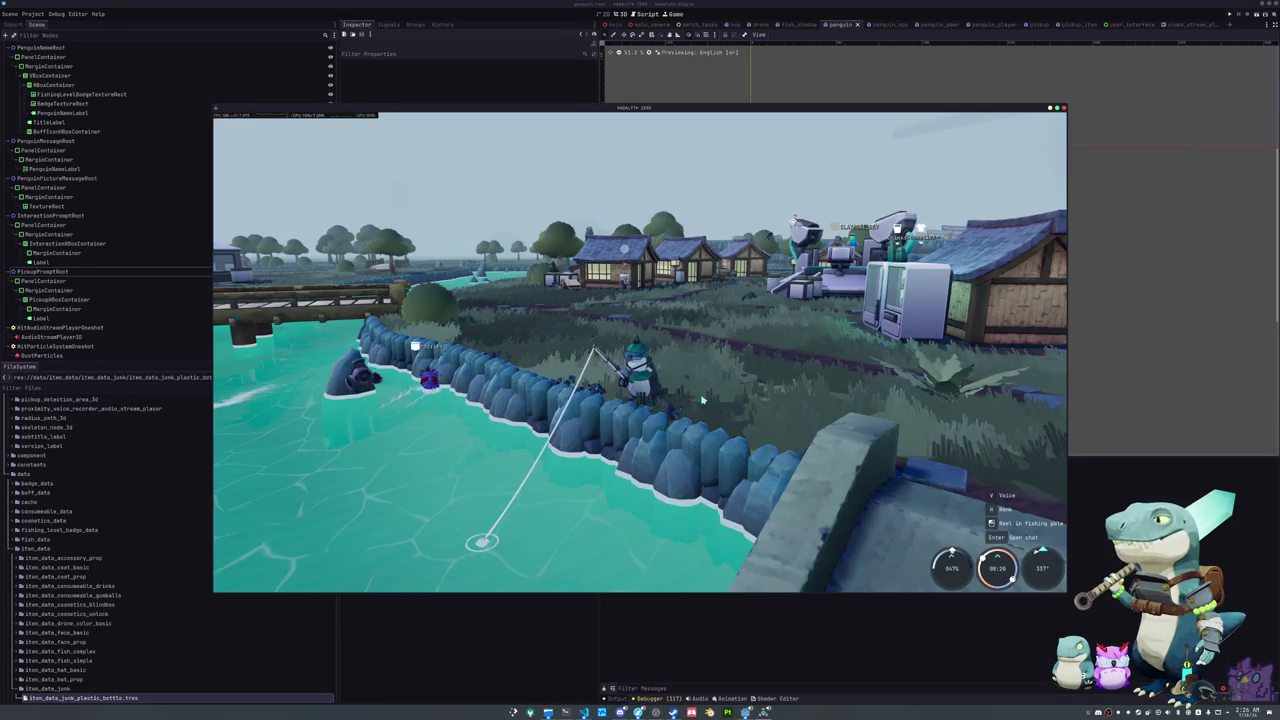
Step: Turn the camera toward the water, move along the shore, and cast the fishing line
{"action": "left_click_drag", "start_coordinate": [702, 400], "coordinate": [1030, 580]}
{"action": "left_click_drag", "start_coordinate": [640, 400], "coordinate": [400, 400]}
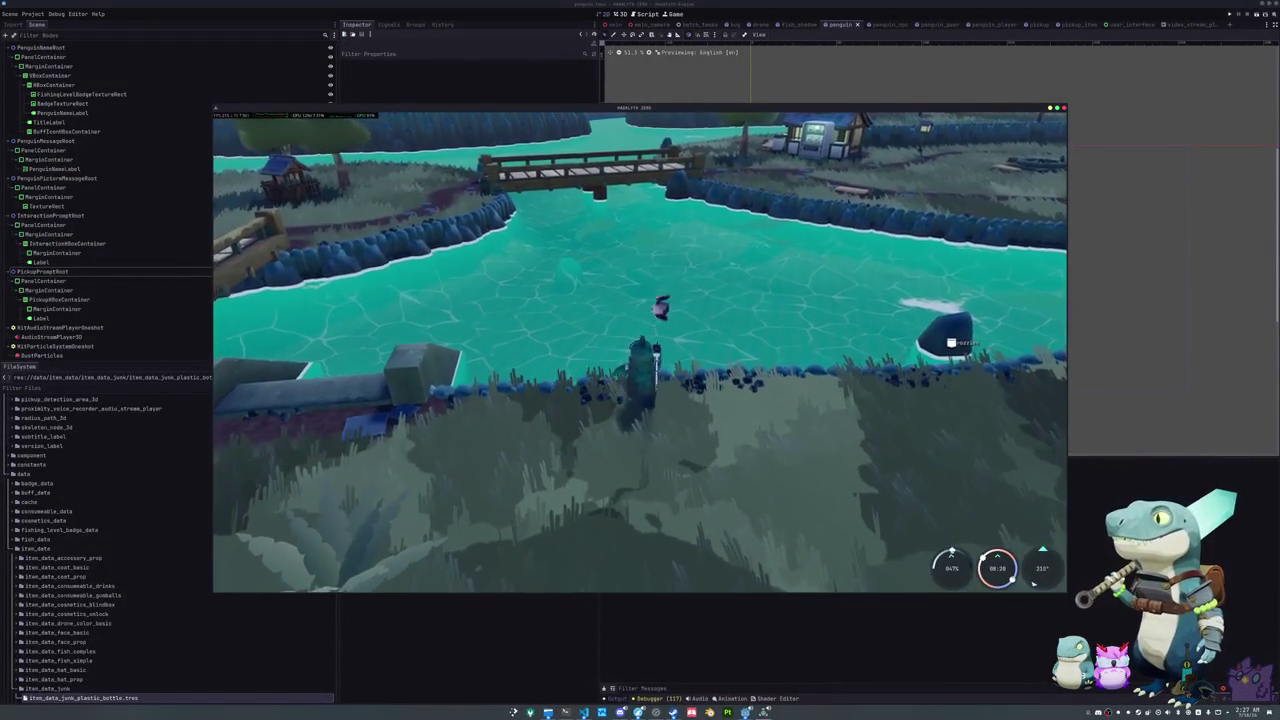
{"action": "key", "text": "d"}
{"action": "key", "text": "d"}
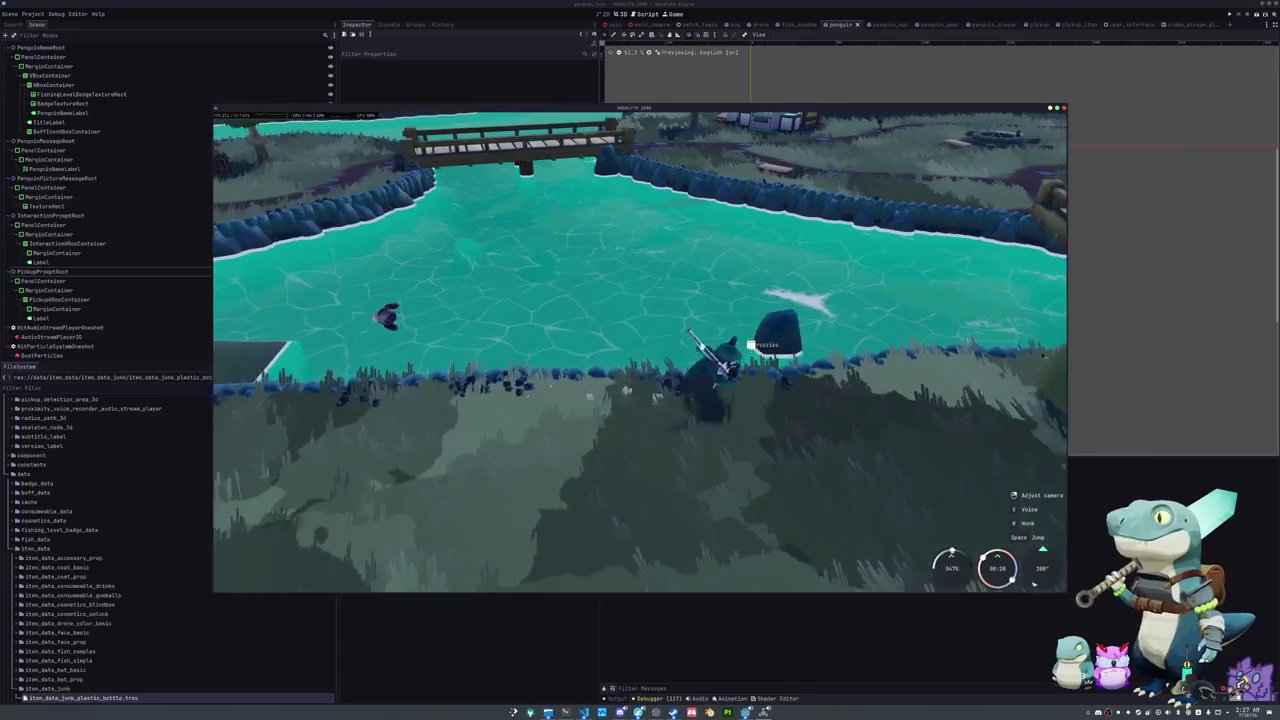
{"action": "left_click", "coordinate": [672, 283]}
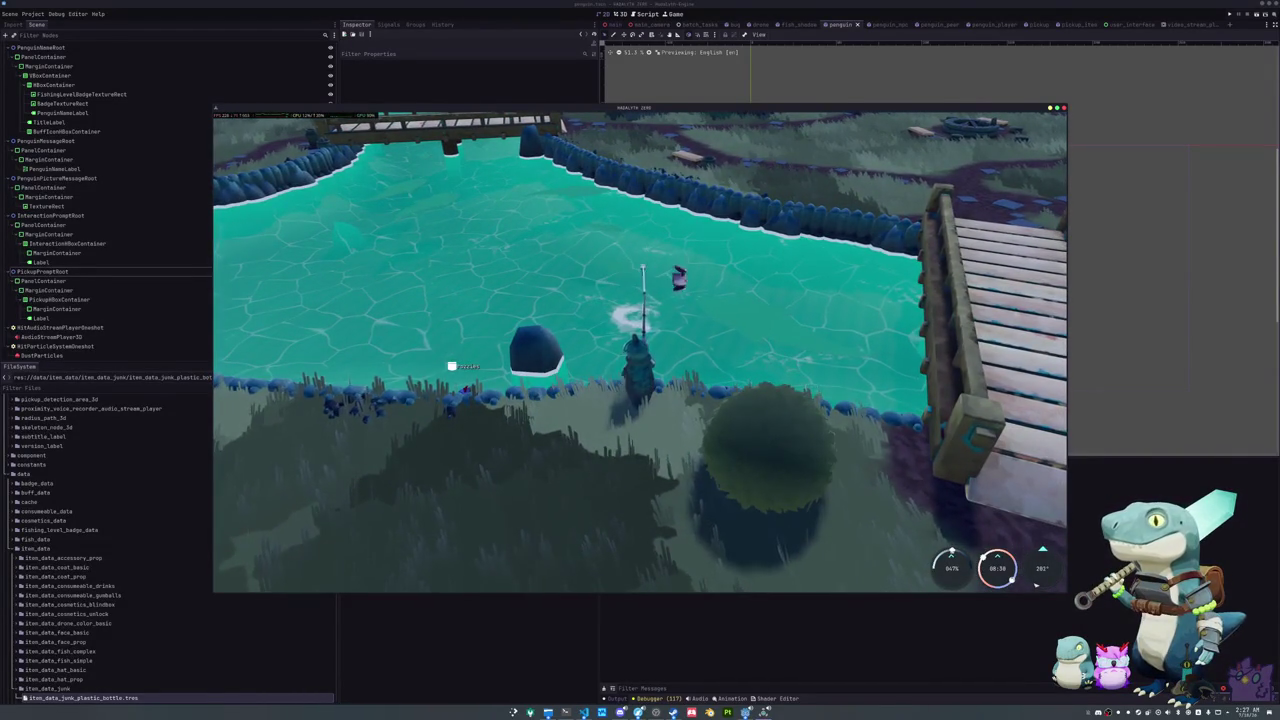
{"action": "left_click", "coordinate": [684, 458]}
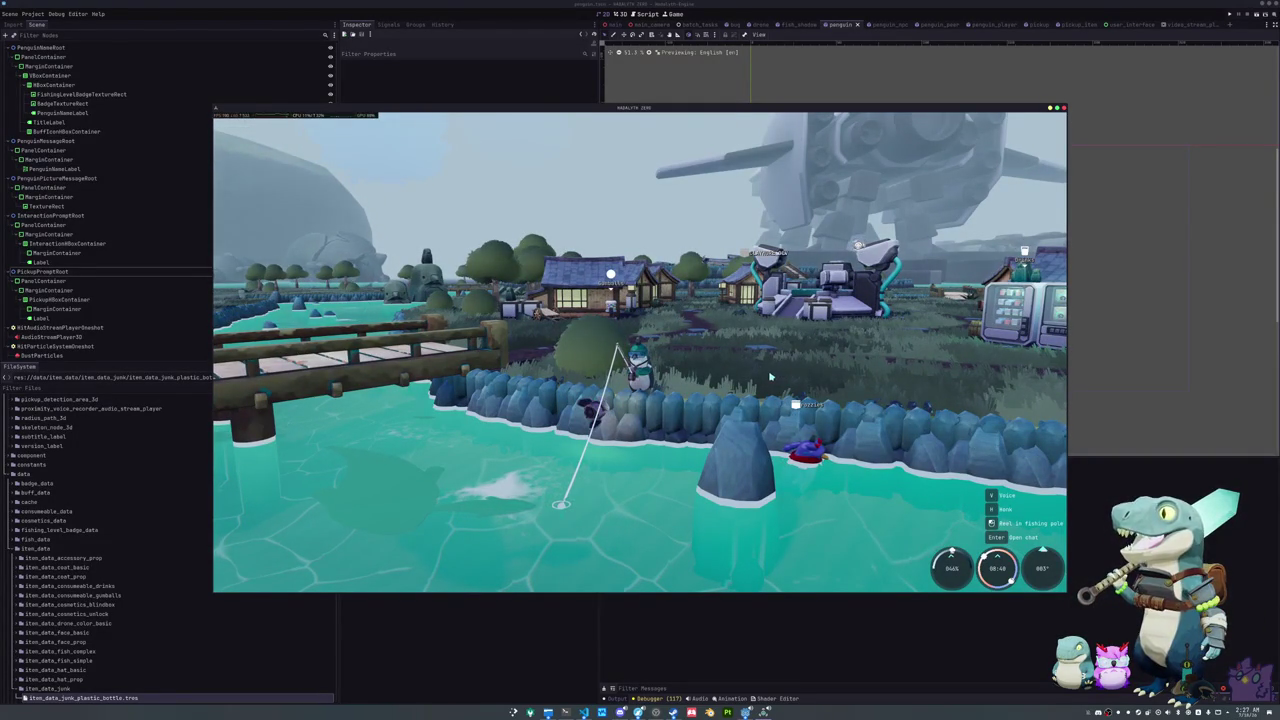
Step: Hook the fish, enter the arrow sequence to land a Moon Snail, then cast again
{"action": "left_click", "coordinate": [761, 378]}
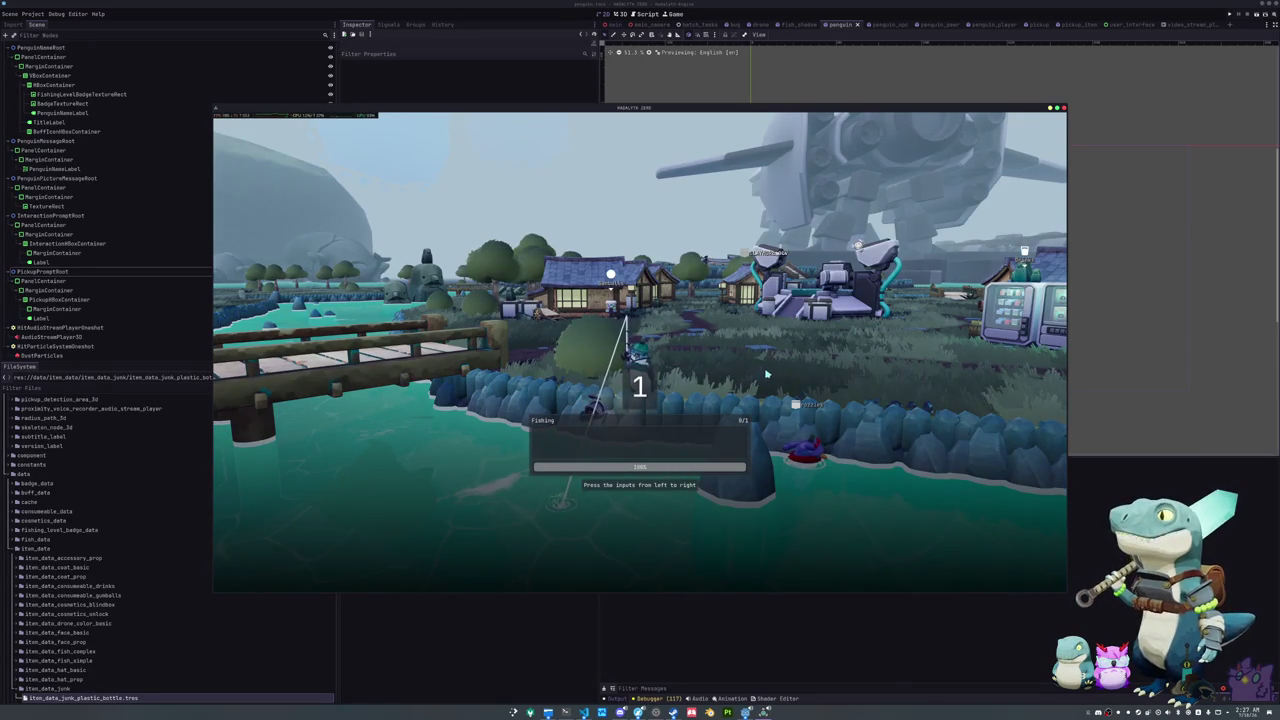
{"action": "key", "text": "Up"}
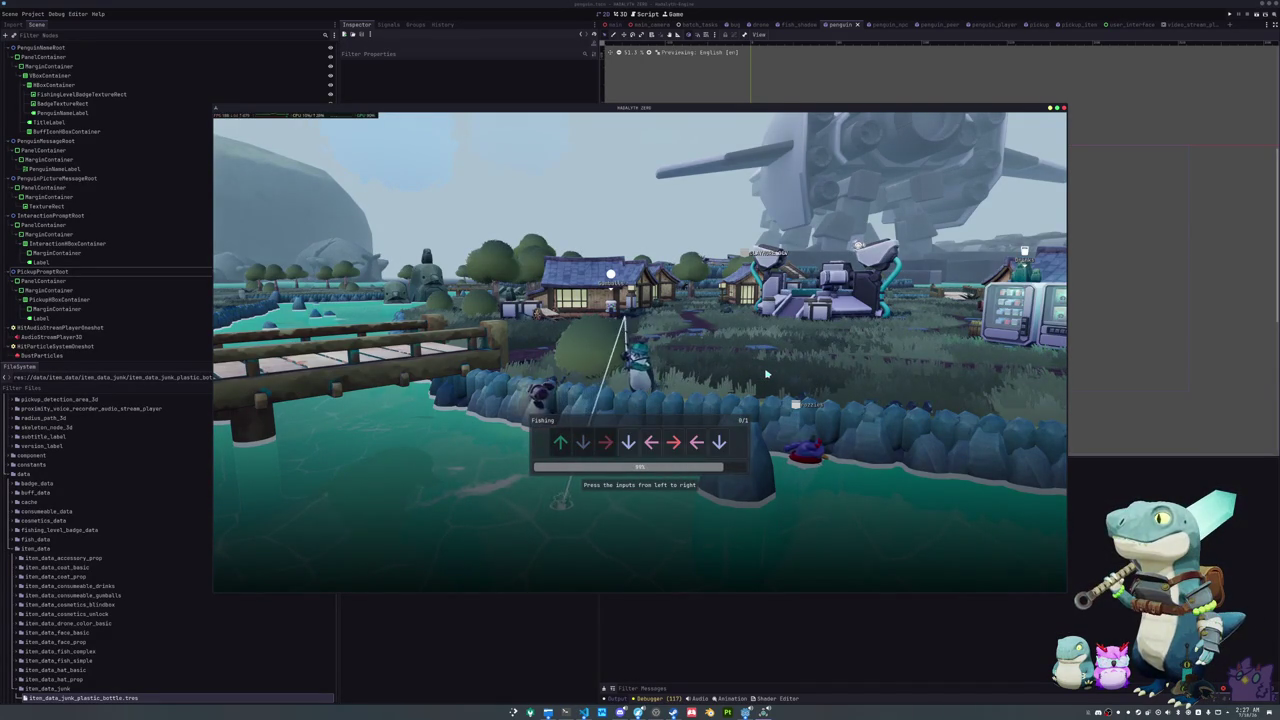
{"action": "key", "text": "Left"}
{"action": "key", "text": "Right"}
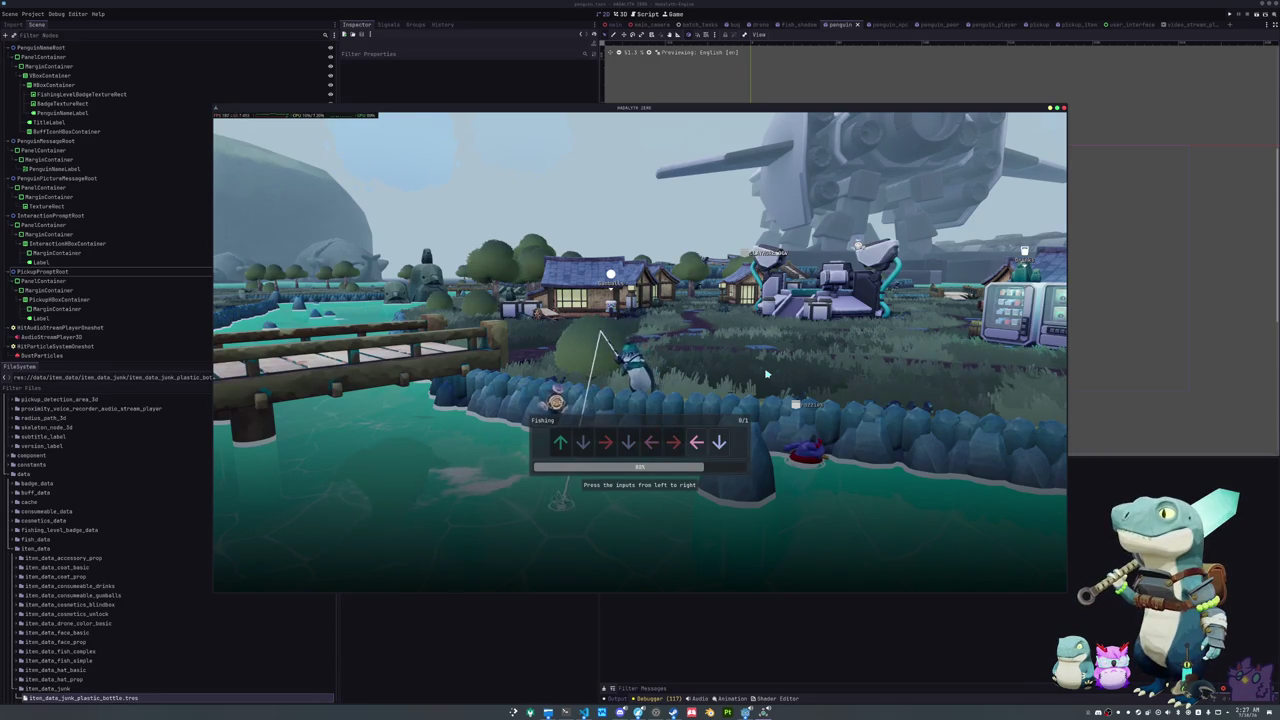
{"action": "key", "text": "Left"}
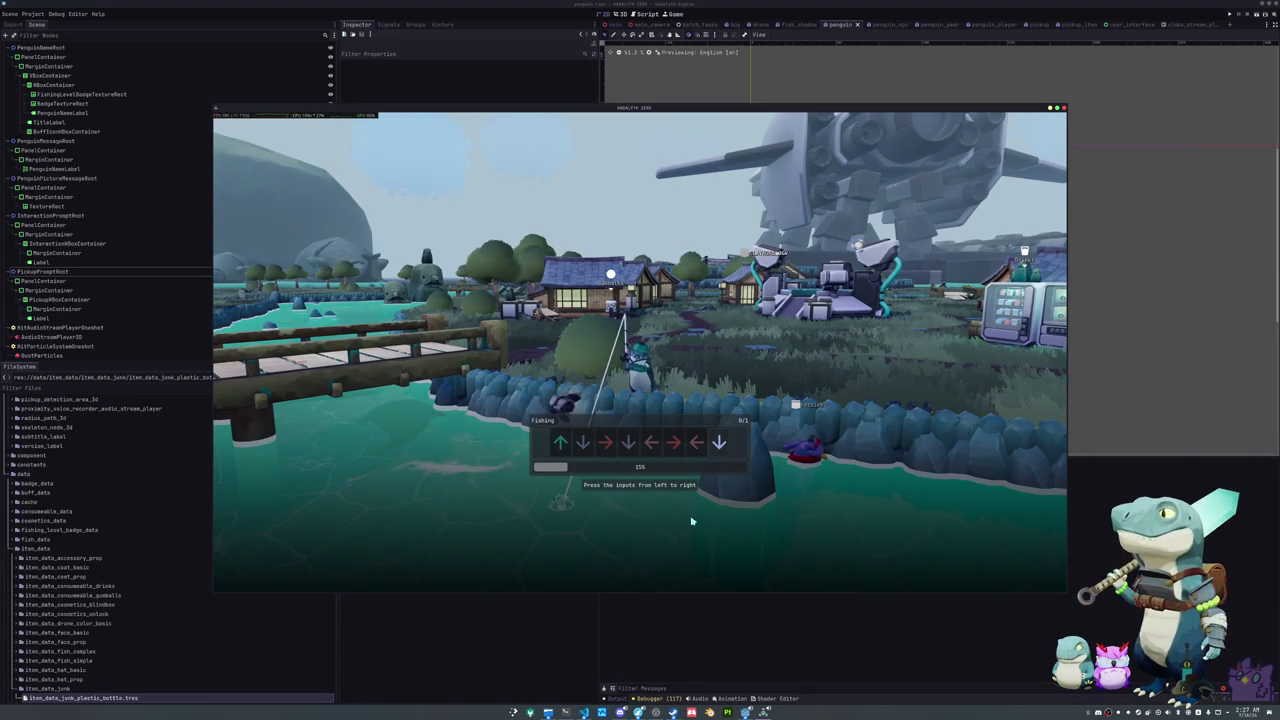
{"action": "key", "text": "Down"}
{"action": "key", "text": "Right"}
{"action": "key", "text": "Down"}
{"action": "key", "text": "Left"}
{"action": "key", "text": "Right"}
{"action": "key", "text": "Left"}
{"action": "key", "text": "Down"}
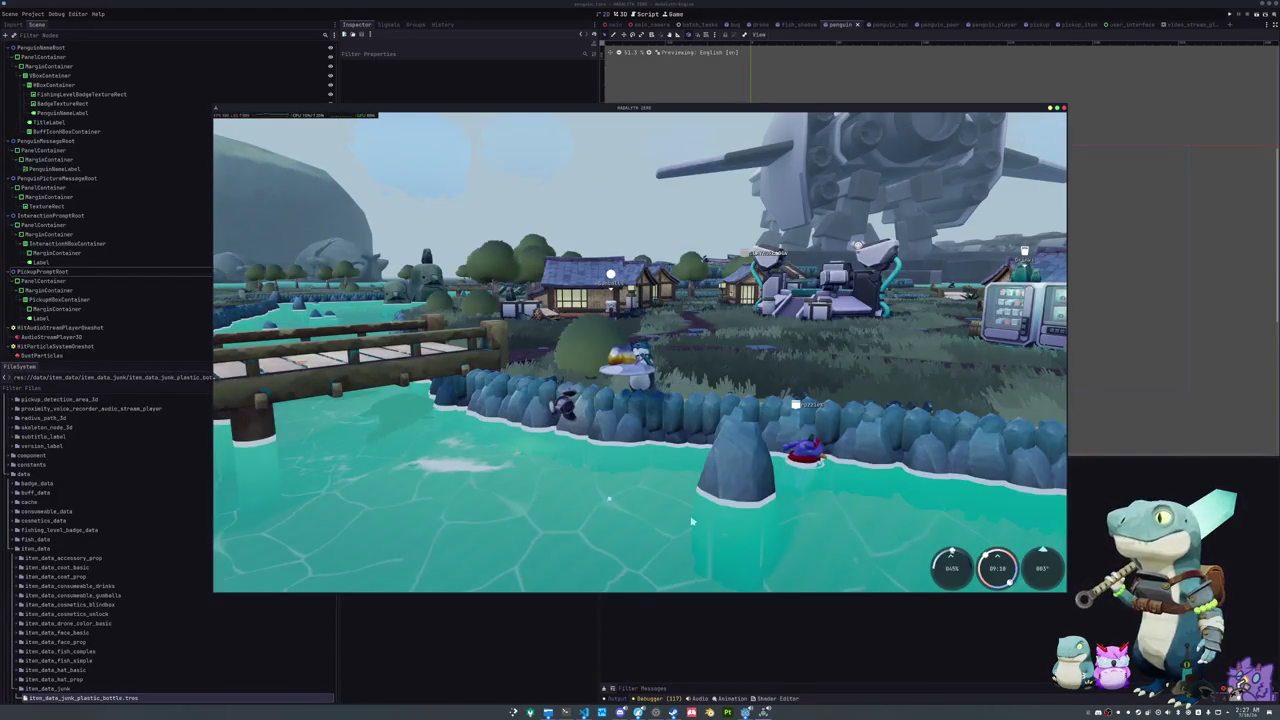
{"action": "left_click", "coordinate": [691, 520]}
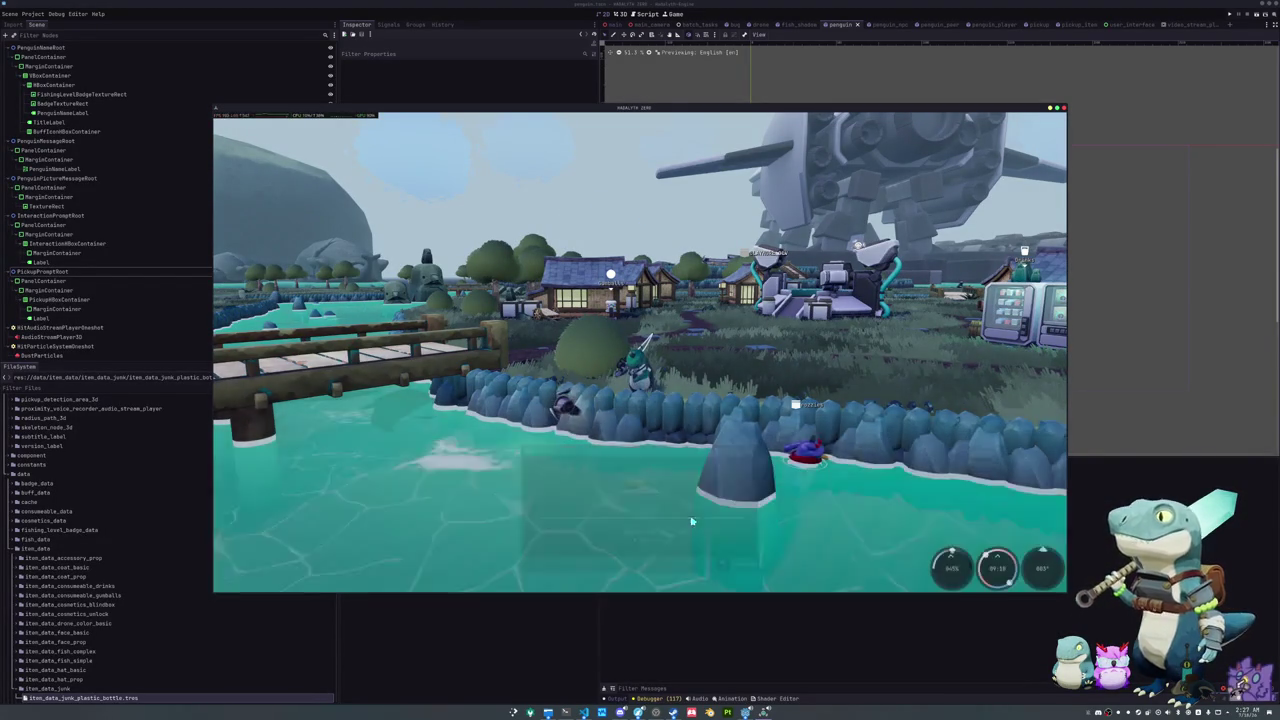
{"action": "left_click", "coordinate": [577, 521]}
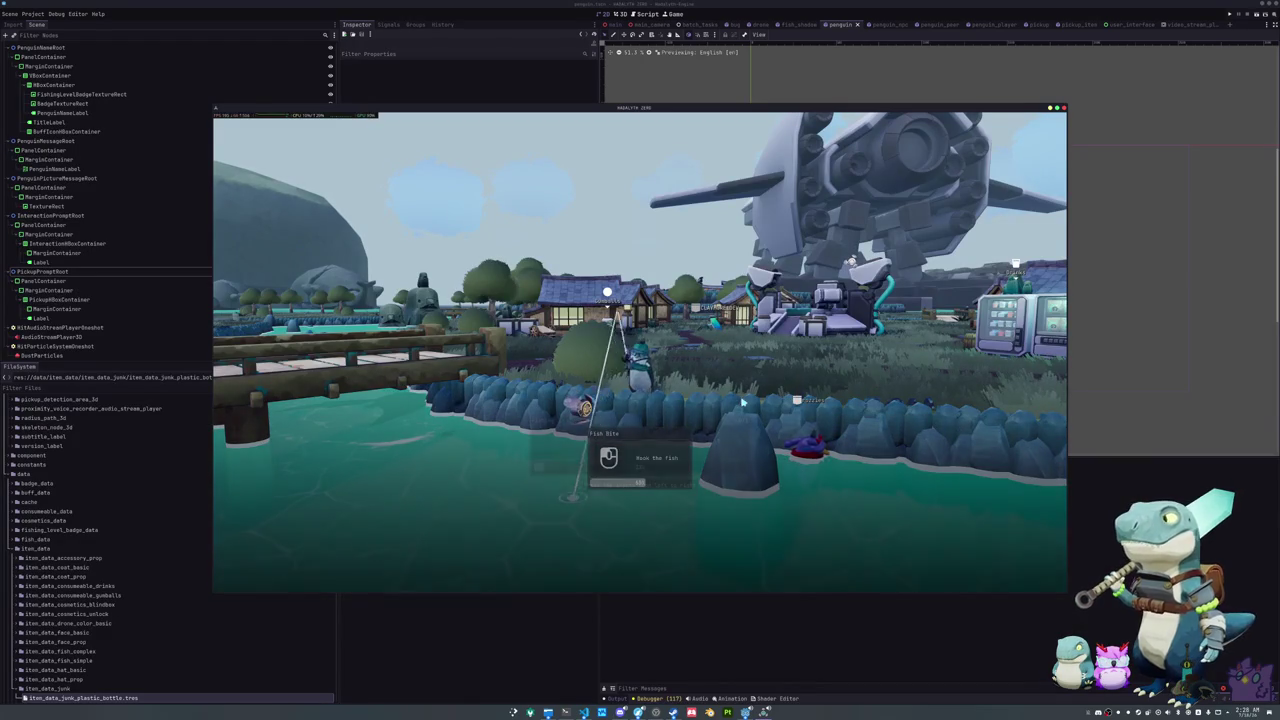
Step: Hook a biting fish, enter the Up, Down, Left, Right arrows, and recast the line
{"action": "left_click", "coordinate": [791, 425]}
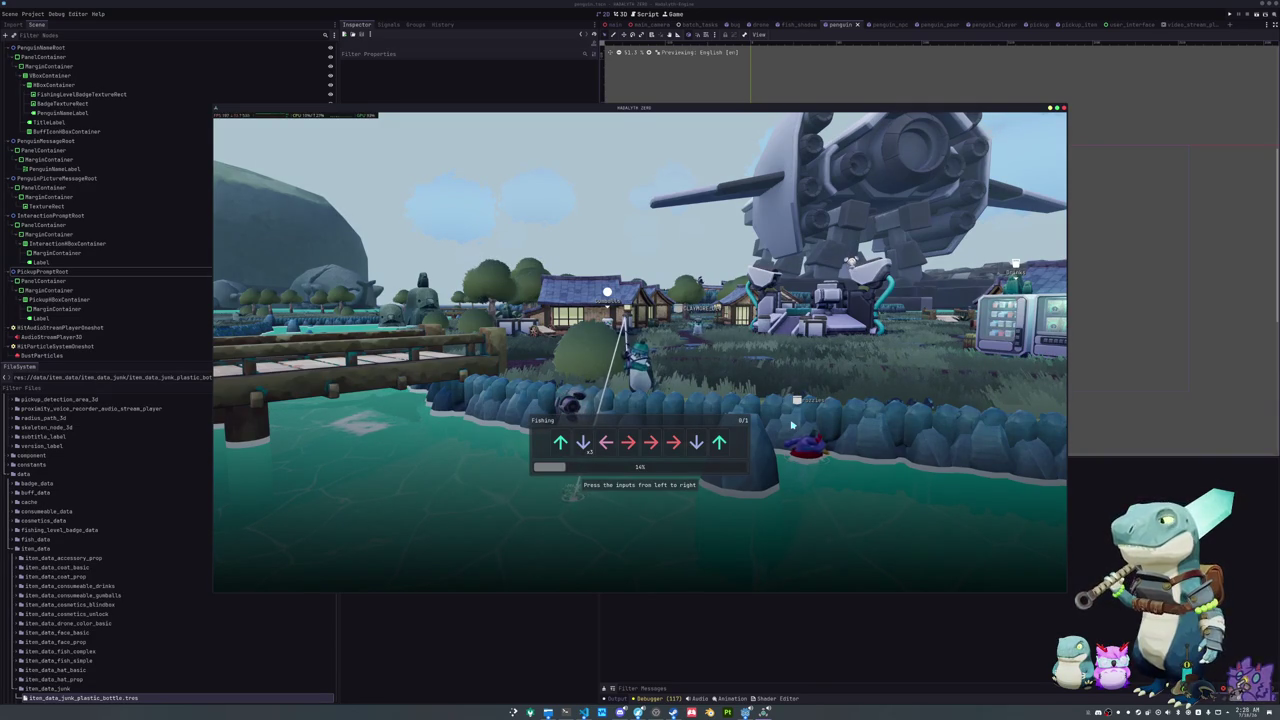
{"action": "key", "text": "Up"}
{"action": "key", "text": "Down"}
{"action": "key", "text": "Left"}
{"action": "key", "text": "Right"}
{"action": "key", "text": "Right"}
{"action": "key", "text": "Right"}
{"action": "key", "text": "Down"}
{"action": "key", "text": "Up"}
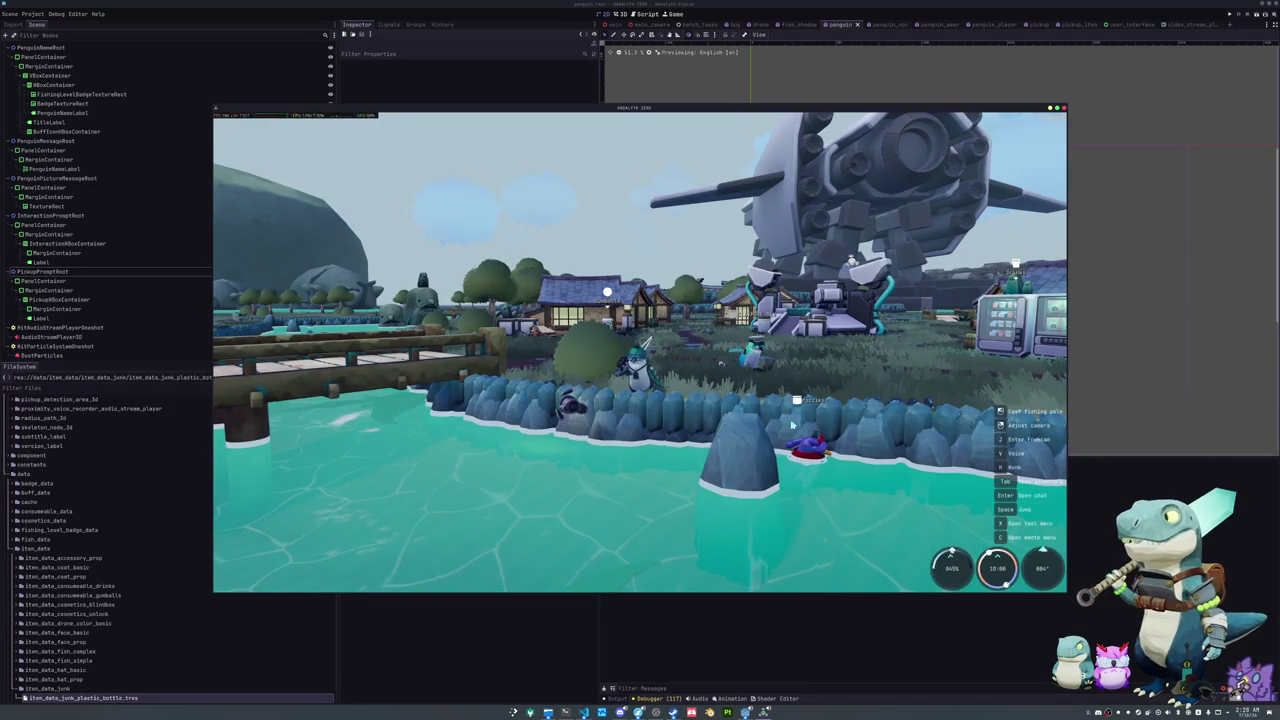
{"action": "left_click", "coordinate": [556, 545]}
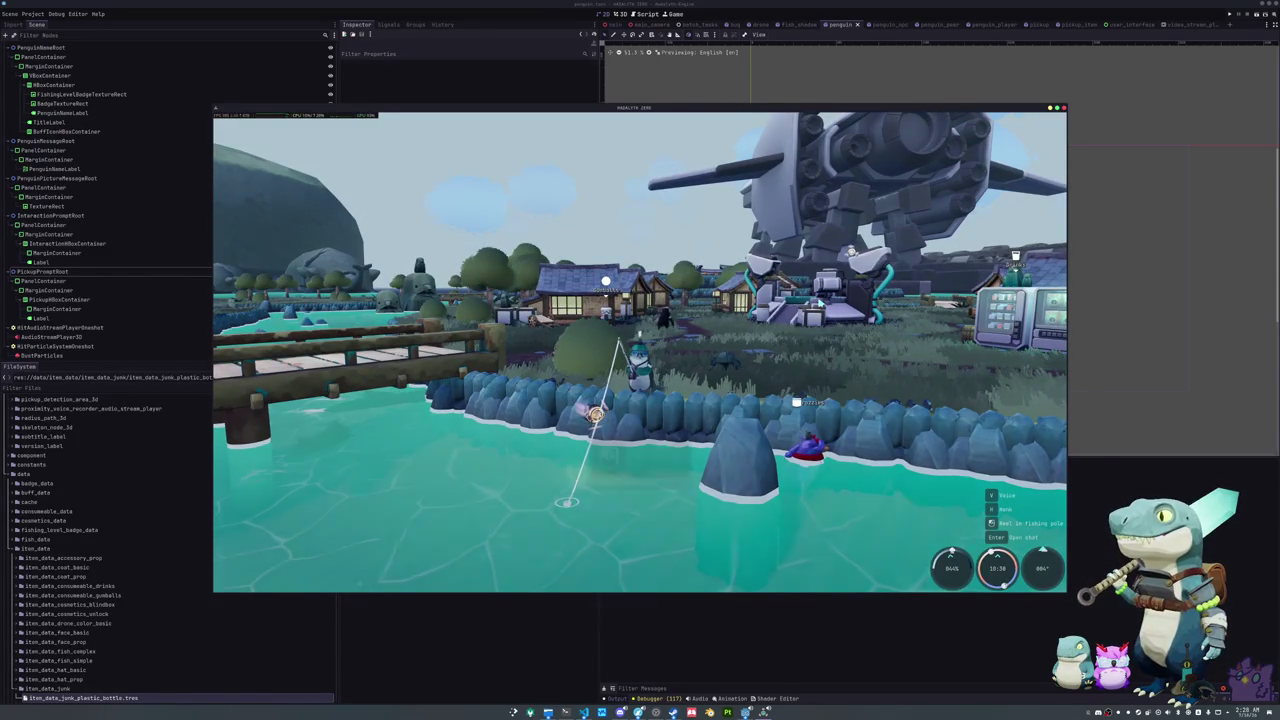
Step: Hook the next fish and enter both rows of arrows to reel in a Sandbar Shark
{"action": "left_click", "coordinate": [695, 207]}
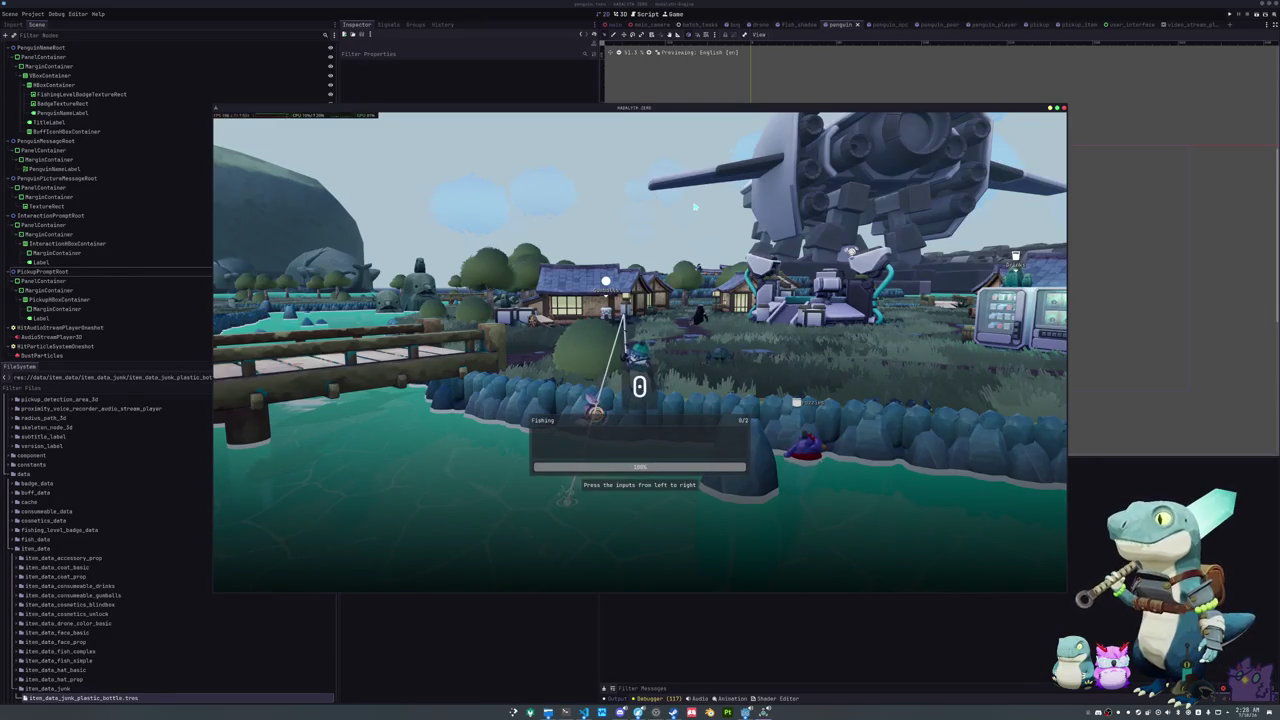
{"action": "key", "text": "Down"}
{"action": "key", "text": "Left"}
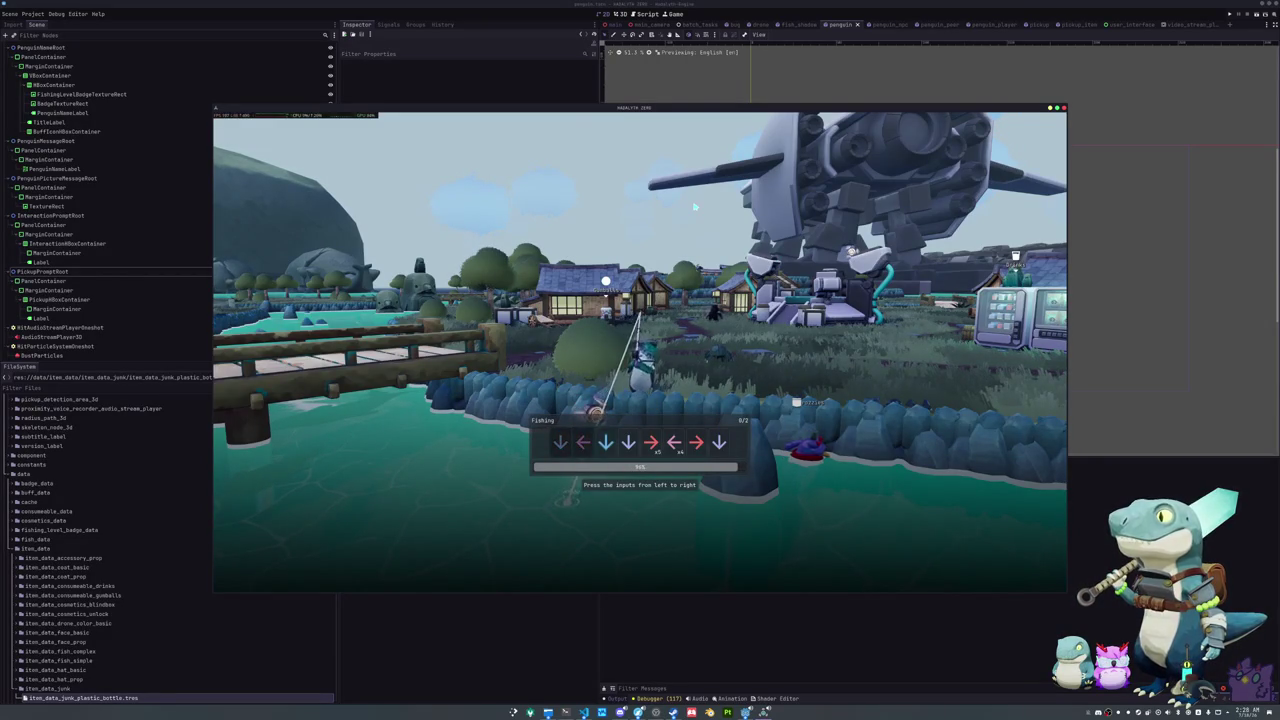
{"action": "key", "text": "Down"}
{"action": "key", "text": "Down"}
{"action": "key", "text": "Right"}
{"action": "key", "text": "Left"}
{"action": "key", "text": "Right"}
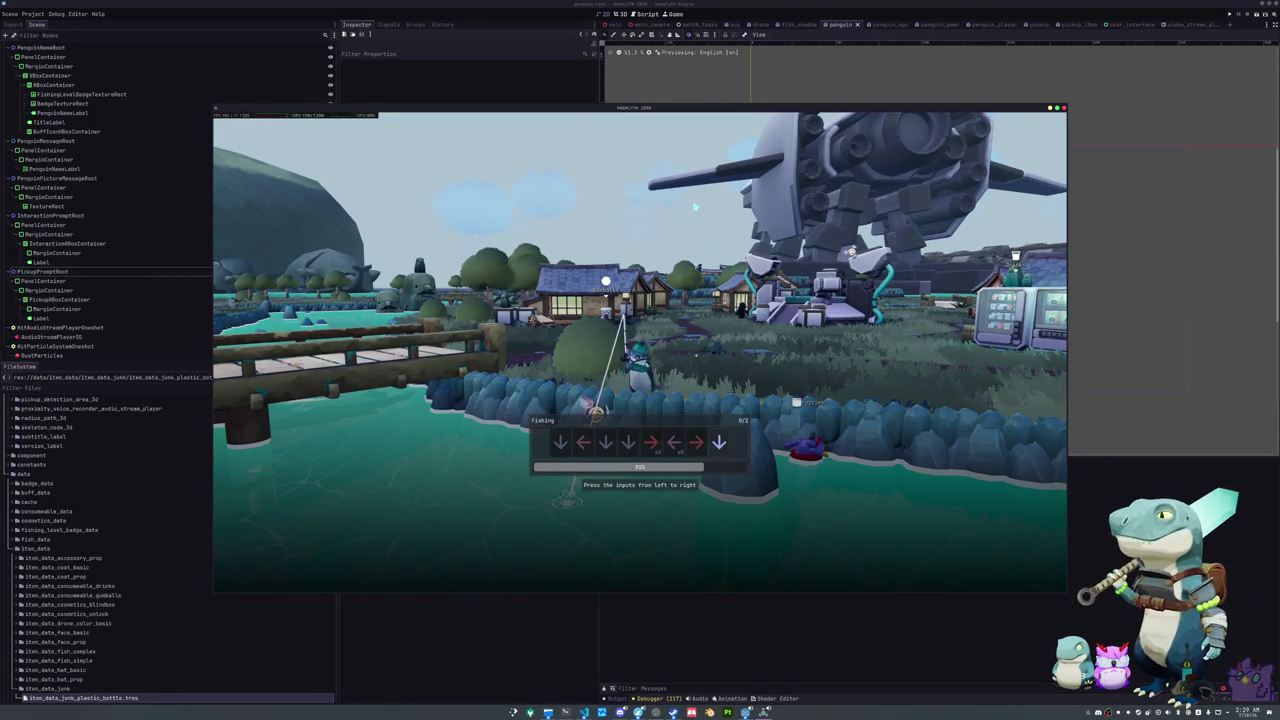
{"action": "key", "text": "Down"}
{"action": "key", "text": "Left"}
{"action": "key", "text": "Up"}
{"action": "key", "text": "Up"}
{"action": "key", "text": "Right"}
{"action": "key", "text": "Left"}
{"action": "key", "text": "Left"}
{"action": "key", "text": "Right"}
{"action": "key", "text": "Up"}
{"action": "key", "text": "Up"}
{"action": "key", "text": "Up"}
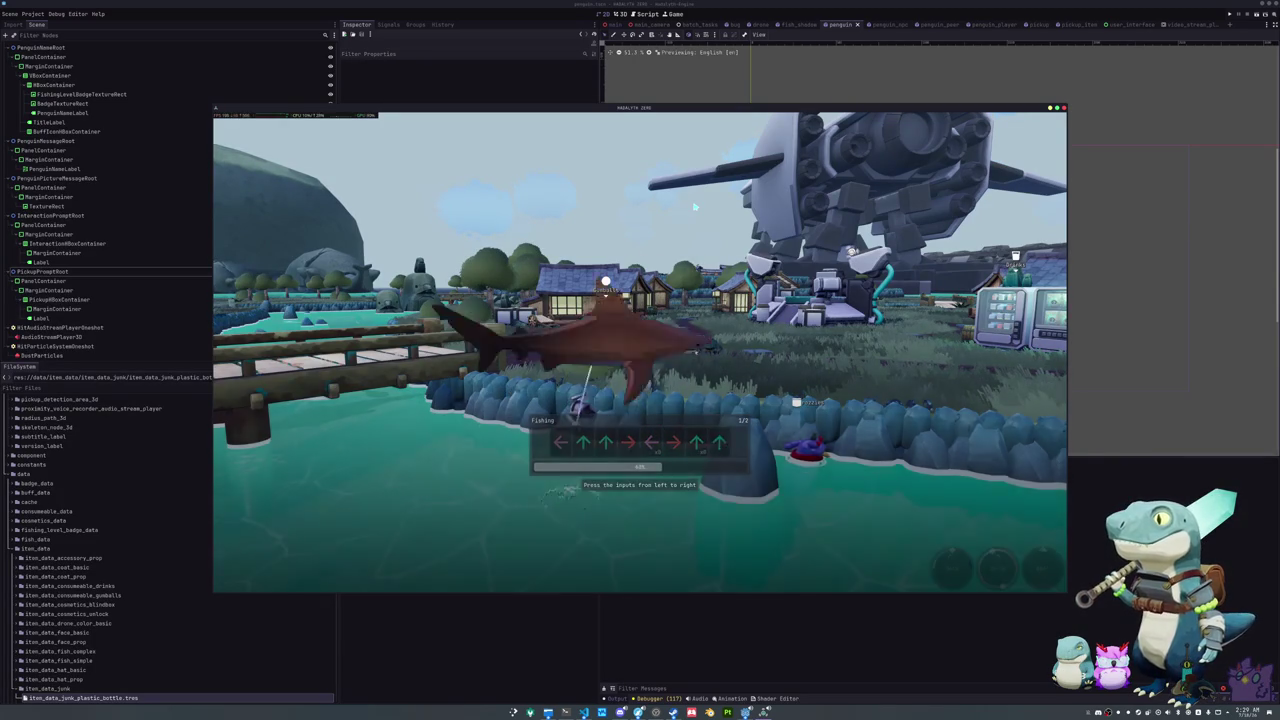
{"action": "key", "text": "Up"}
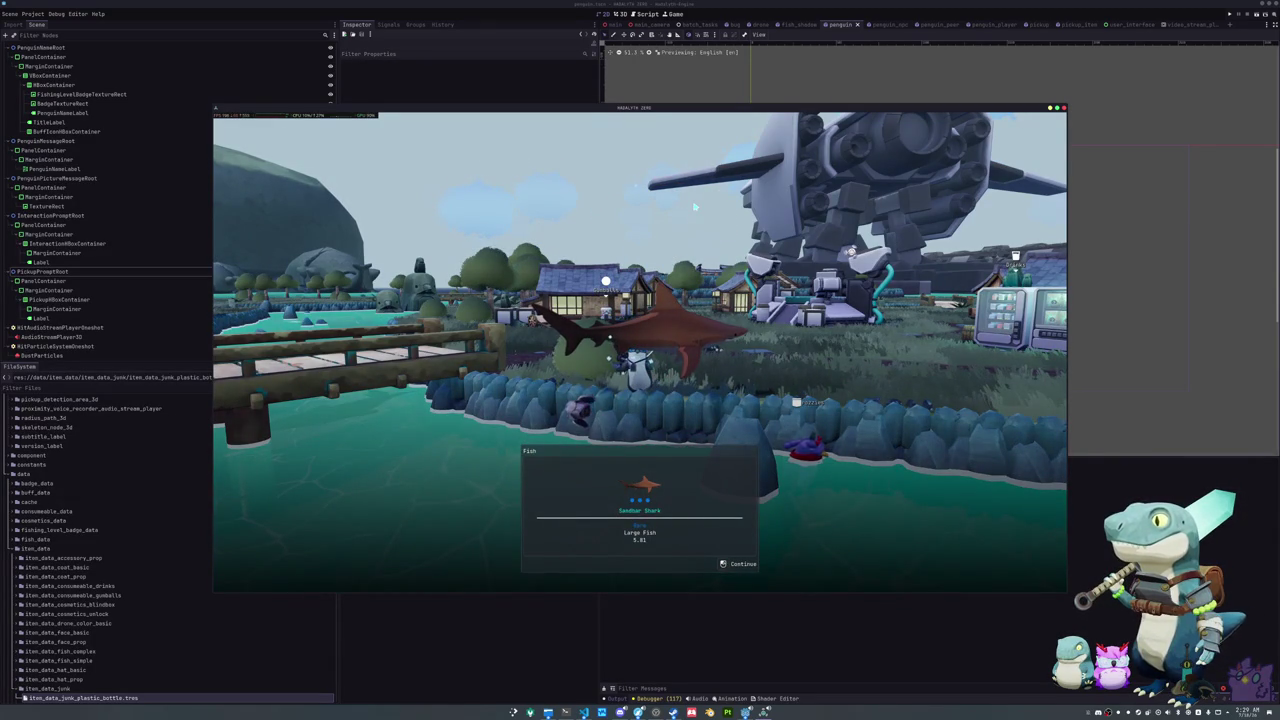
Step: Dismiss the Sandbar Shark catch panel and cast the line again
{"action": "key", "text": "e"}
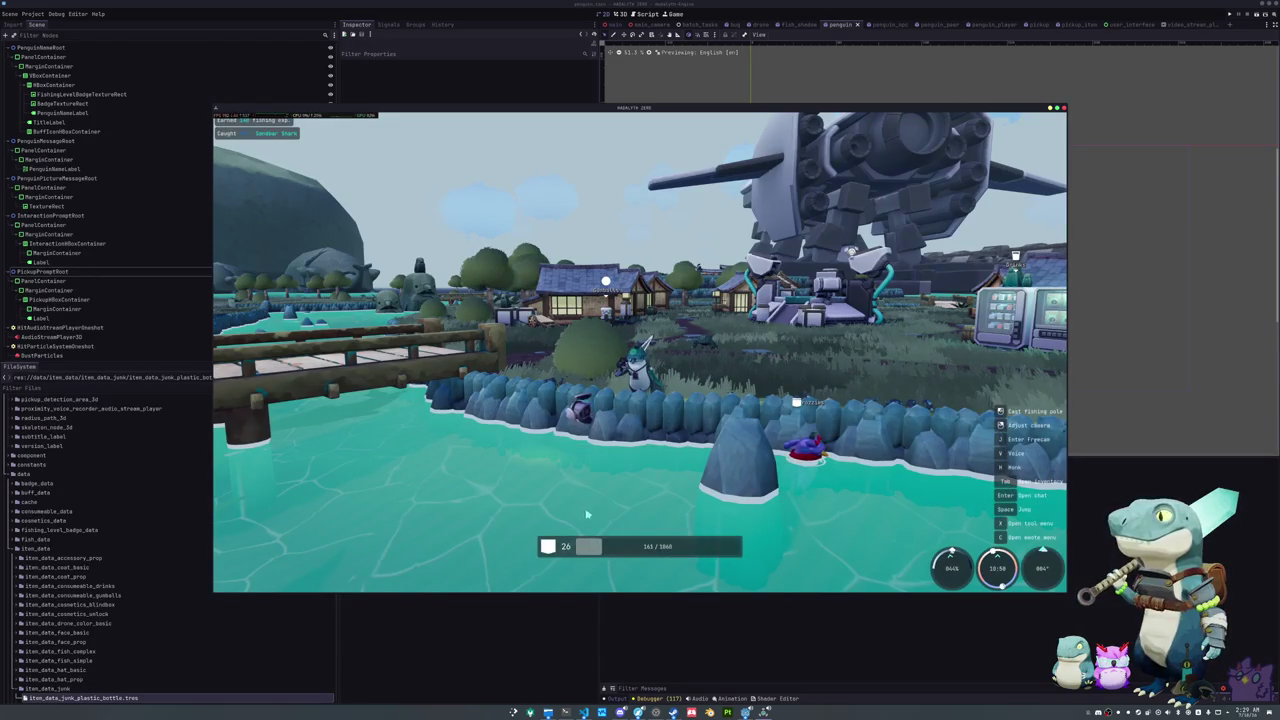
{"action": "left_click", "coordinate": [578, 495]}
{"action": "left_click", "coordinate": [576, 523]}
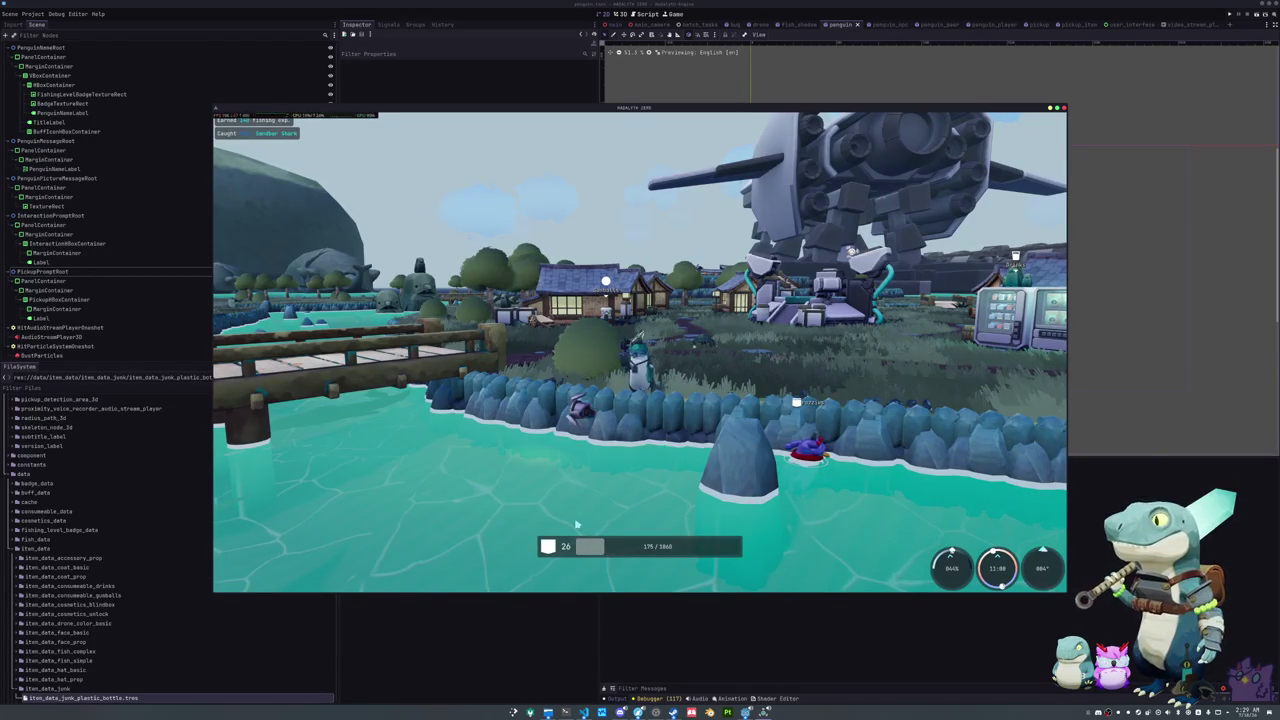
Step: Repeatedly cast and reel in the fishing line, then raise the camera over the shoreline
{"action": "left_click", "coordinate": [576, 523]}
{"action": "left_click", "coordinate": [576, 523]}
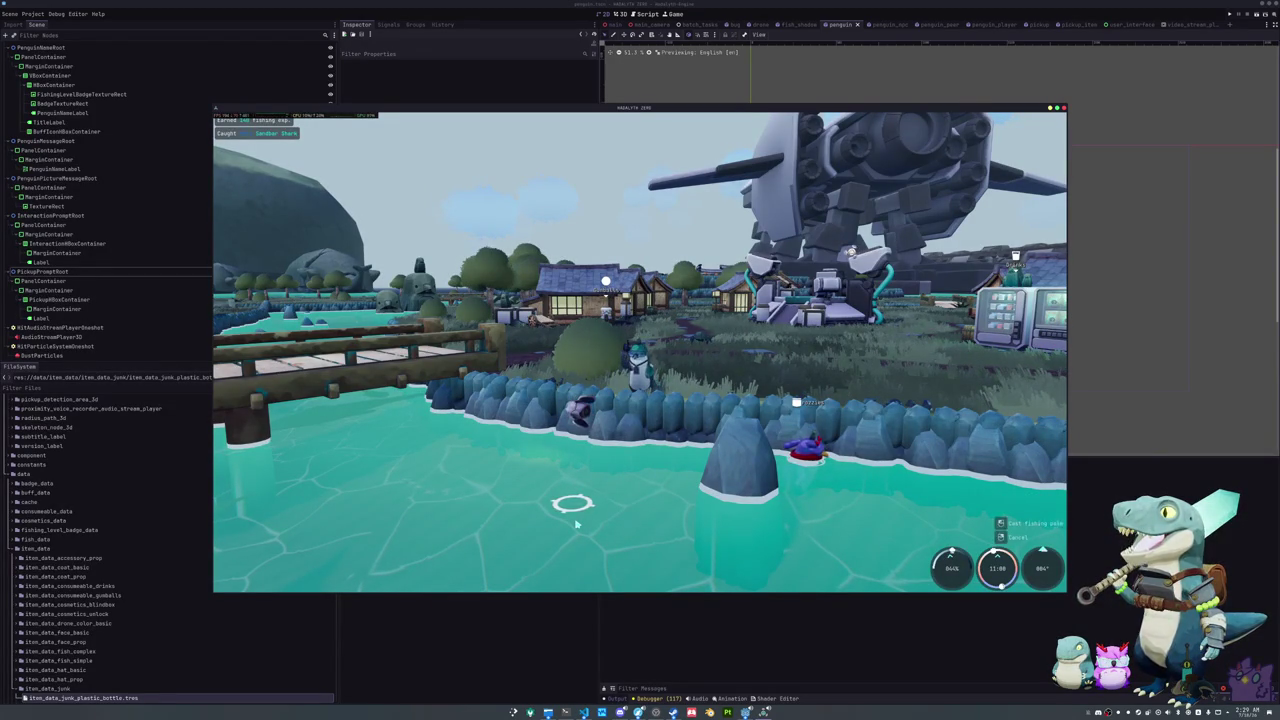
{"action": "left_click", "coordinate": [576, 523]}
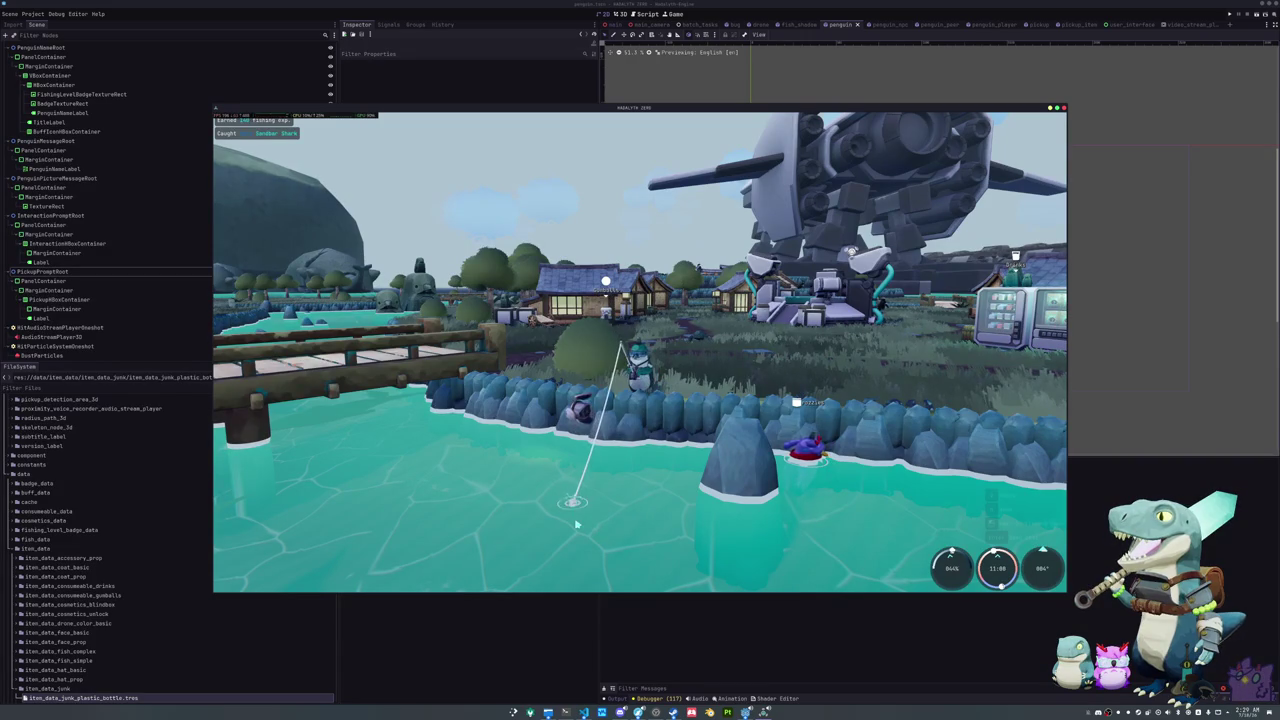
{"action": "left_click", "coordinate": [576, 523]}
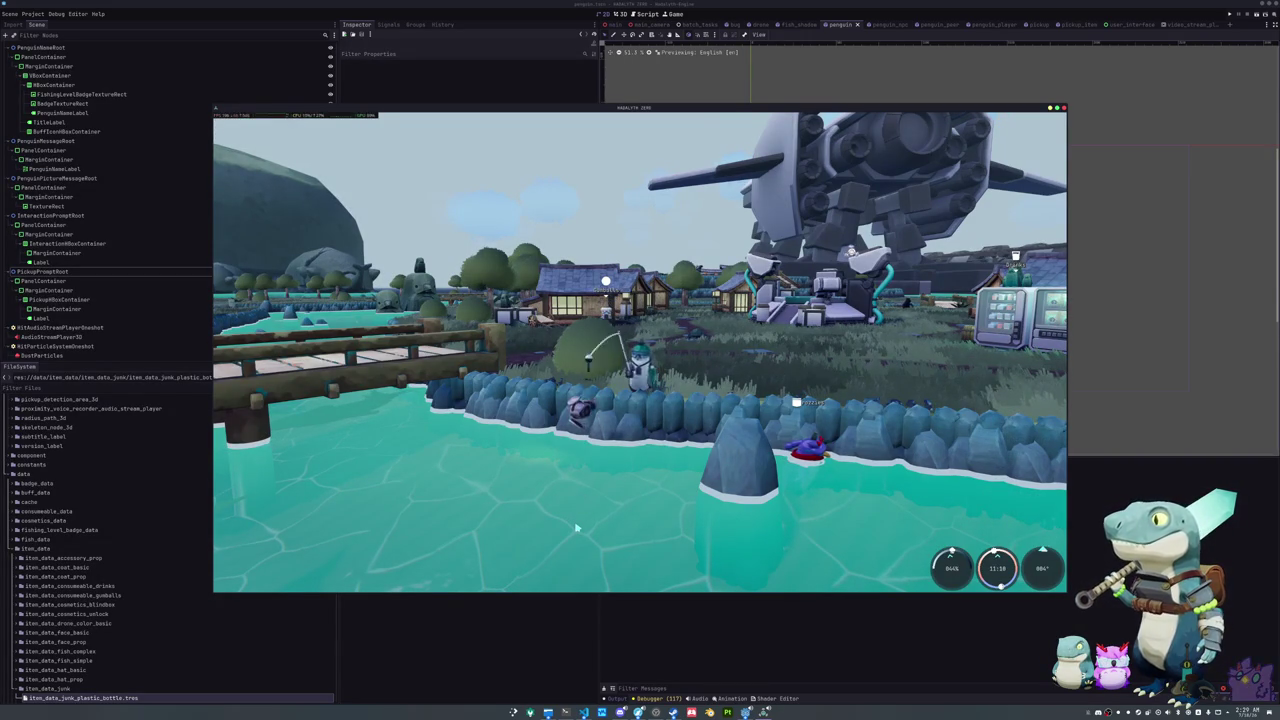
{"action": "left_click", "coordinate": [576, 527]}
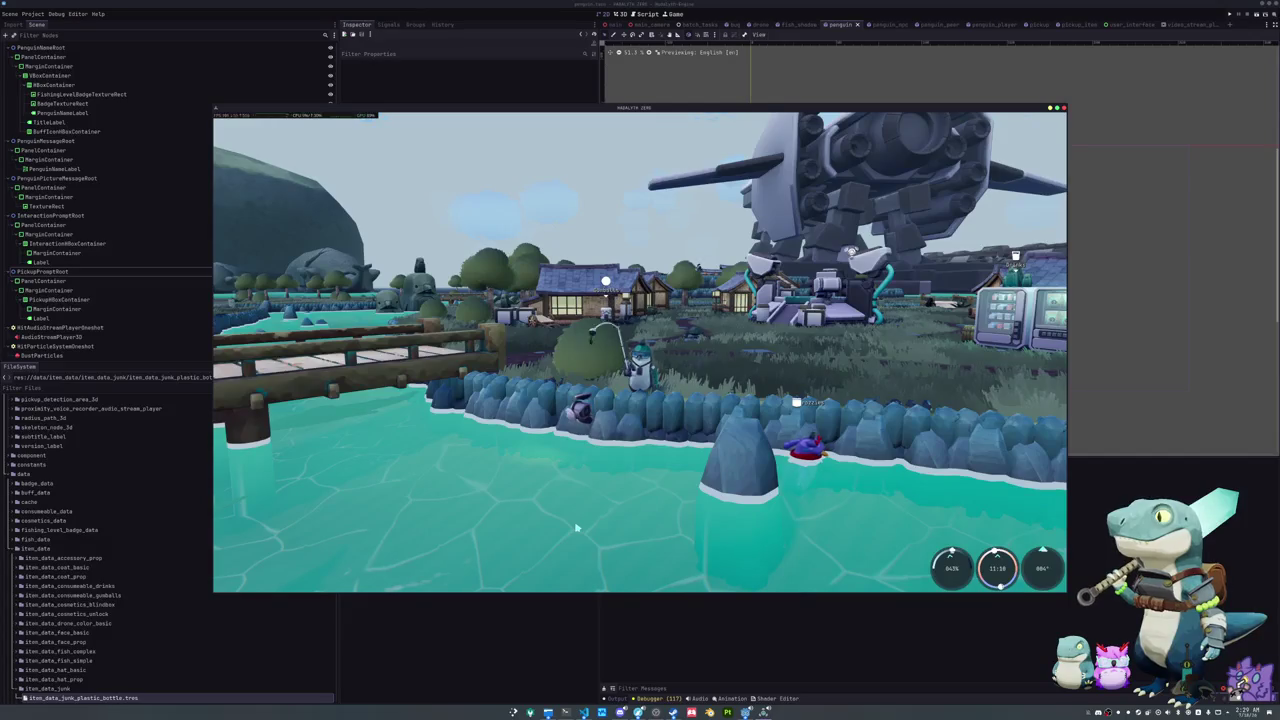
{"action": "left_click", "coordinate": [576, 527]}
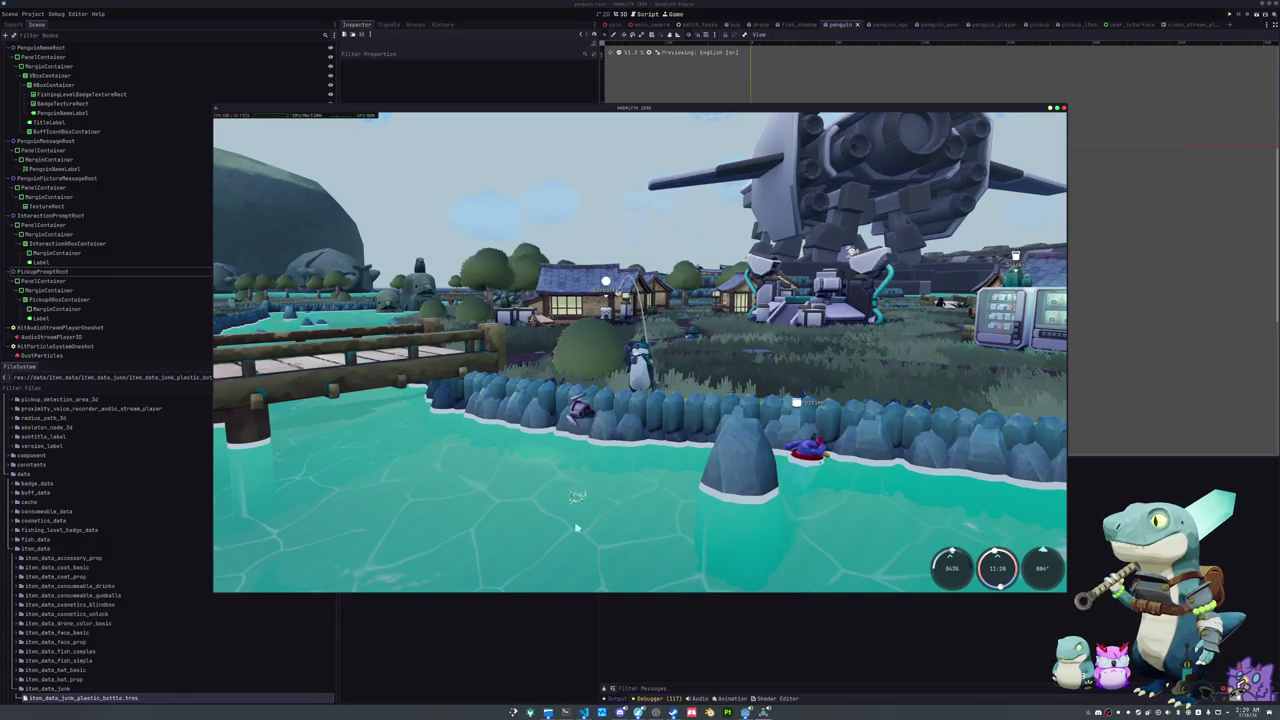
{"action": "left_click", "coordinate": [576, 527]}
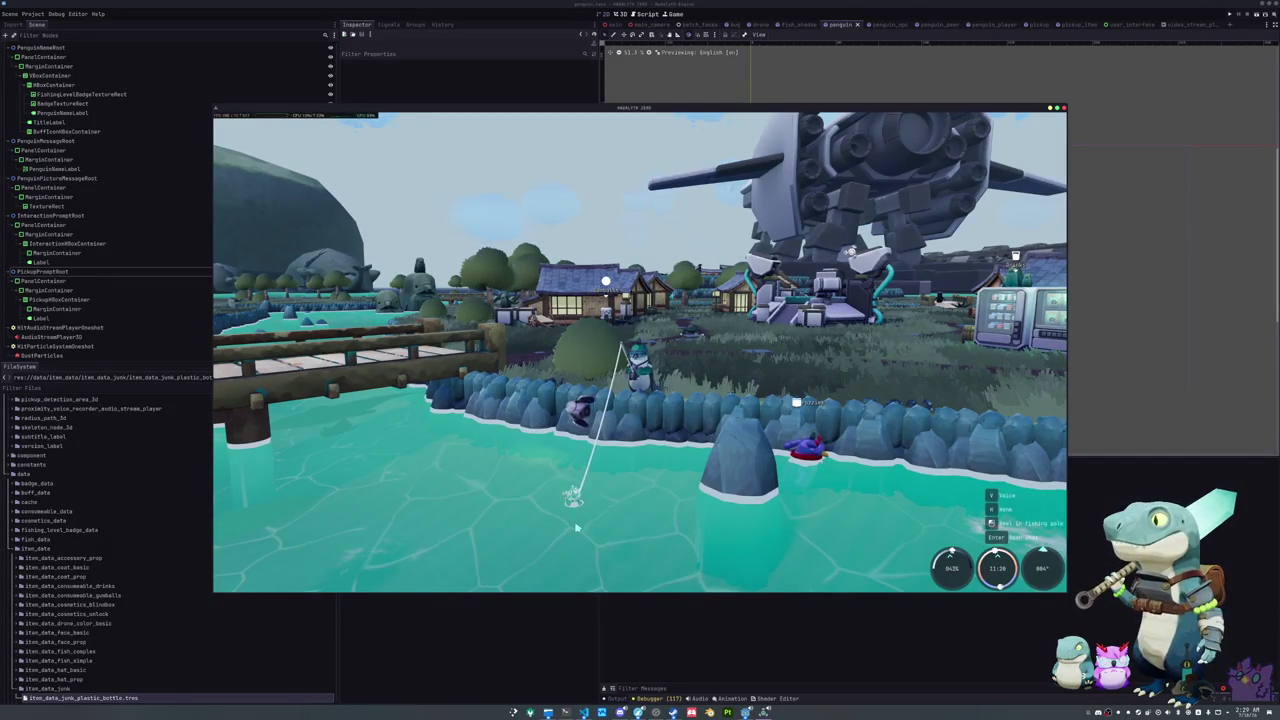
{"action": "left_click", "coordinate": [576, 527]}
{"action": "mouse_move", "coordinate": [576, 527]}
{"action": "left_mouse_down"}
{"action": "mouse_move", "coordinate": [449, 183]}
{"action": "mouse_move", "coordinate": [520, 162]}
{"action": "mouse_move", "coordinate": [745, 140]}
{"action": "left_mouse_up"}
Step: Cast toward the village shore, complete the arrow sequences to land a Giant Isopod, and dismiss its card
{"action": "key", "text": "w"}
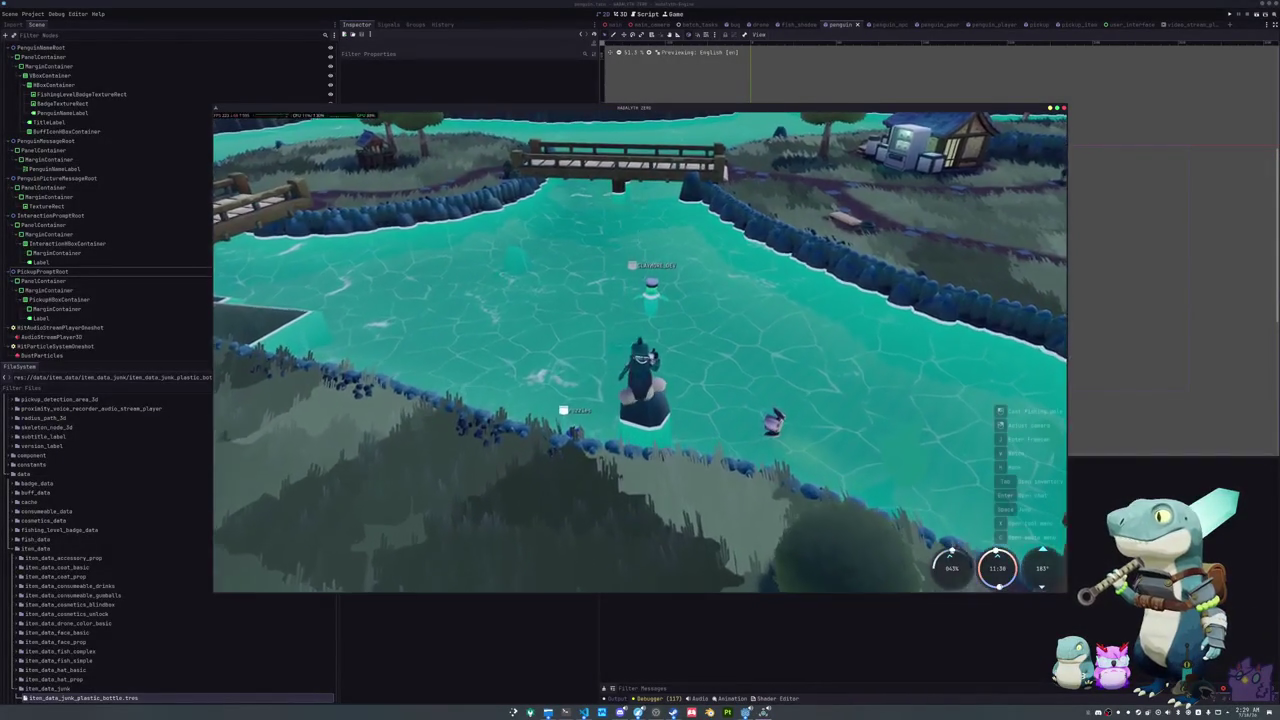
{"action": "left_click_drag", "start_coordinate": [780, 425], "coordinate": [352, 233]}
{"action": "left_click", "coordinate": [352, 233]}
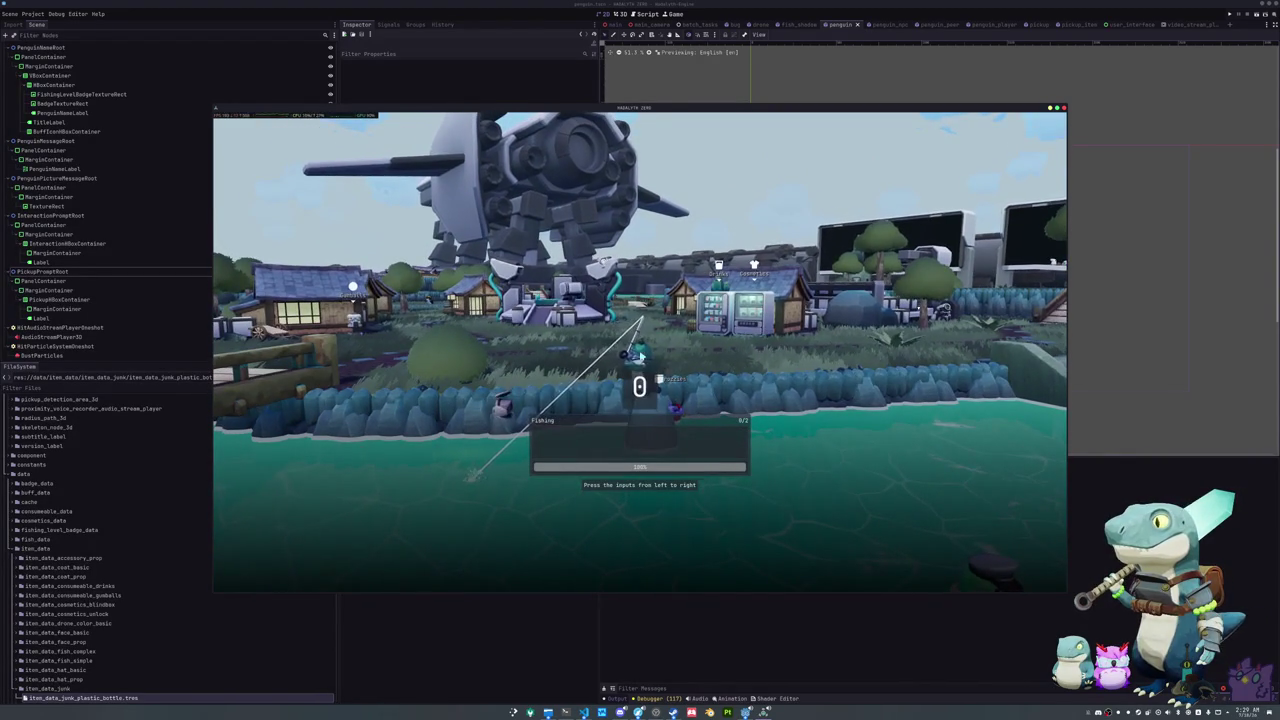
{"action": "key", "text": "Down"}
{"action": "key", "text": "Up"}
{"action": "key", "text": "Down"}
{"action": "key", "text": "Up"}
{"action": "key", "text": "Down"}
{"action": "key", "text": "Up"}
{"action": "key", "text": "Left"}
{"action": "key", "text": "Left"}
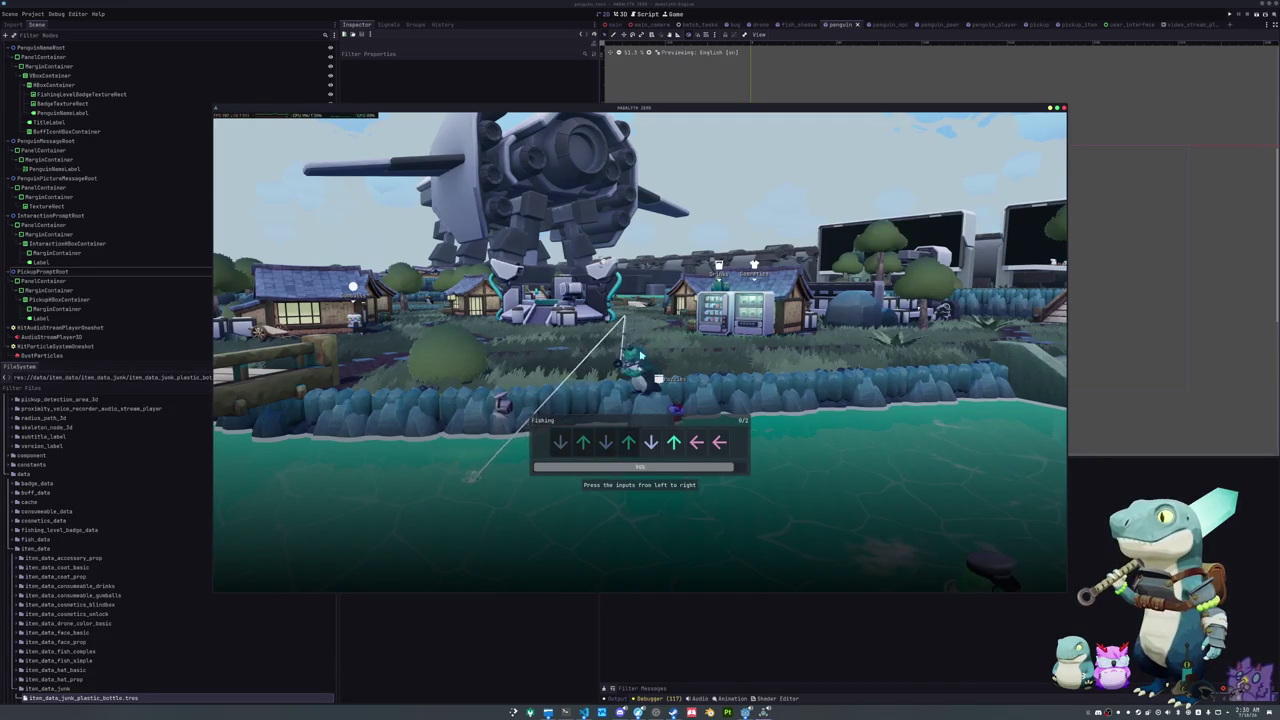
{"action": "key", "text": "Up"}
{"action": "key", "text": "Left"}
{"action": "key", "text": "Right"}
{"action": "key", "text": "Right"}
{"action": "key", "text": "Left"}
{"action": "key", "text": "Up"}
{"action": "key", "text": "Down"}
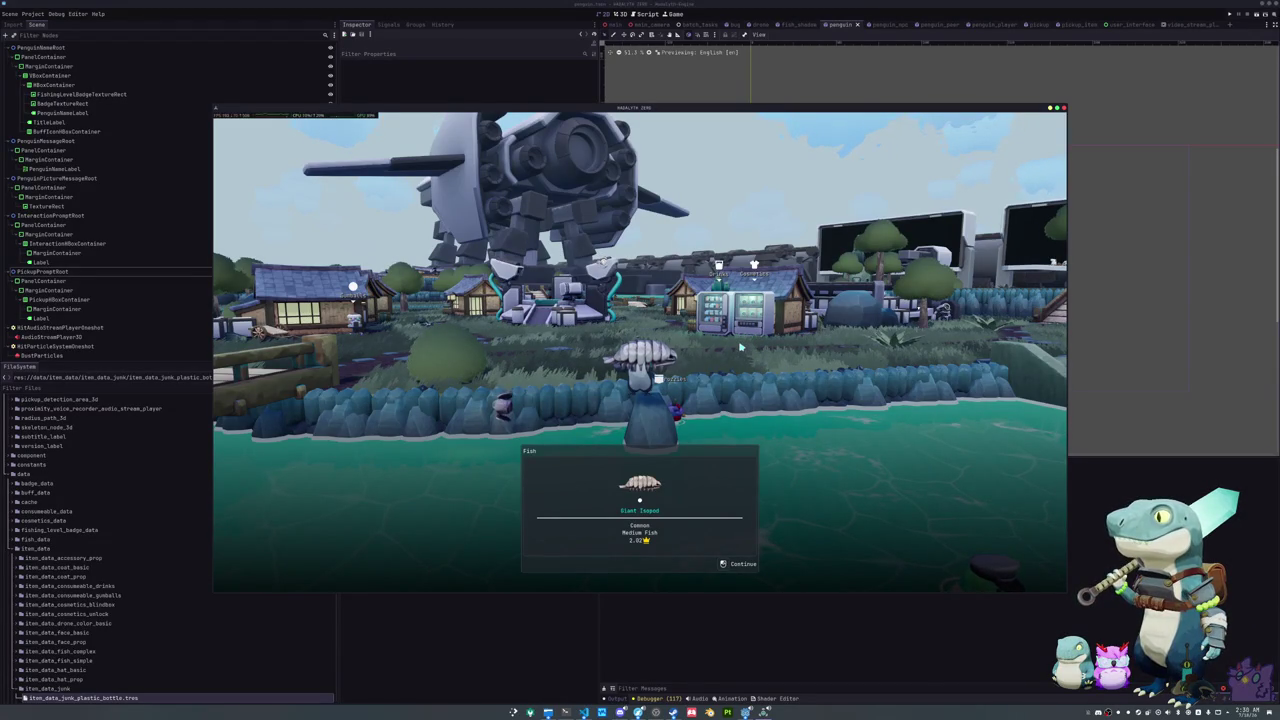
{"action": "left_click", "coordinate": [741, 347]}
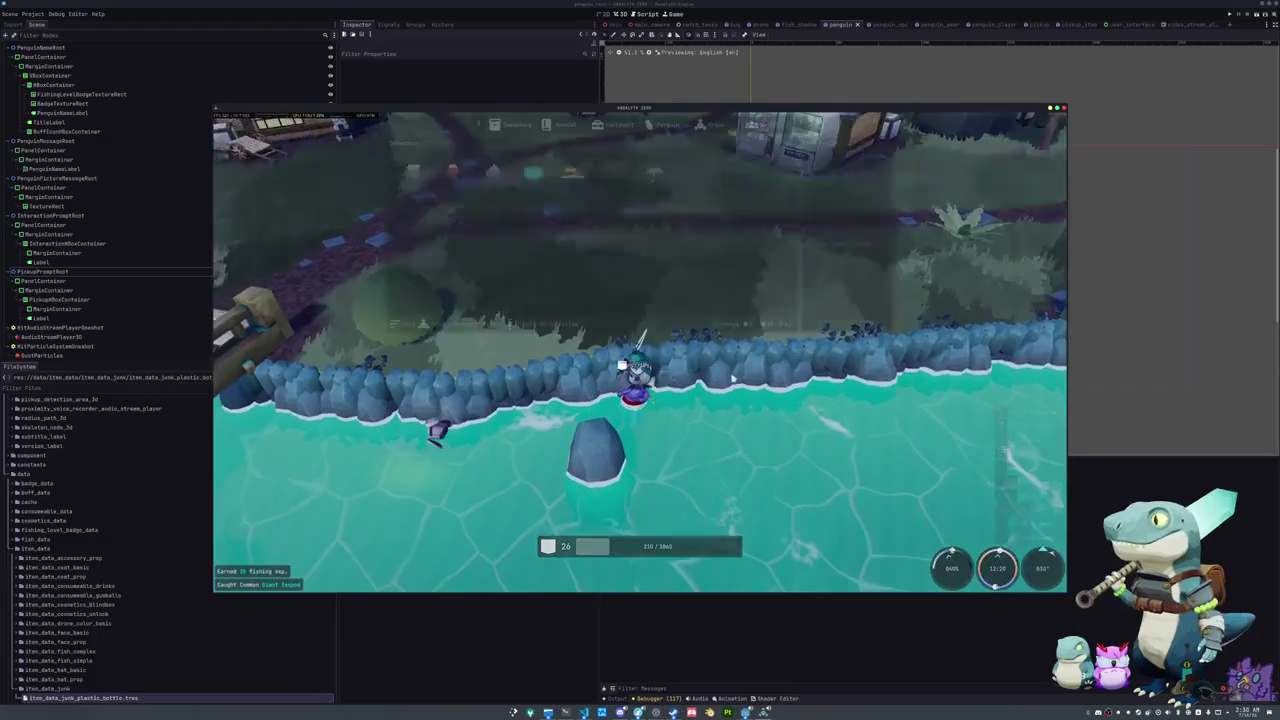
Step: Check the inventory, move along the shoreline, and cancel the cast
{"action": "key", "text": "Tab"}
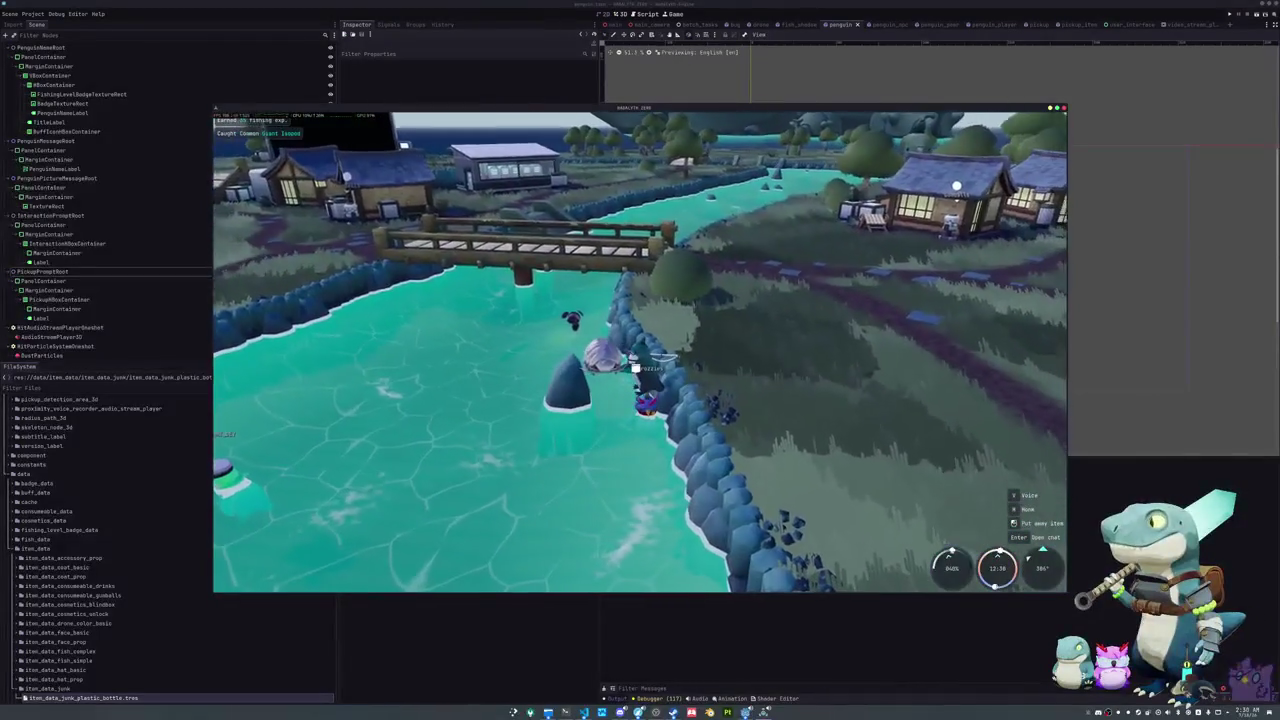
{"action": "key", "text": "d"}
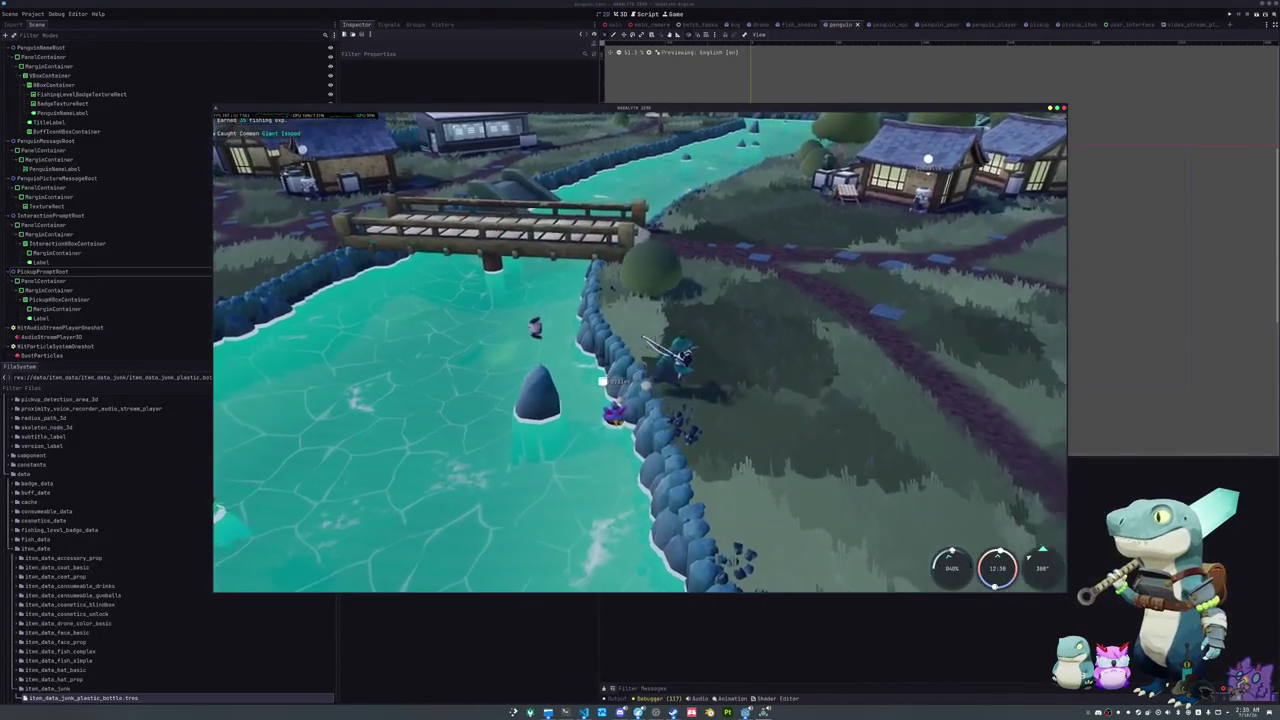
{"action": "key", "text": "w"}
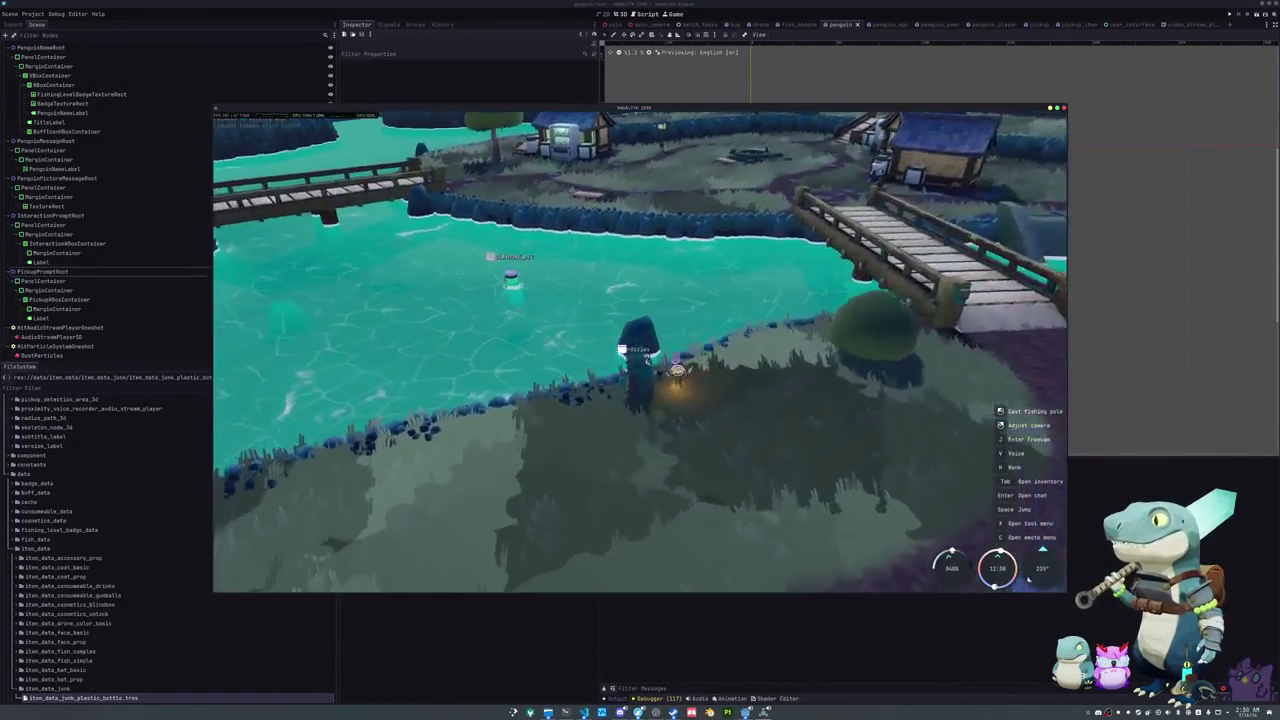
{"action": "key", "text": "w"}
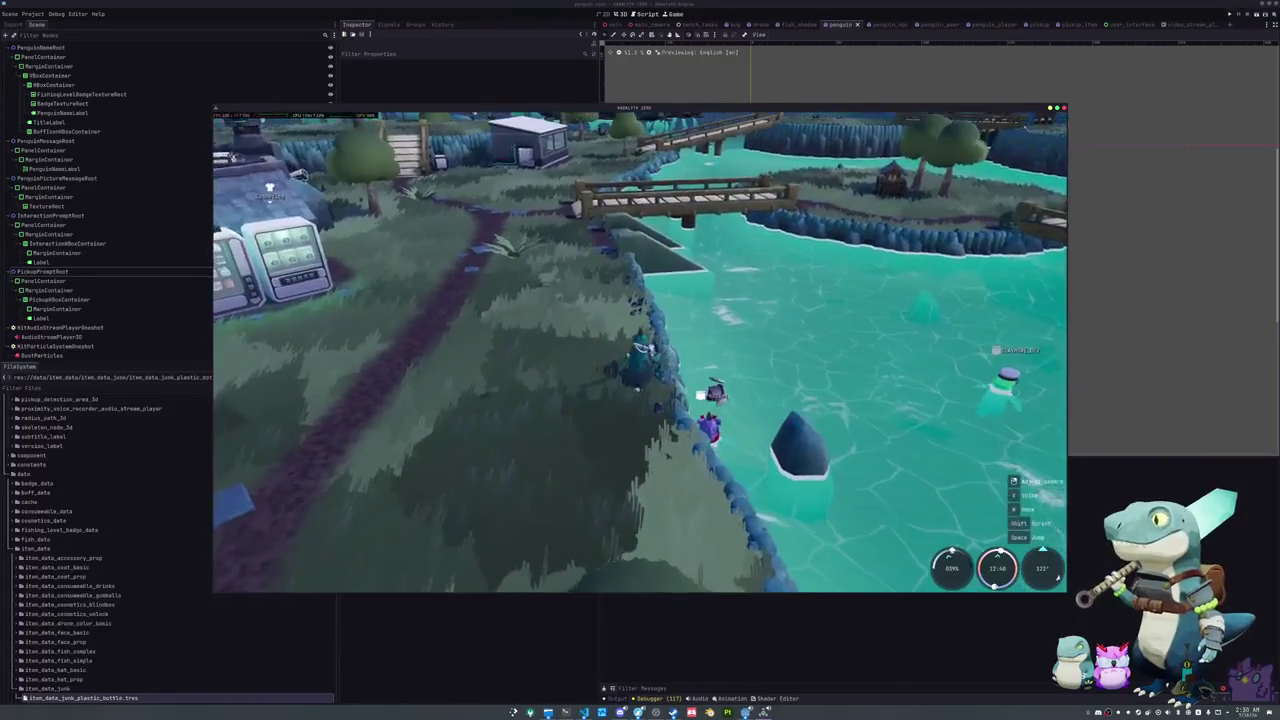
{"action": "key", "text": "w"}
{"action": "key", "text": "w"}
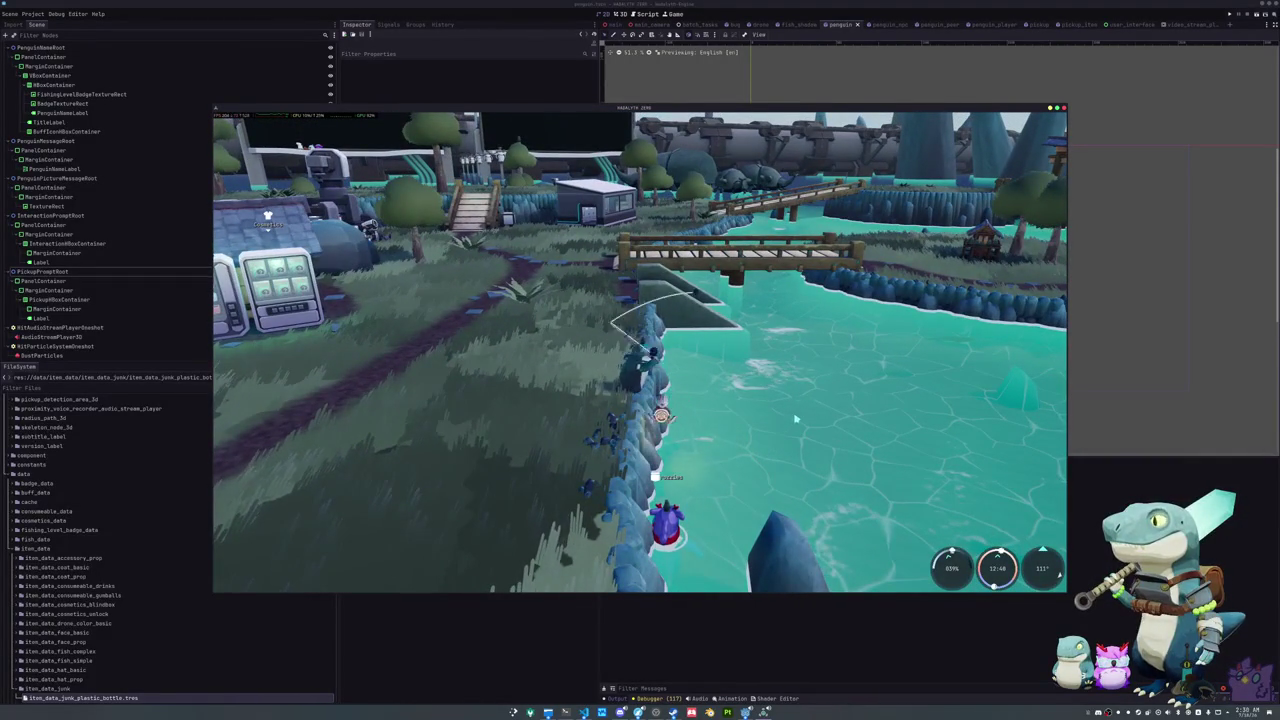
{"action": "right_click", "coordinate": [801, 416]}
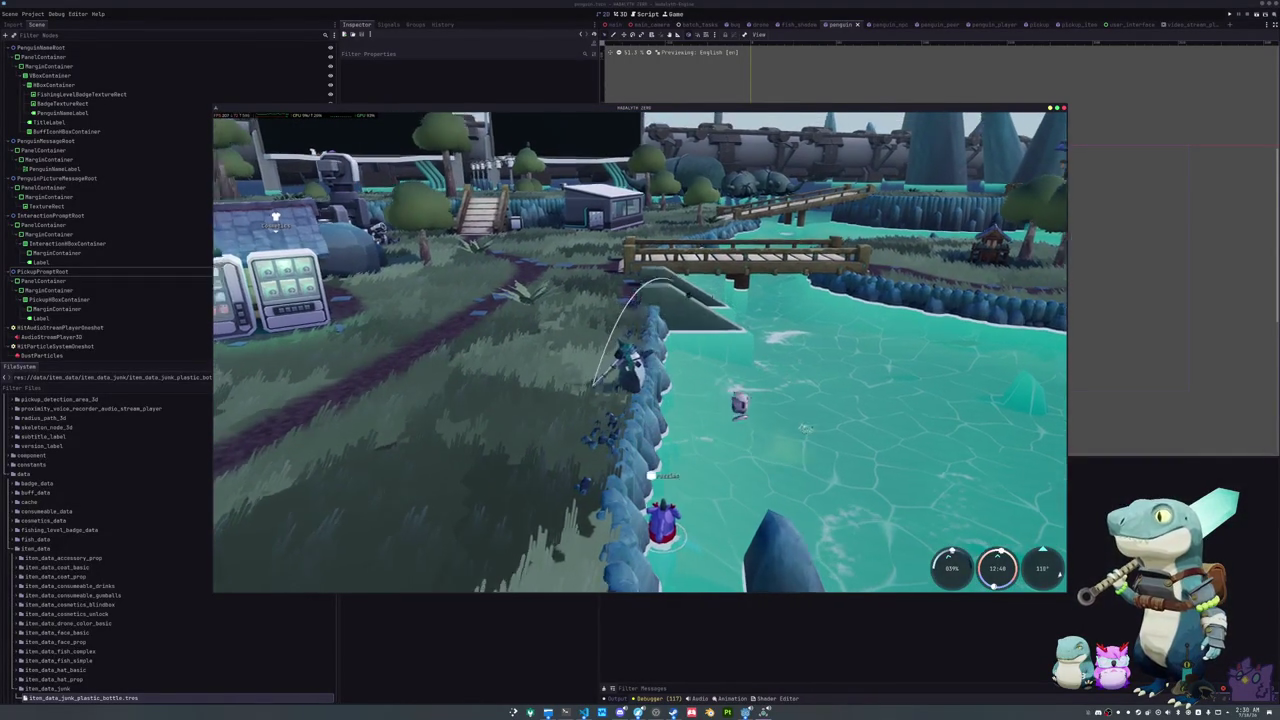
Step: Walk the penguin across the field to the village and start petting a nearby bug
{"action": "key", "text": "w"}
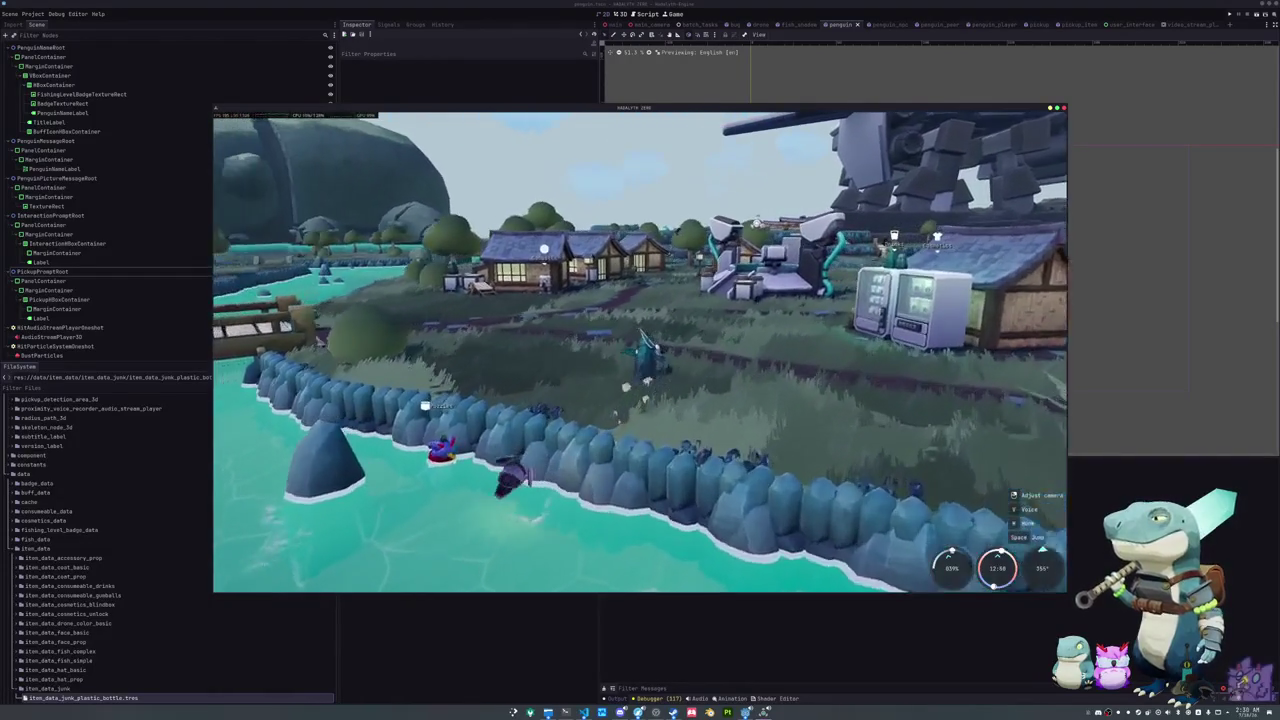
{"action": "key", "text": "w"}
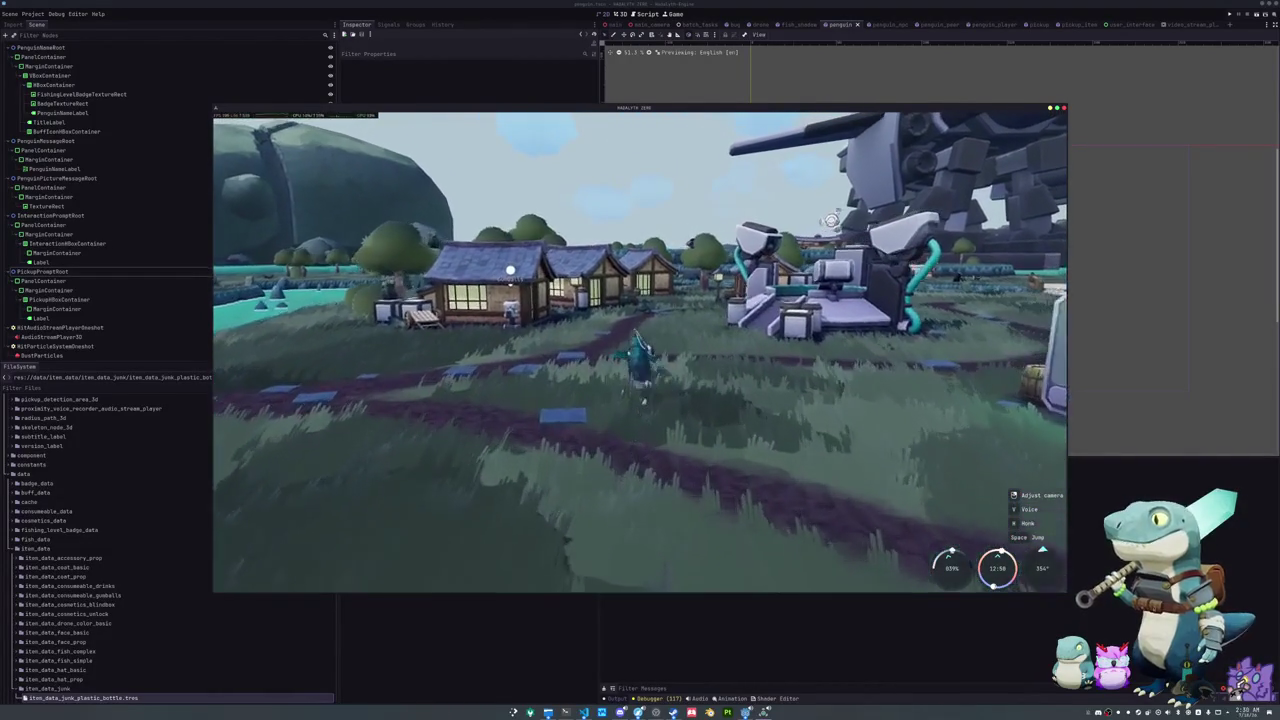
{"action": "key", "text": "w"}
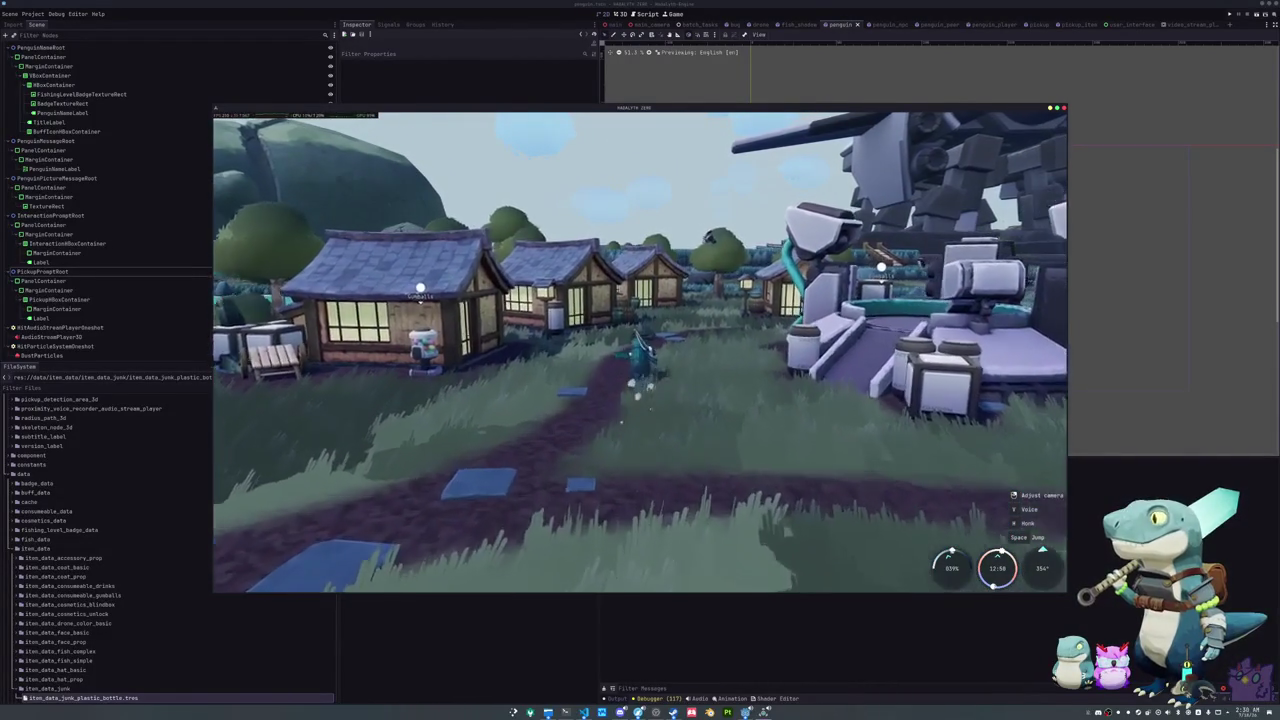
{"action": "left_click", "coordinate": [715, 364]}
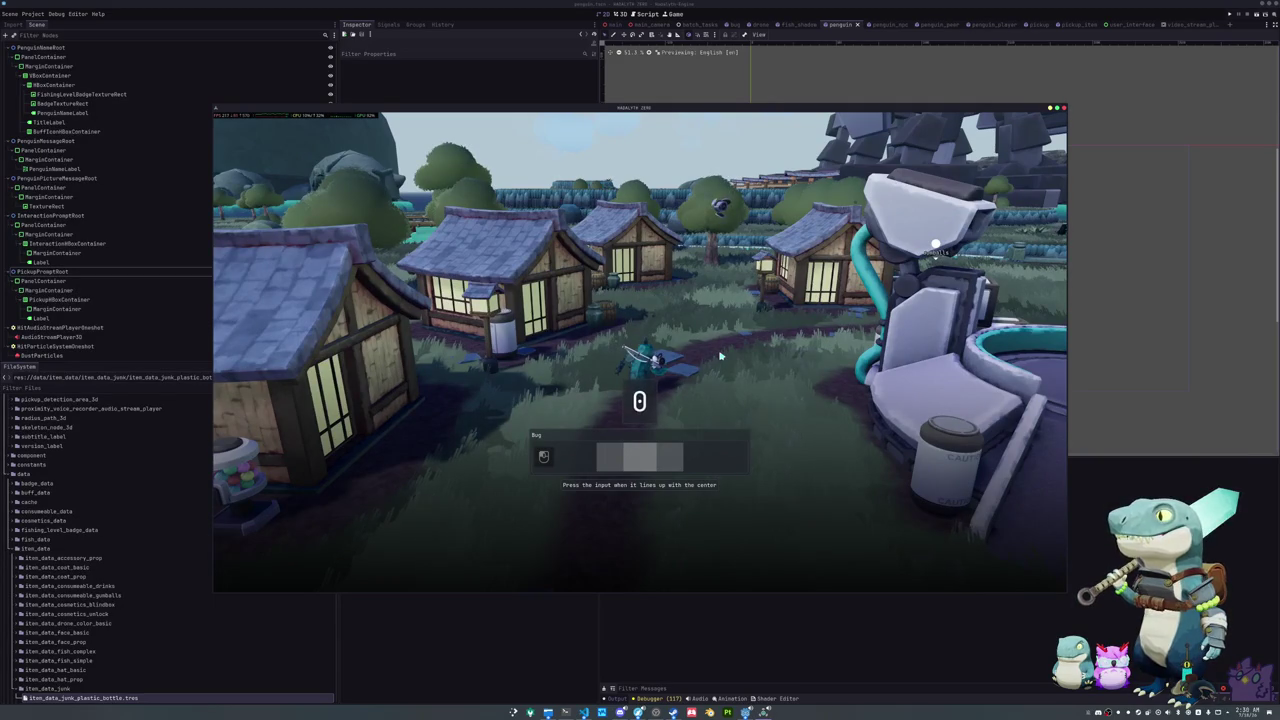
Step: Pet the bug, then walk the penguin away from the village to the river by the bridge
{"action": "left_click", "coordinate": [720, 355]}
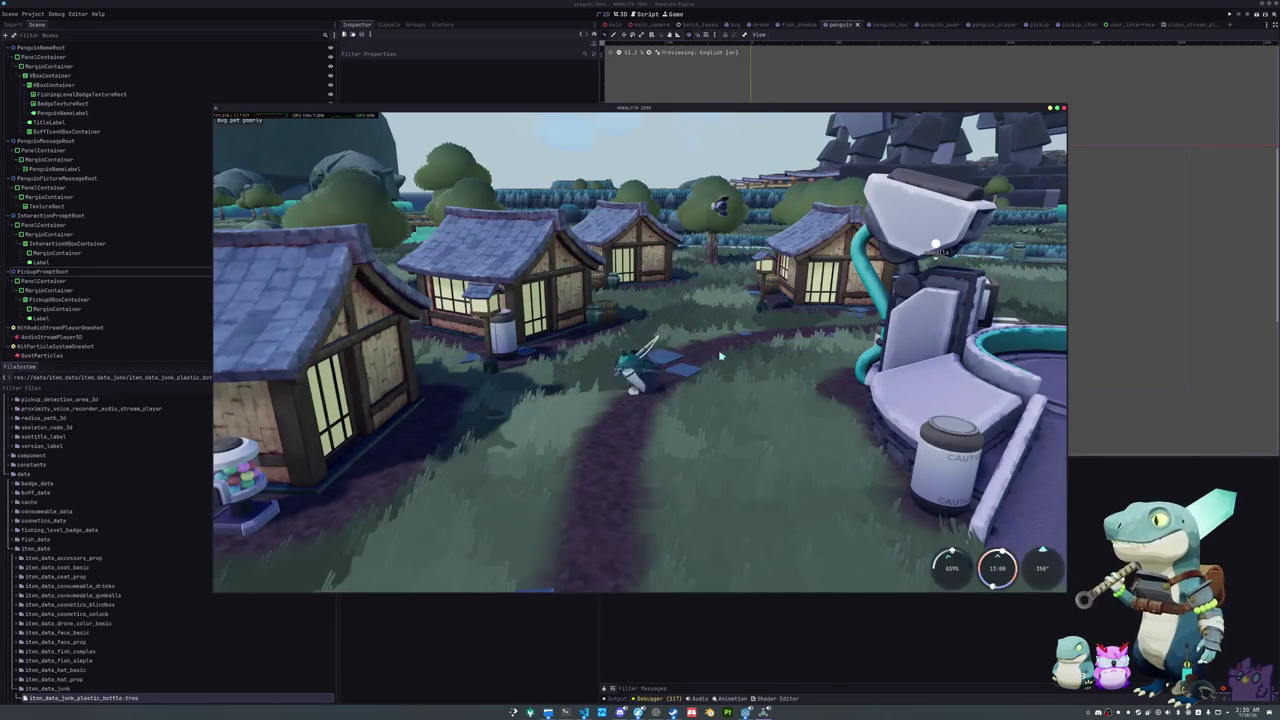
{"action": "key", "text": "w"}
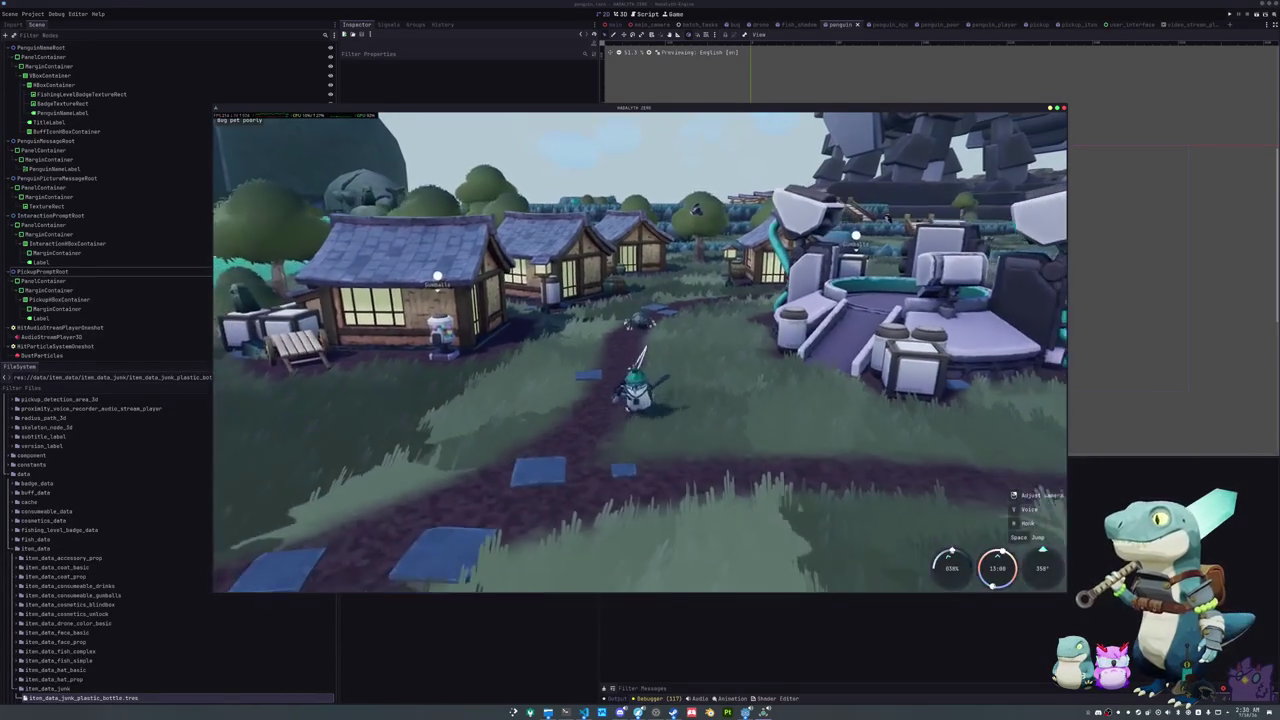
{"action": "key", "text": "a"}
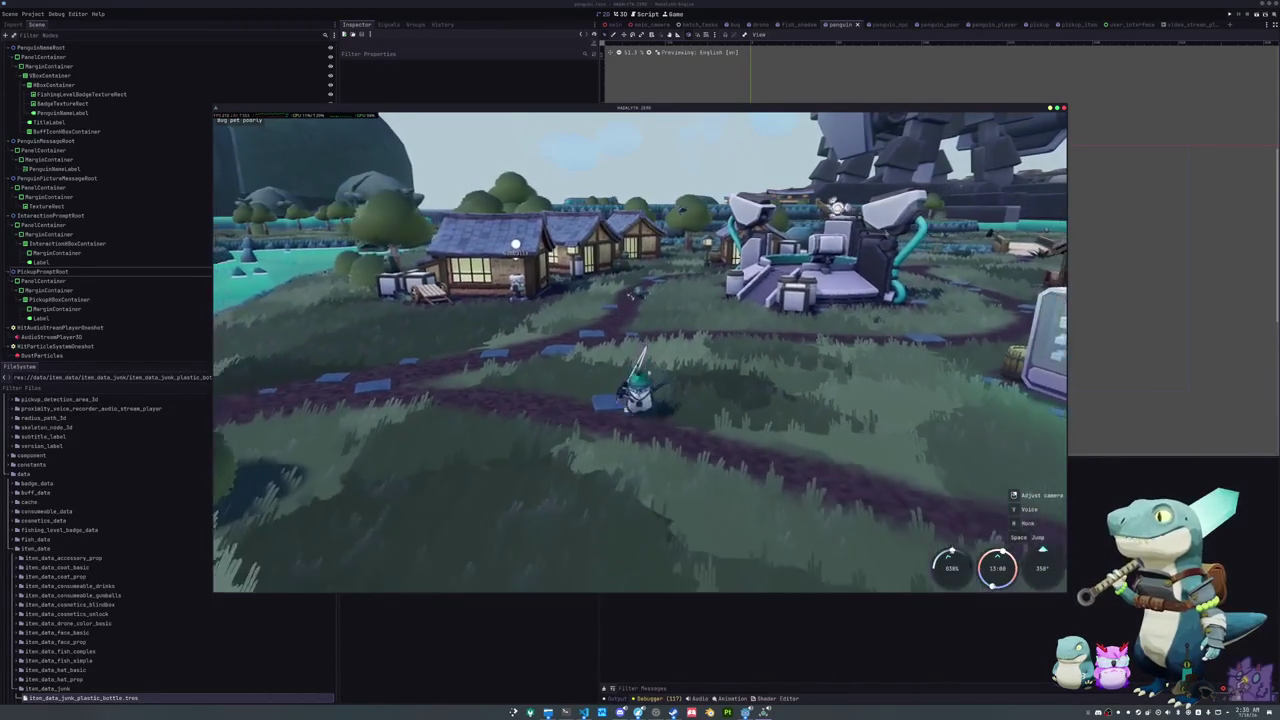
{"action": "key", "text": "a"}
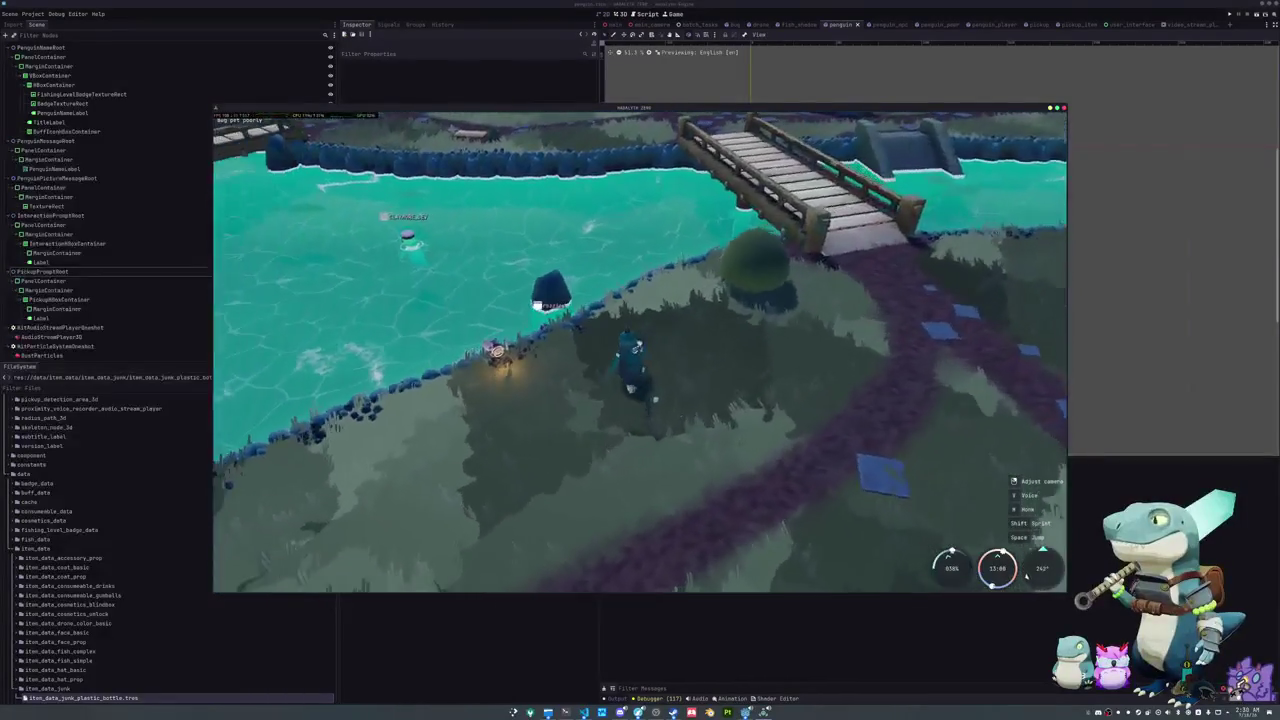
{"action": "key", "text": "w"}
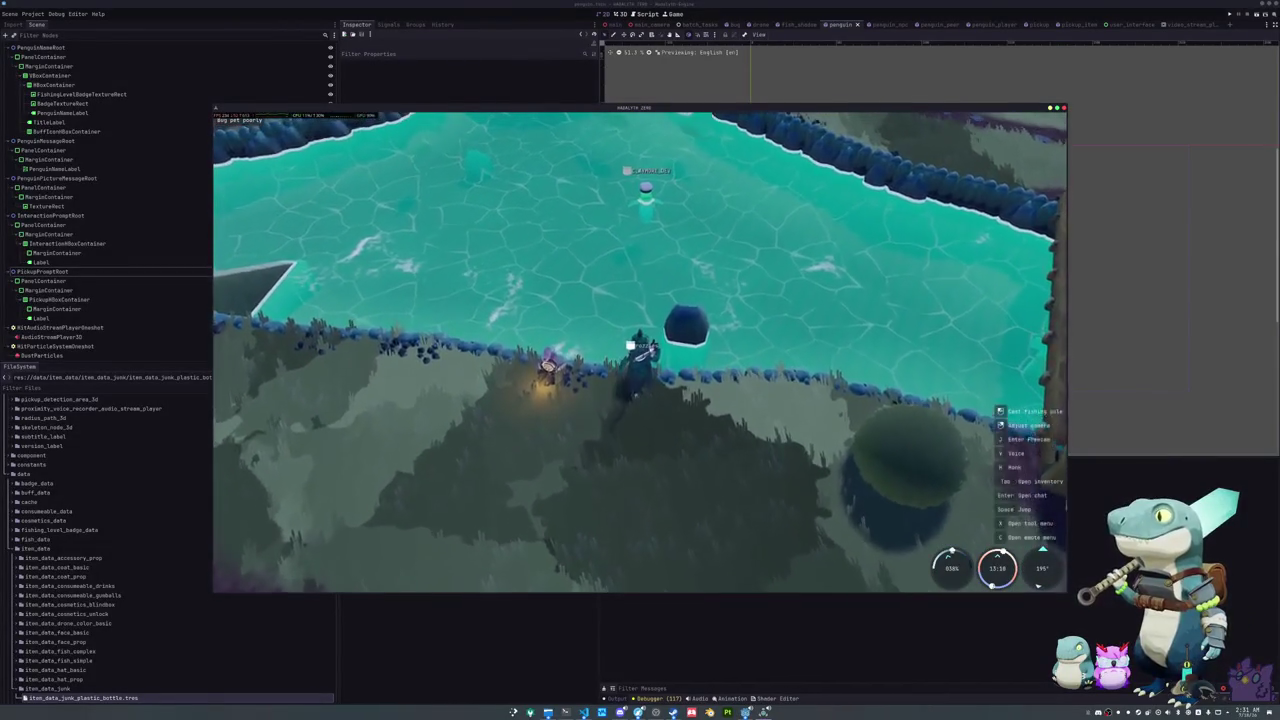
{"action": "key", "text": "a"}
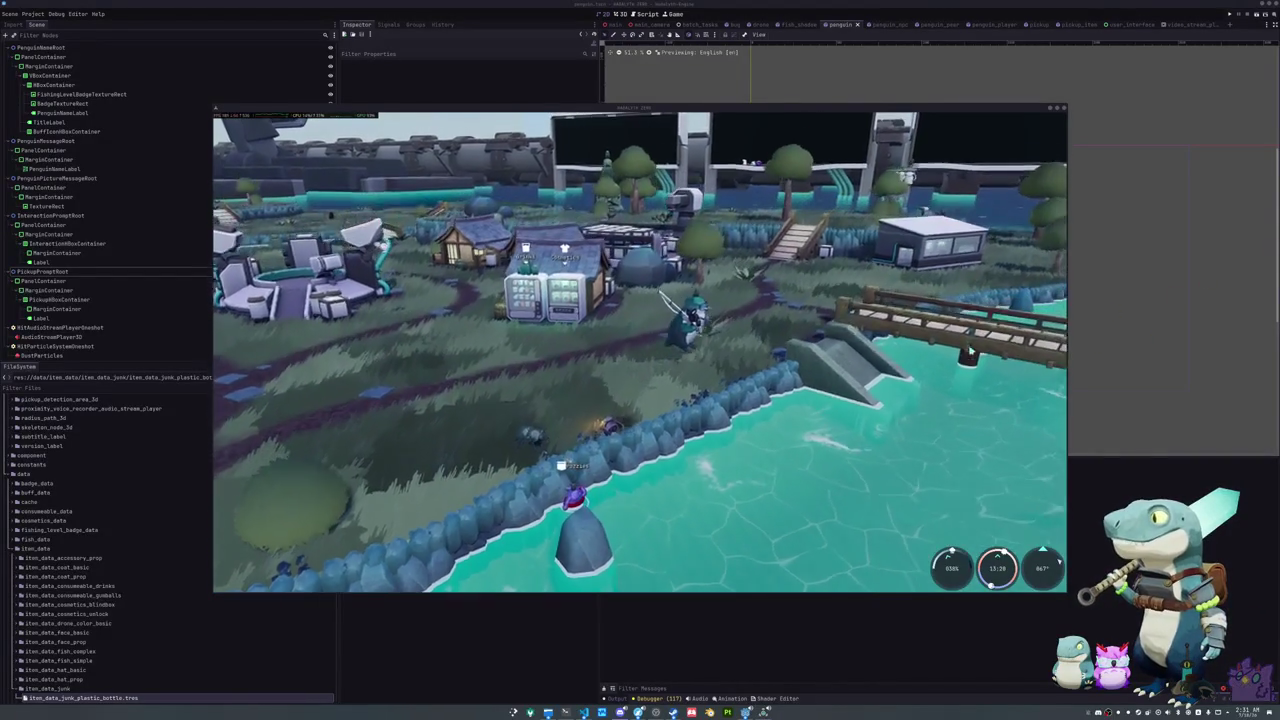
Step: Swim the penguin across the river and climb the bank onto the grass
{"action": "key", "text": "w"}
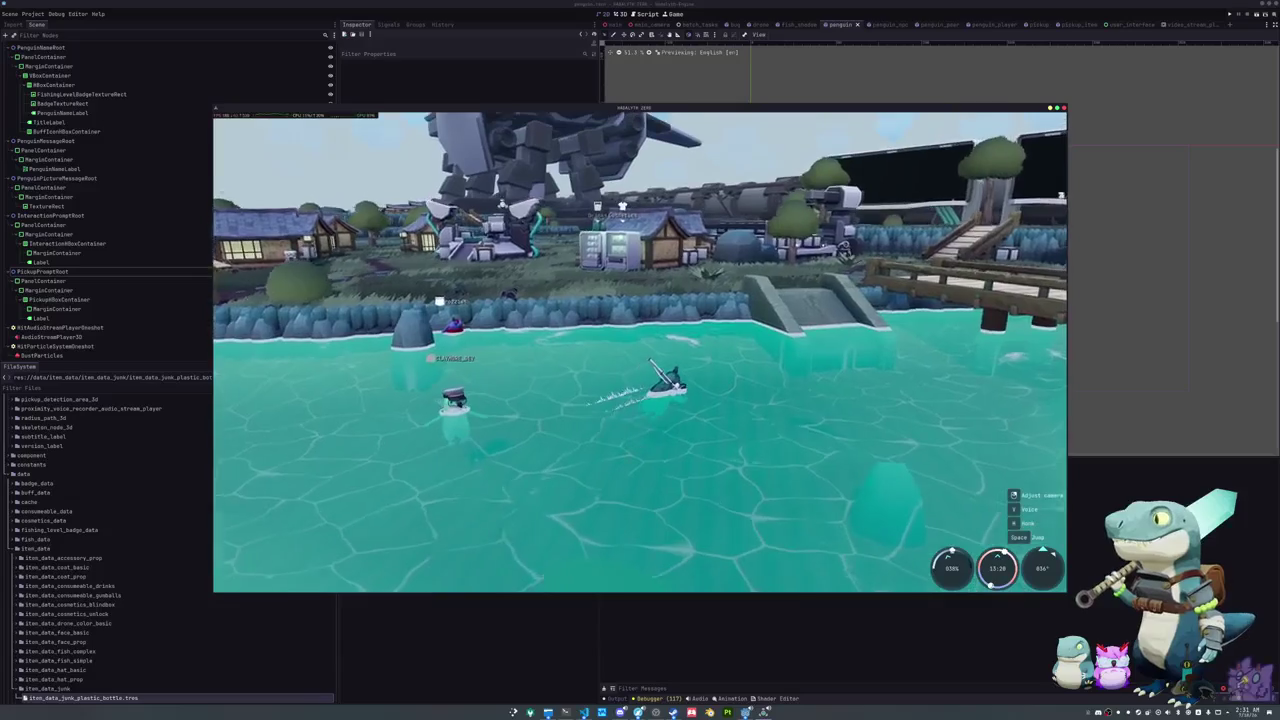
{"action": "key", "text": "w"}
{"action": "key", "text": "w"}
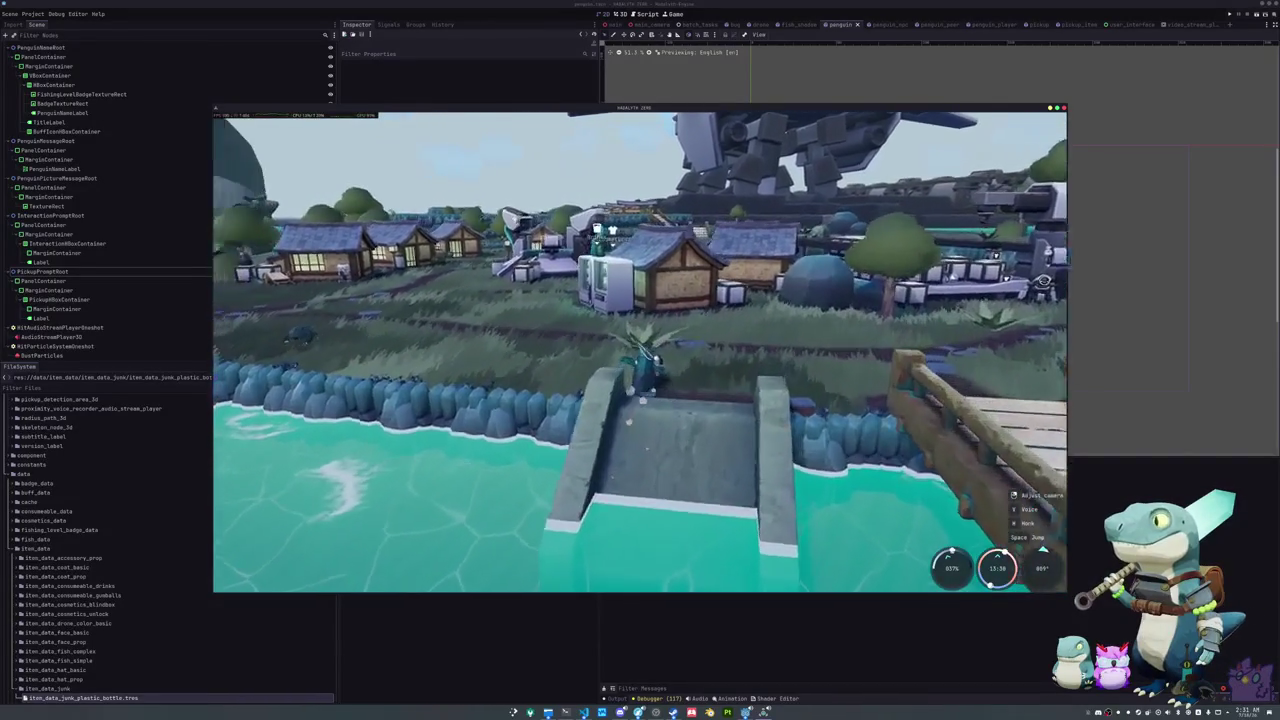
{"action": "key", "text": "w"}
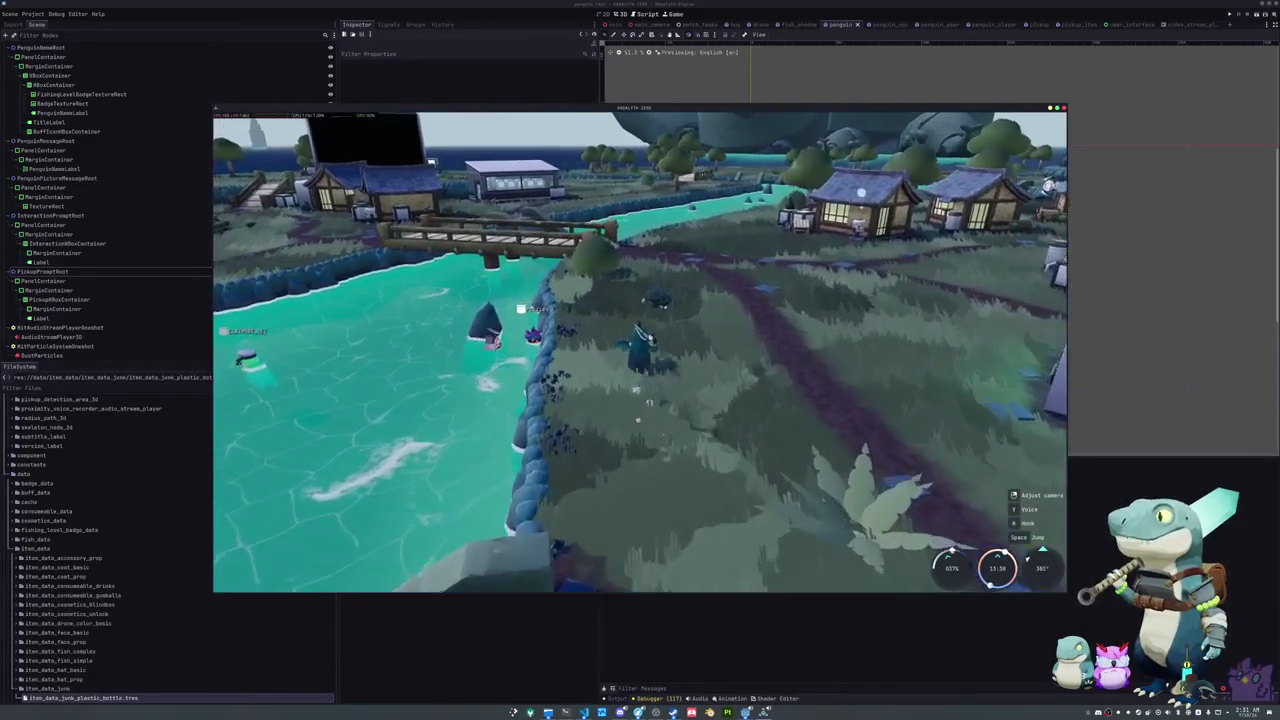
{"action": "key", "text": "w"}
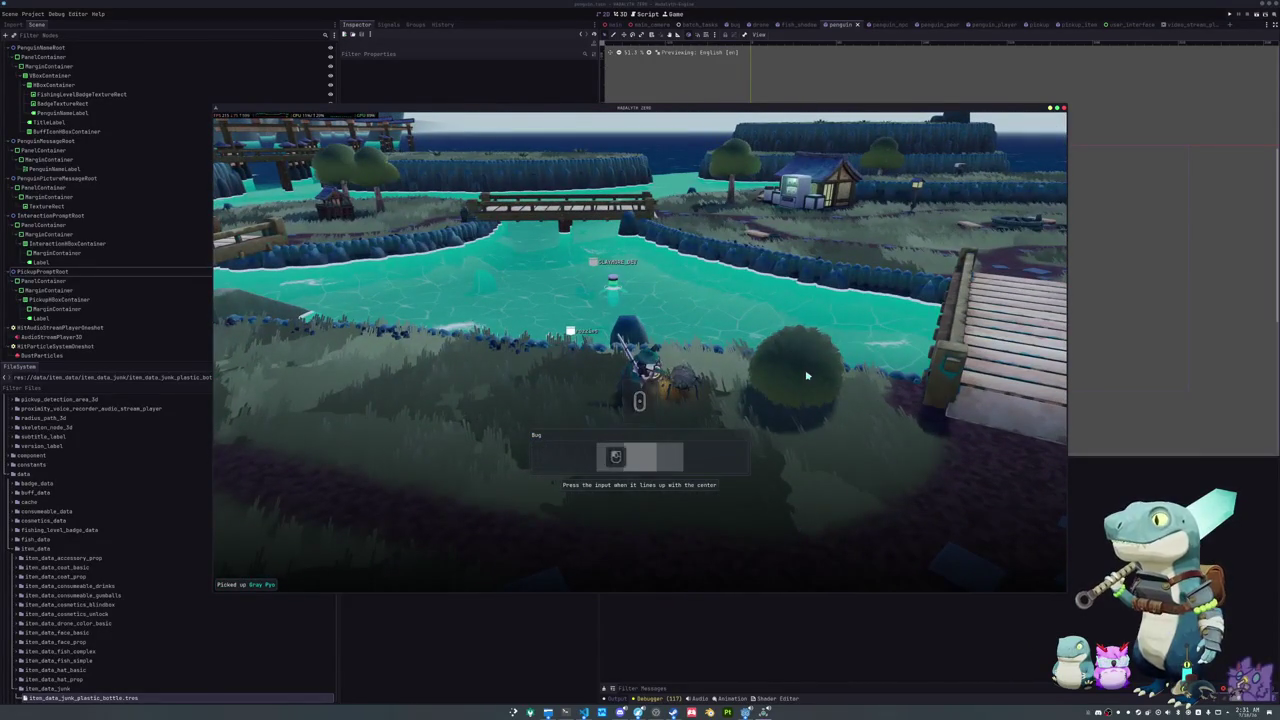
Step: Time the press on the bug-petting bar to finish another petting round
{"action": "left_click", "coordinate": [806, 376]}
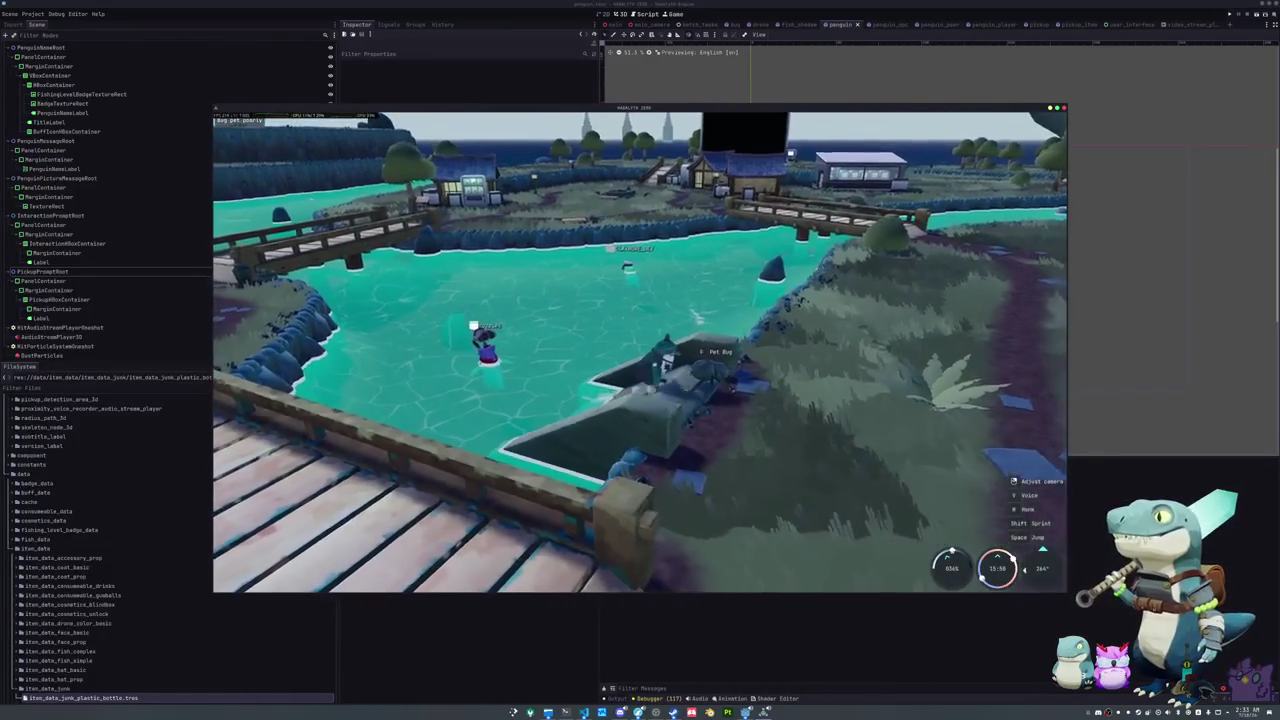
Step: Pet the bug at the ramp, walk the bank to the vending machines, and pick up the Purple Traffic Cone
{"action": "key", "text": "e"}
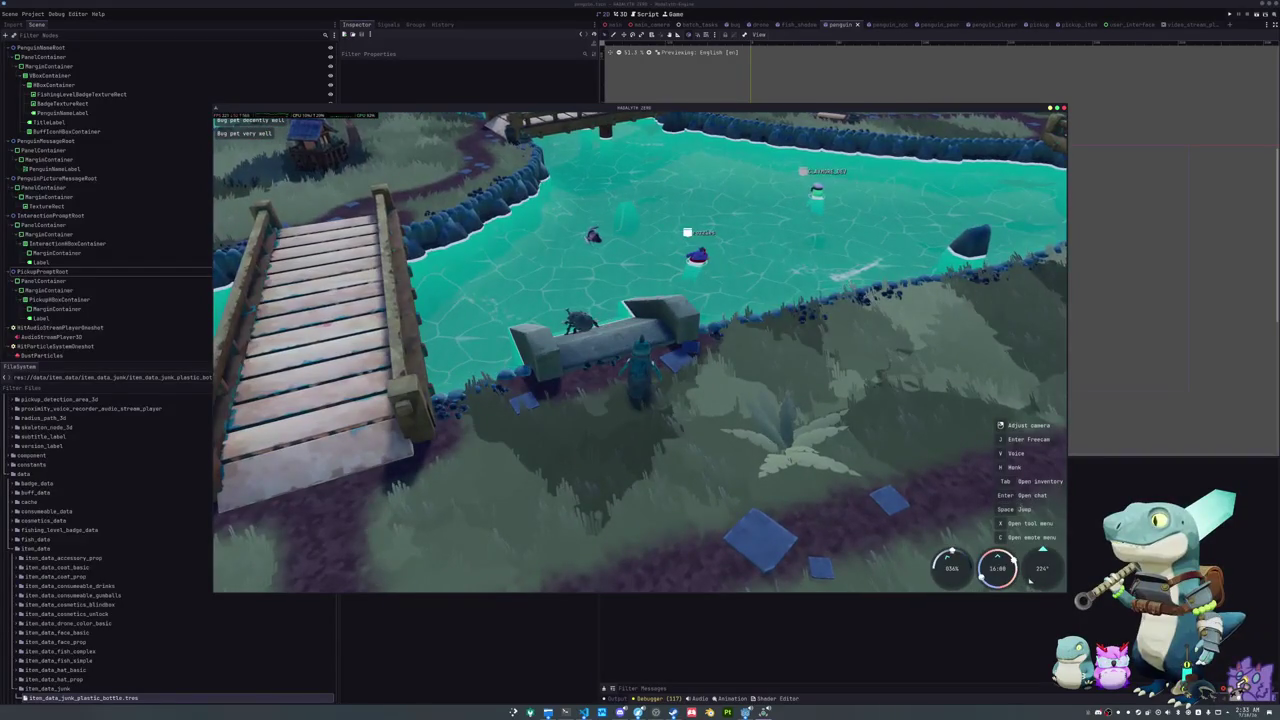
{"action": "left_click_drag", "start_coordinate": [1030, 580], "coordinate": [790, 580]}
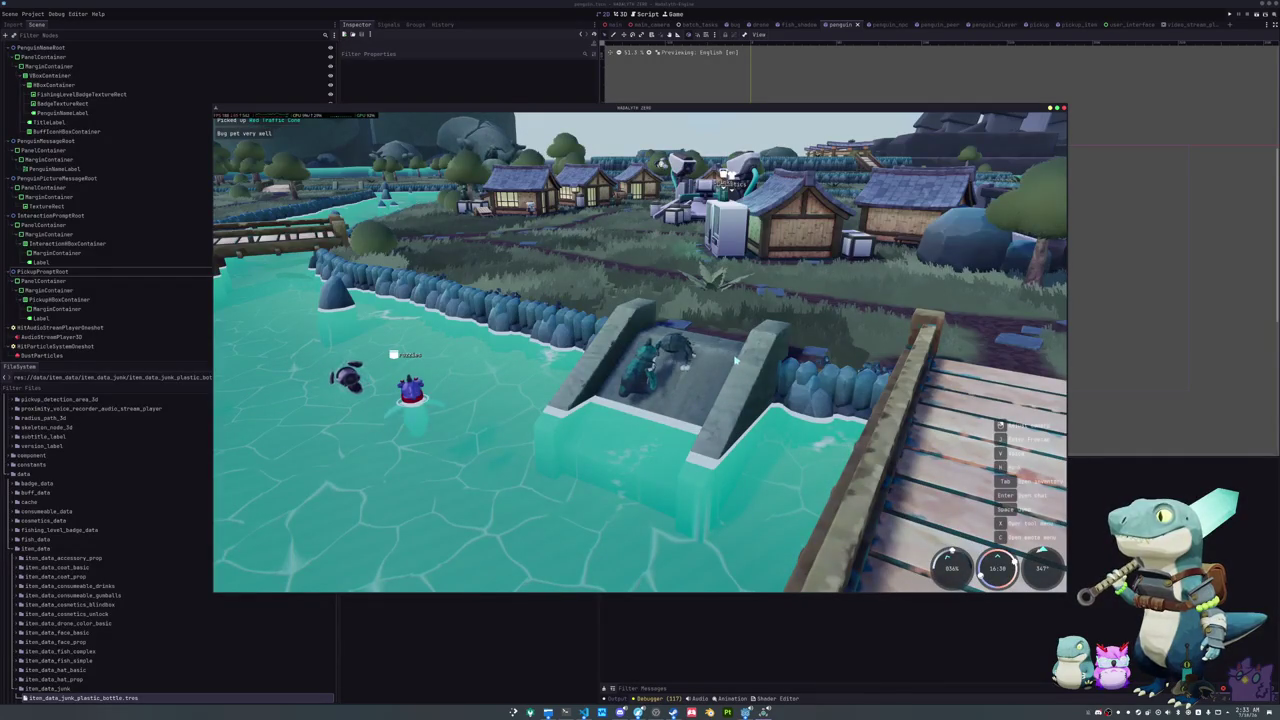
{"action": "key", "text": "w"}
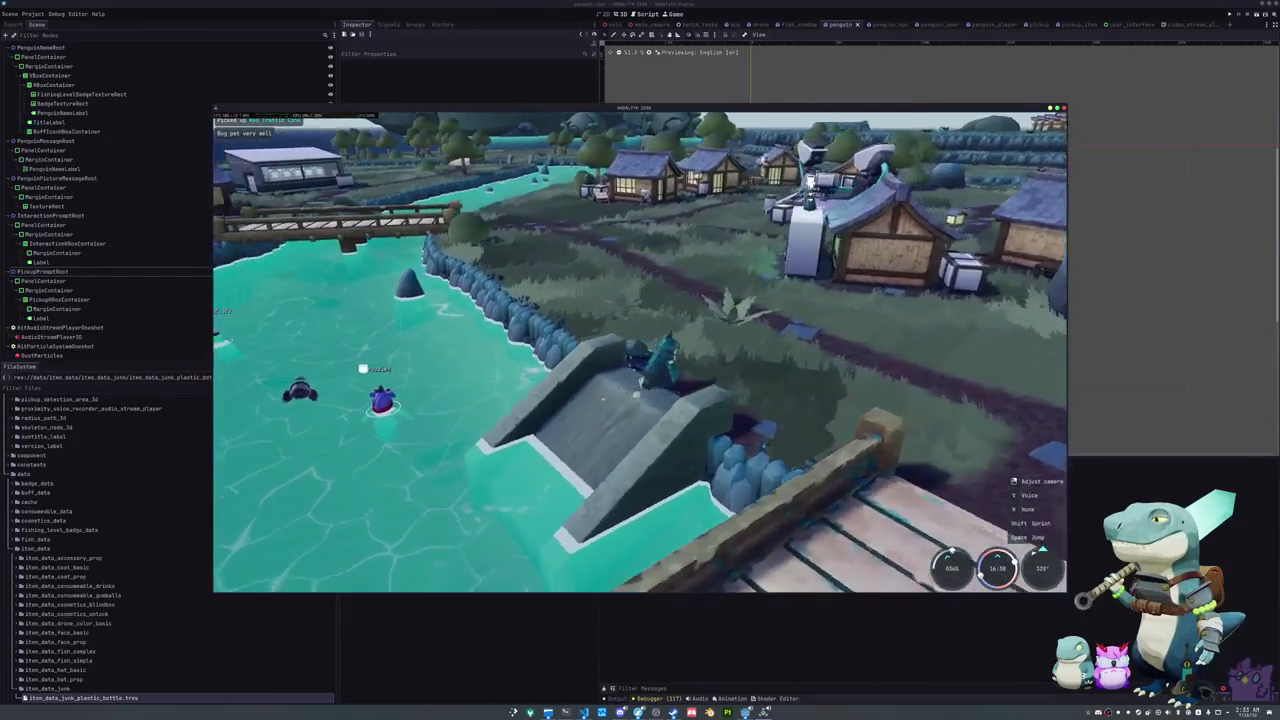
{"action": "key", "text": "w"}
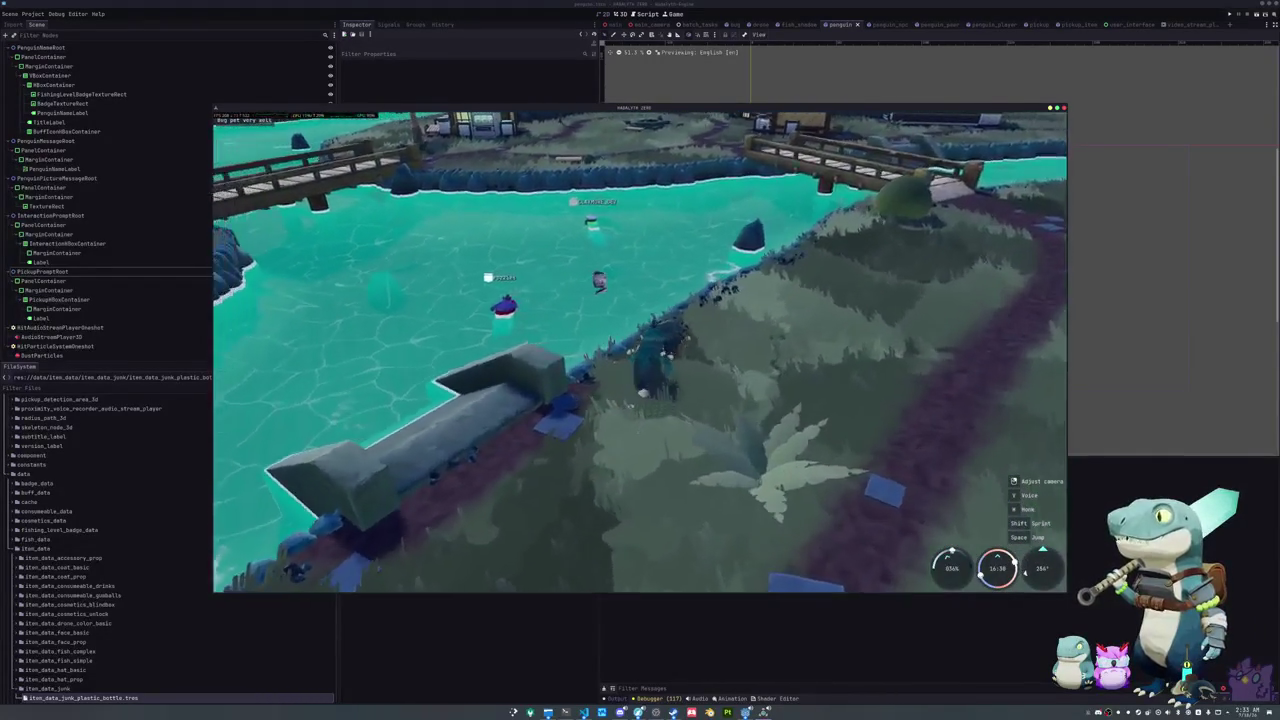
{"action": "key", "text": "w"}
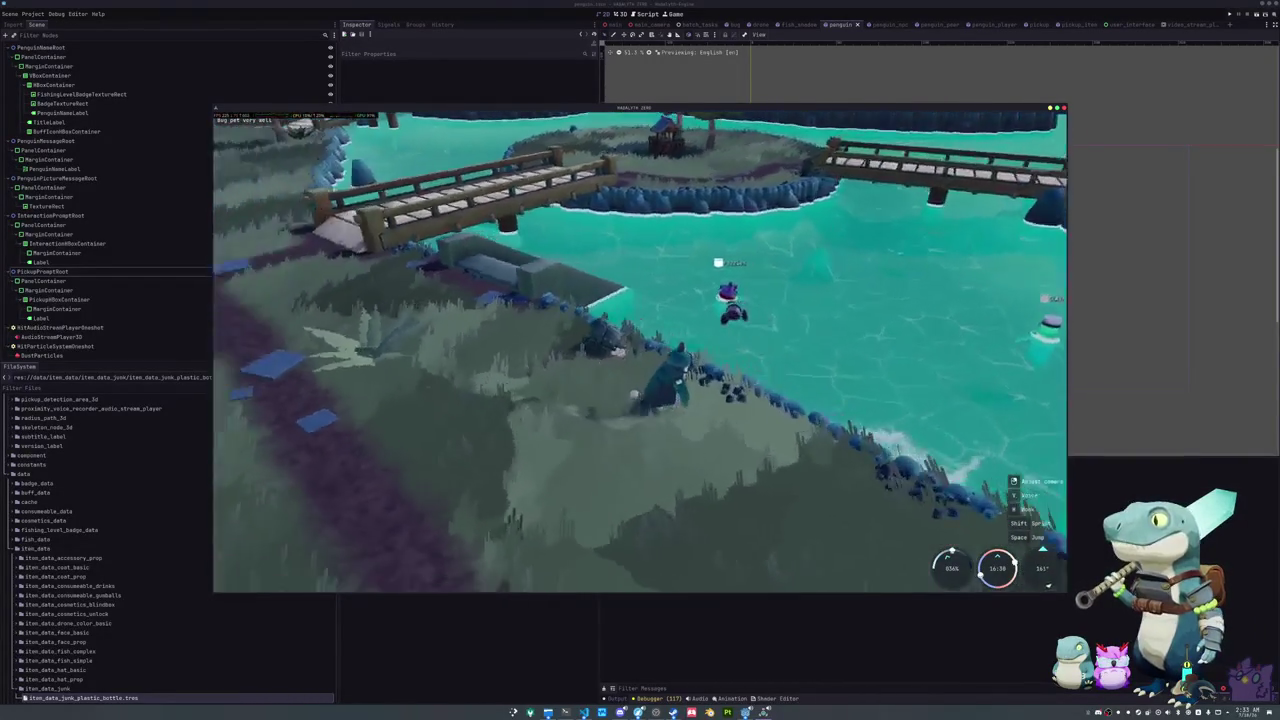
{"action": "key", "text": "w"}
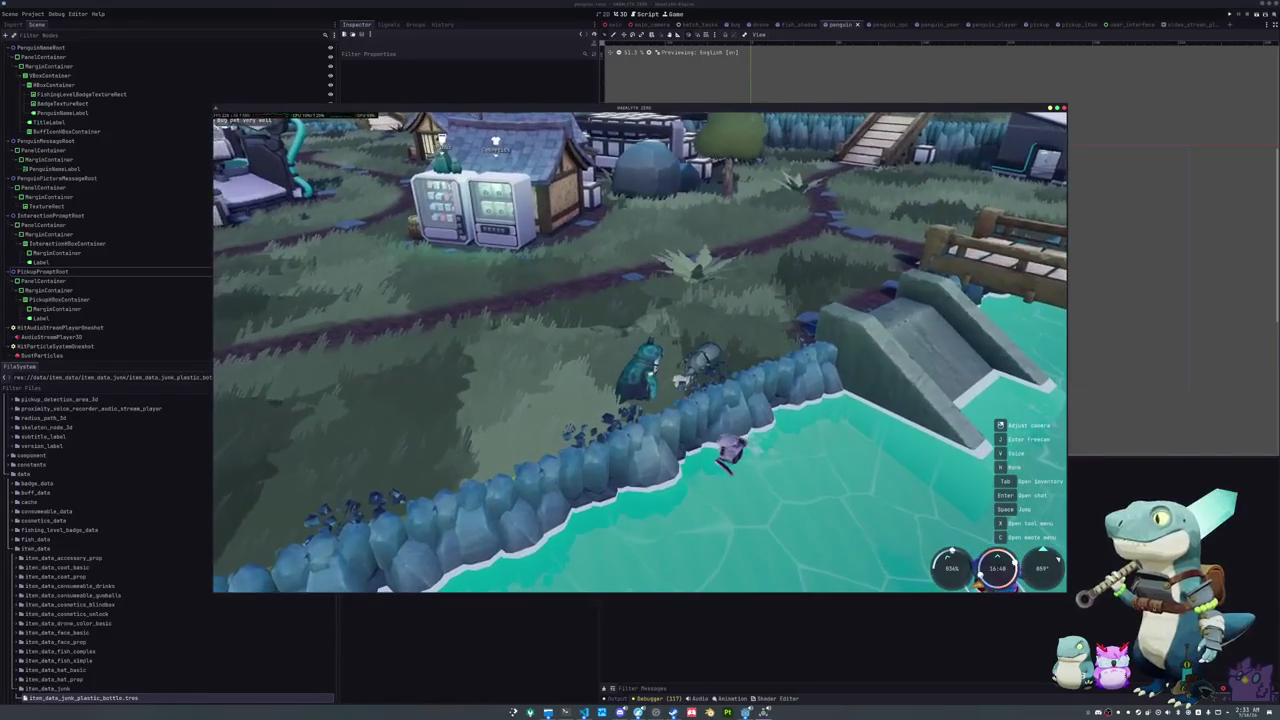
{"action": "key", "text": "e"}
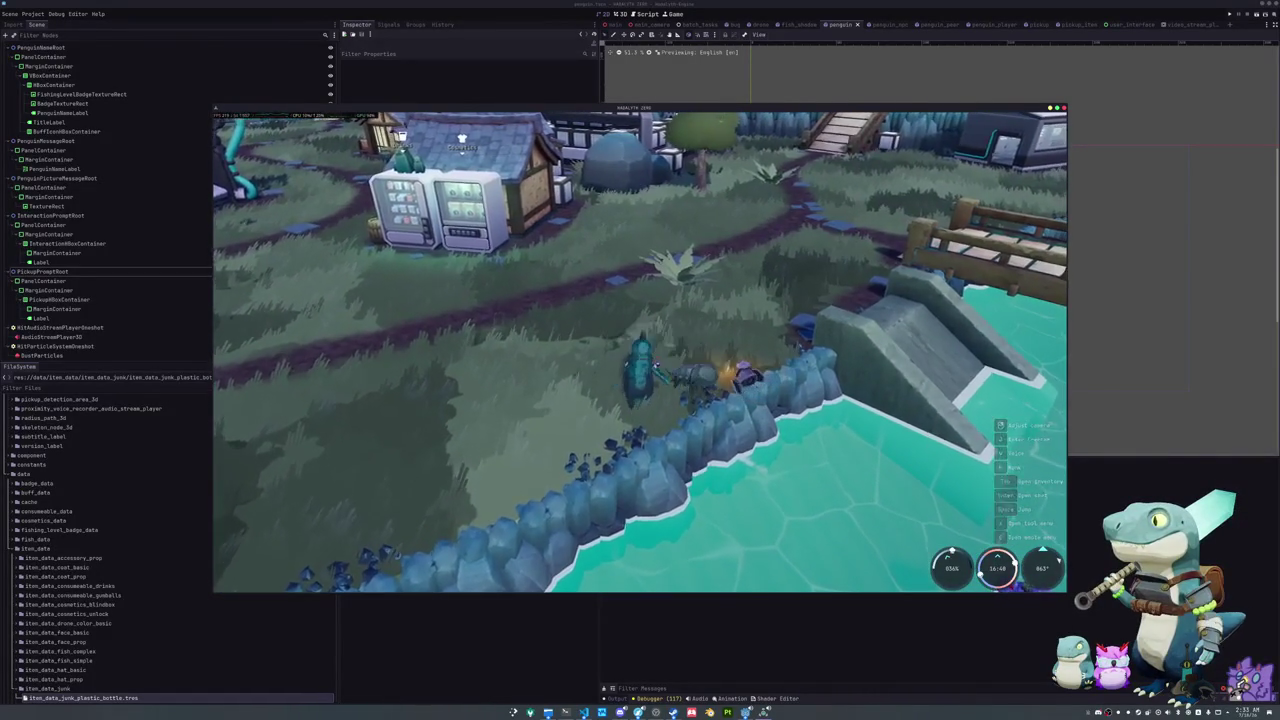
{"action": "key", "text": "e"}
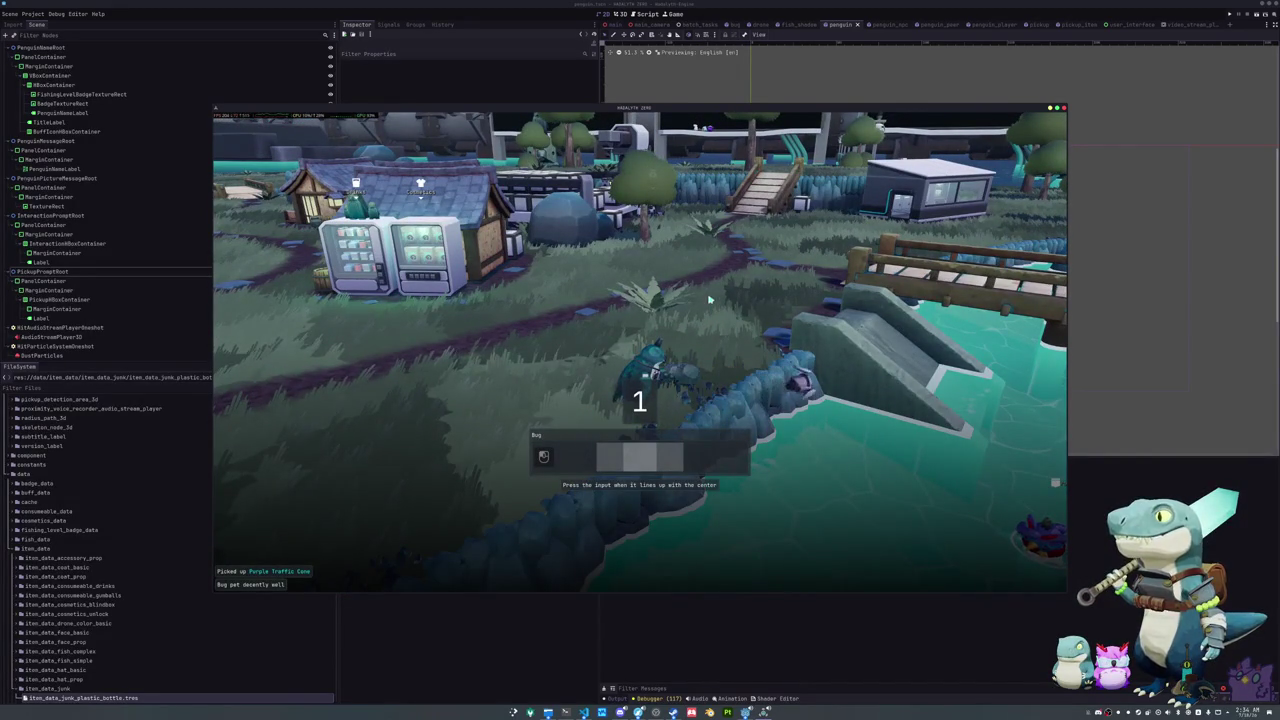
Step: Finish the bug pet, stop the game with F8, and bring up Quick Open Scene
{"action": "left_click", "coordinate": [703, 300]}
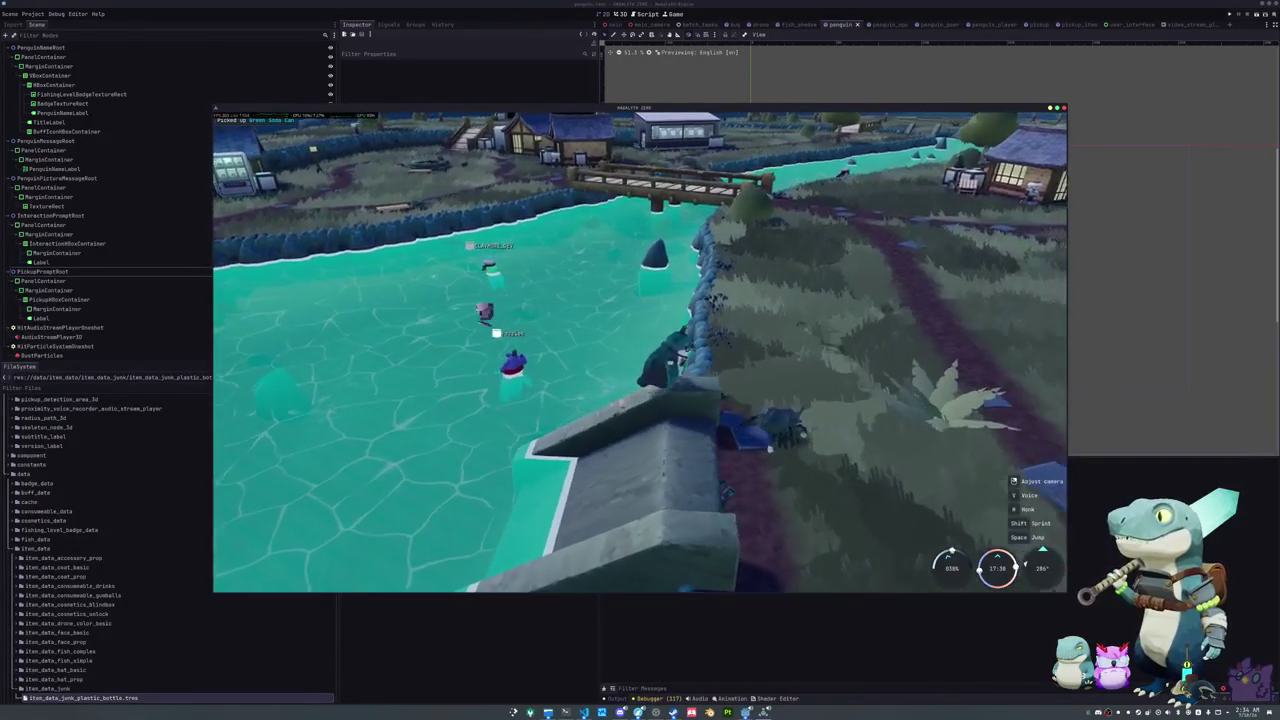
{"action": "key", "text": "F8"}
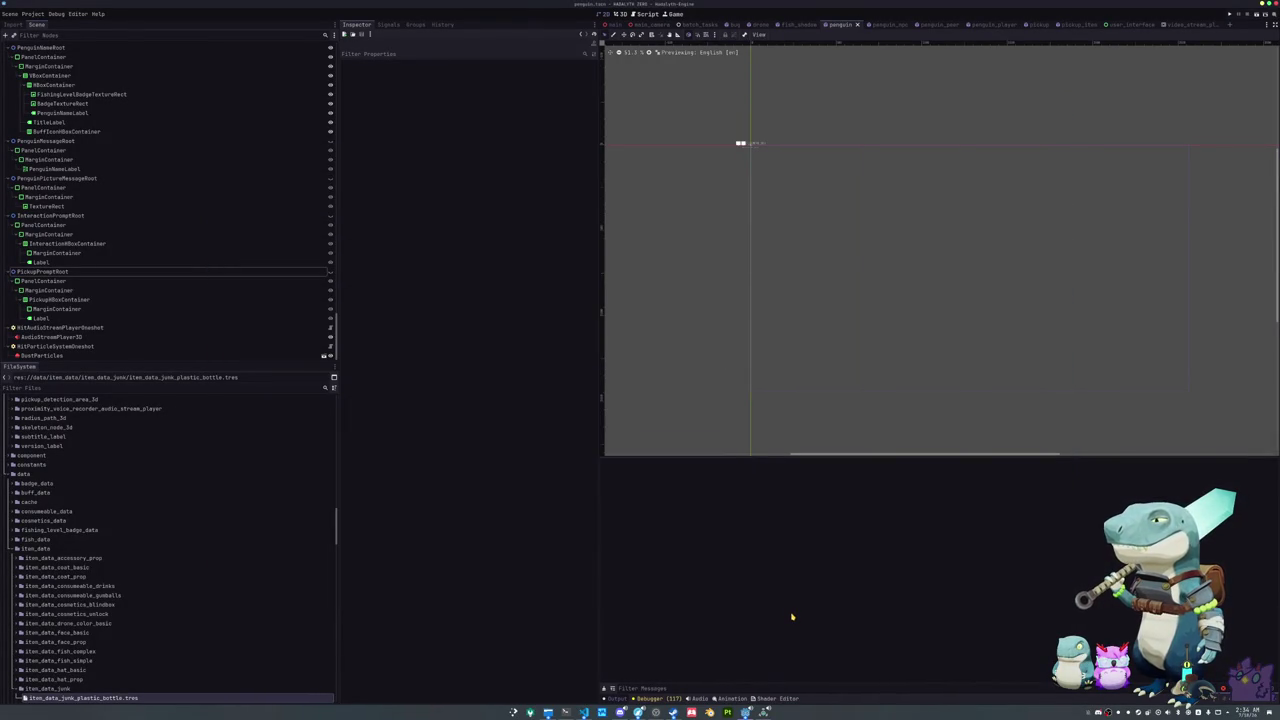
{"action": "key", "text": "ctrl+shift+o"}
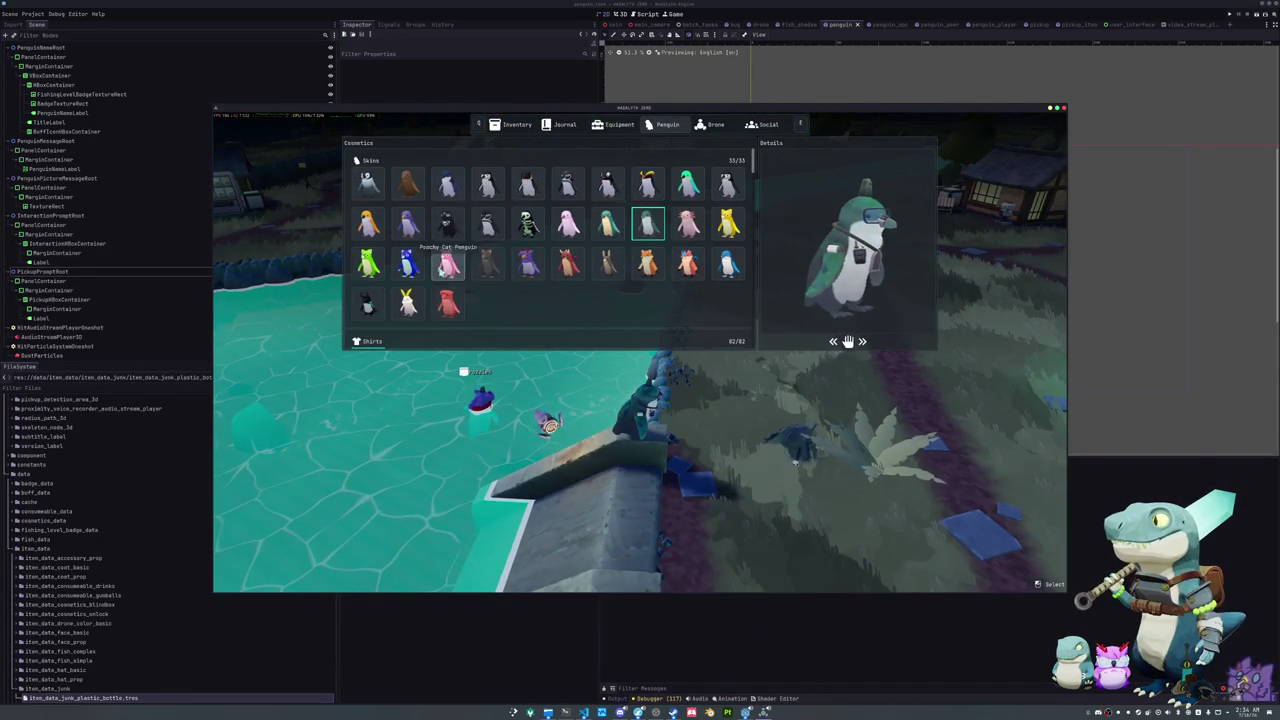
Step: Run the blue penguin over the wall and through the tall grass, then open the inventory
{"action": "key", "text": "space"}
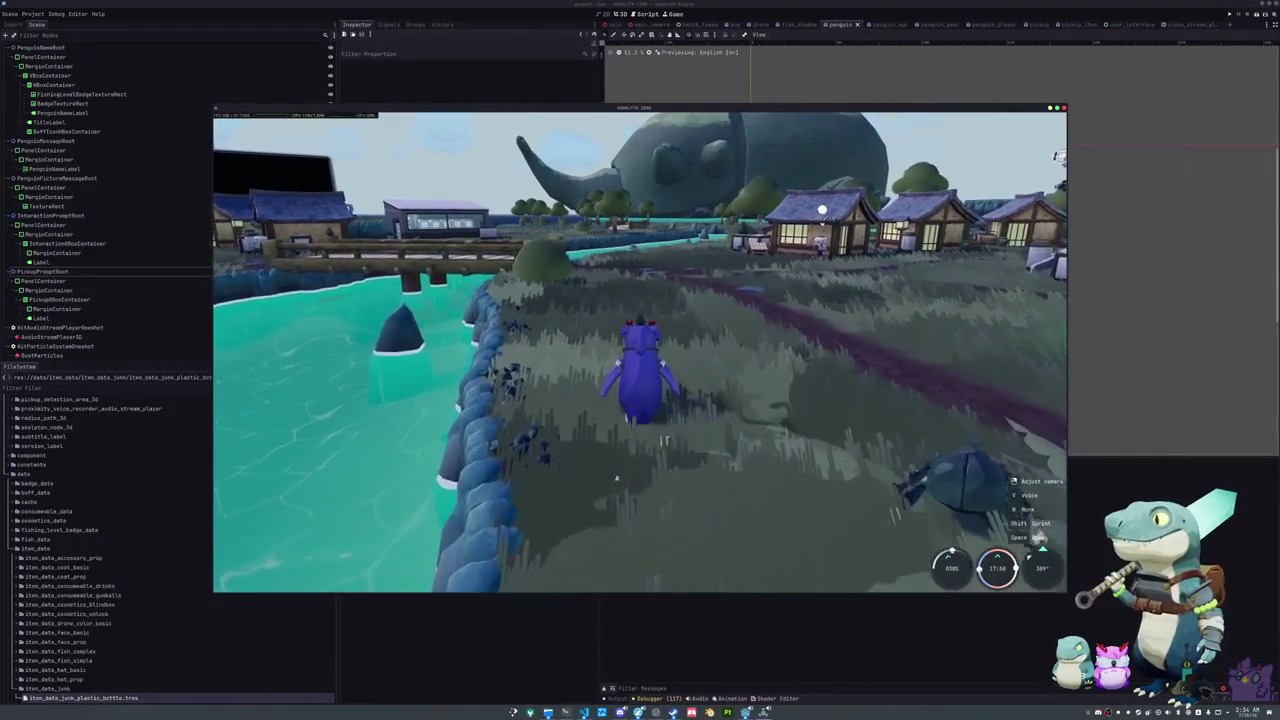
{"action": "key", "text": "w"}
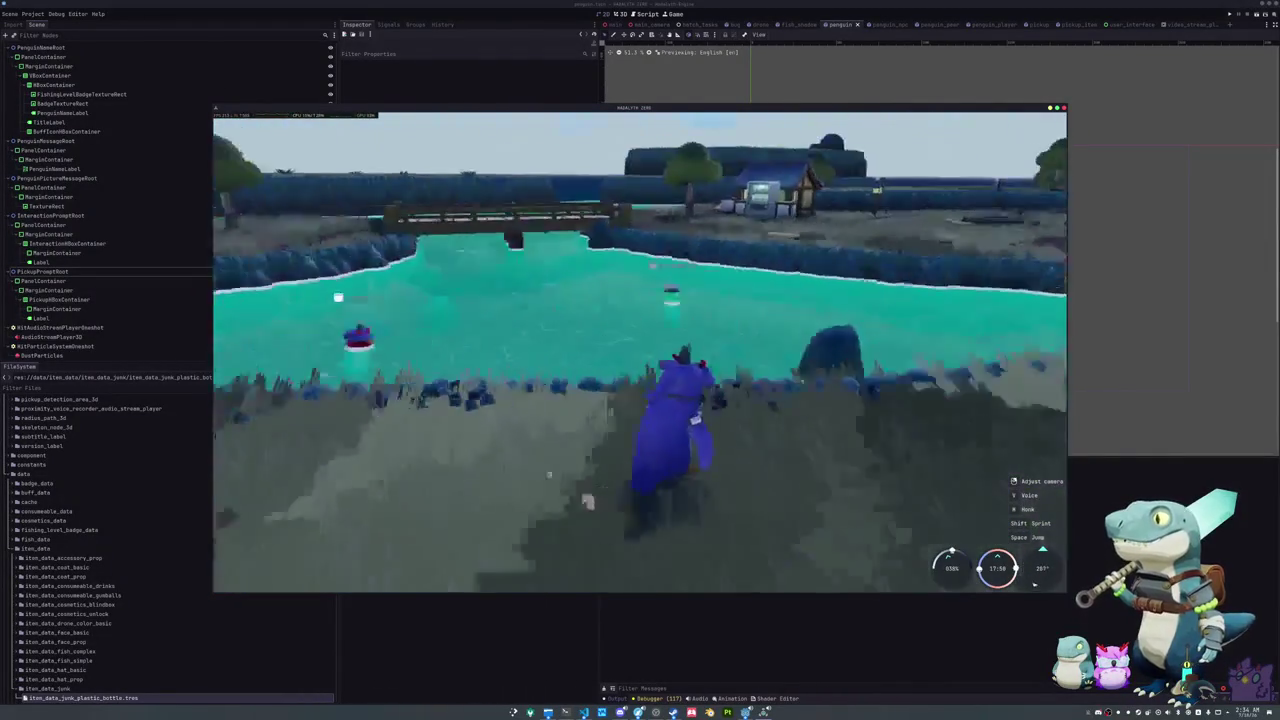
{"action": "key", "text": "a"}
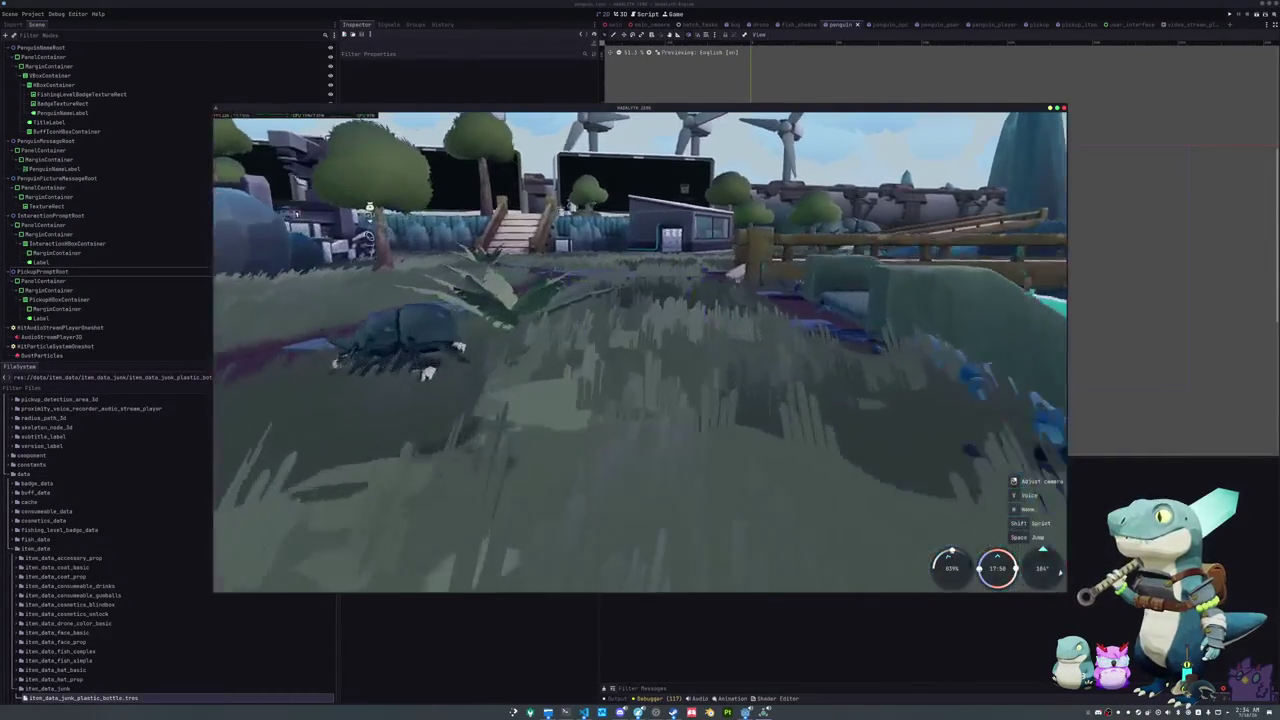
{"action": "key", "text": "w"}
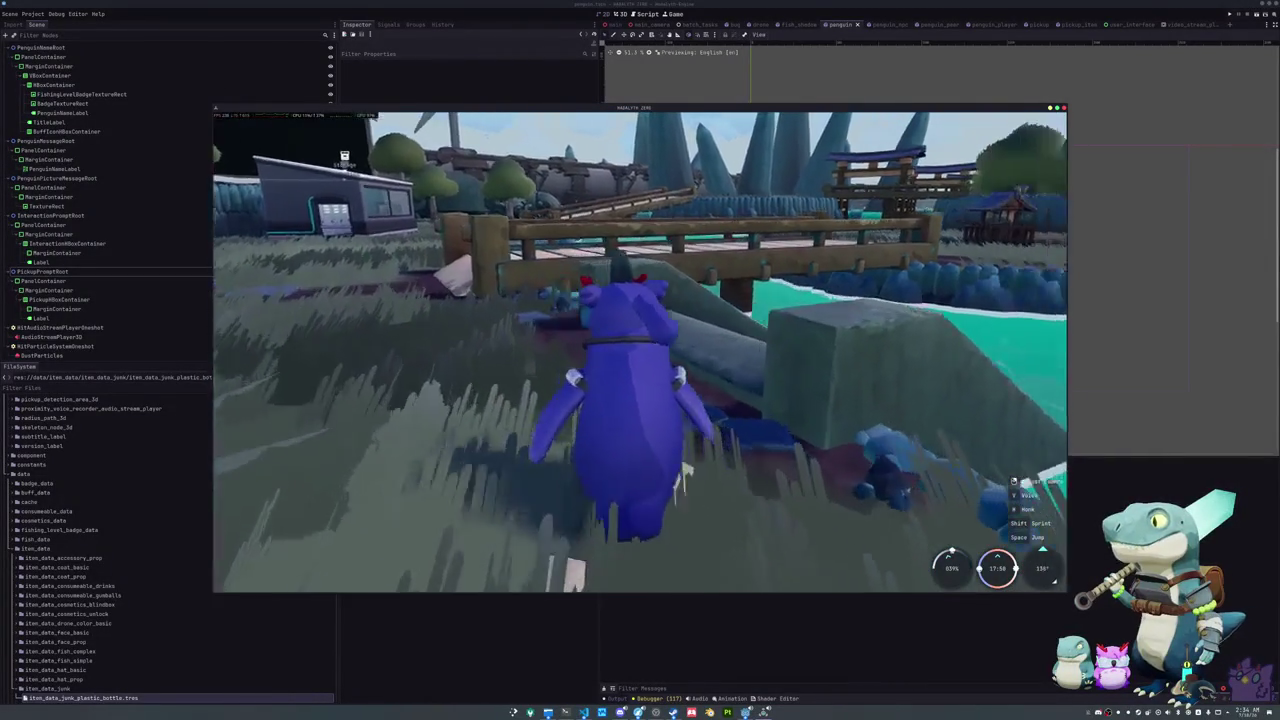
{"action": "key", "text": "s"}
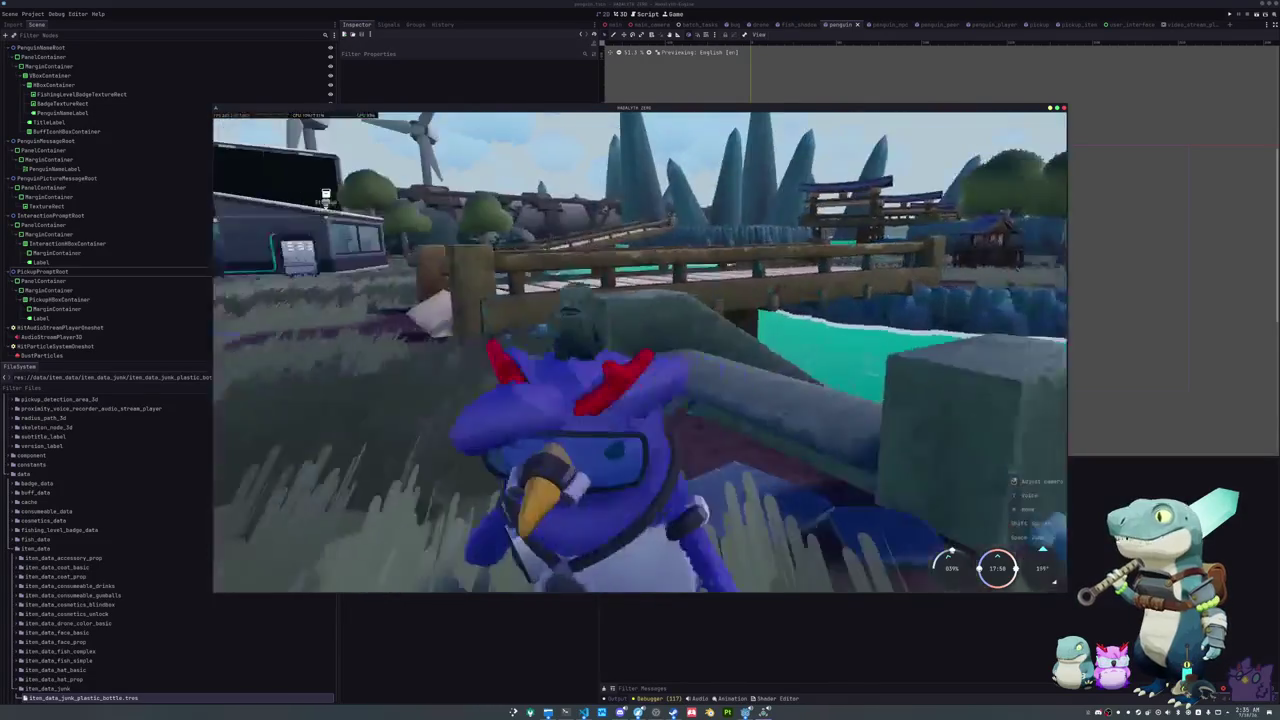
{"action": "key", "text": "s"}
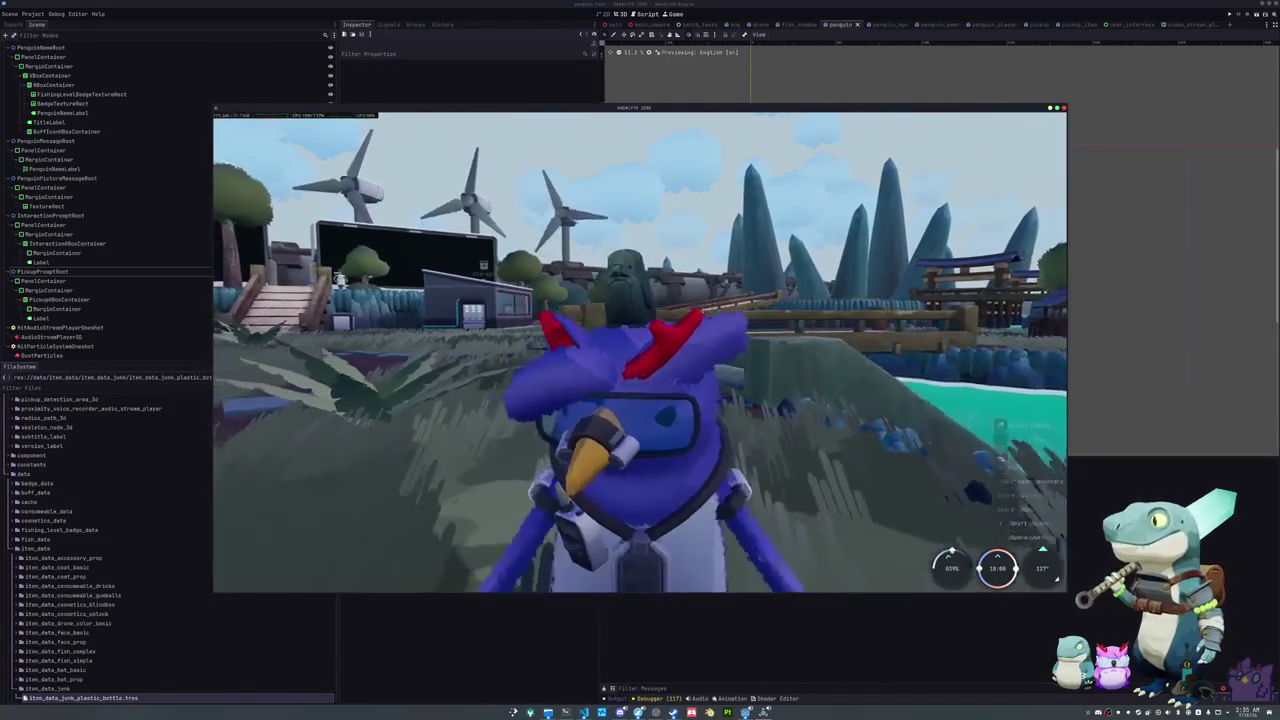
{"action": "key", "text": "Tab"}
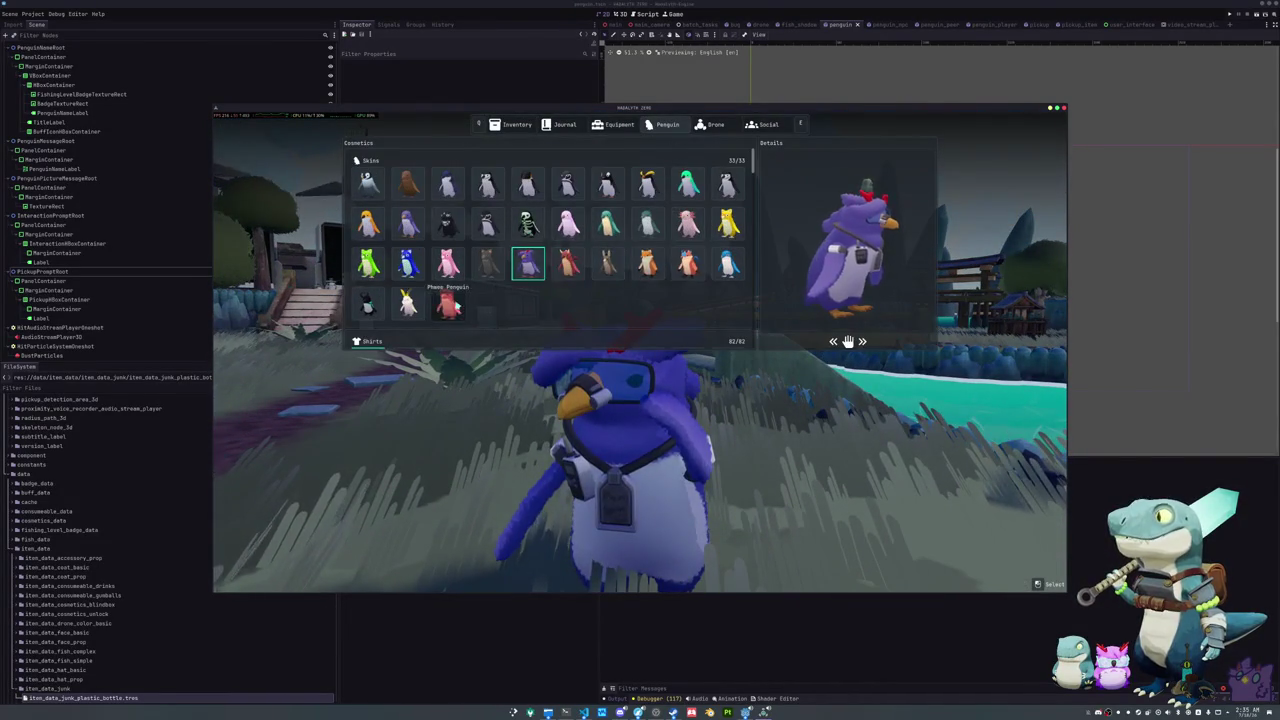
Step: Equip the red Phase Penguin skin and run it toward the houses
{"action": "left_click", "coordinate": [448, 305]}
{"action": "key", "text": "Tab"}
{"action": "key", "text": "w"}
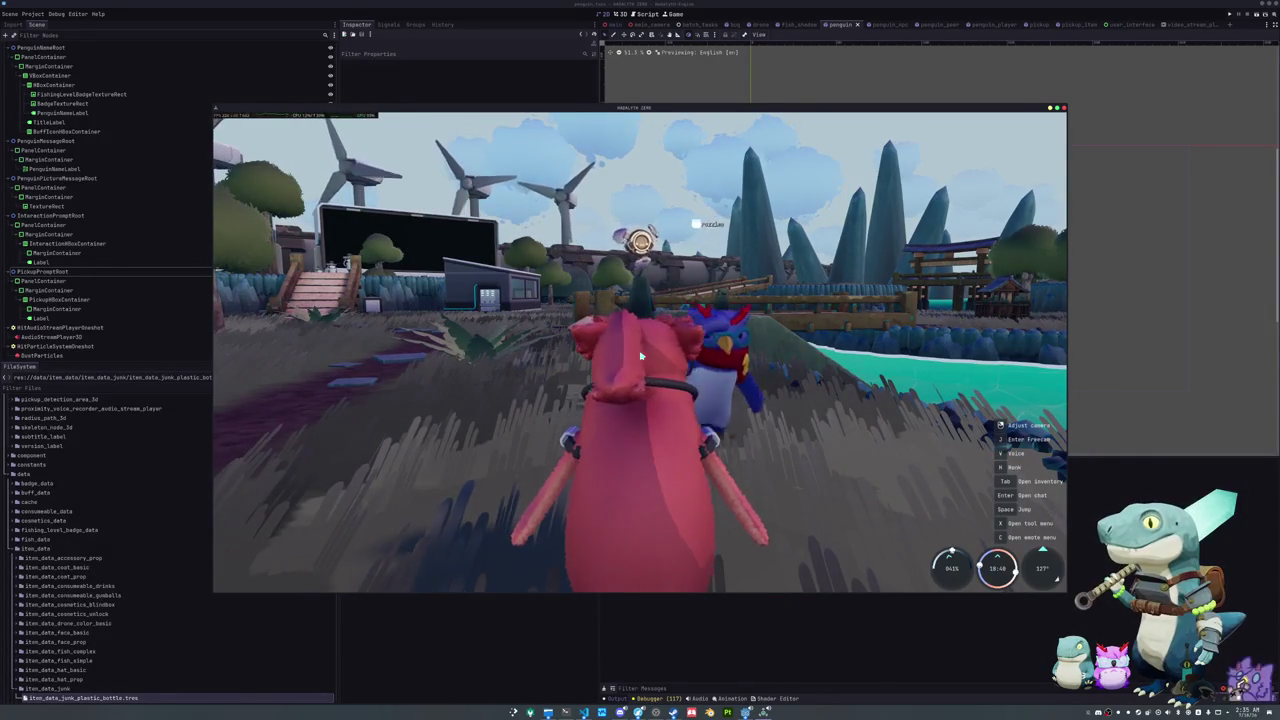
{"action": "left_click_drag", "start_coordinate": [641, 355], "coordinate": [830, 355]}
{"action": "key", "text": "w"}
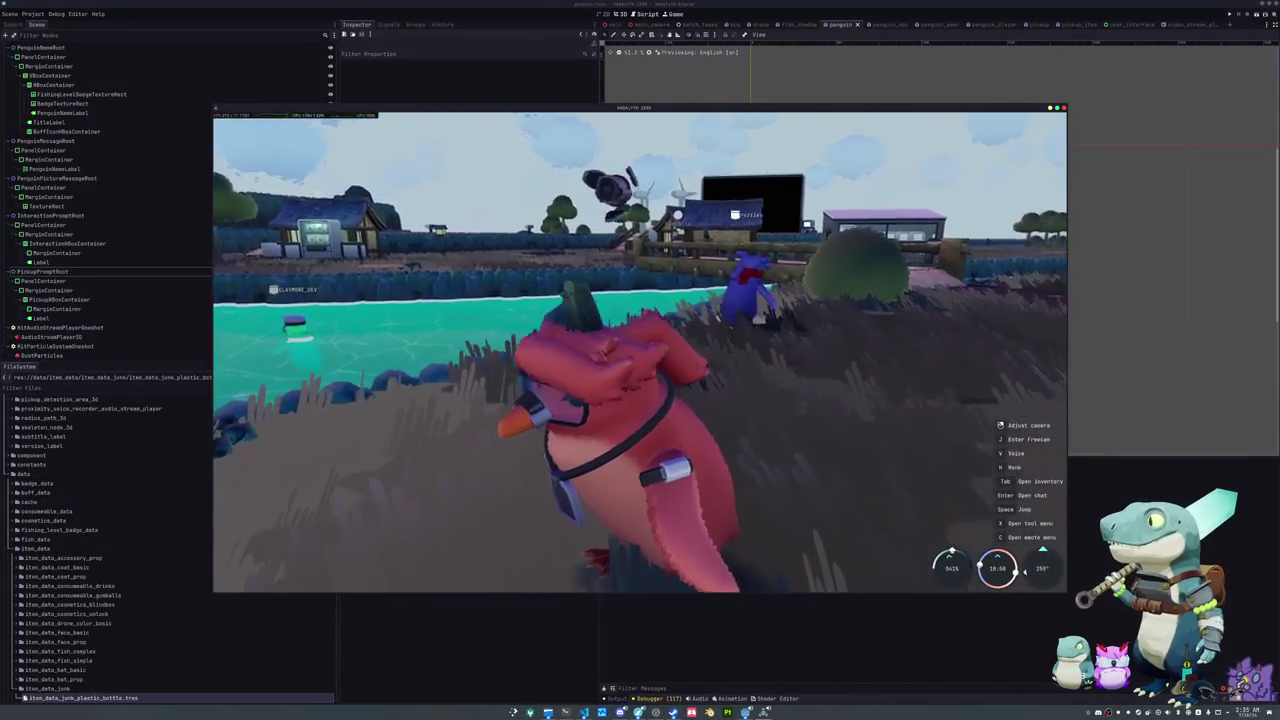
{"action": "key", "text": "w"}
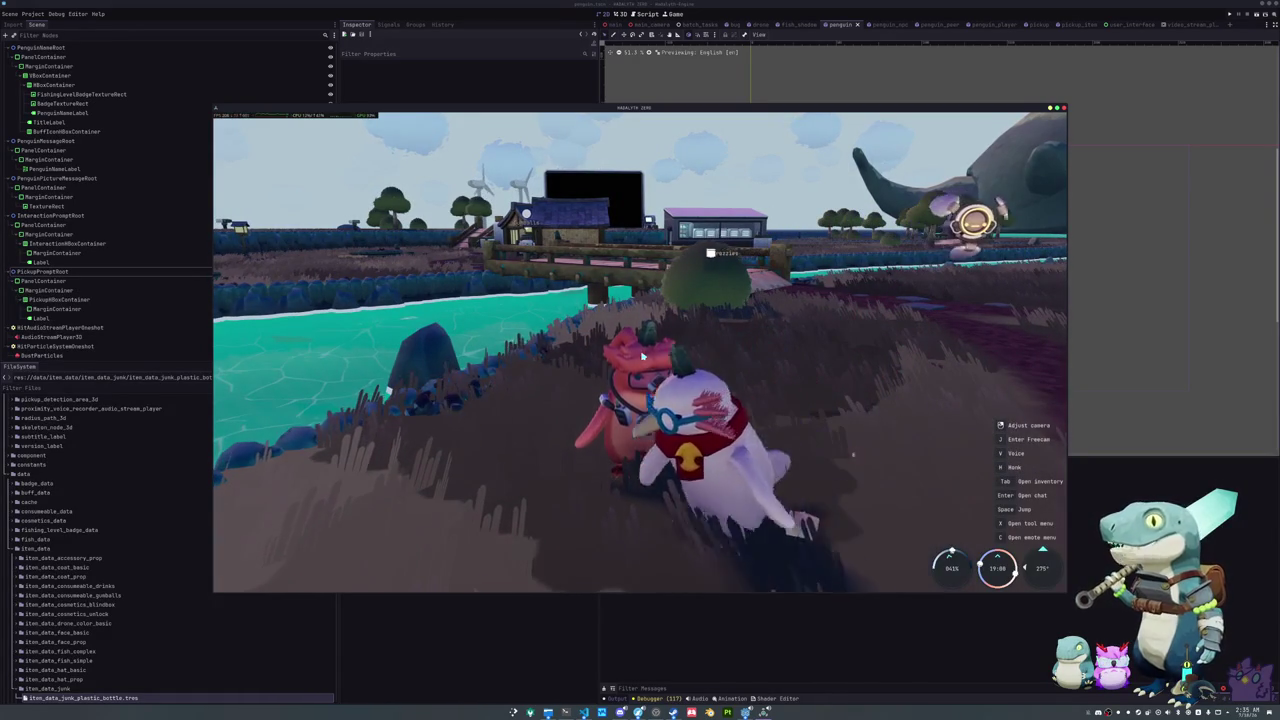
Step: Switch to the purple penguin skin and walk it toward the windmills and other players
{"action": "key", "text": "Tab"}
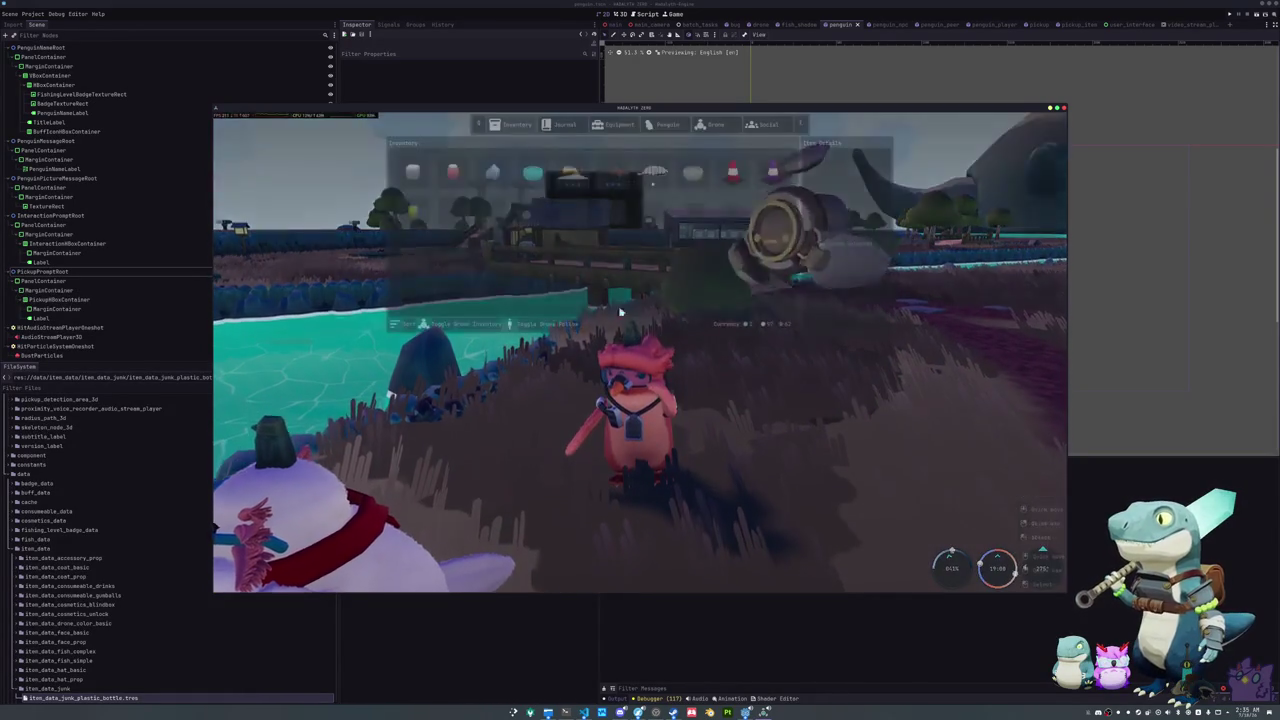
{"action": "left_click", "coordinate": [664, 124]}
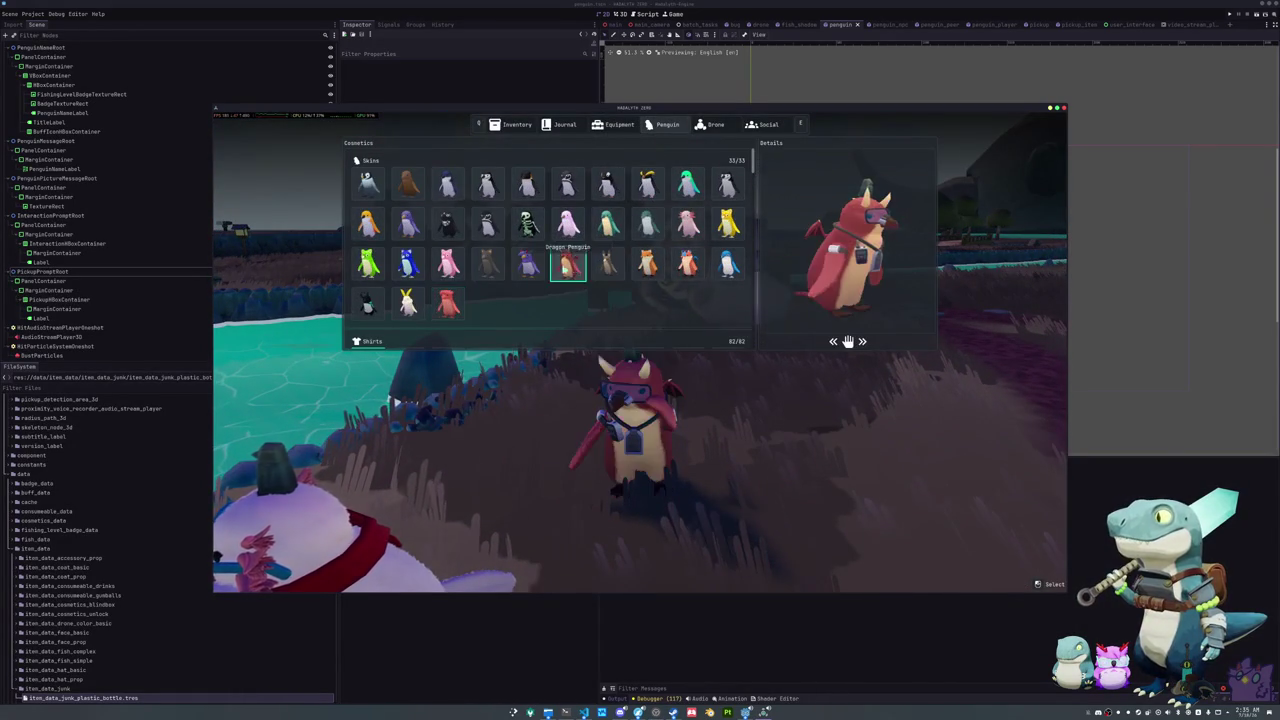
{"action": "left_click", "coordinate": [524, 266]}
{"action": "key", "text": "Tab"}
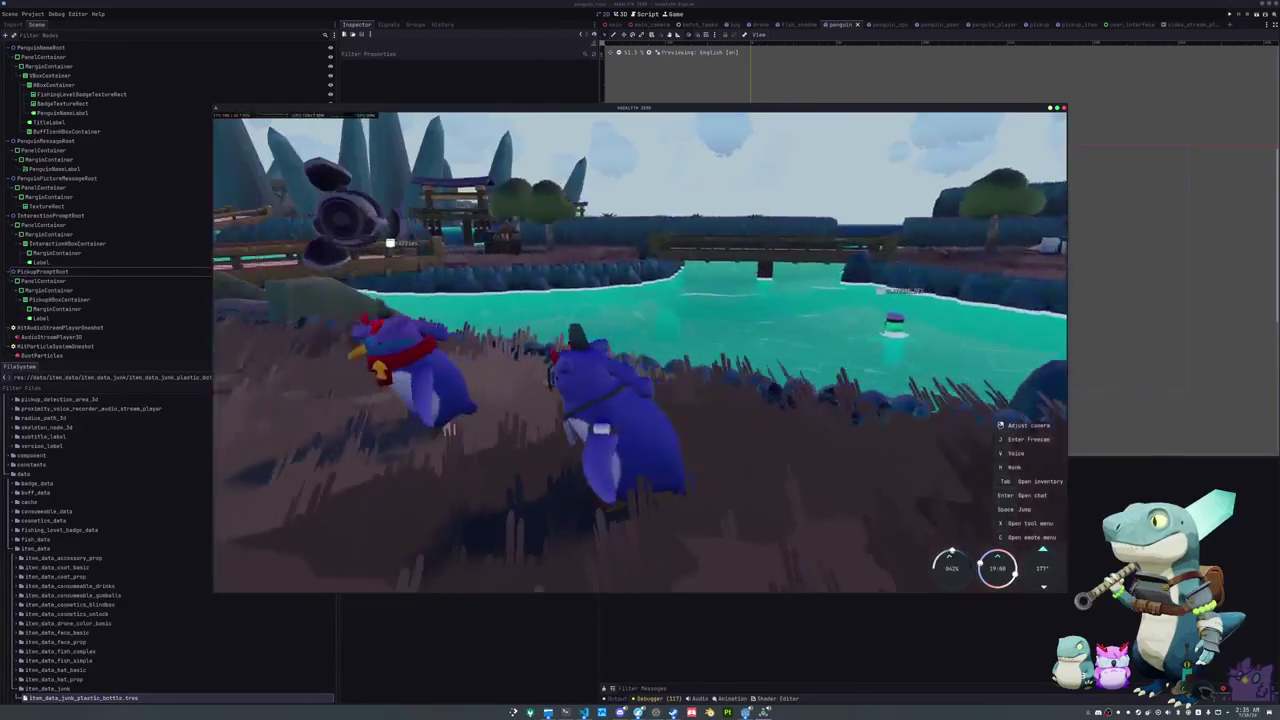
{"action": "key", "text": "w"}
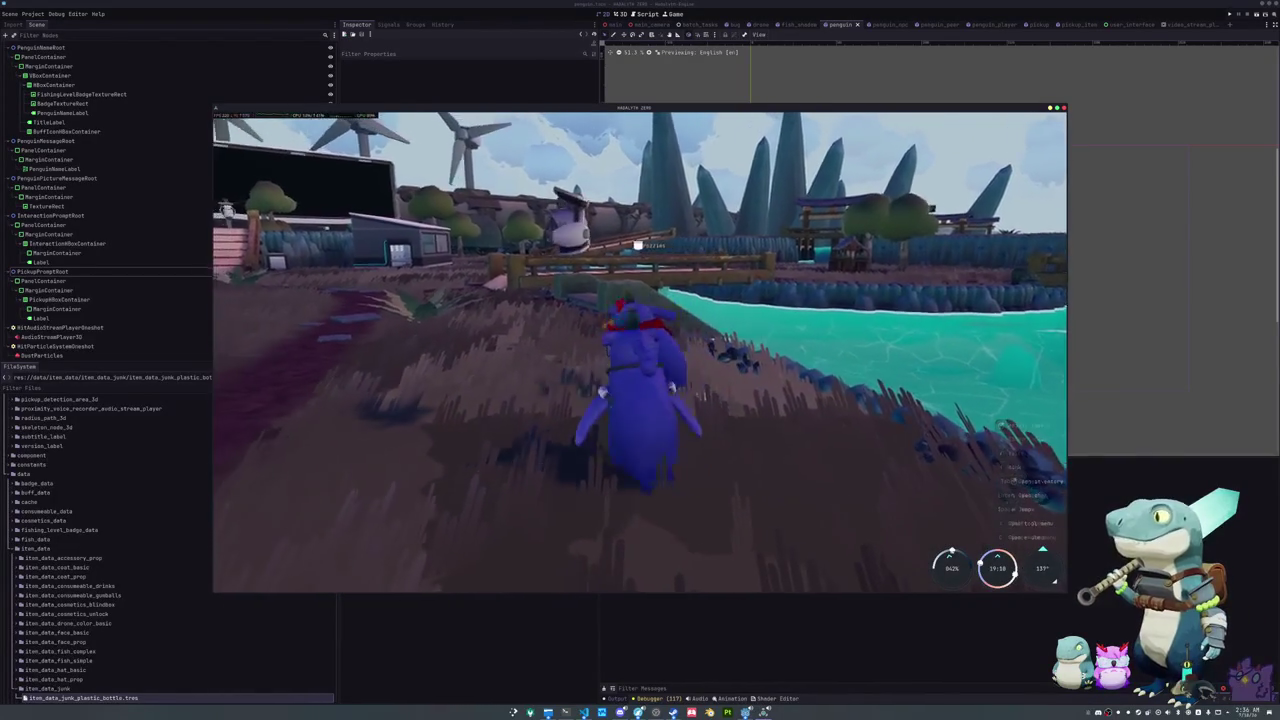
{"action": "key", "text": "s"}
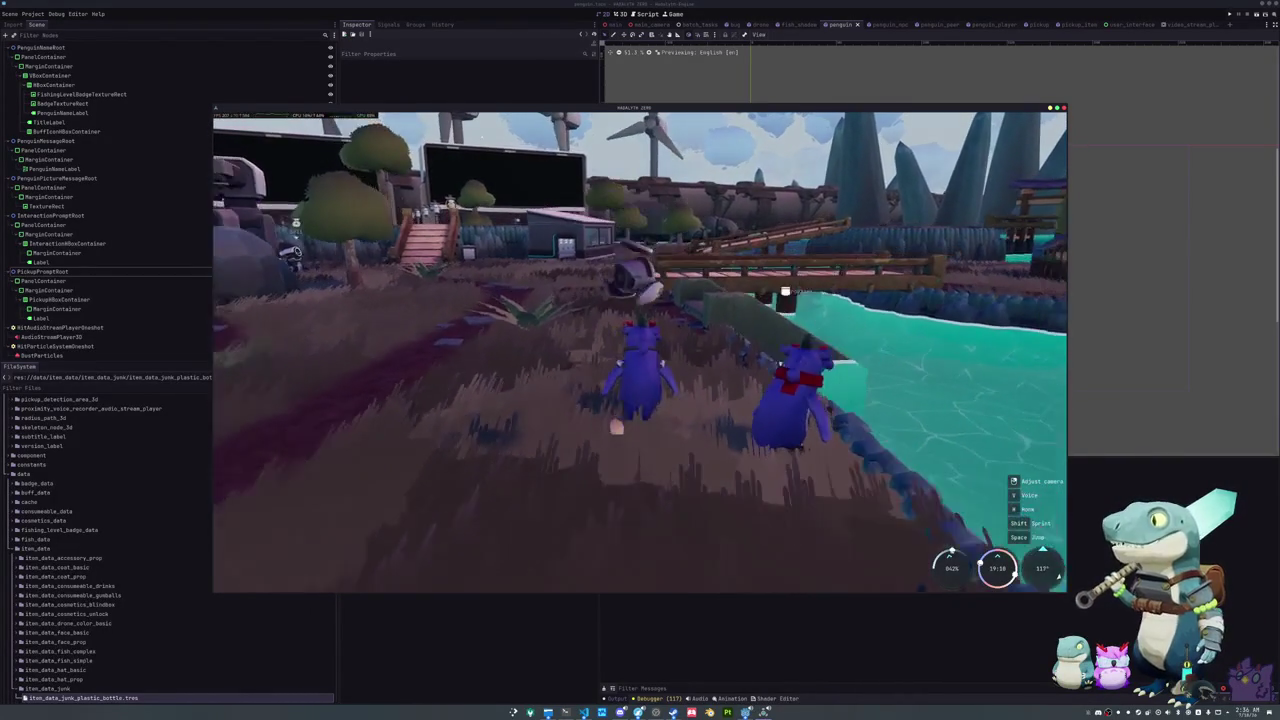
Step: Try another penguin skin from the cosmetics page, then turn the camera toward the water and bridges
{"action": "key", "text": "Tab"}
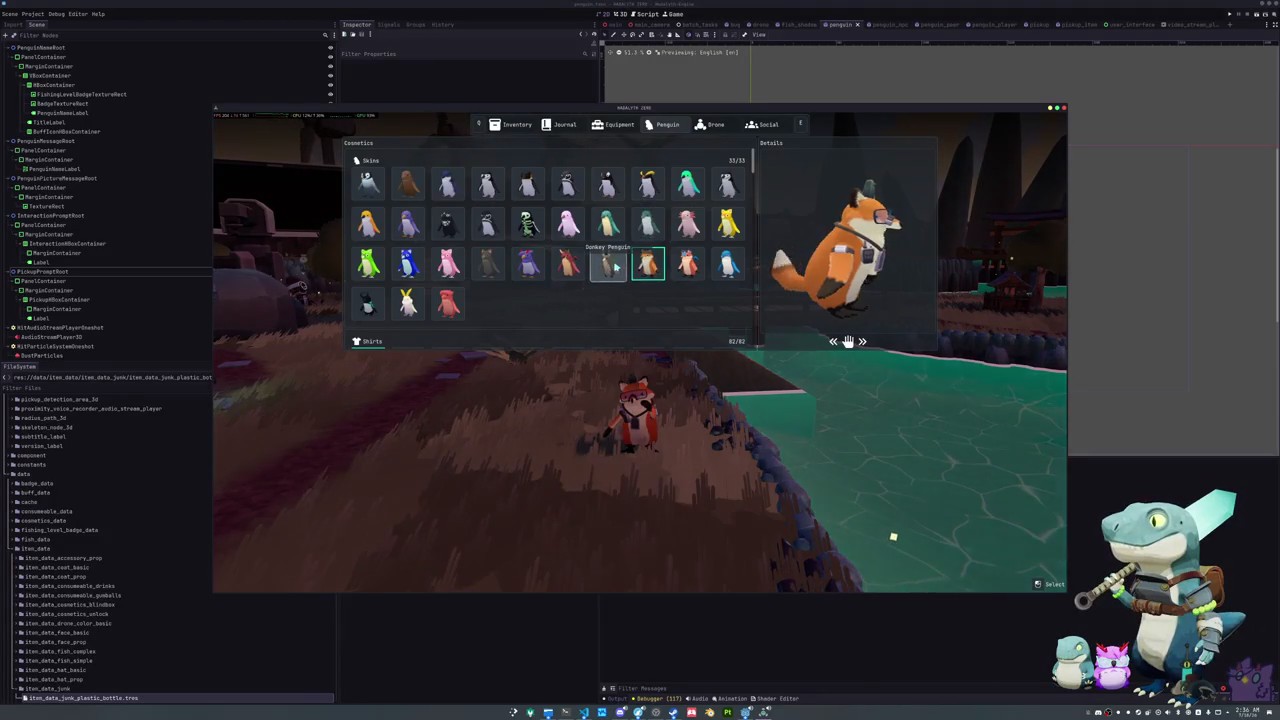
{"action": "key", "text": "Tab"}
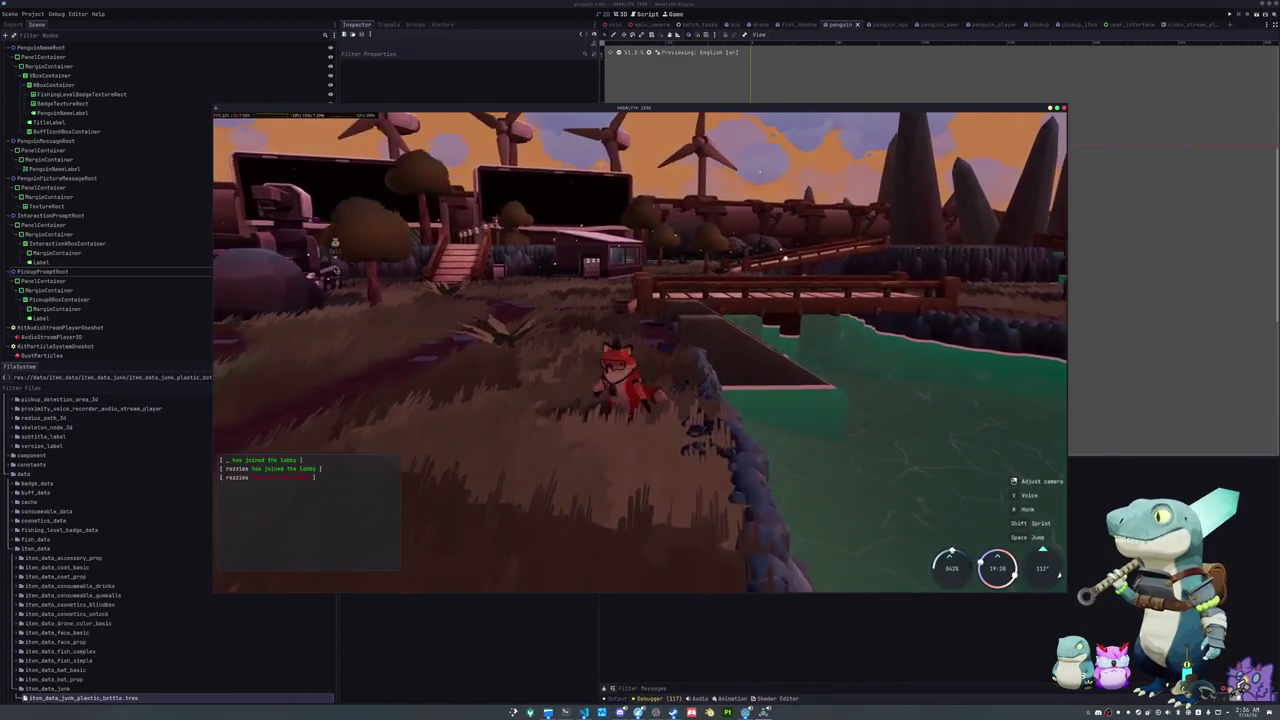
{"action": "key", "text": "Tab"}
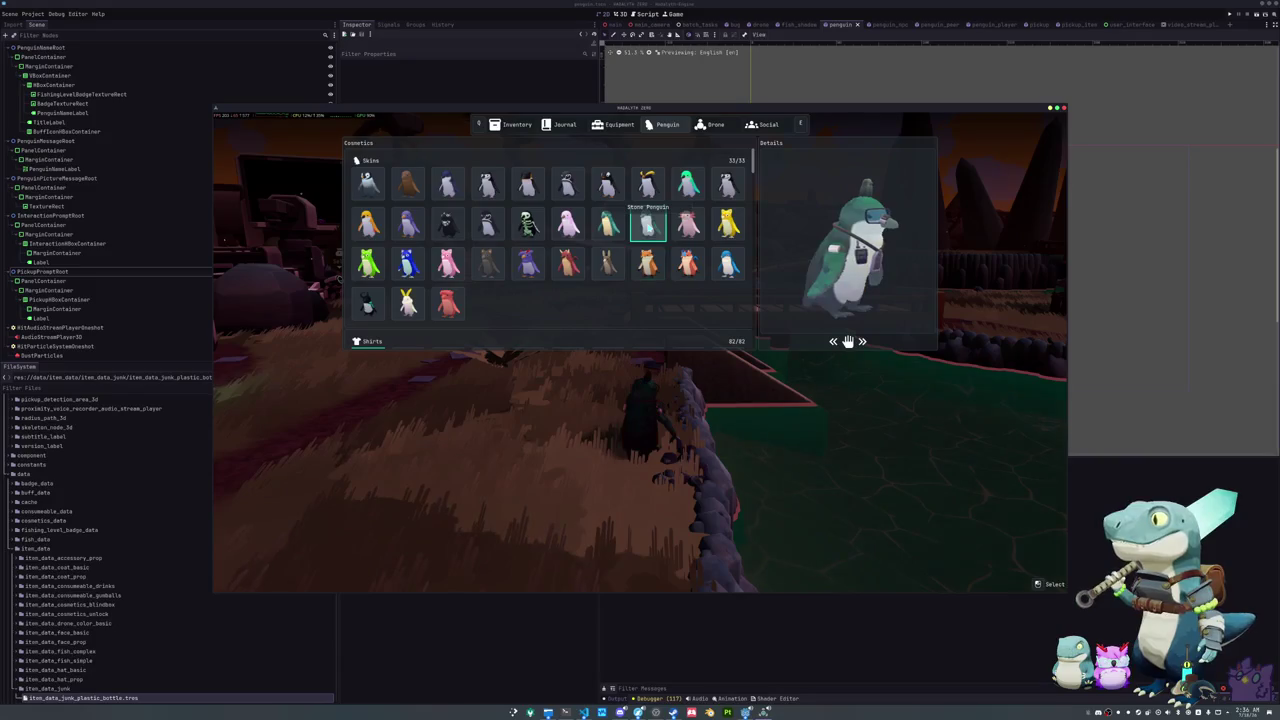
{"action": "left_click", "coordinate": [607, 262]}
{"action": "key", "text": "Tab"}
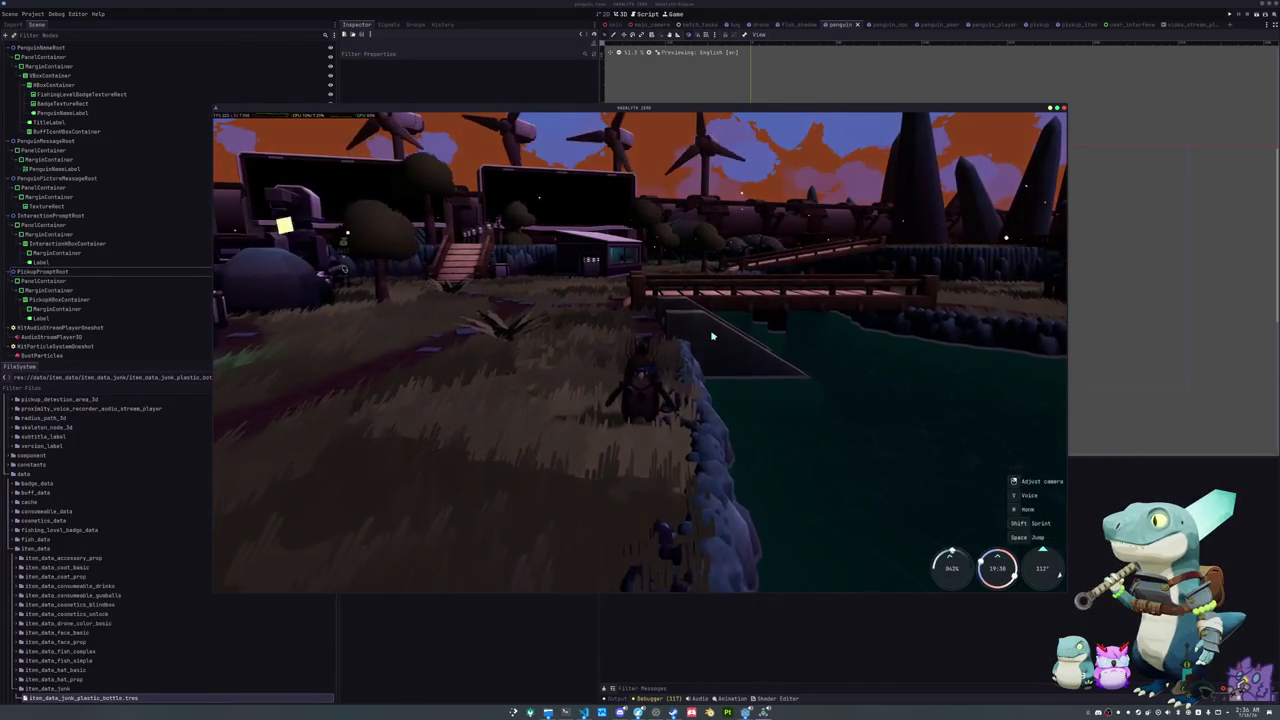
{"action": "key", "text": "Tab"}
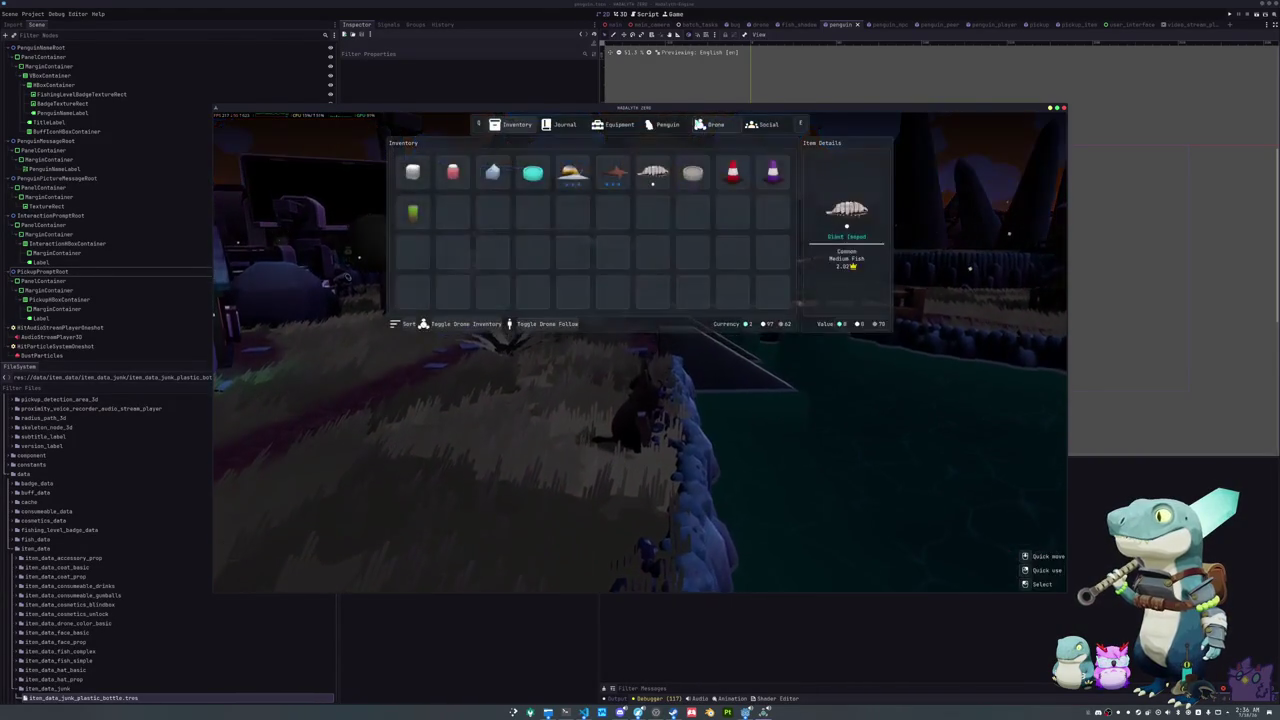
{"action": "left_click", "coordinate": [668, 124]}
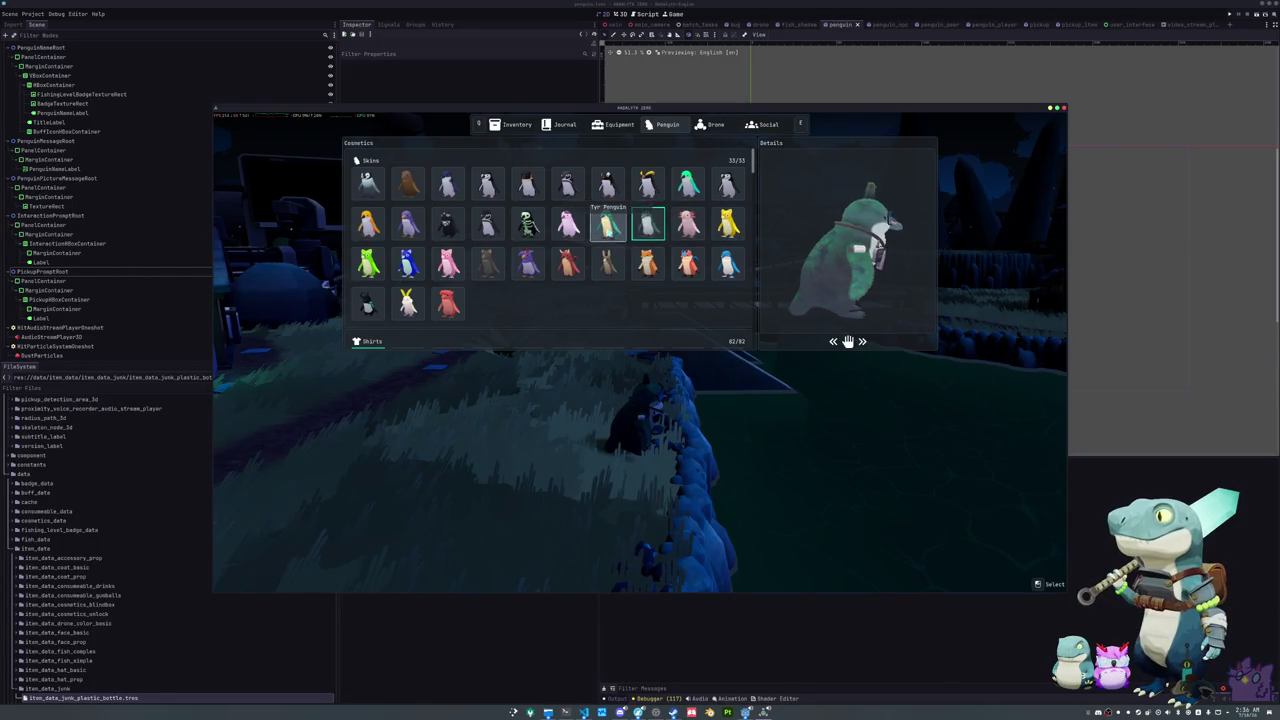
{"action": "key", "text": "Tab"}
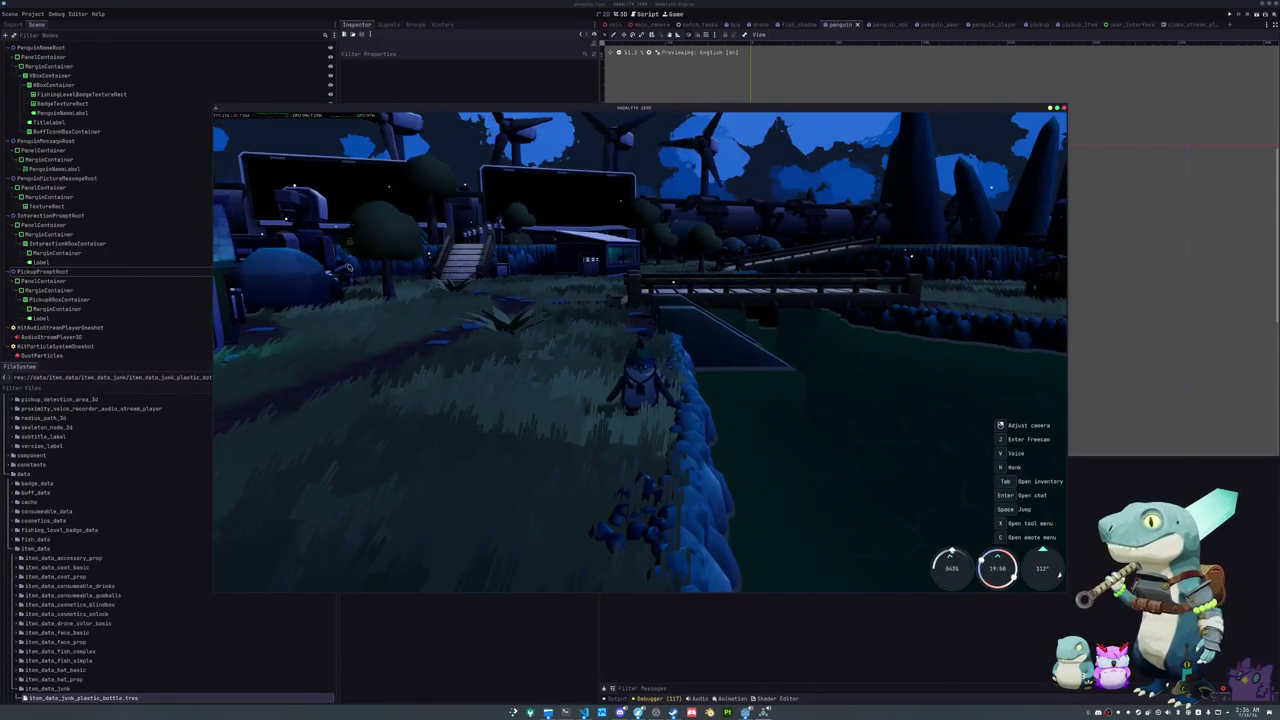
{"action": "left_click_drag", "start_coordinate": [748, 348], "coordinate": [620, 315]}
Step: Walk the penguin along the shore toward the dock while looking around the shoreline
{"action": "key", "text": "w"}
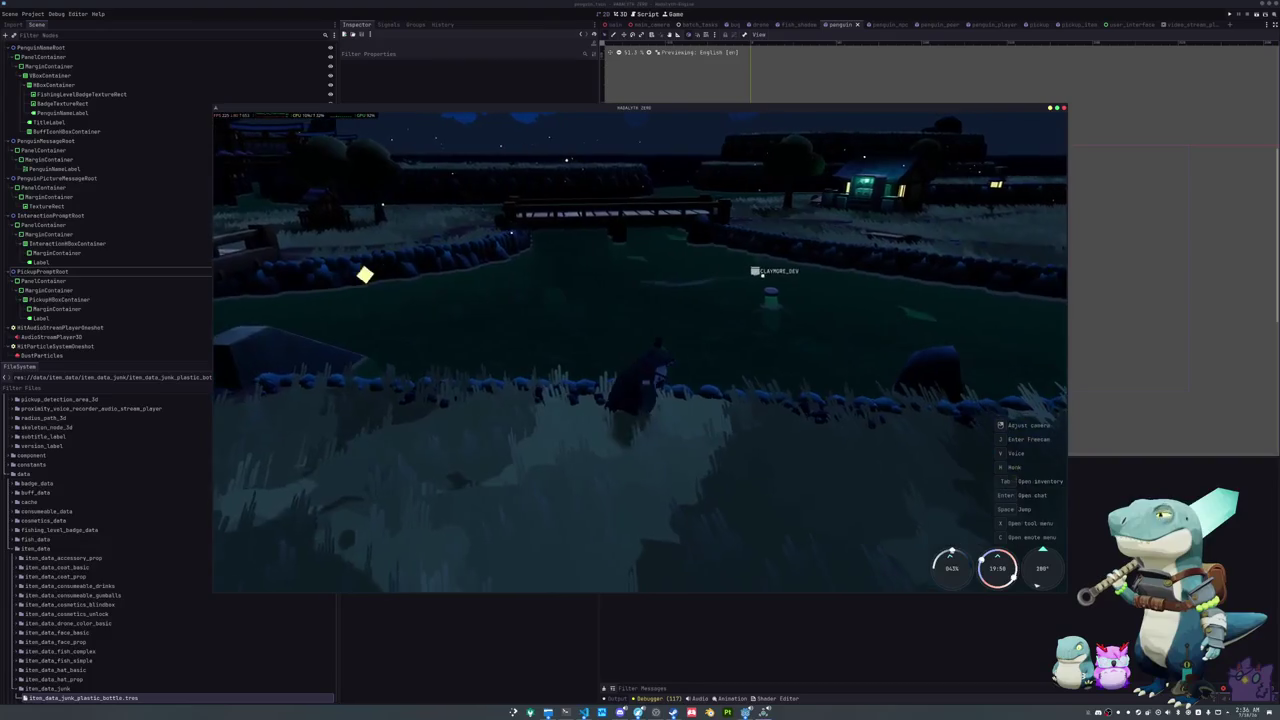
{"action": "key", "text": "w"}
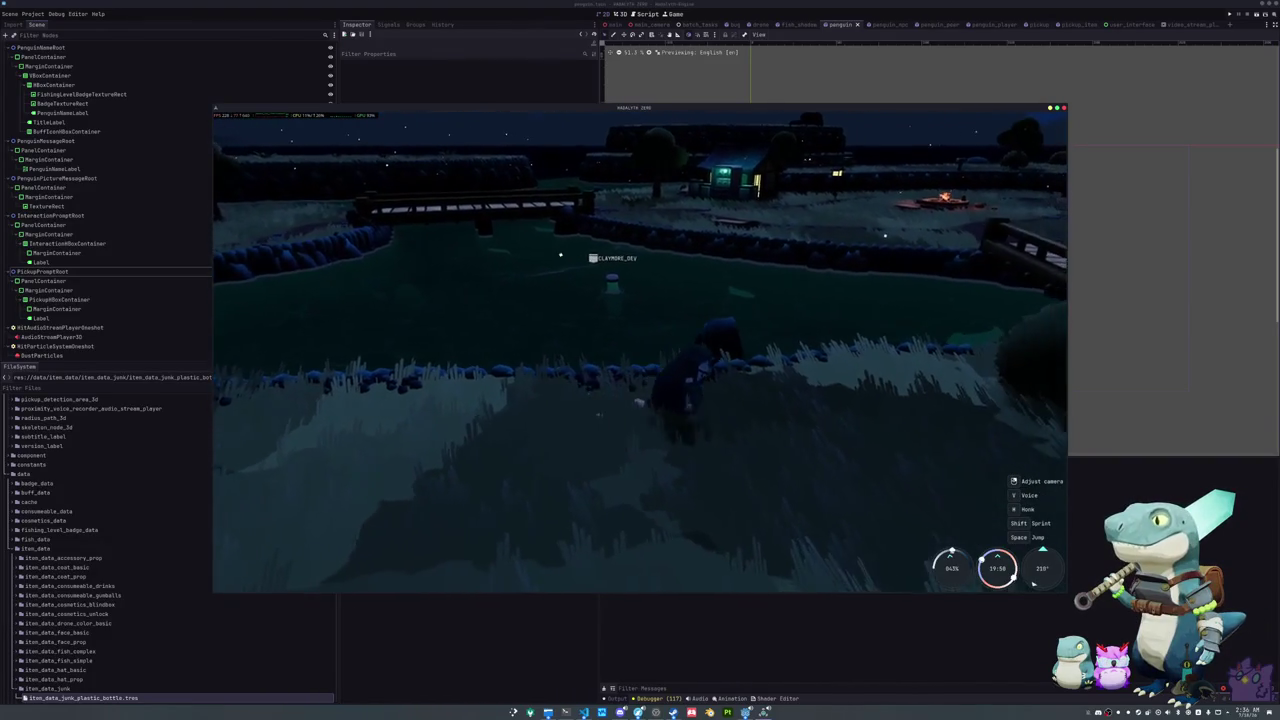
{"action": "key", "text": "w"}
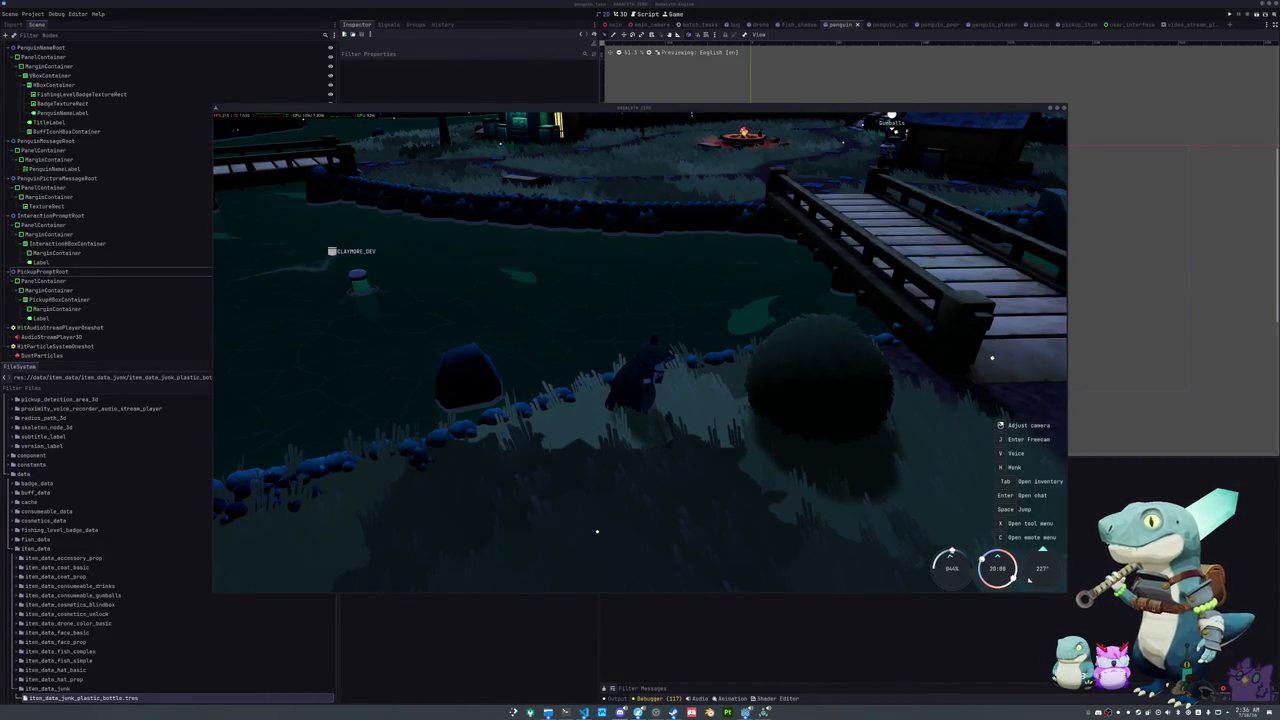
{"action": "left_click_drag", "start_coordinate": [805, 371], "coordinate": [657, 374]}
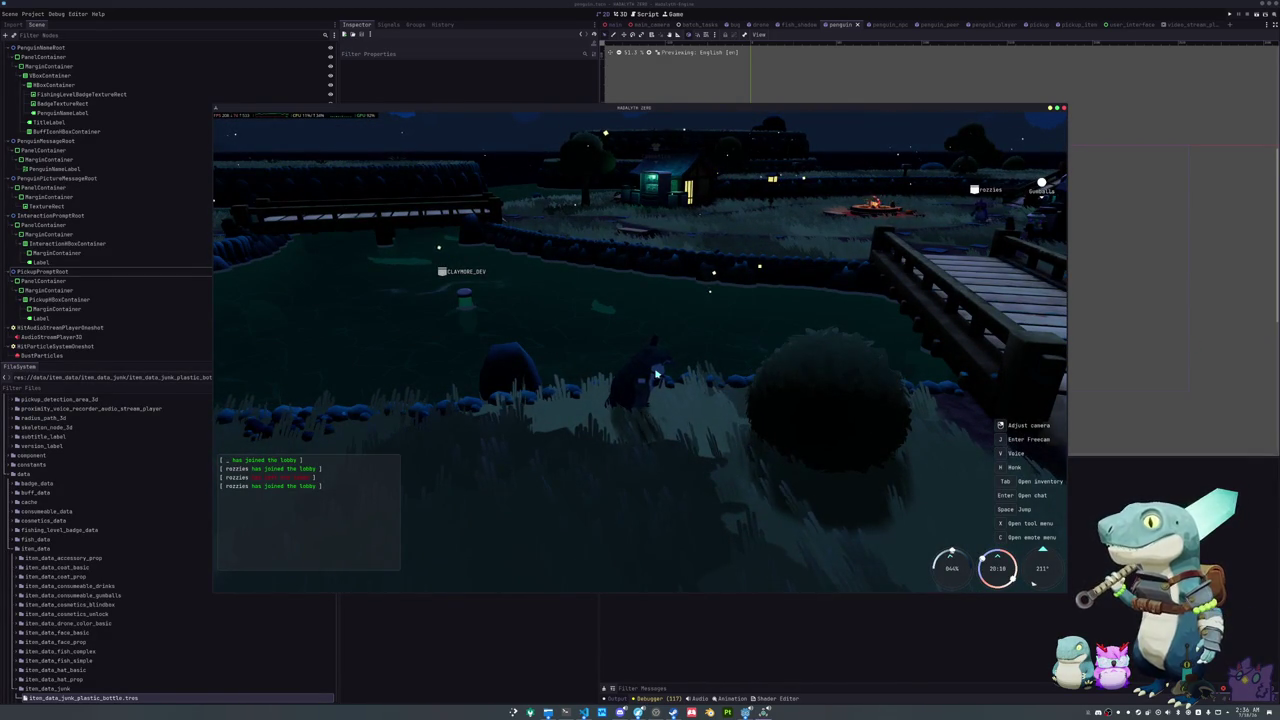
{"action": "mouse_move", "coordinate": [657, 374]}
{"action": "left_mouse_down"}
{"action": "mouse_move", "coordinate": [318, 320]}
{"action": "mouse_move", "coordinate": [709, 288]}
{"action": "mouse_move", "coordinate": [602, 410]}
{"action": "left_mouse_up"}
Step: Cross the bridge to the village campfire and bring up the Escape Menu
{"action": "key", "text": "w"}
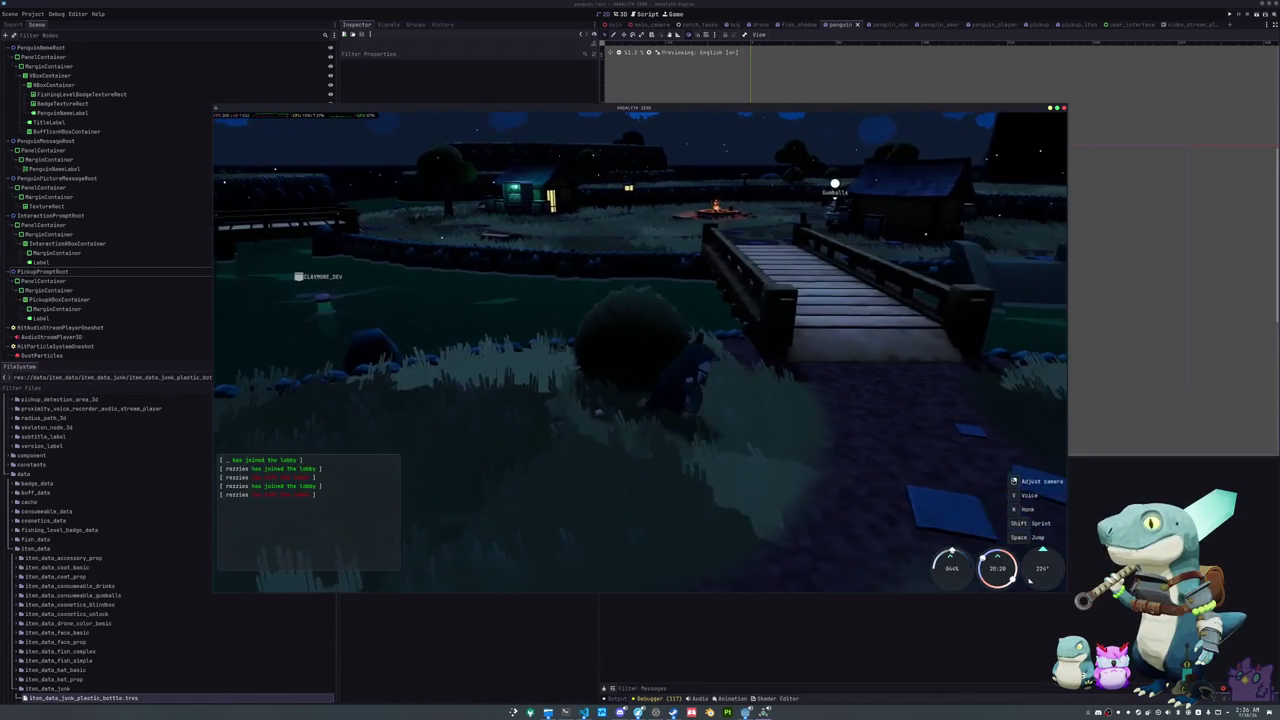
{"action": "key", "text": "d"}
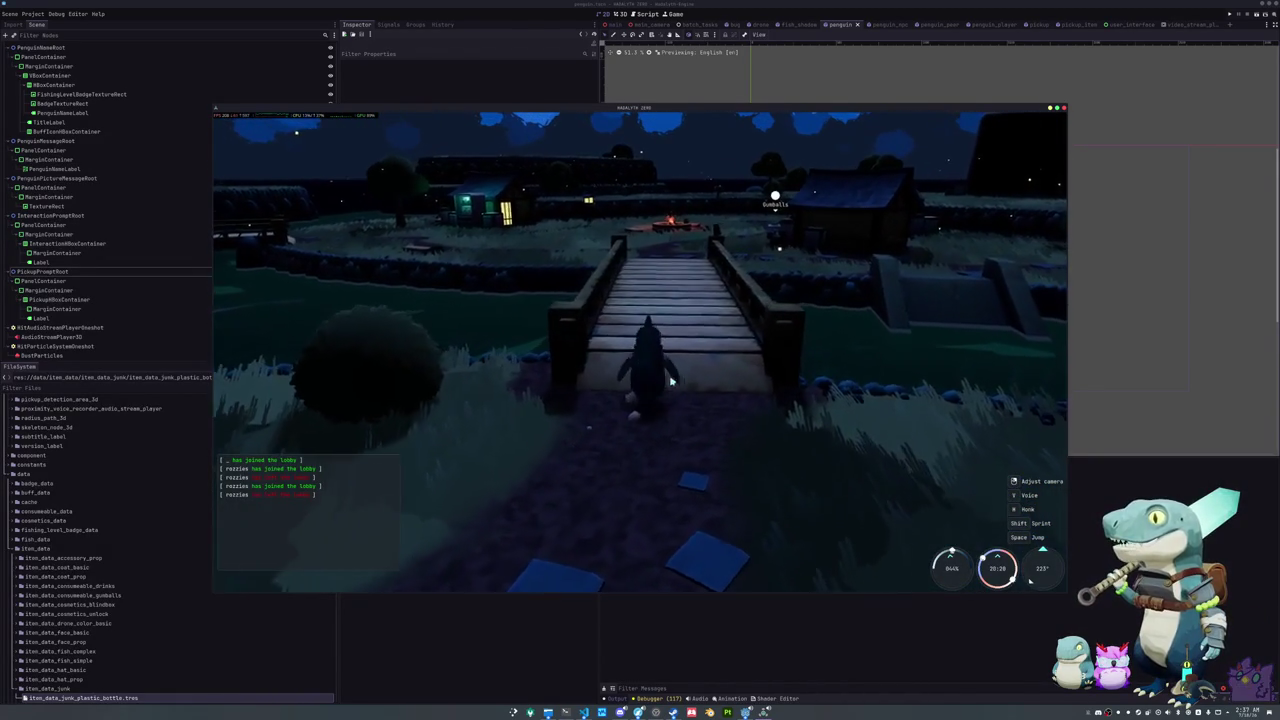
{"action": "key", "text": "w"}
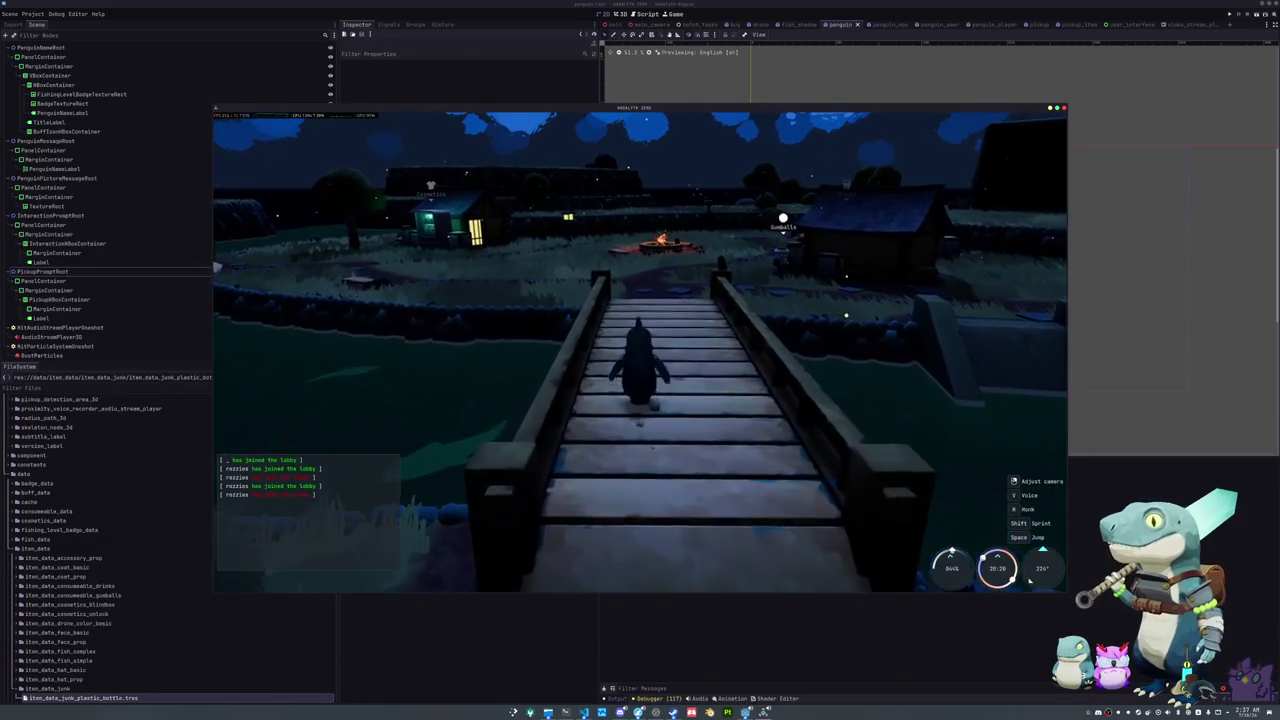
{"action": "key", "text": "w"}
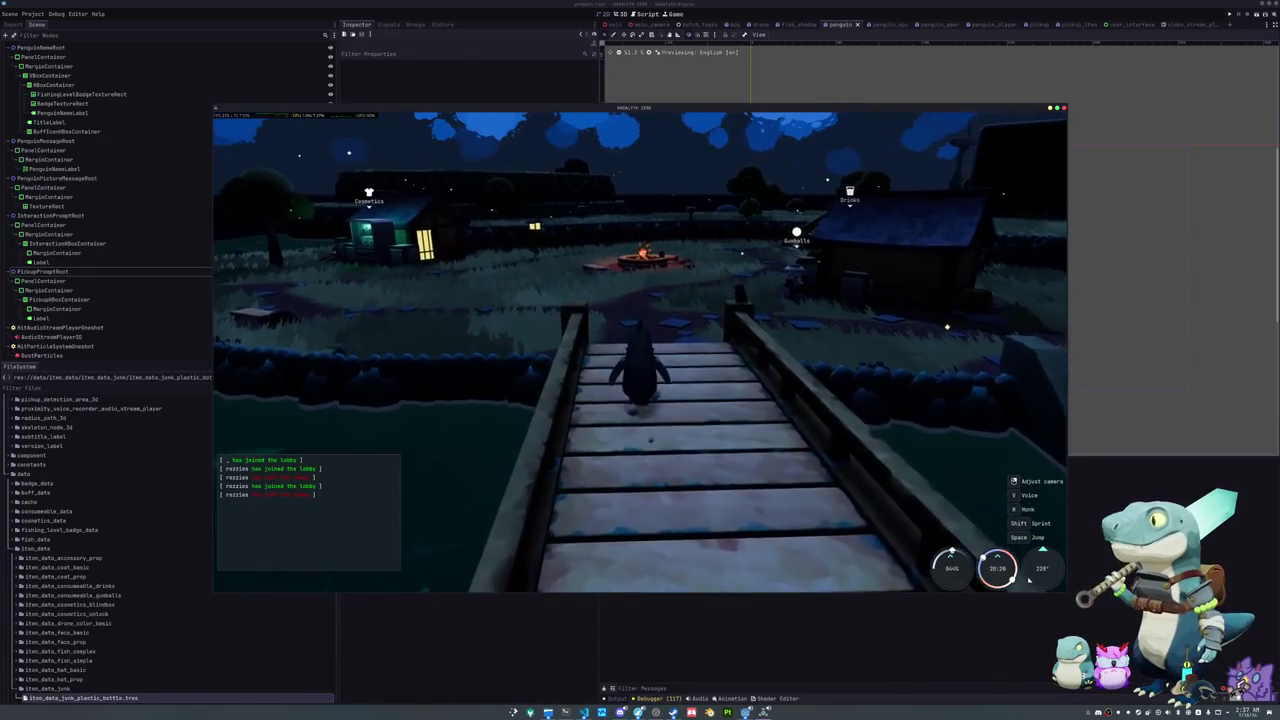
{"action": "key", "text": "w"}
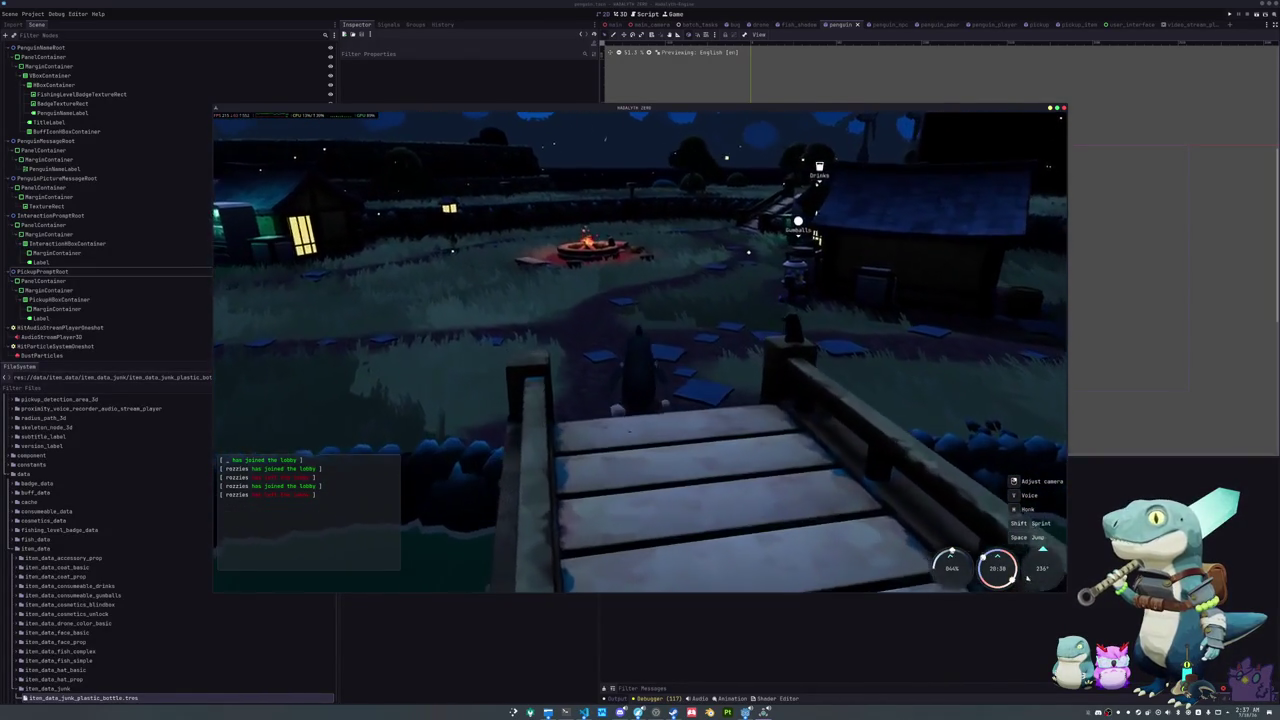
{"action": "key", "text": "w"}
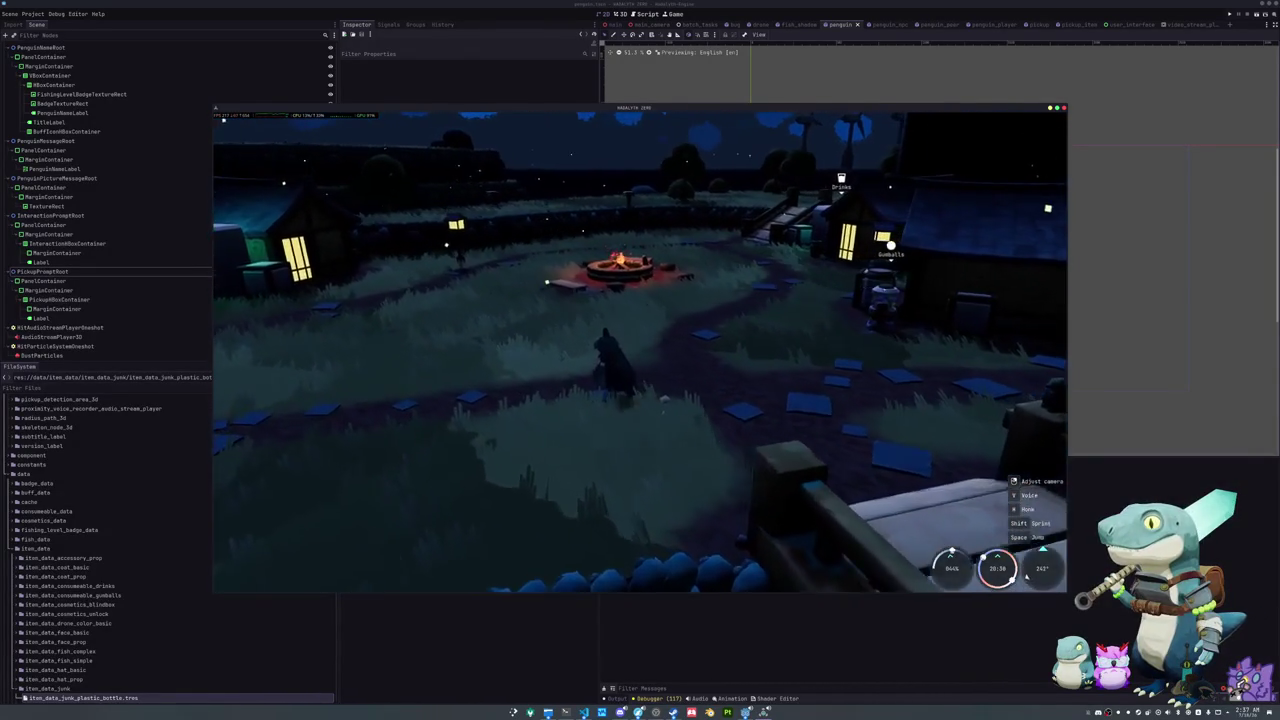
{"action": "key", "text": "w"}
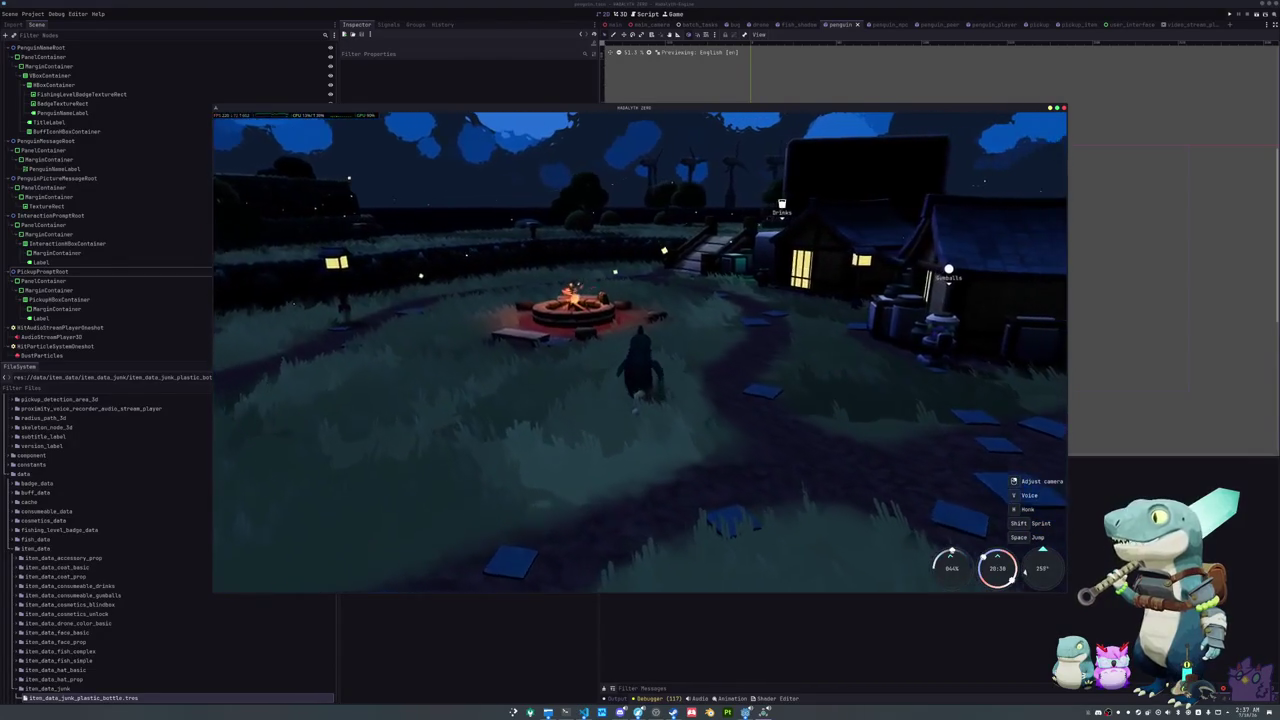
{"action": "key", "text": "w"}
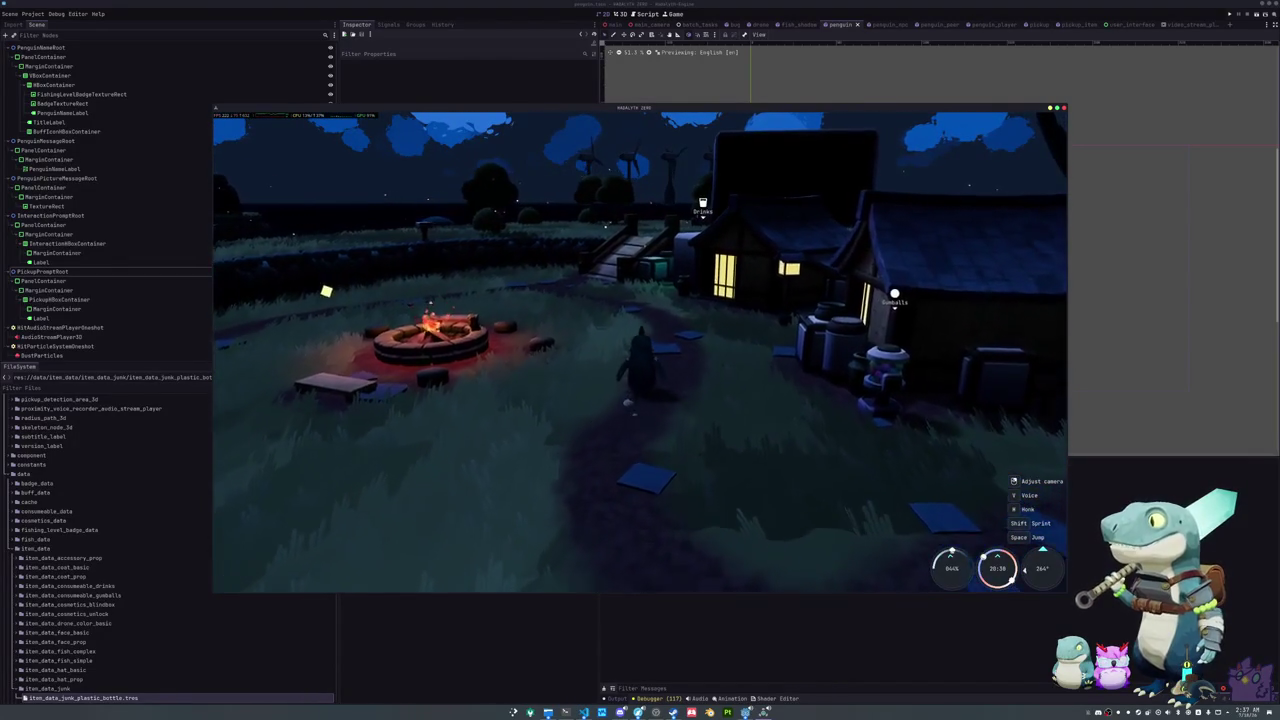
{"action": "key", "text": "w"}
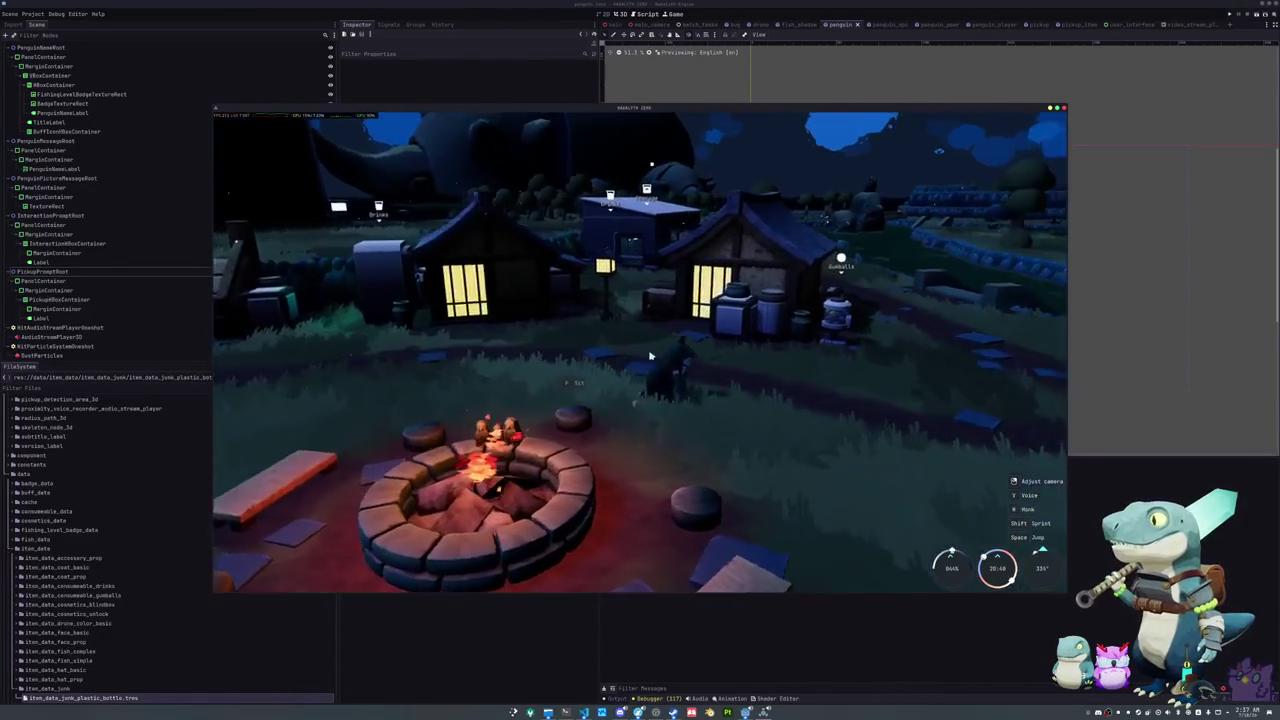
{"action": "key", "text": "Escape"}
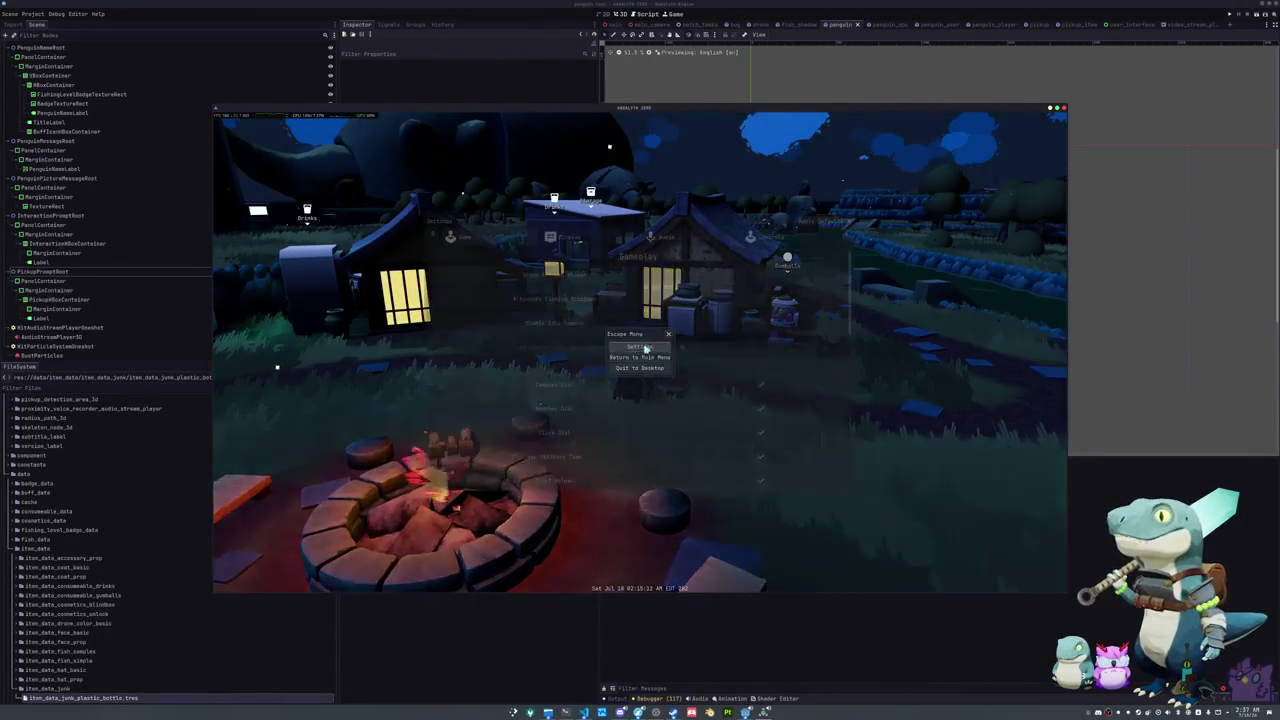
Step: Glance at the game settings, then equip the purple skin from the Penguin cosmetics
{"action": "left_click", "coordinate": [641, 348]}
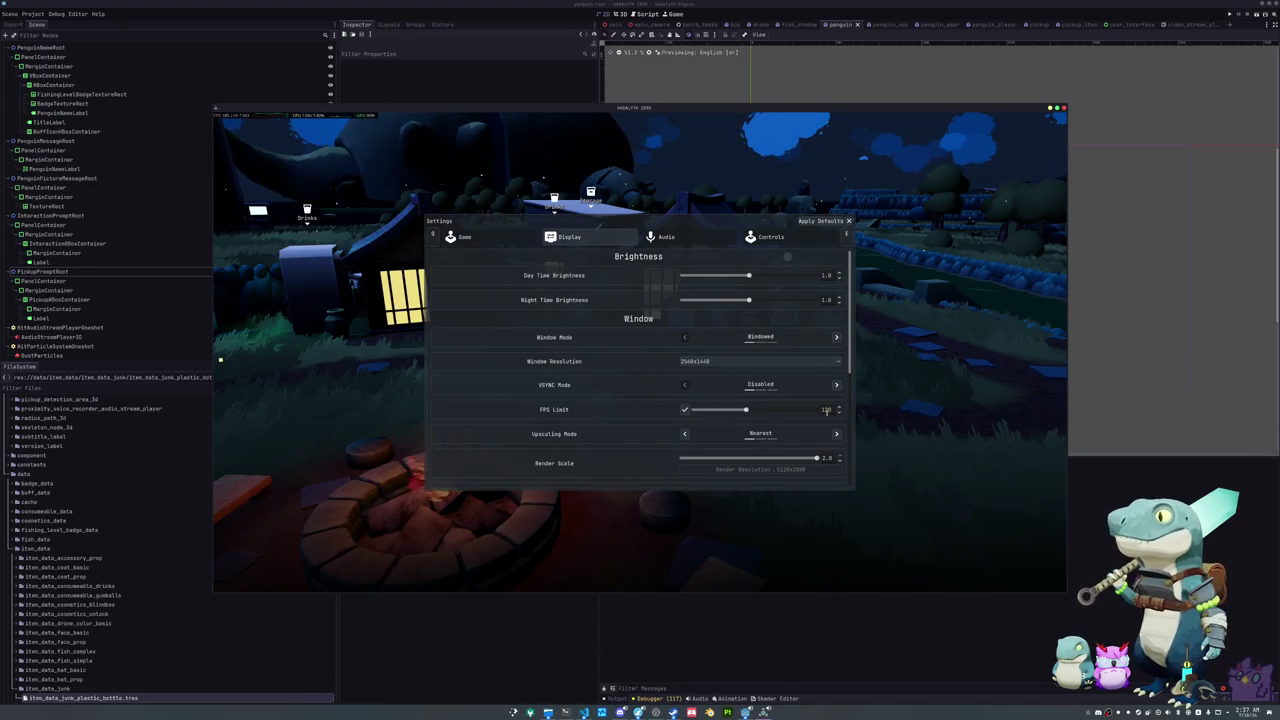
{"action": "key", "text": "Escape"}
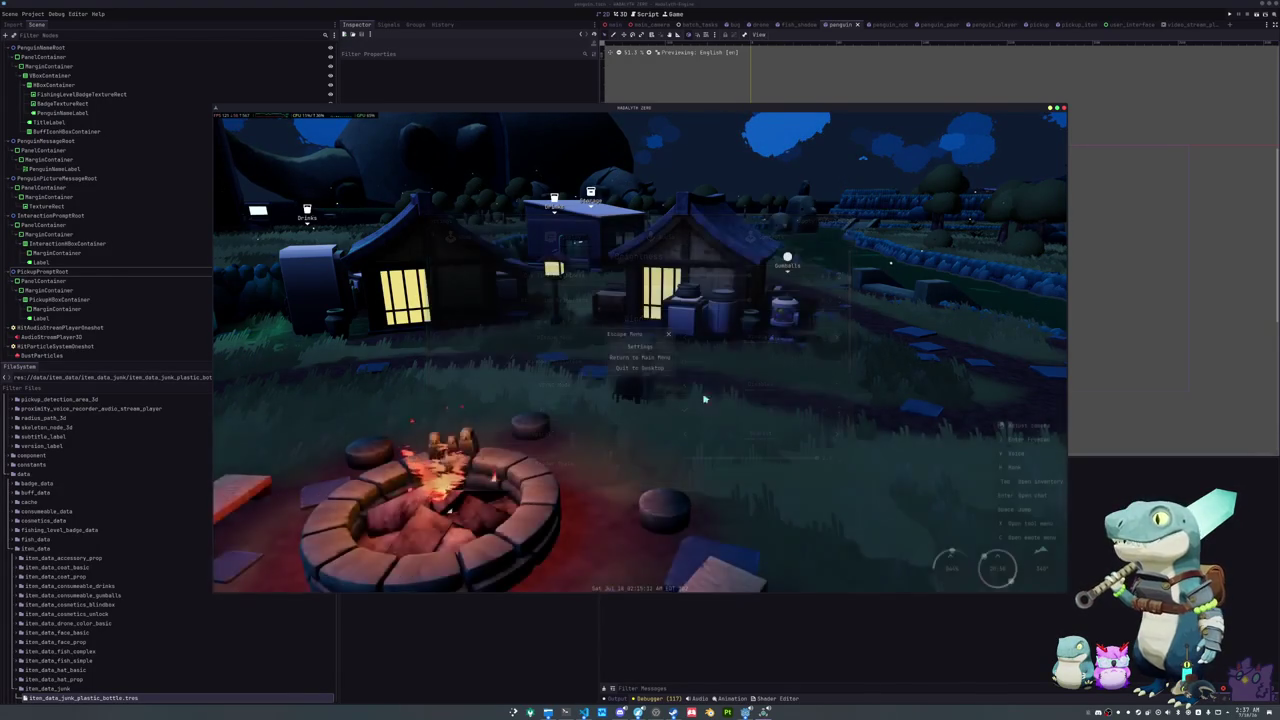
{"action": "key", "text": "i"}
{"action": "left_click", "coordinate": [620, 125]}
{"action": "left_click", "coordinate": [664, 124]}
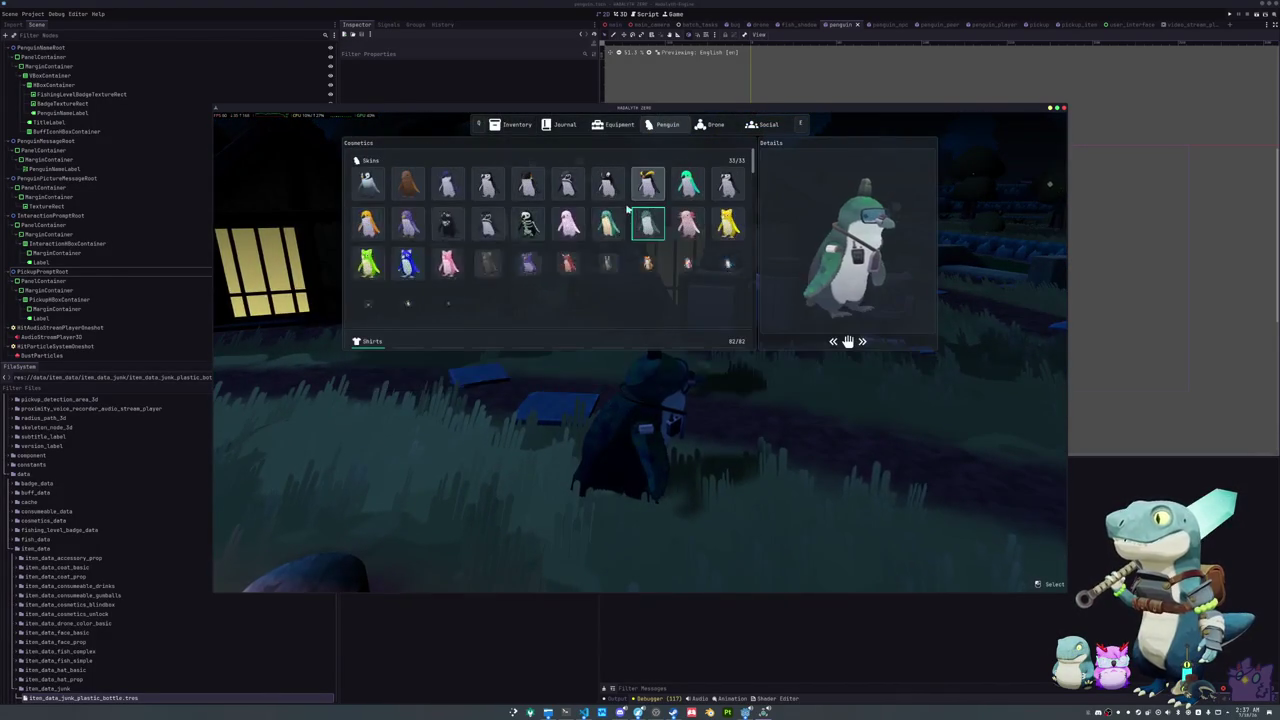
{"action": "left_click", "coordinate": [533, 276]}
{"action": "key", "text": "Escape"}
Step: Walk the penguin onto the bridge, then check and close the game settings
{"action": "key", "text": "w"}
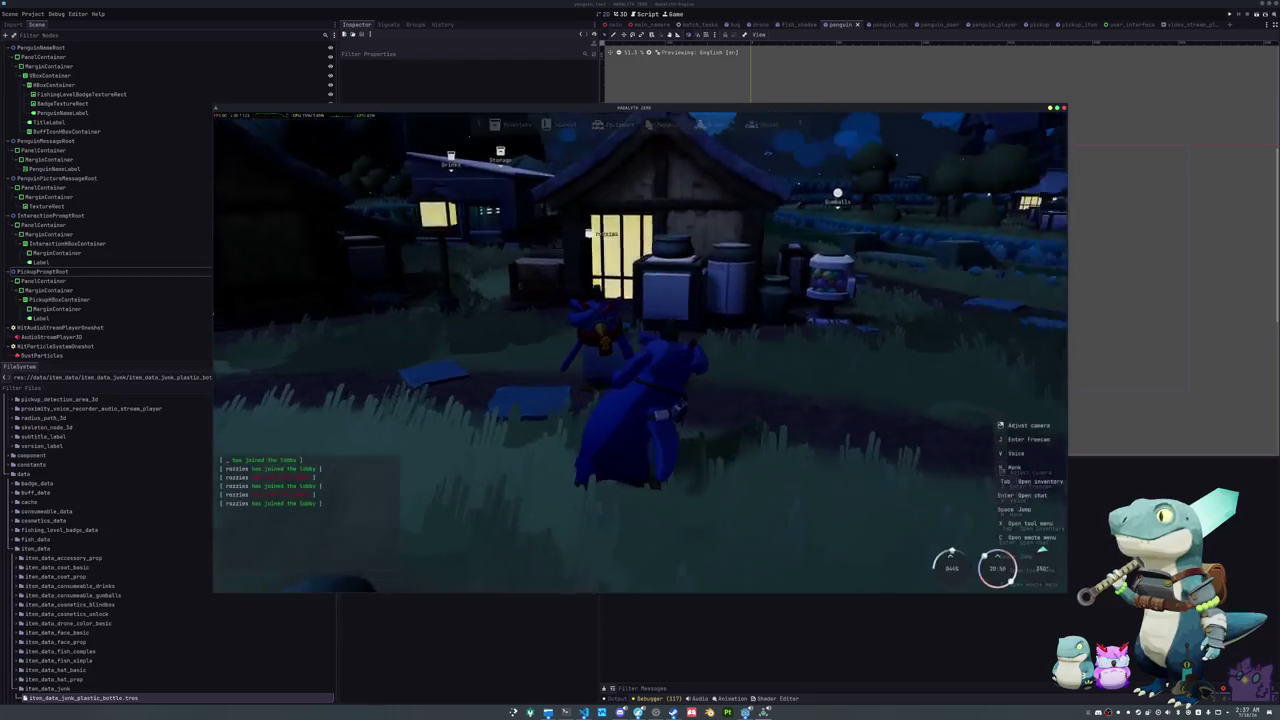
{"action": "key", "text": "w"}
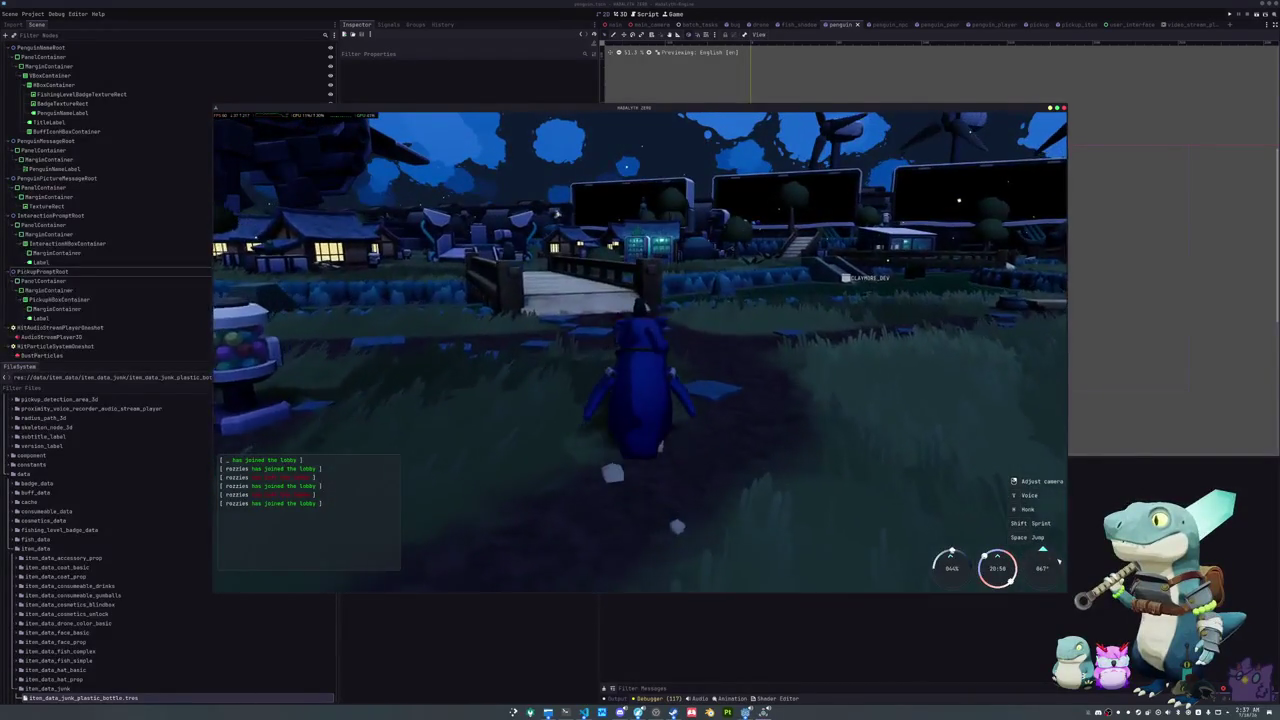
{"action": "key", "text": "w"}
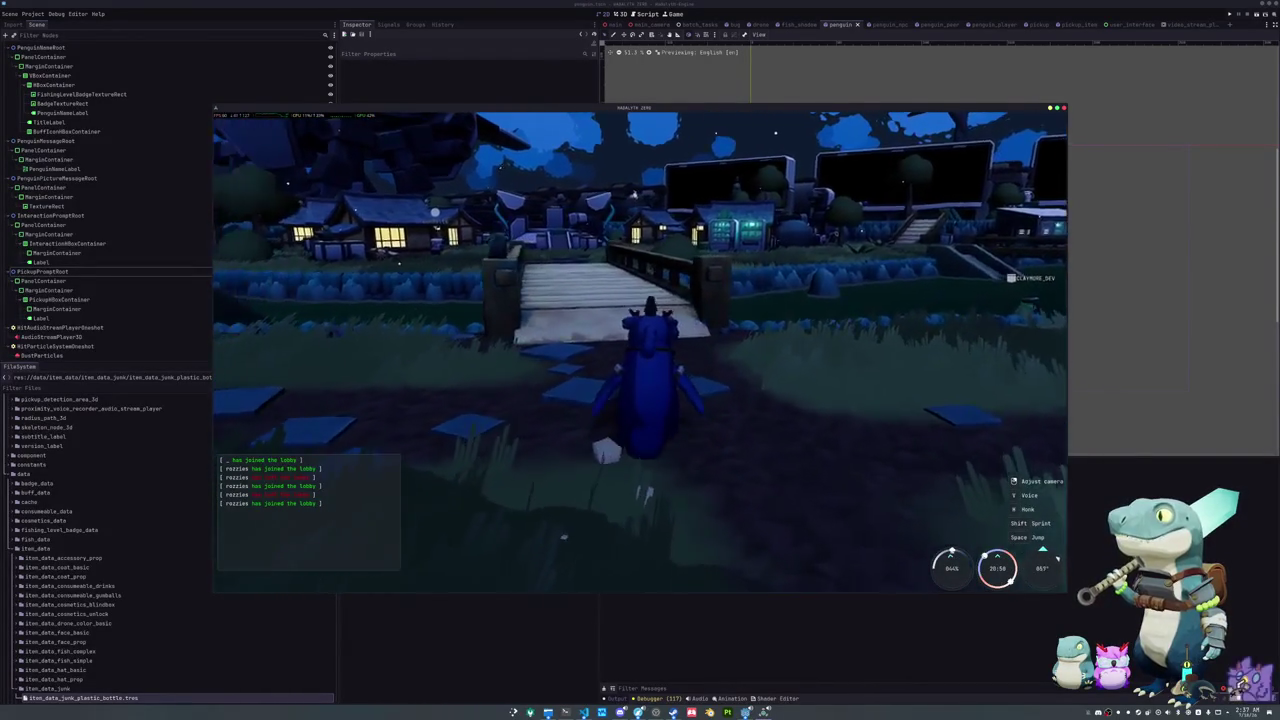
{"action": "key", "text": "w"}
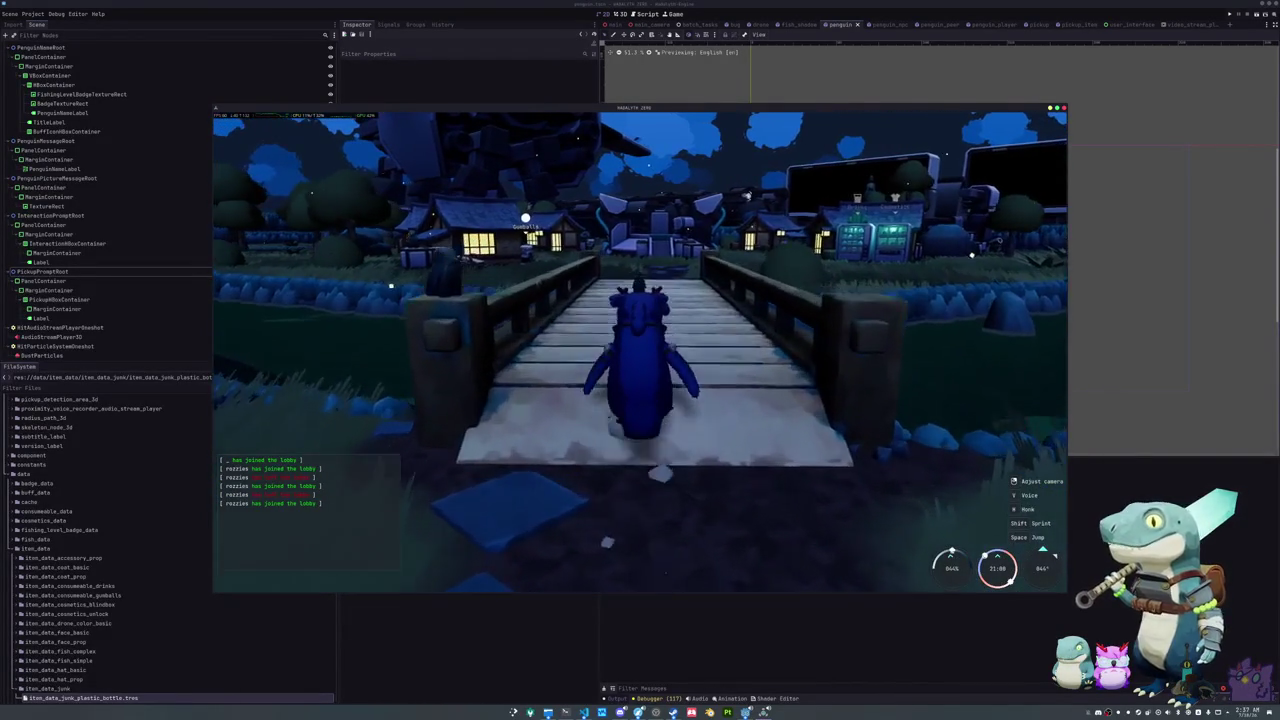
{"action": "key", "text": "Escape"}
{"action": "left_click", "coordinate": [632, 346]}
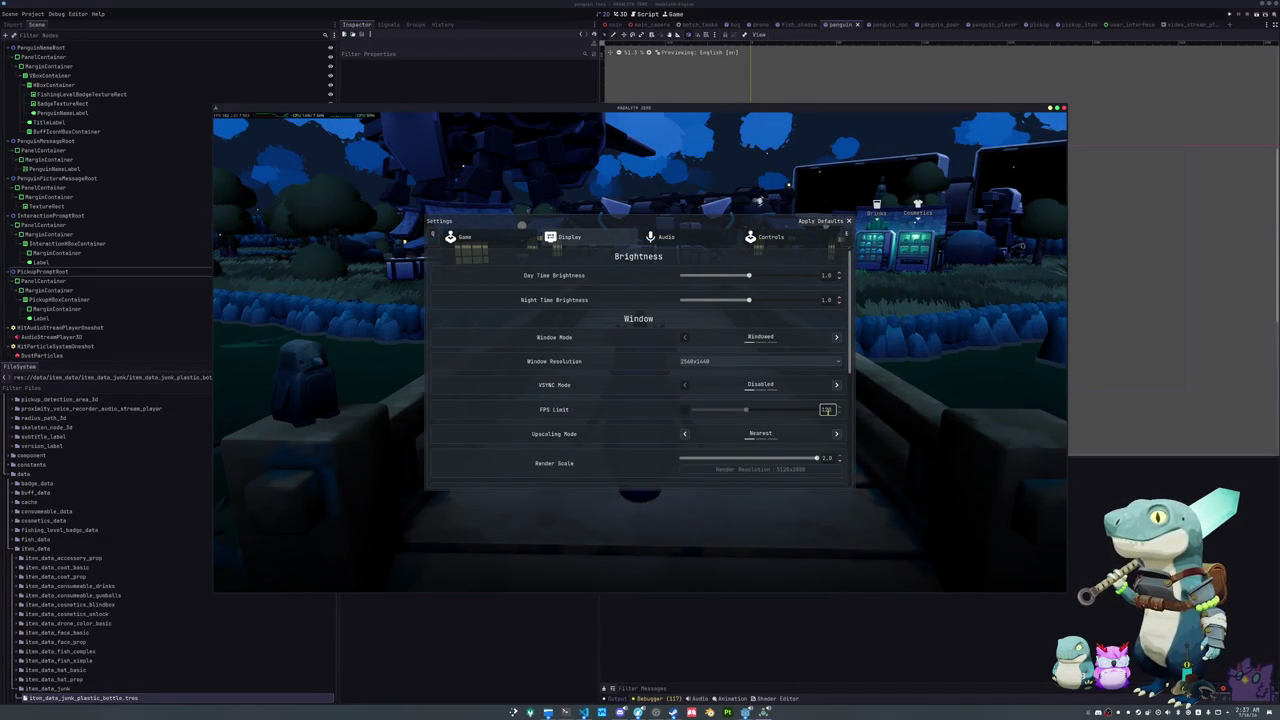
{"action": "key", "text": "Escape"}
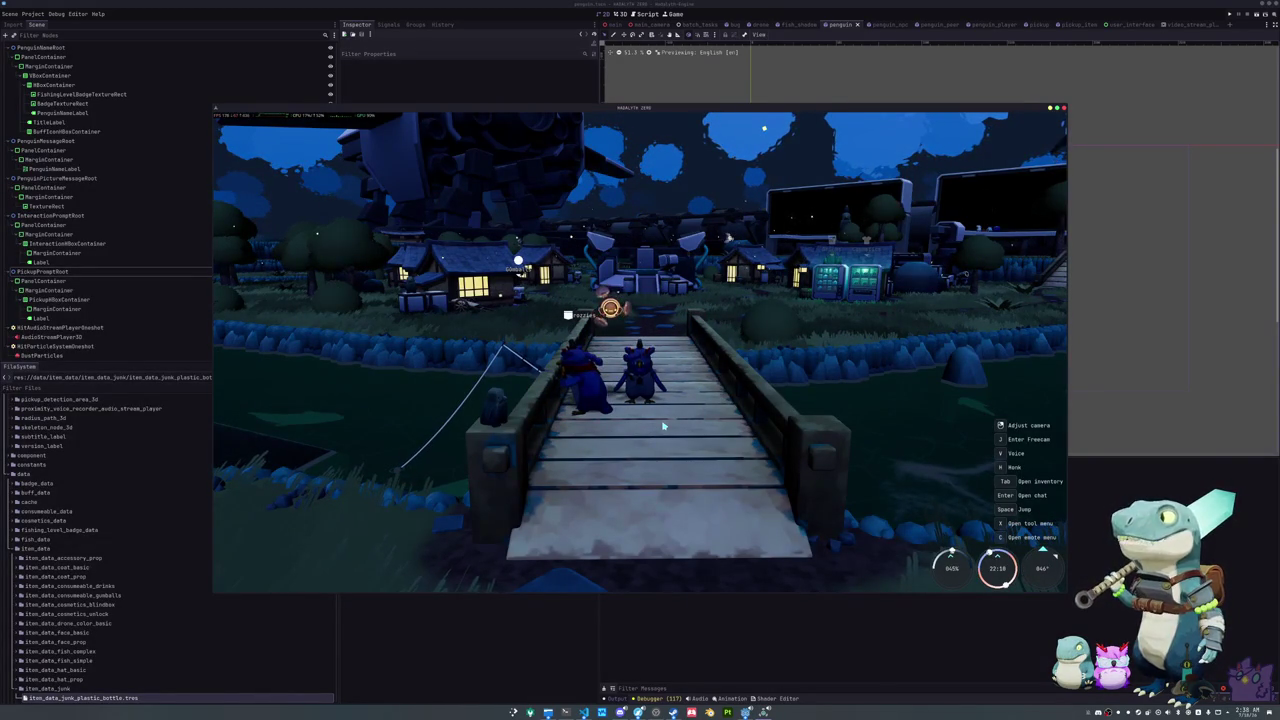
Step: Try the red, pink and teal Tyr Penguin skins, then switch to the browser's GitHub issue
{"action": "key", "text": "Tab"}
{"action": "left_click", "coordinate": [664, 124]}
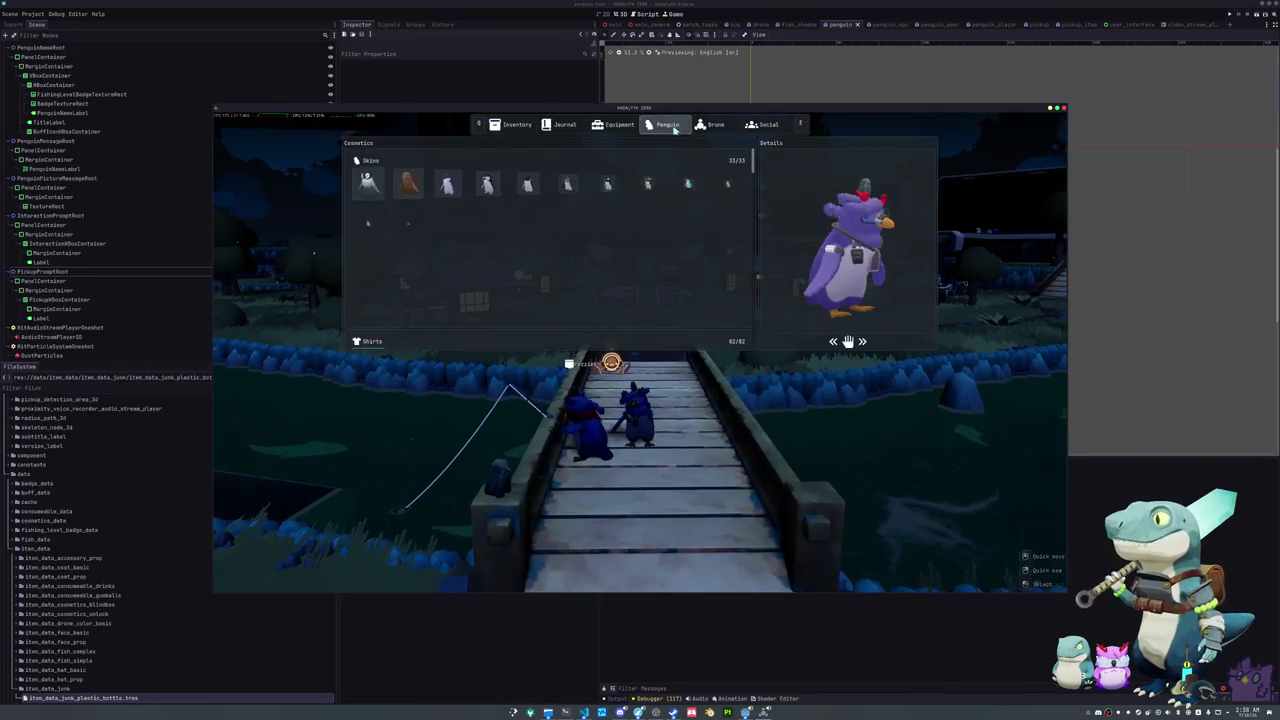
{"action": "left_click", "coordinate": [568, 262]}
{"action": "left_click", "coordinate": [568, 224]}
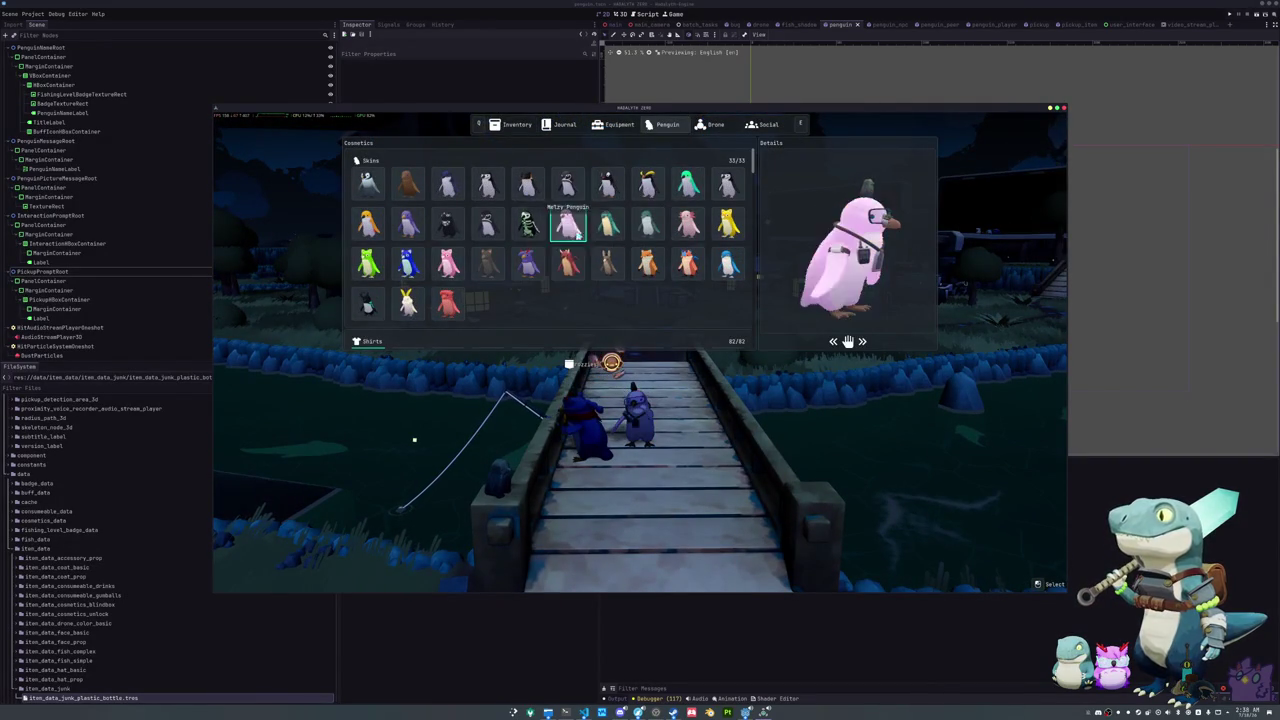
{"action": "left_click", "coordinate": [600, 222]}
{"action": "key", "text": "Tab"}
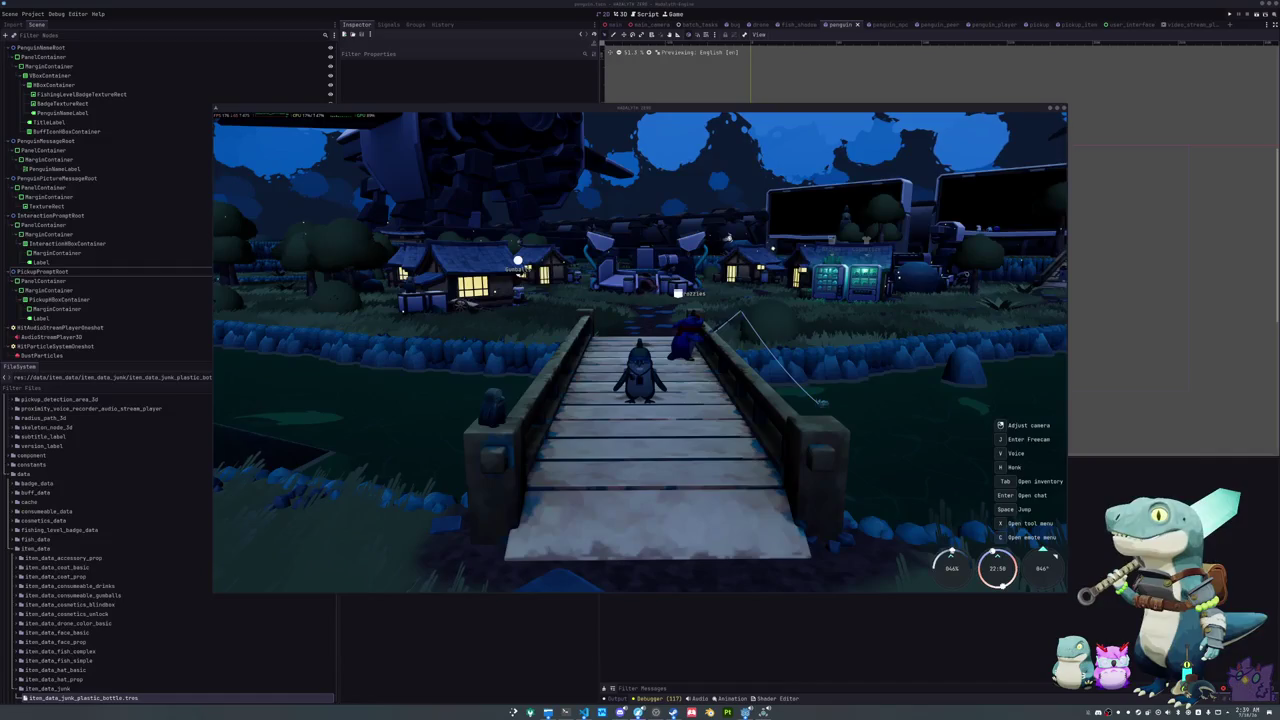
{"action": "key", "text": "alt+Tab"}
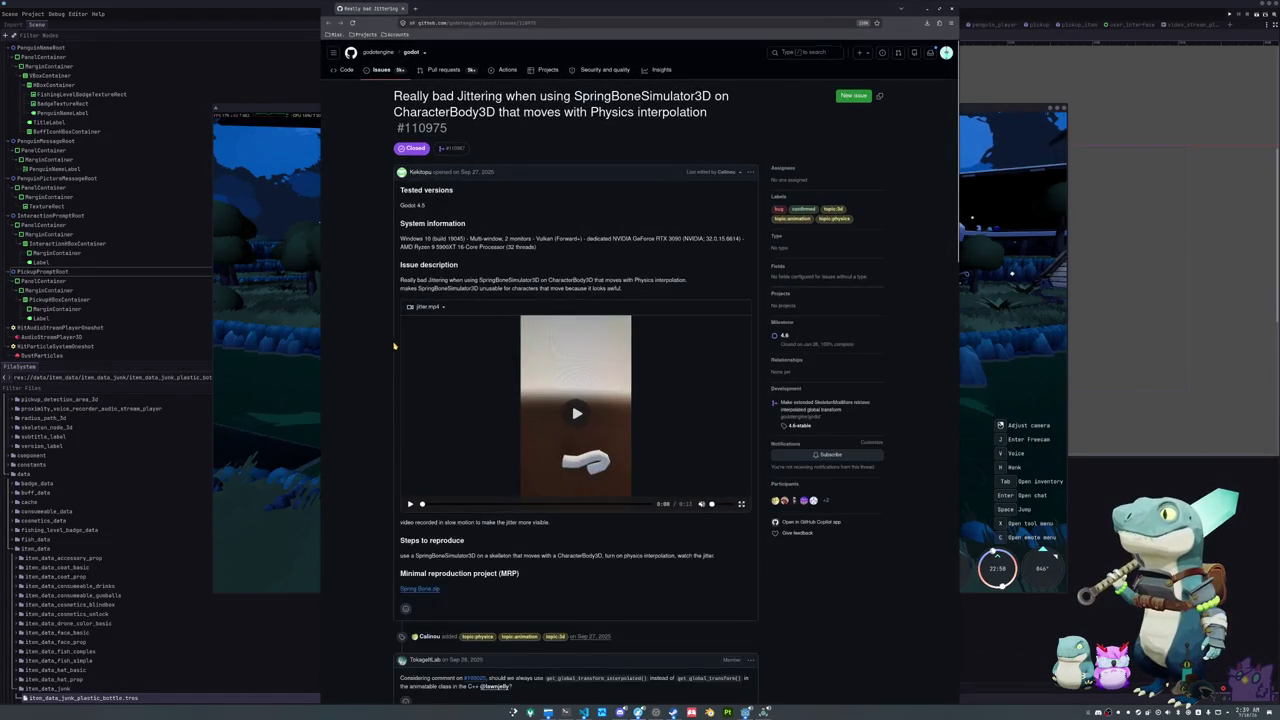
Step: Play the jitter.mp4 video and scroll down through the issue's comments
{"action": "left_click", "coordinate": [590, 401]}
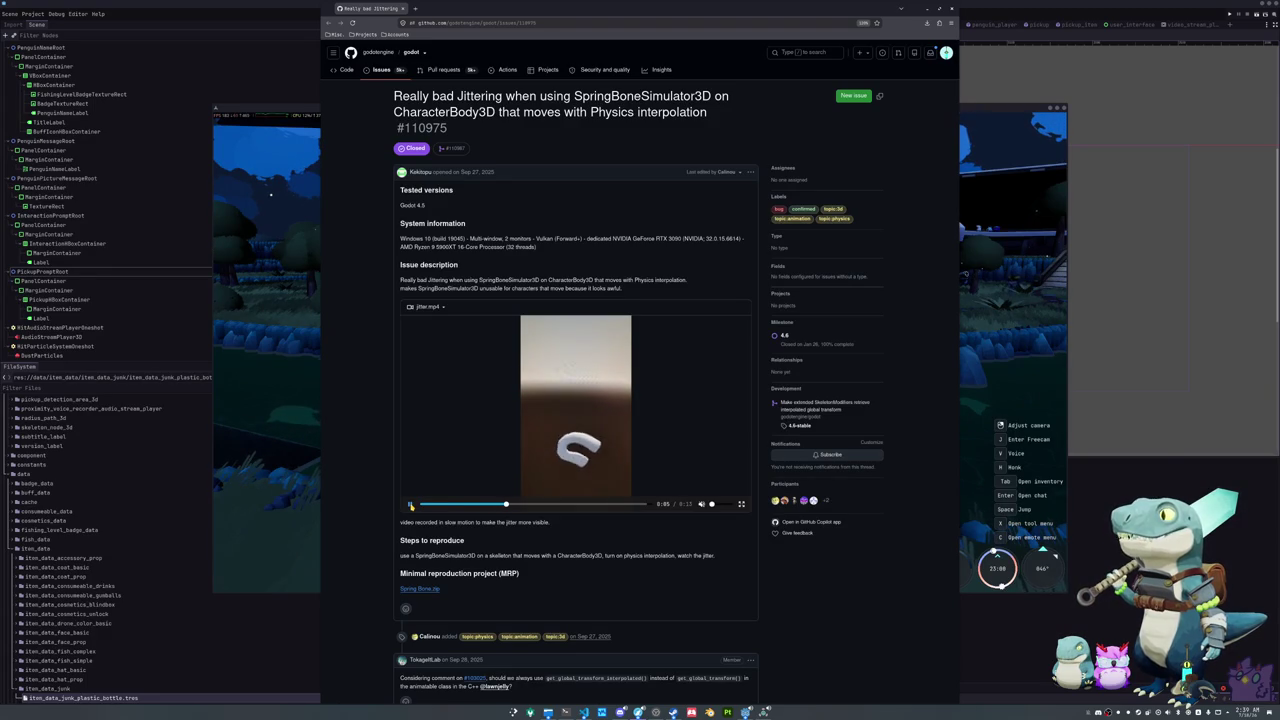
{"action": "scroll", "coordinate": [380, 485], "scroll_direction": "down", "scroll_amount": 3}
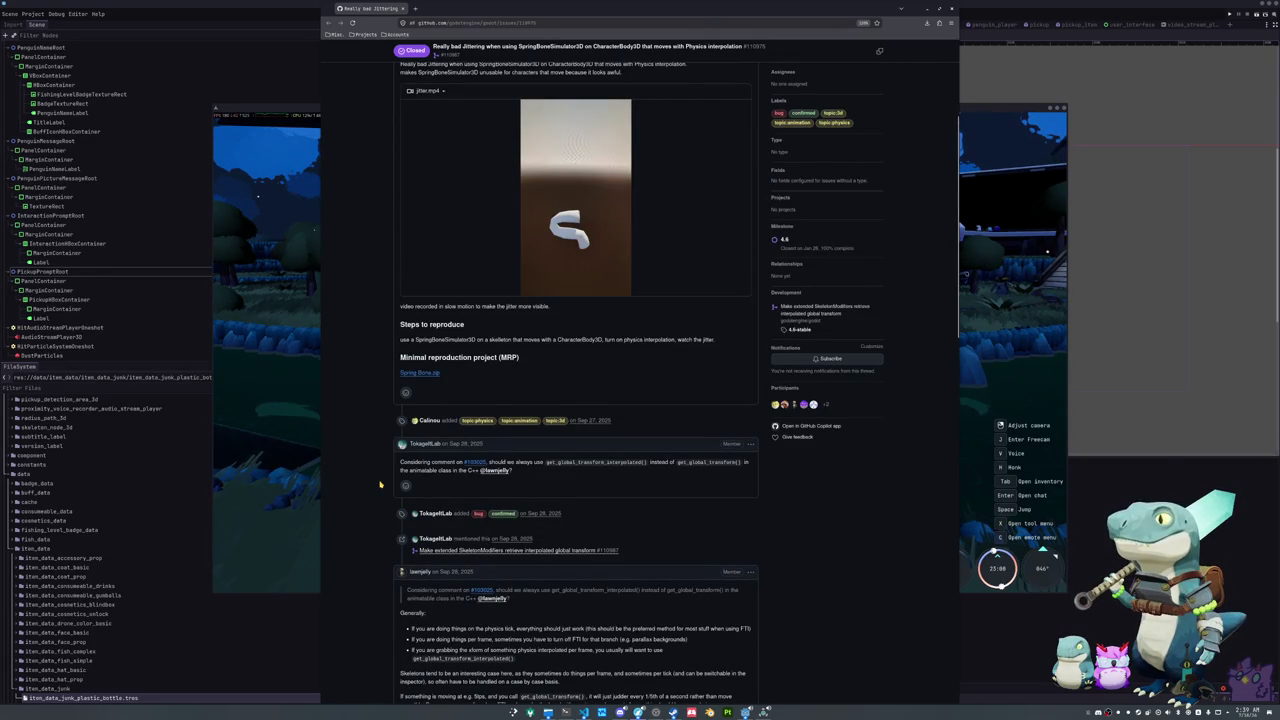
{"action": "scroll", "coordinate": [380, 485], "scroll_direction": "down", "scroll_amount": 1}
{"action": "scroll", "coordinate": [380, 485], "scroll_direction": "down", "scroll_amount": 4}
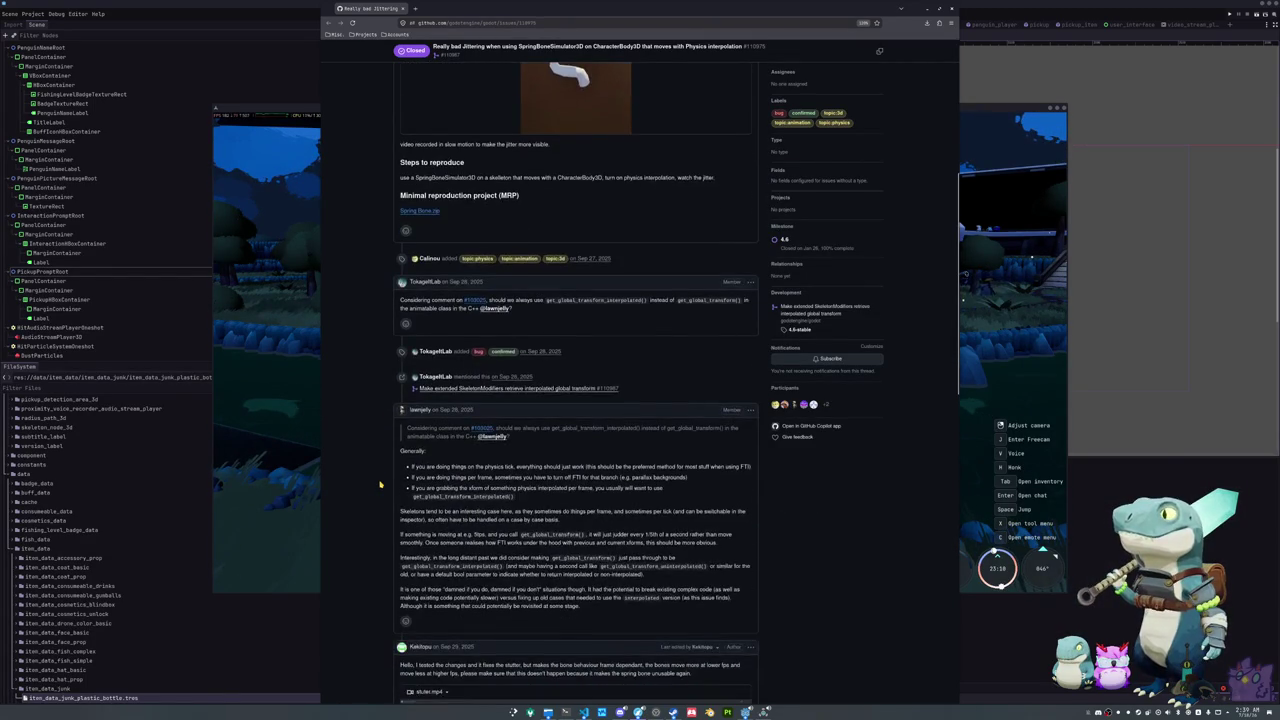
{"action": "scroll", "coordinate": [380, 485], "scroll_direction": "down", "scroll_amount": 2}
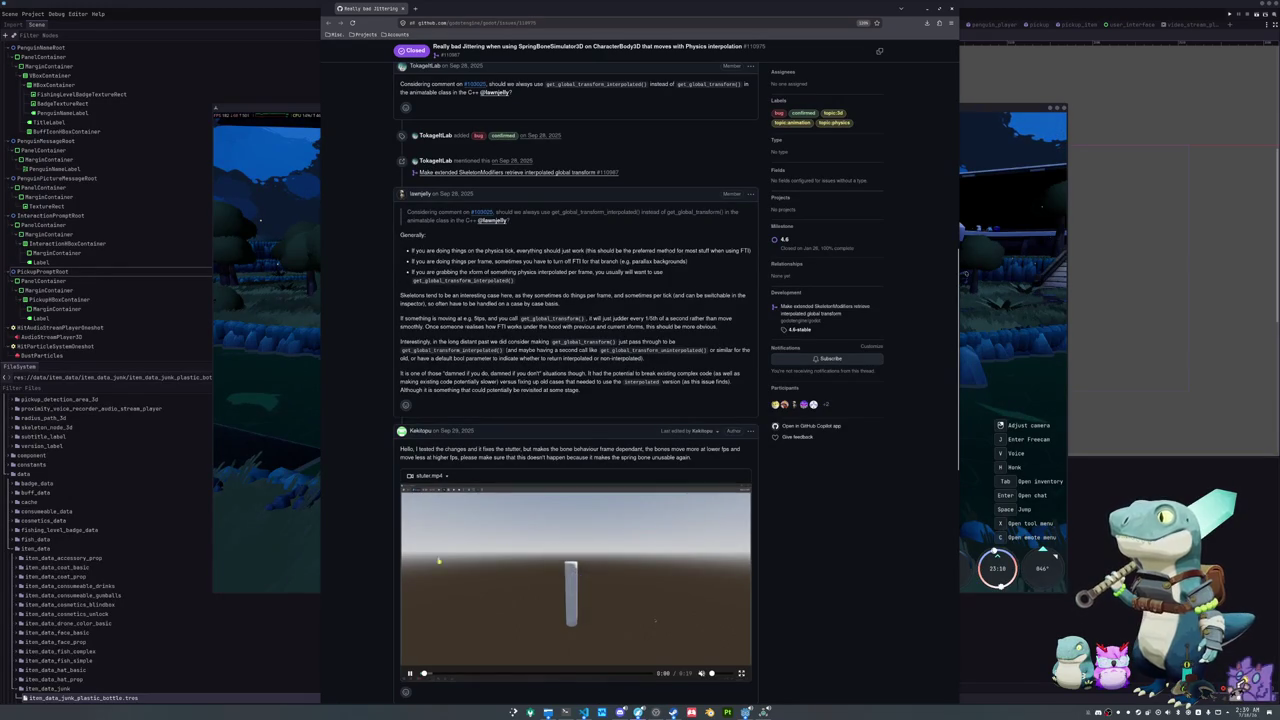
{"action": "scroll", "coordinate": [366, 557], "scroll_direction": "down", "scroll_amount": 2}
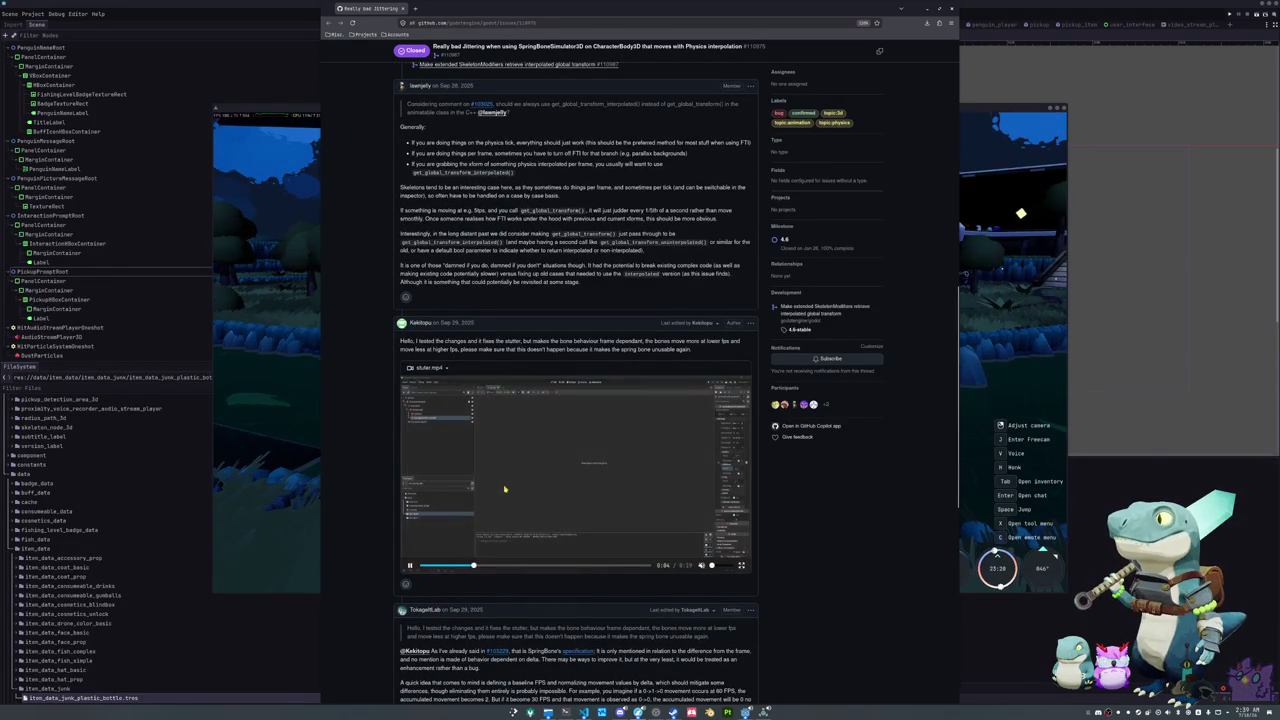
{"action": "scroll", "coordinate": [380, 523], "scroll_direction": "down", "scroll_amount": 4}
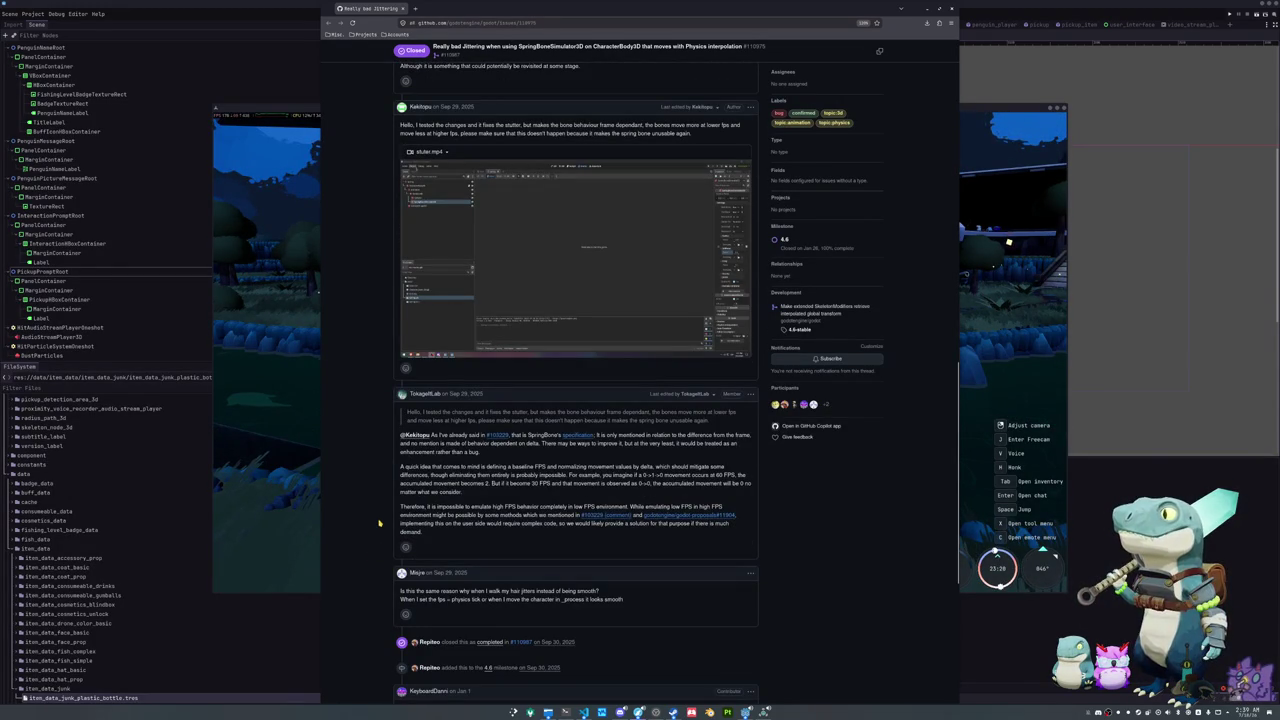
{"action": "scroll", "coordinate": [379, 523], "scroll_direction": "down", "scroll_amount": 1}
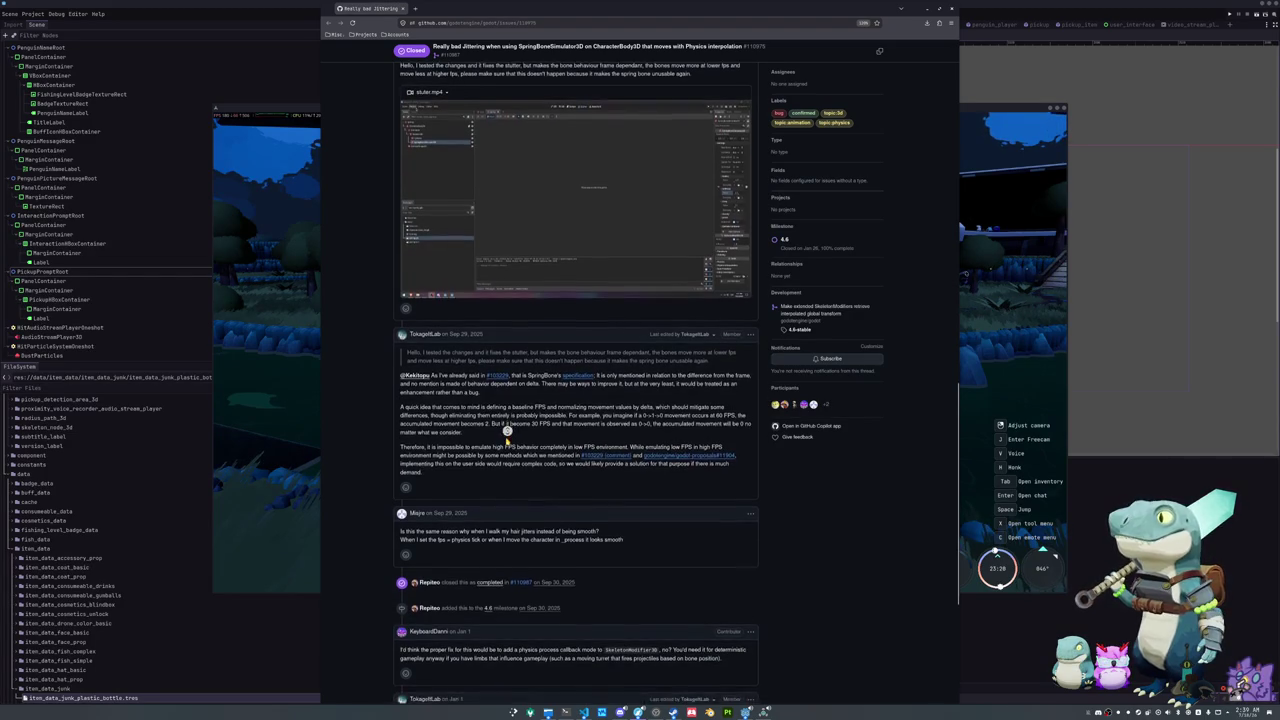
{"action": "scroll", "coordinate": [506, 430], "scroll_direction": "down", "scroll_amount": 1}
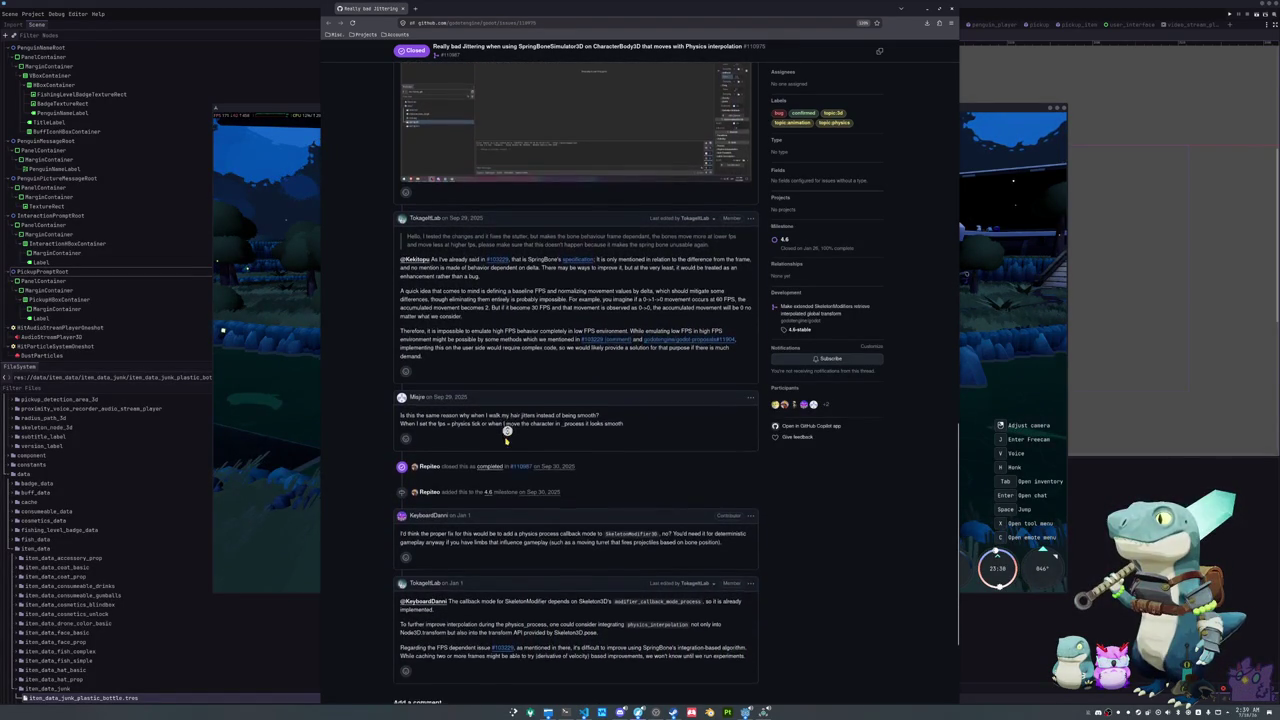
Step: Autoscroll through the remaining comments, then minimise the browser to reveal the game
{"action": "middle_click", "coordinate": [507, 445]}
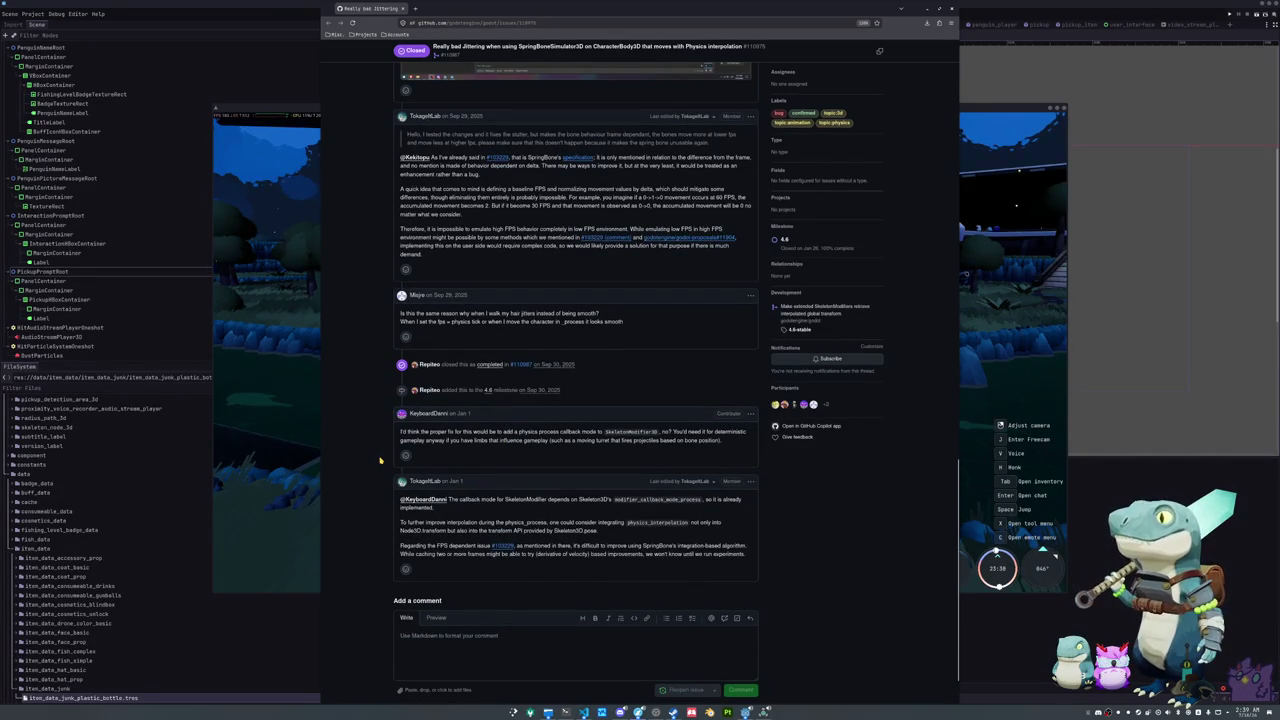
{"action": "middle_click", "coordinate": [380, 461]}
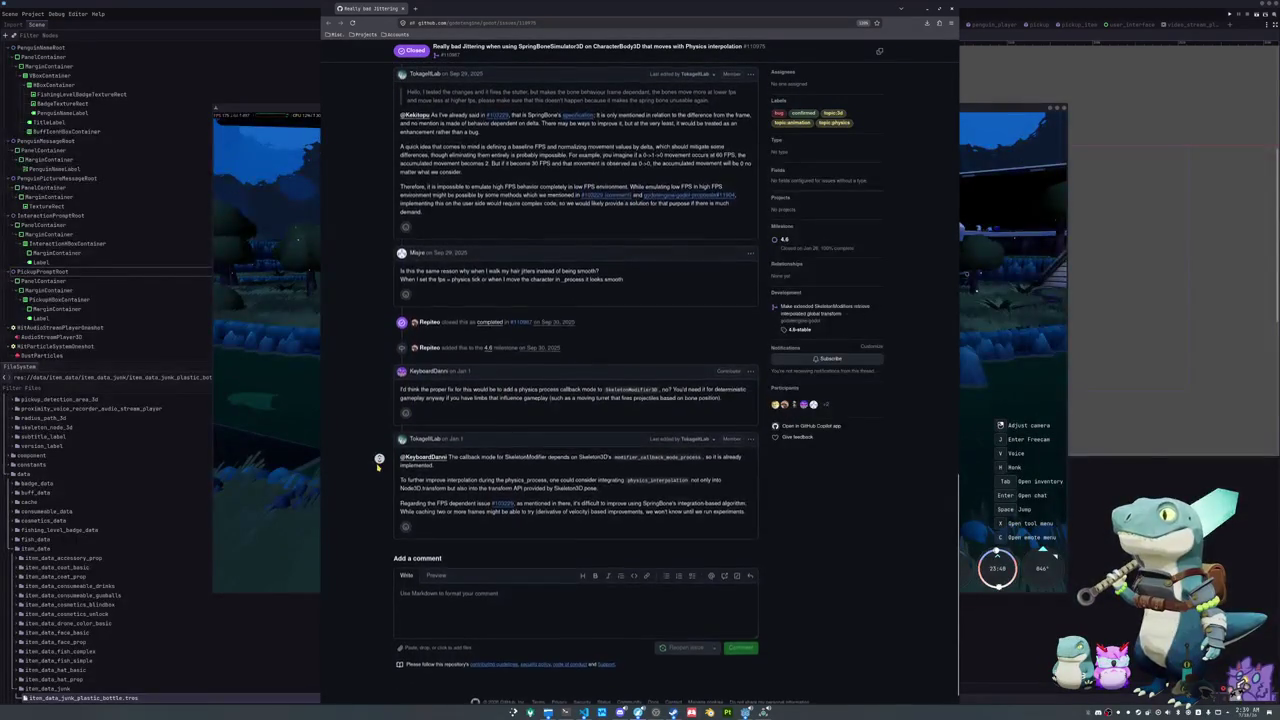
{"action": "middle_click", "coordinate": [379, 459]}
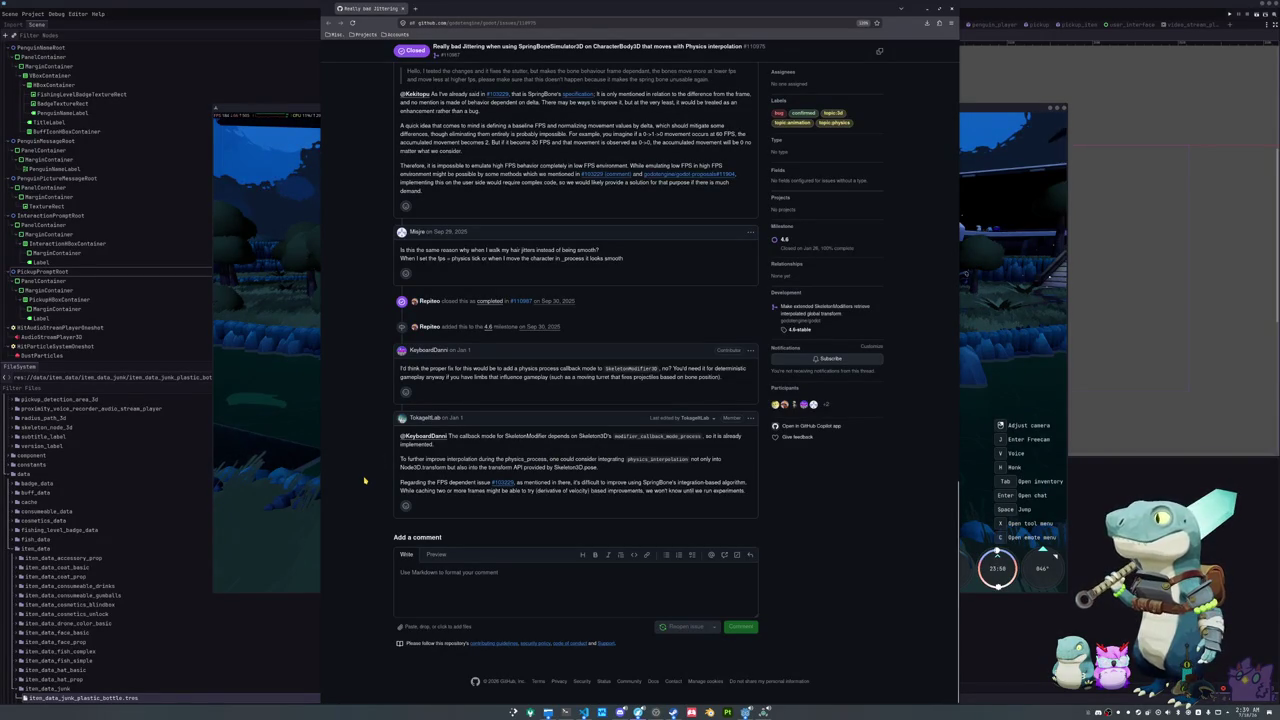
{"action": "middle_click", "coordinate": [376, 13]}
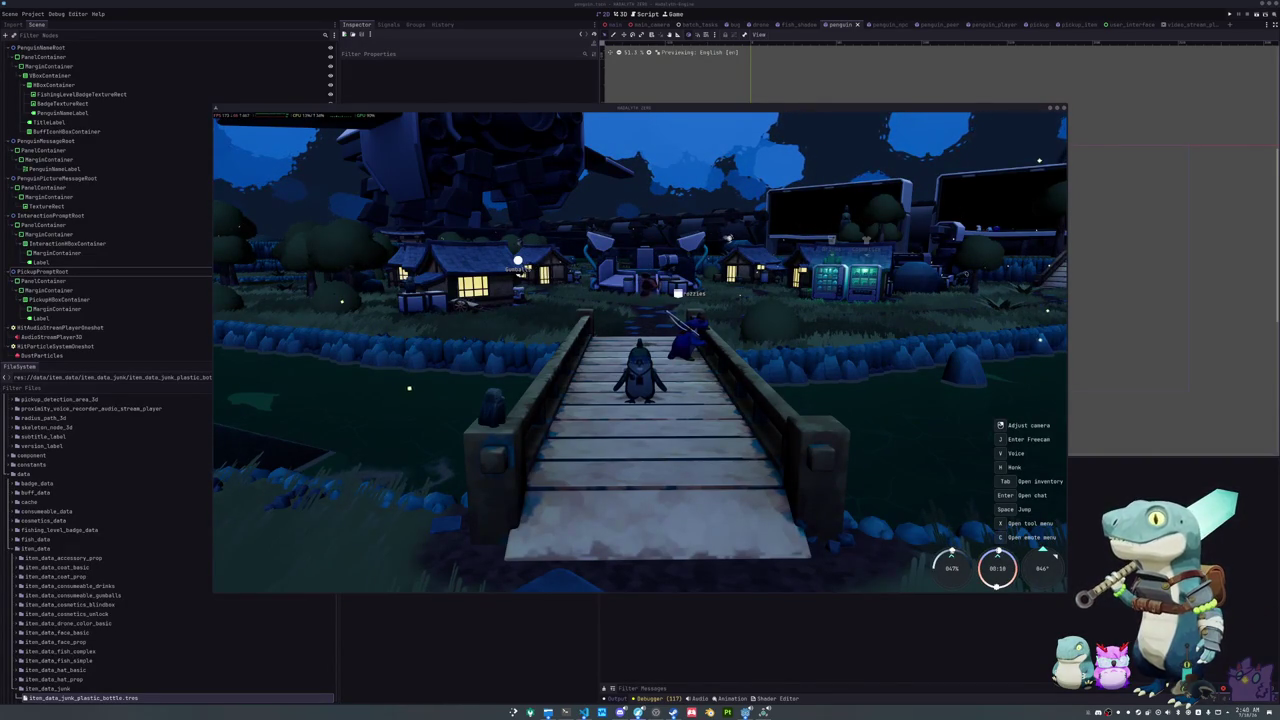
Step: Stop the running Hadalyth Zero playtest in Steam and confirm
{"action": "left_click", "coordinate": [657, 712]}
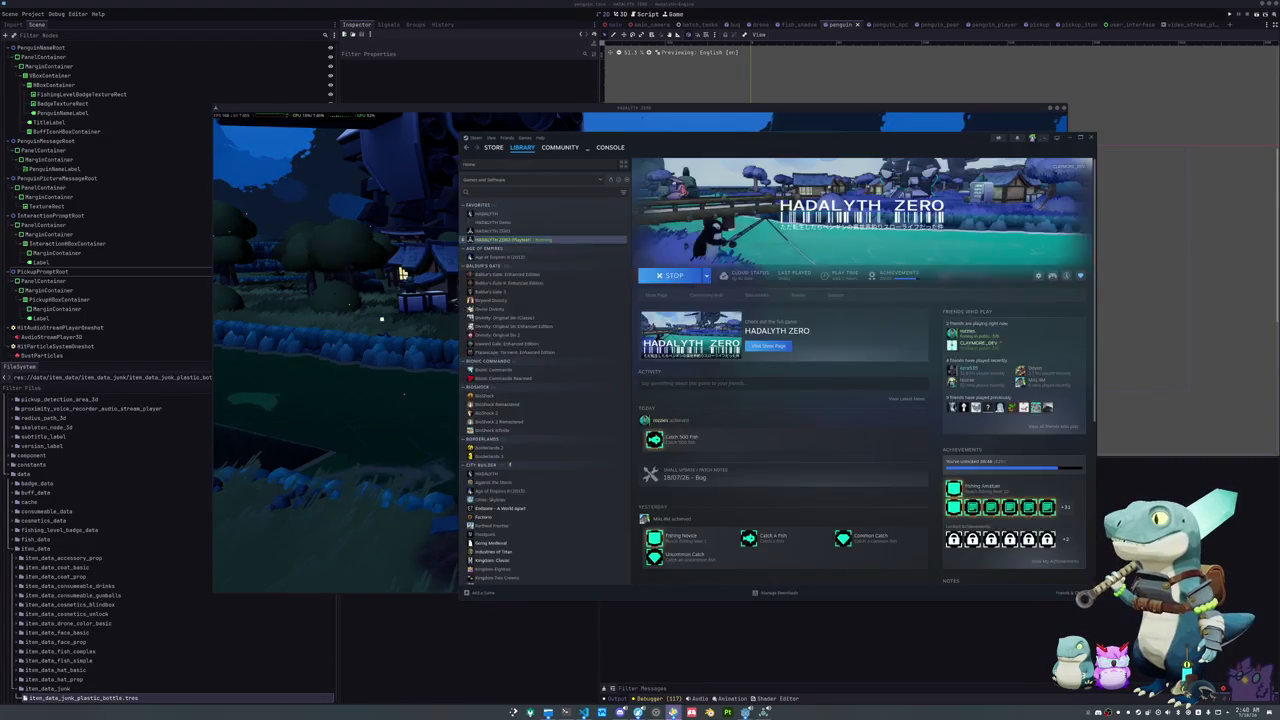
{"action": "left_click", "coordinate": [672, 275]}
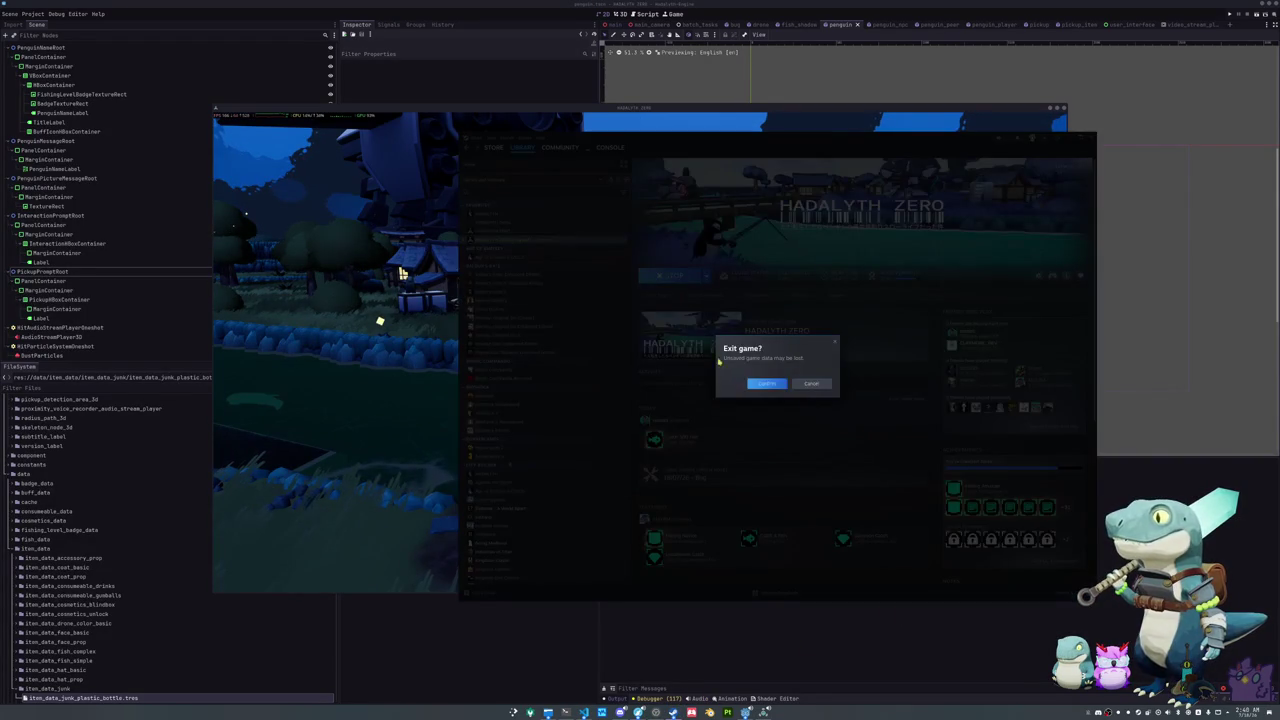
{"action": "left_click", "coordinate": [762, 384]}
Step: Force Proton Hotfix as the game's compatibility tool, then update and relaunch it
{"action": "left_click", "coordinate": [1066, 275]}
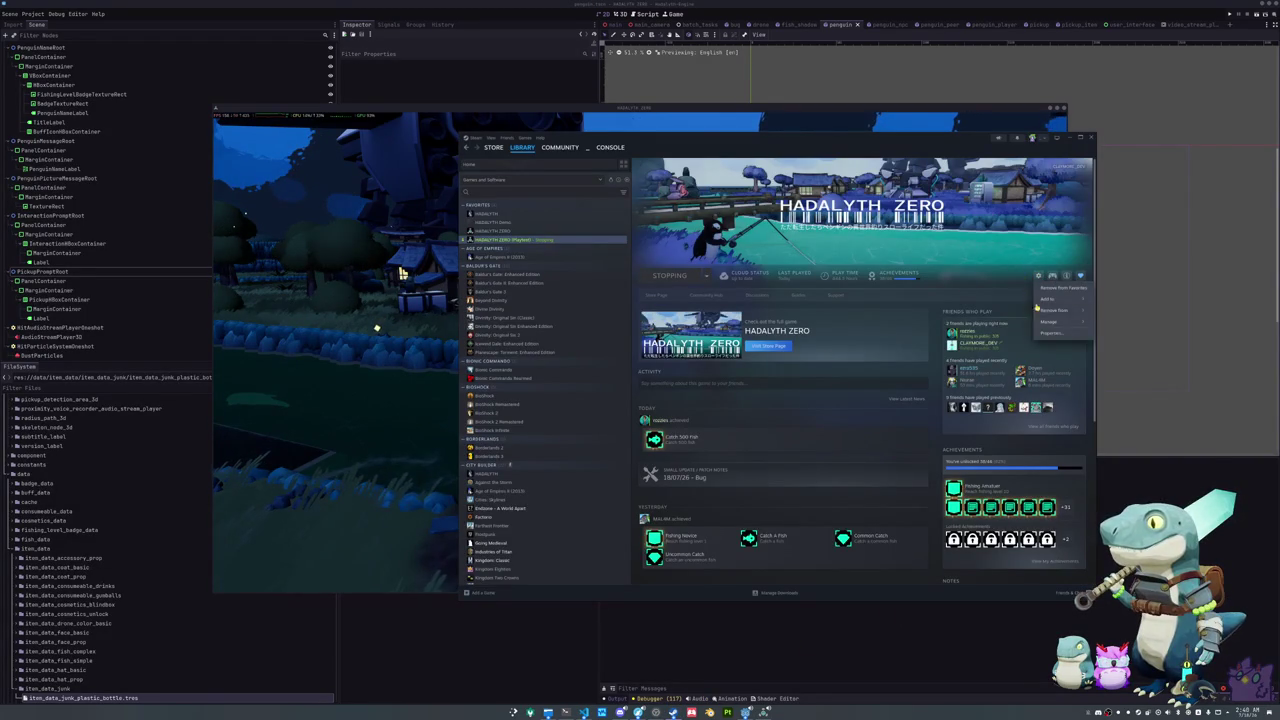
{"action": "left_click", "coordinate": [1051, 333]}
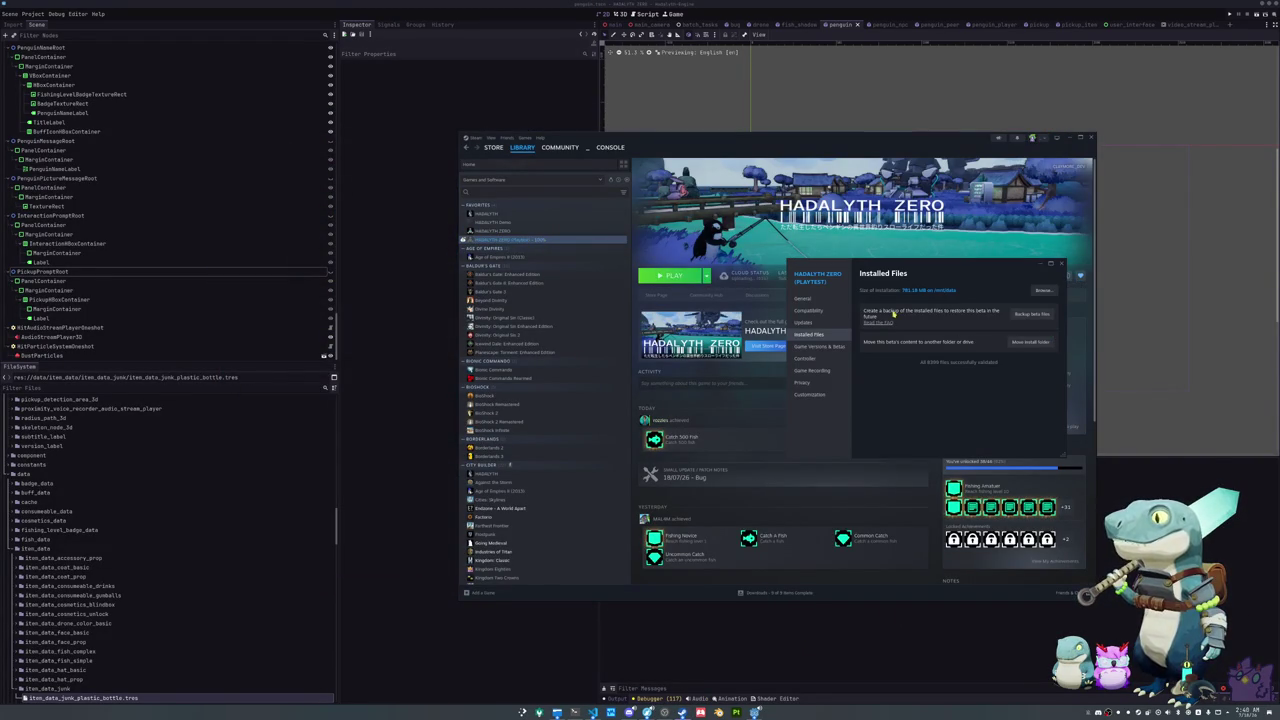
{"action": "left_click", "coordinate": [835, 346]}
{"action": "left_click", "coordinate": [808, 310]}
{"action": "left_click", "coordinate": [866, 290]}
{"action": "left_click", "coordinate": [906, 306]}
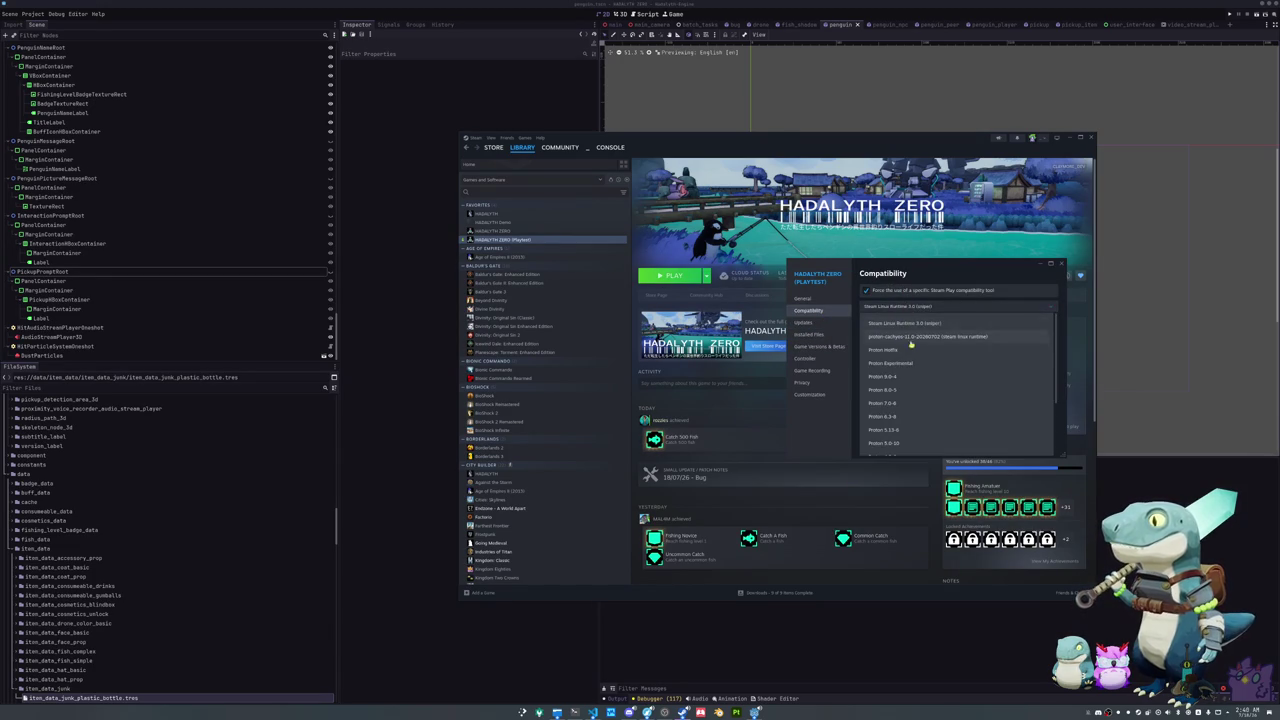
{"action": "left_click", "coordinate": [909, 349]}
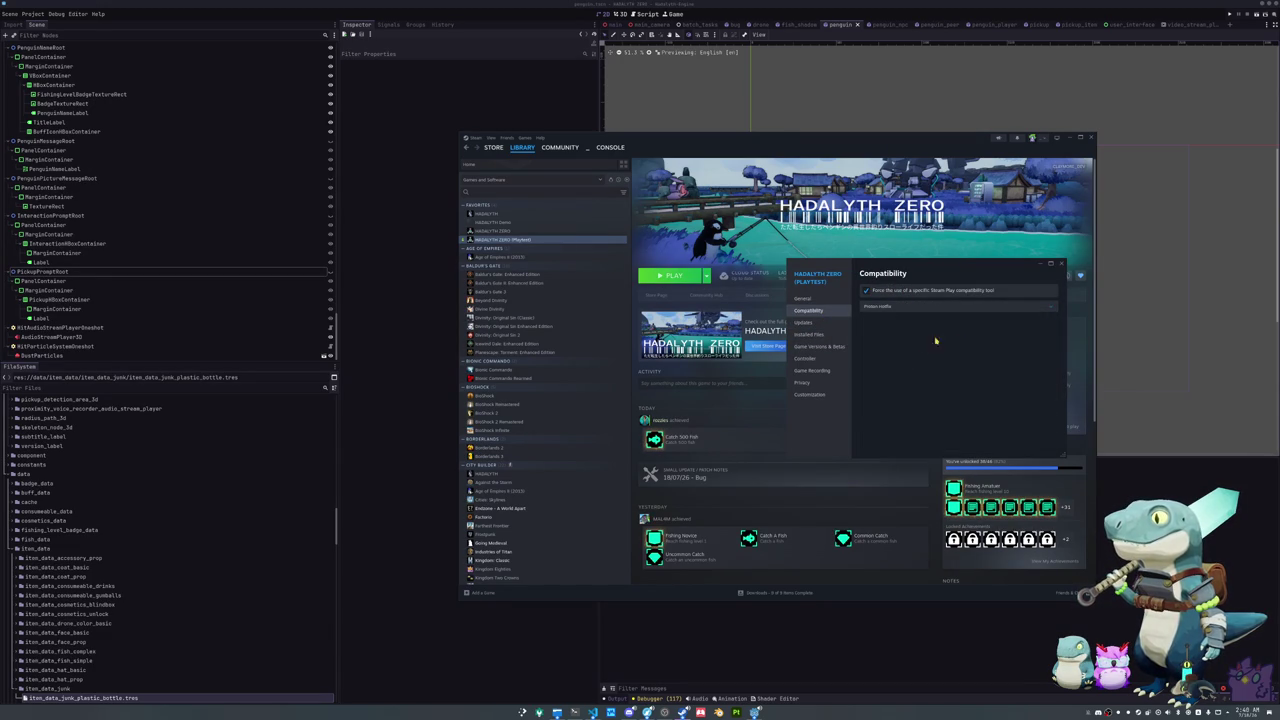
{"action": "left_click", "coordinate": [1061, 264]}
{"action": "left_click", "coordinate": [666, 277]}
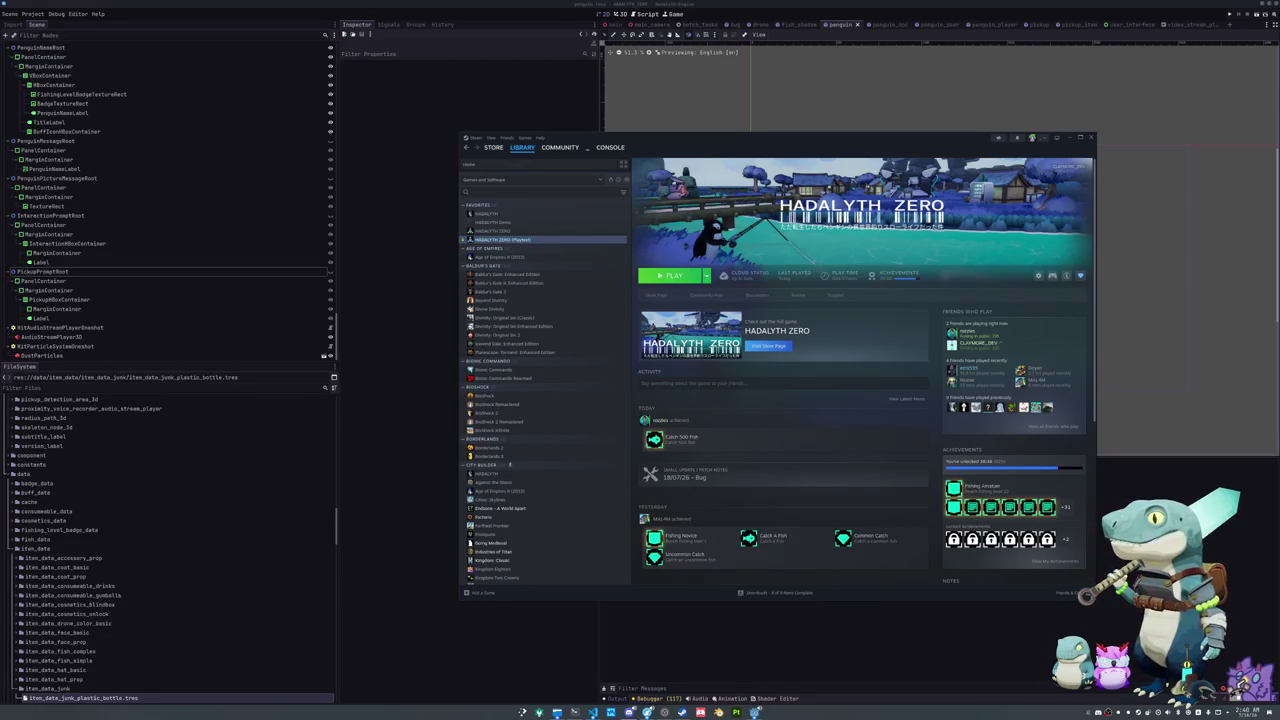
{"action": "left_click", "coordinate": [662, 273]}
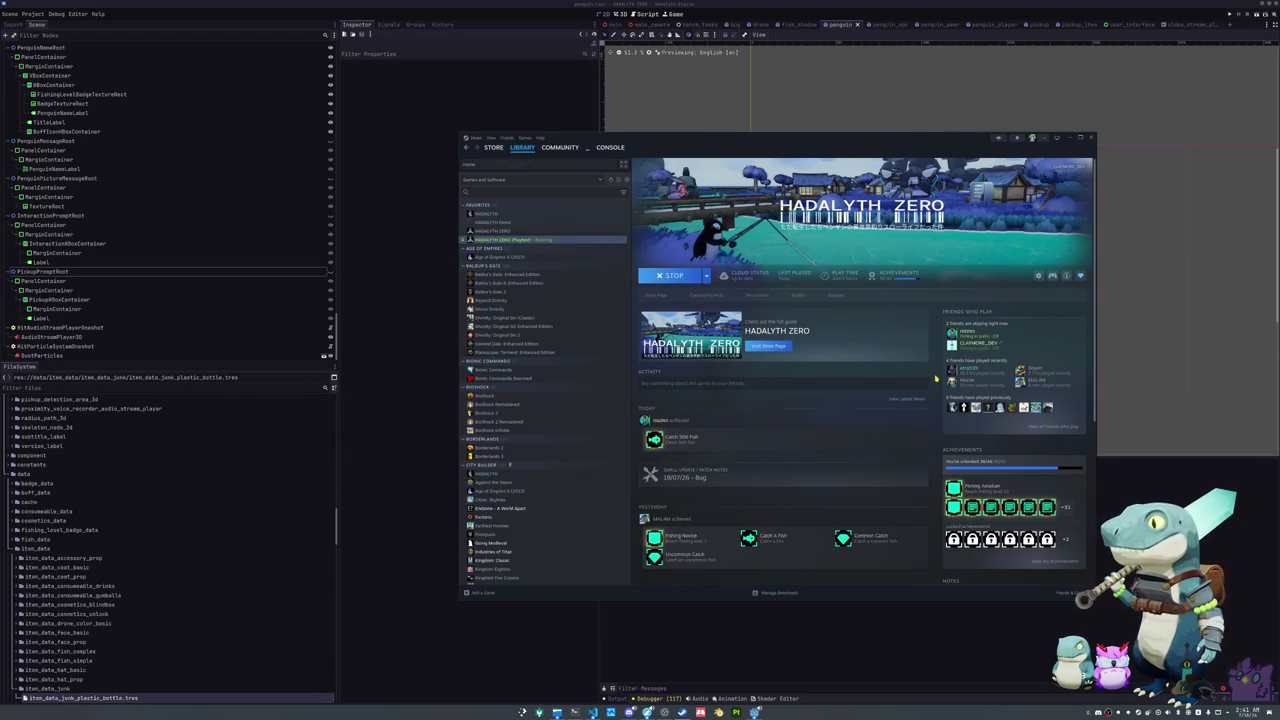
Step: Scroll the Hadalyth Zero Steam page up and down while the playtest launches
{"action": "scroll", "coordinate": [936, 378], "scroll_direction": "down", "scroll_amount": 5}
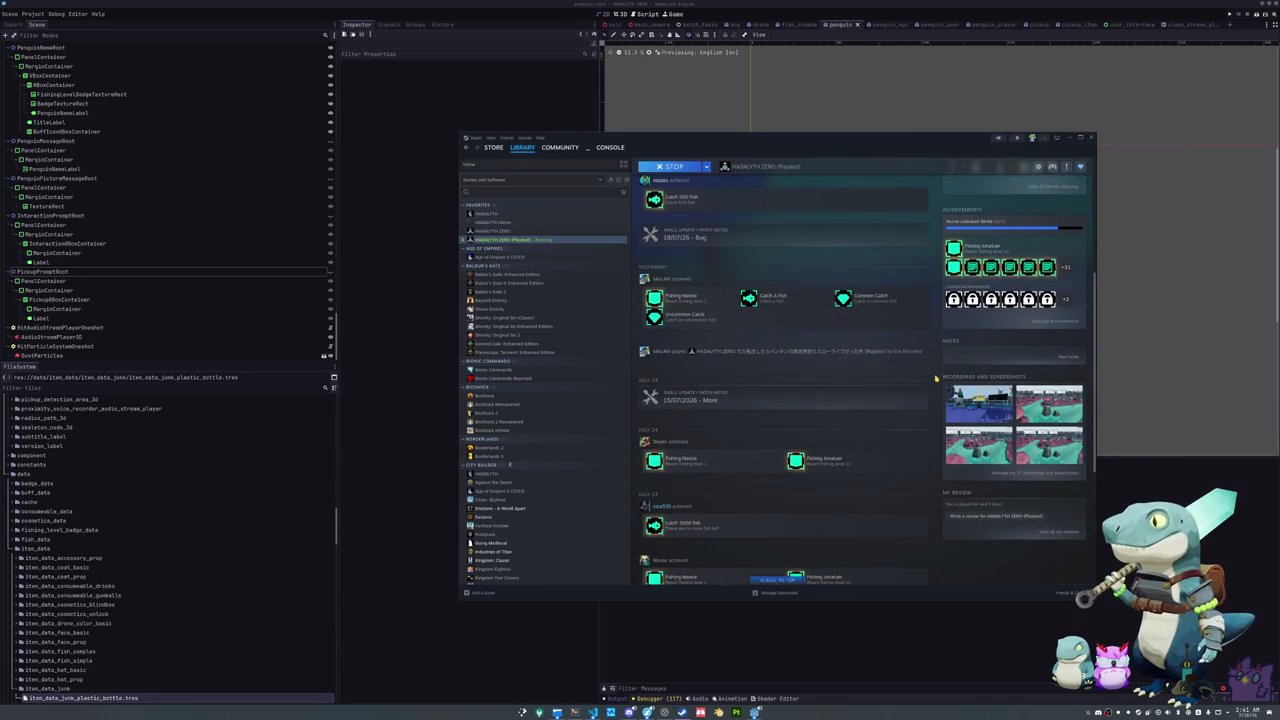
{"action": "scroll", "coordinate": [817, 355], "scroll_direction": "up", "scroll_amount": 5}
{"action": "scroll", "coordinate": [817, 355], "scroll_direction": "down", "scroll_amount": 6}
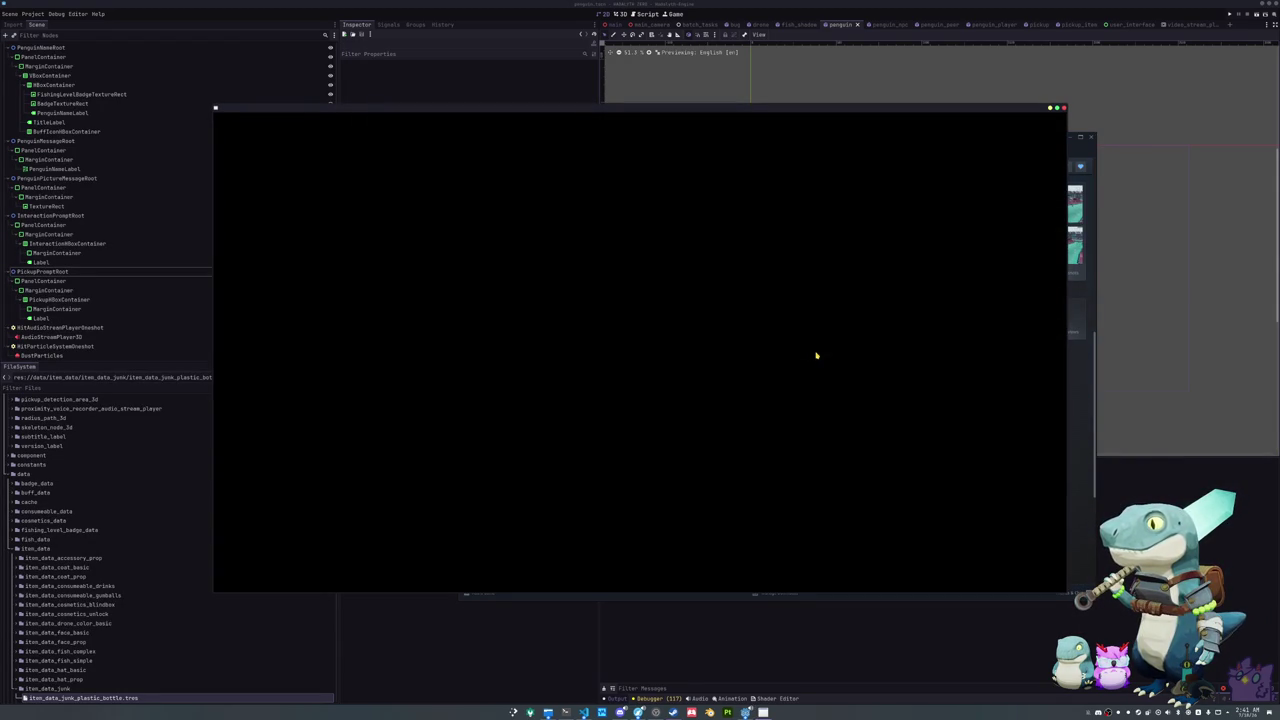
{"action": "scroll", "coordinate": [882, 391], "scroll_direction": "up", "scroll_amount": 5}
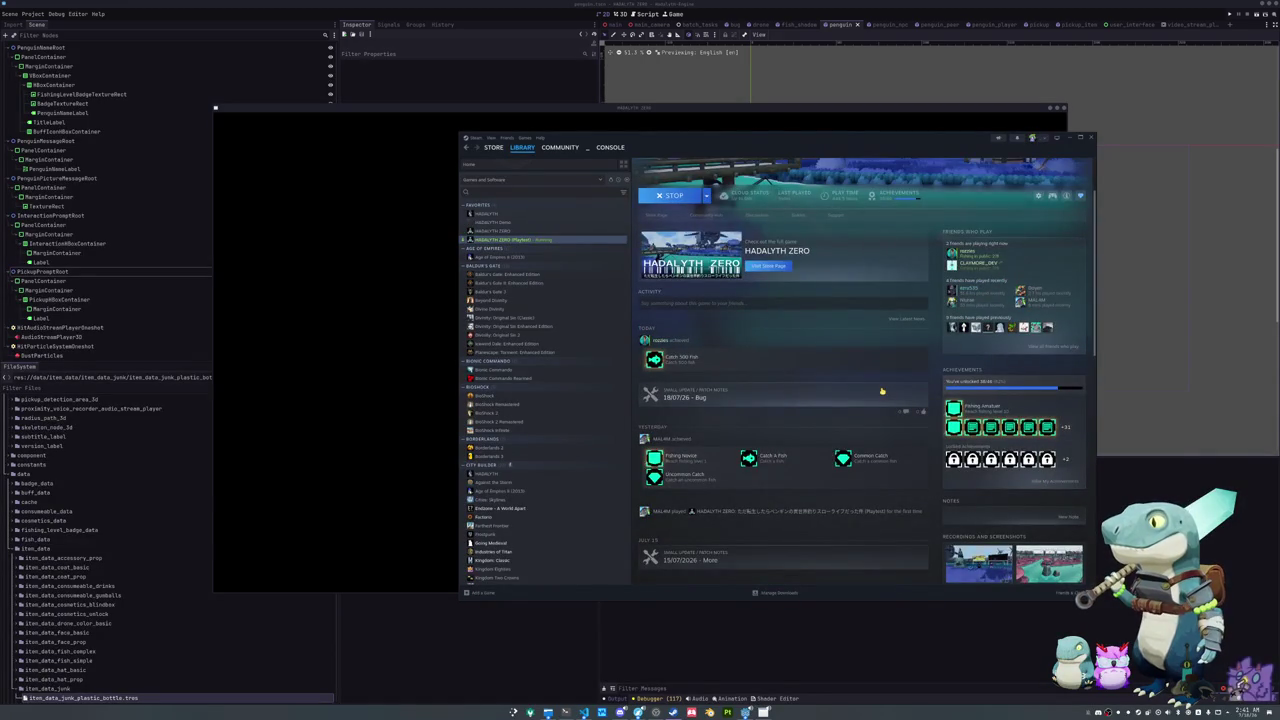
{"action": "scroll", "coordinate": [882, 391], "scroll_direction": "up", "scroll_amount": 3}
{"action": "scroll", "coordinate": [882, 391], "scroll_direction": "down", "scroll_amount": 4}
{"action": "scroll", "coordinate": [882, 391], "scroll_direction": "up", "scroll_amount": 3}
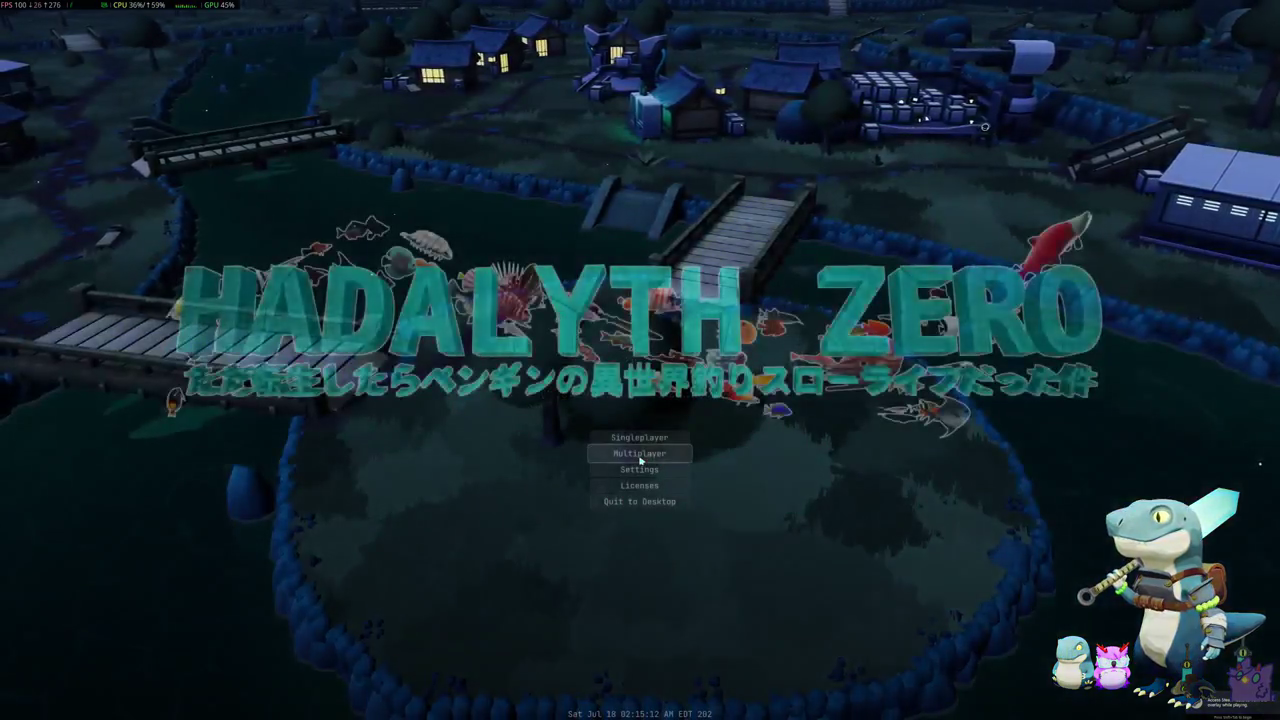
Step: Join the friend's multiplayer lobby and equip the purple penguin skin
{"action": "left_click", "coordinate": [640, 454]}
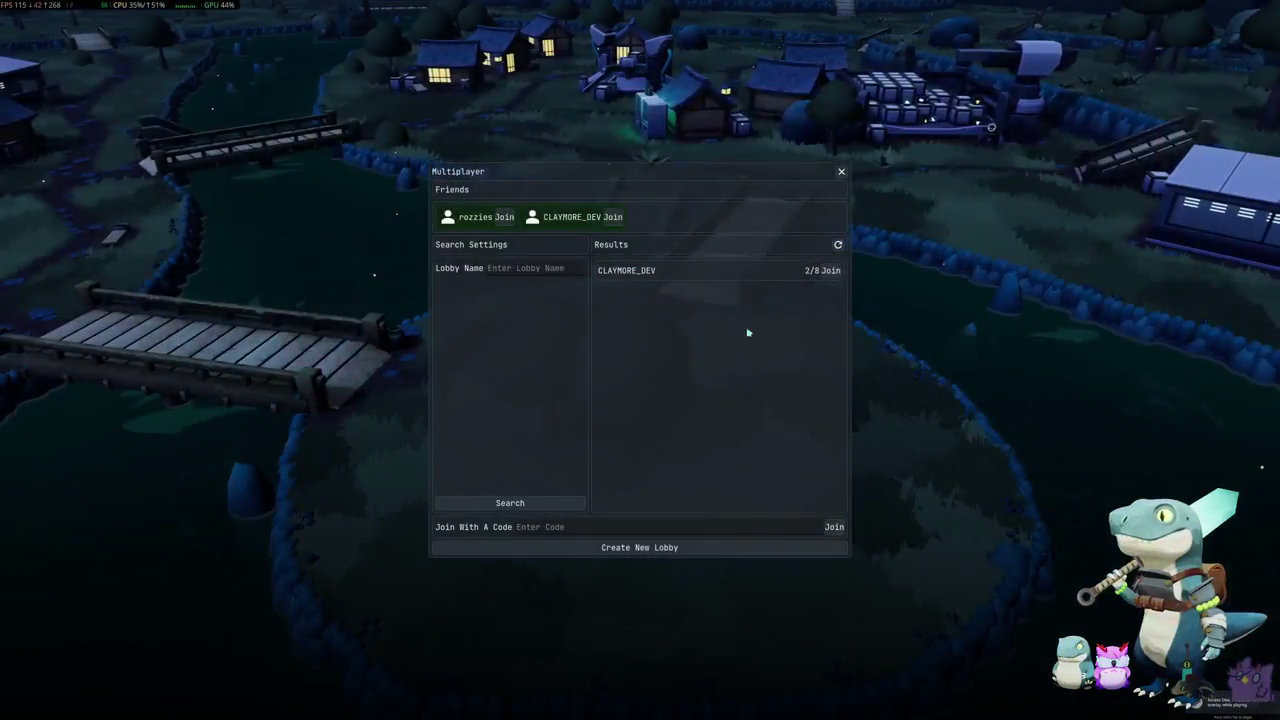
{"action": "left_click", "coordinate": [829, 270]}
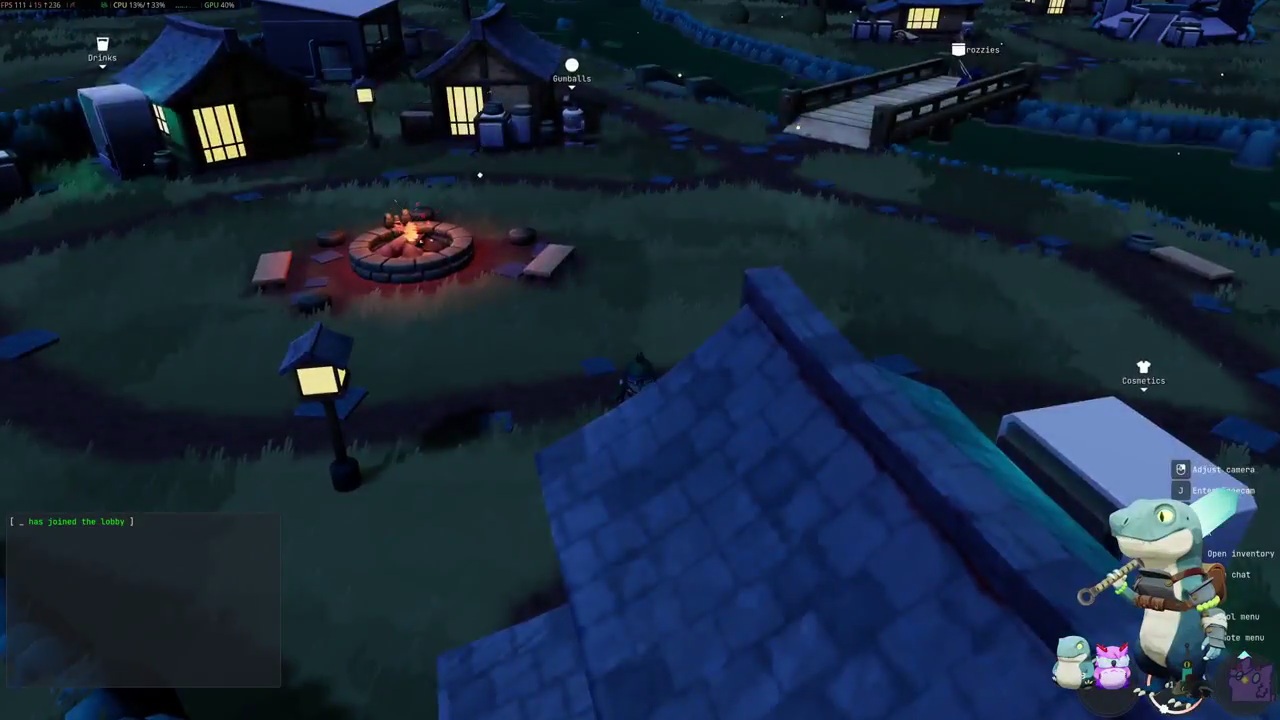
{"action": "key", "text": "Tab"}
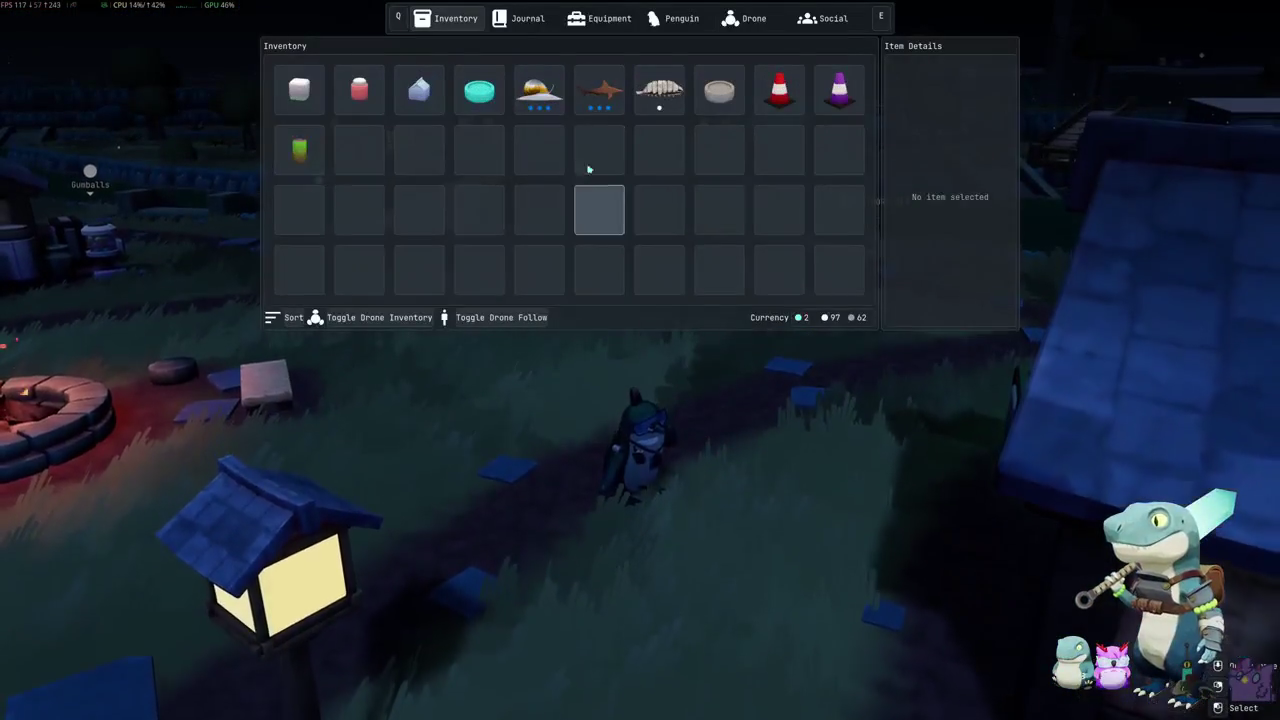
{"action": "left_click", "coordinate": [676, 22]}
{"action": "left_click", "coordinate": [466, 229]}
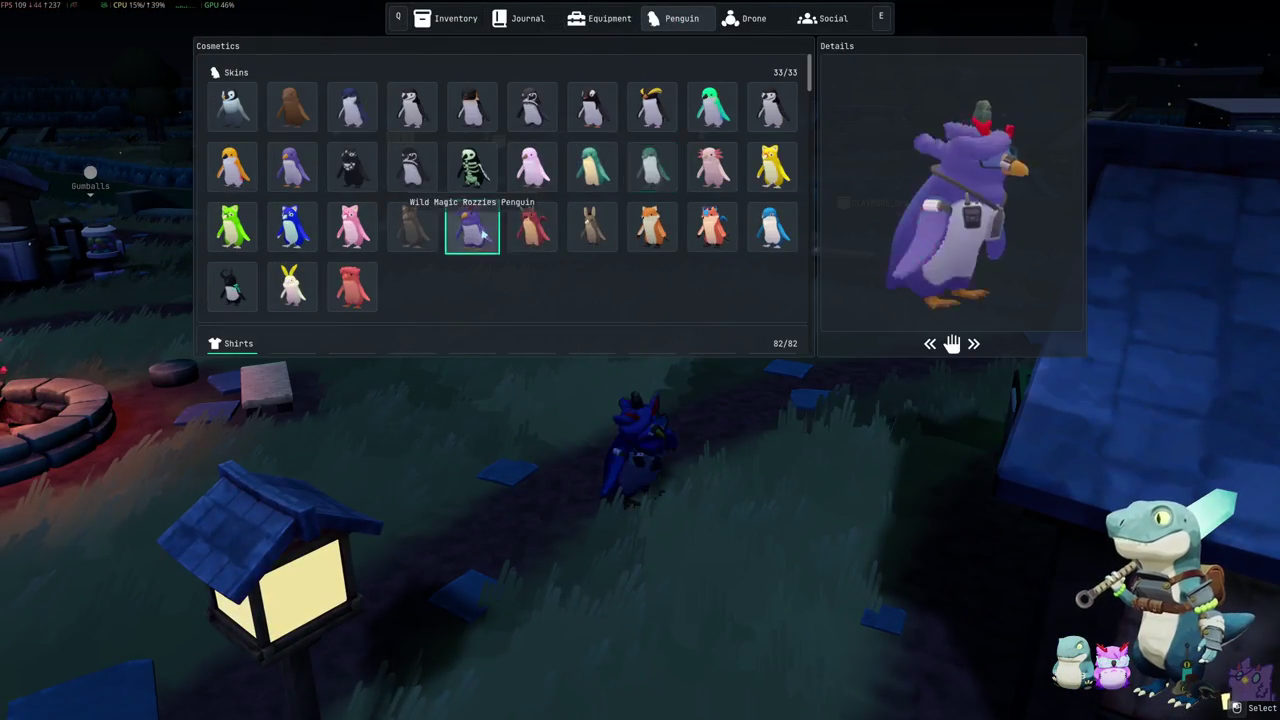
{"action": "key", "text": "Tab"}
Step: Walk the penguin past the bench toward the houses, then quit to desktop
{"action": "key", "text": "w"}
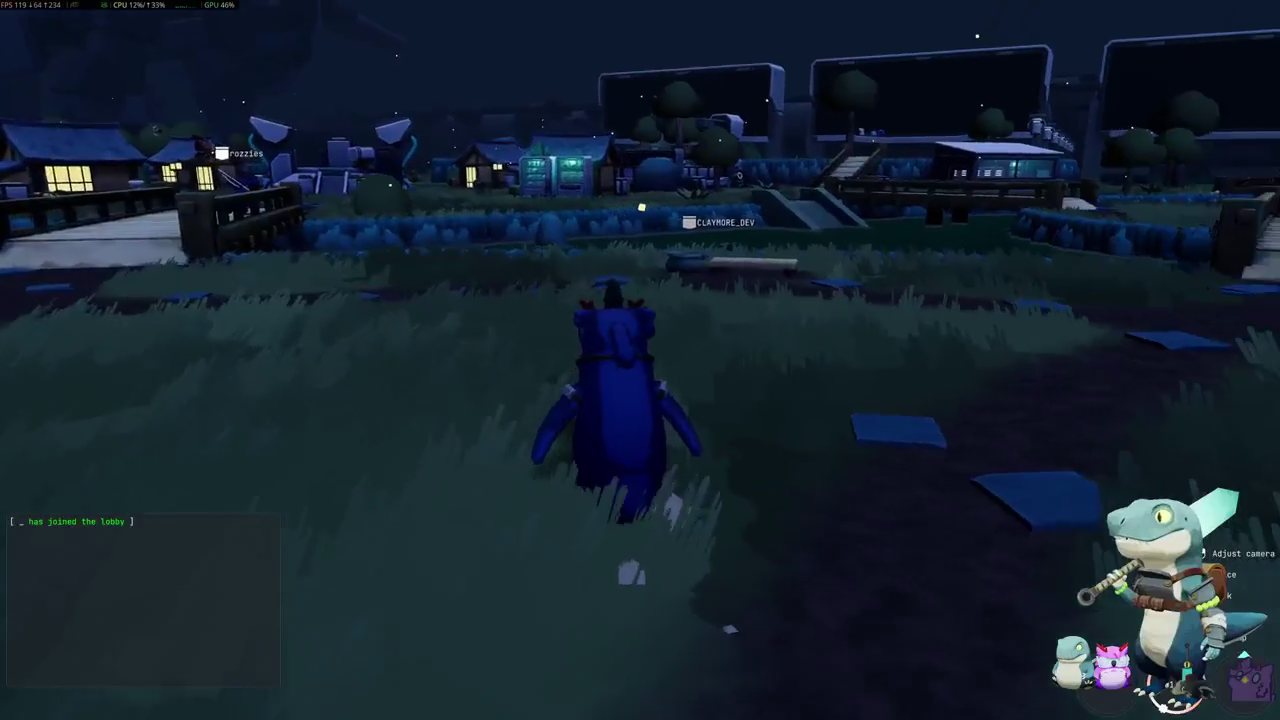
{"action": "key", "text": "w"}
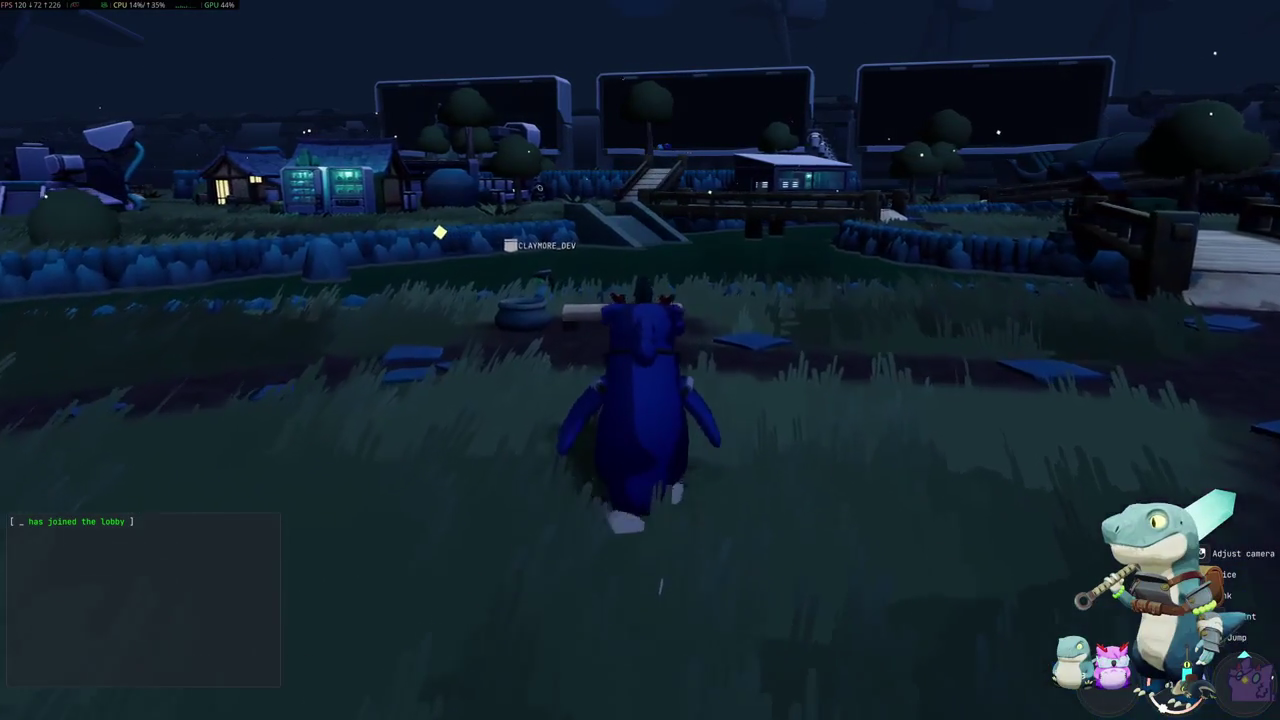
{"action": "key", "text": "w"}
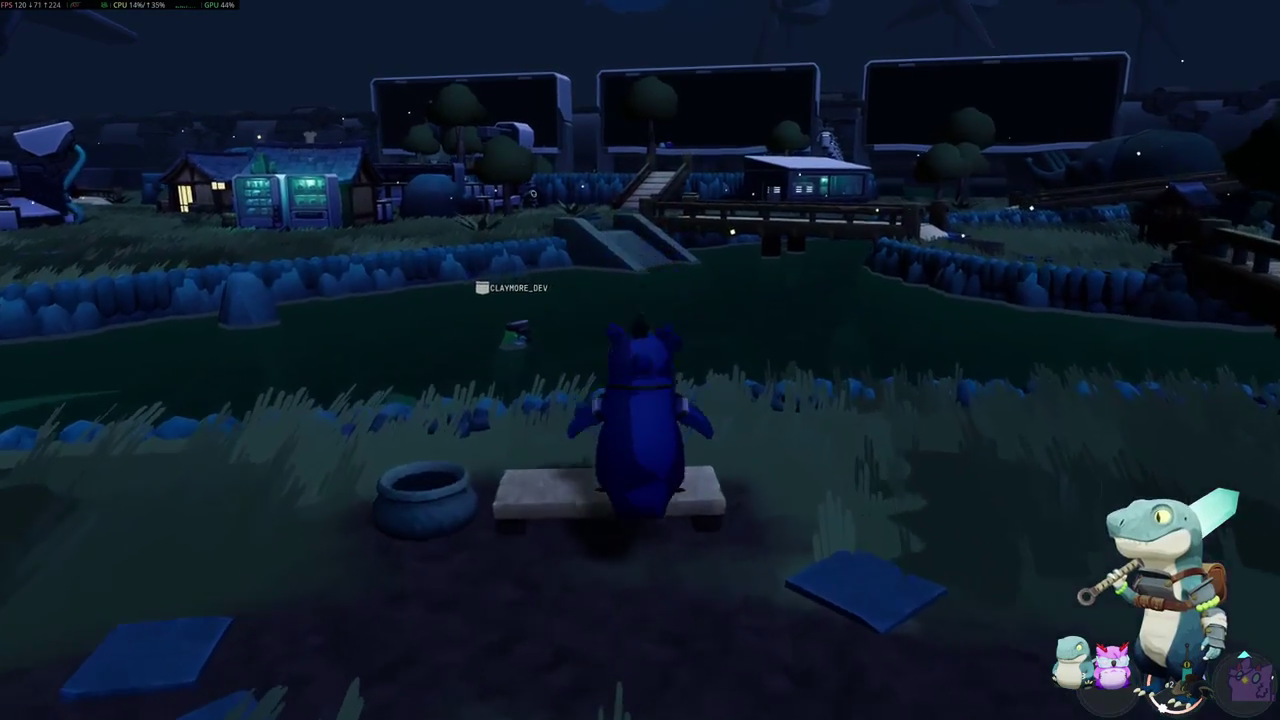
{"action": "key", "text": "w"}
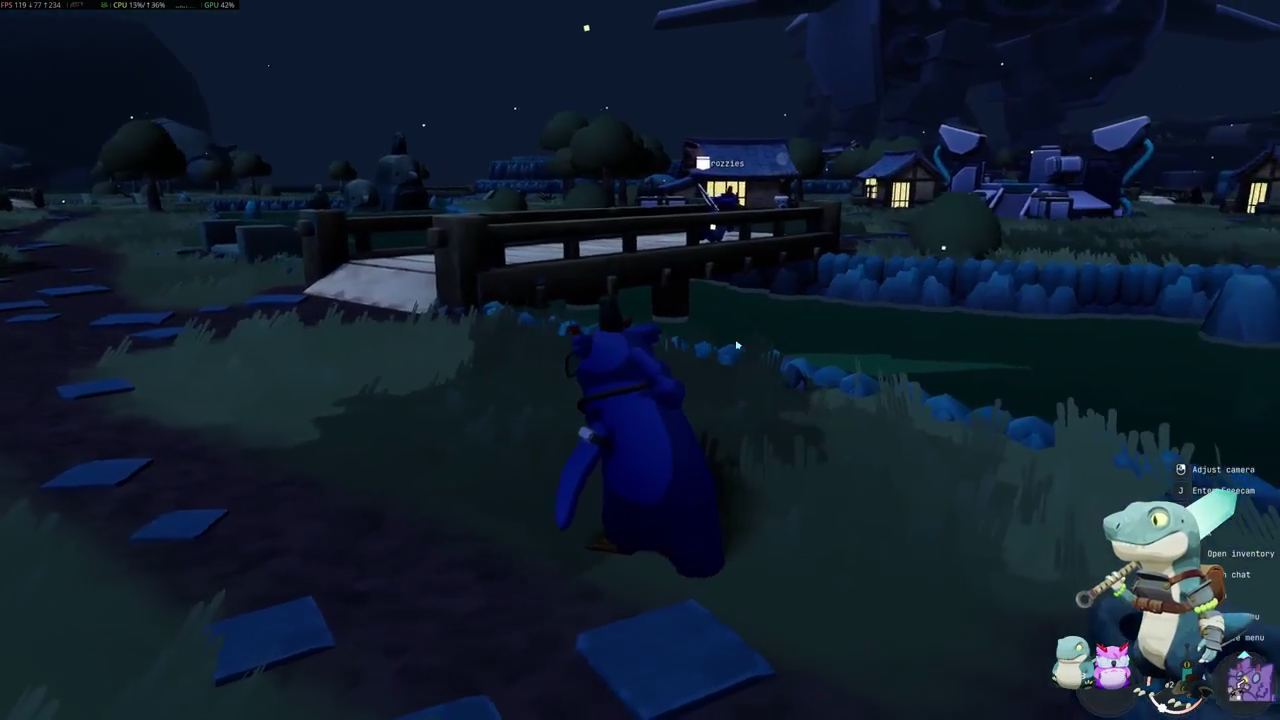
{"action": "key", "text": "Escape"}
{"action": "left_click", "coordinate": [661, 385]}
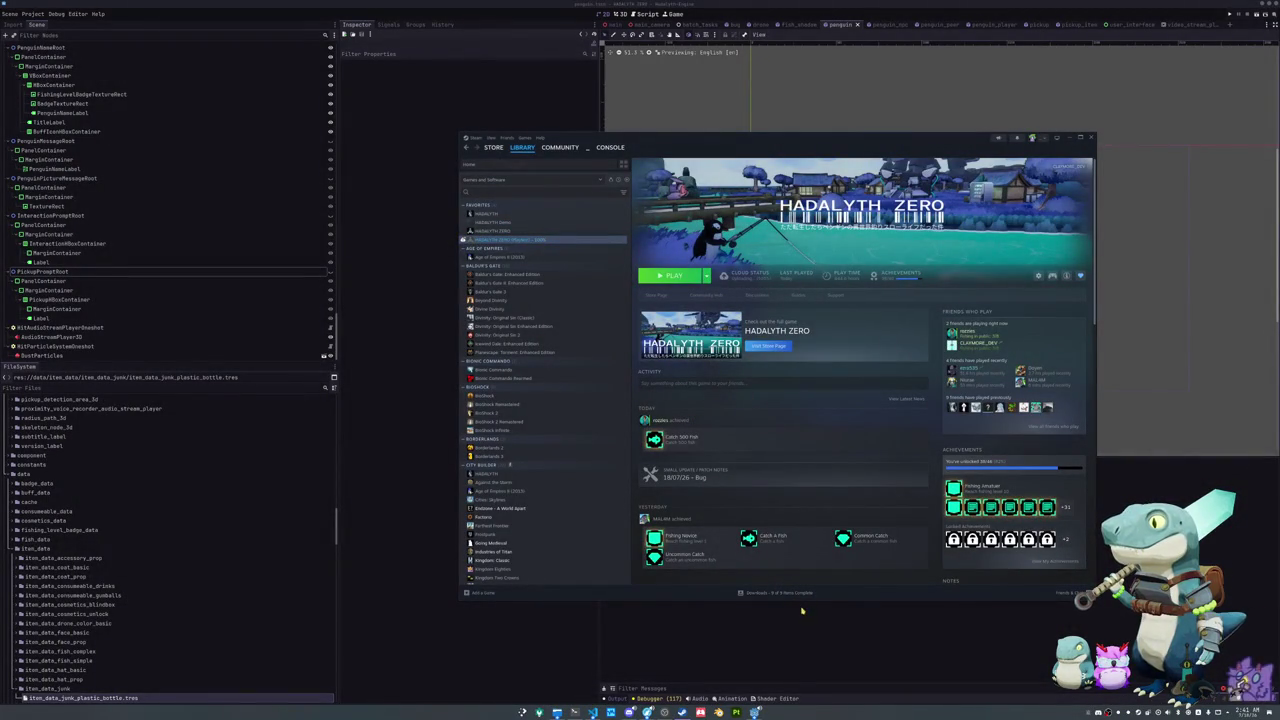
Step: Tick 'Force the use of a specific Steam Play compatibility tool' in Hadalyth Zero's Compatibility properties
{"action": "left_click", "coordinate": [806, 625]}
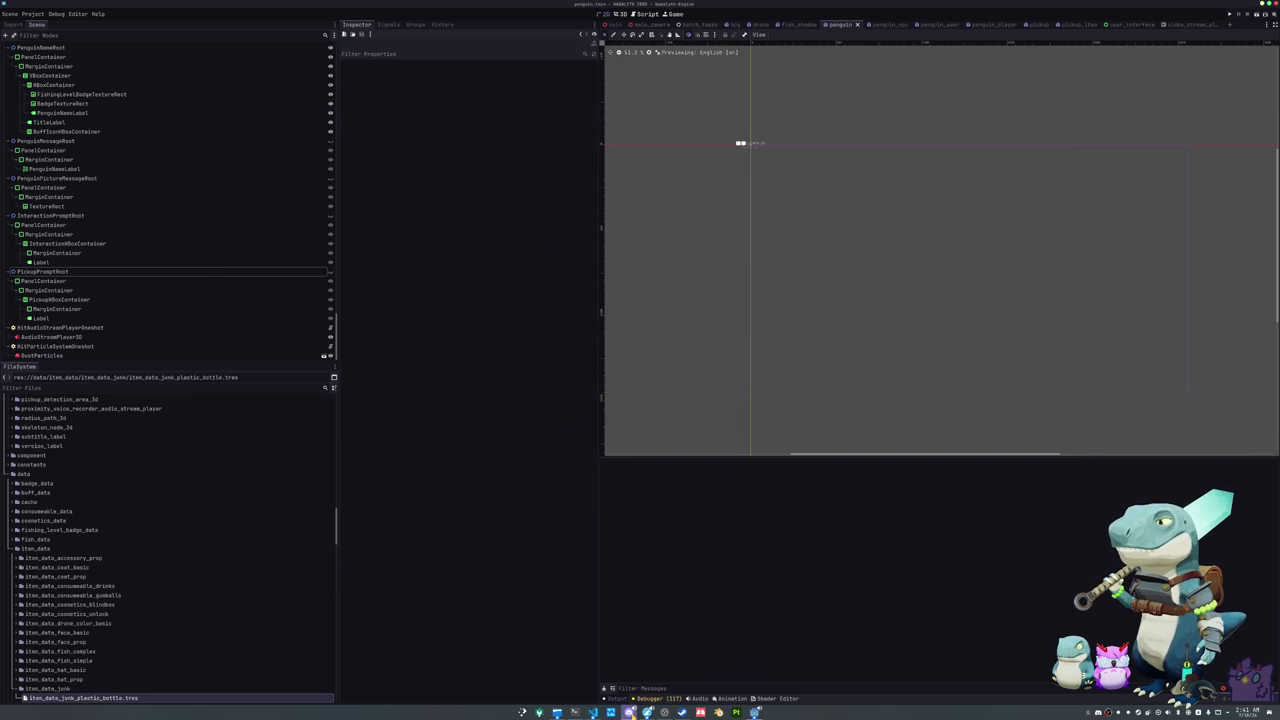
{"action": "left_click", "coordinate": [665, 712]}
{"action": "left_click", "coordinate": [1037, 276]}
{"action": "left_click", "coordinate": [1055, 325]}
{"action": "left_click", "coordinate": [699, 320]}
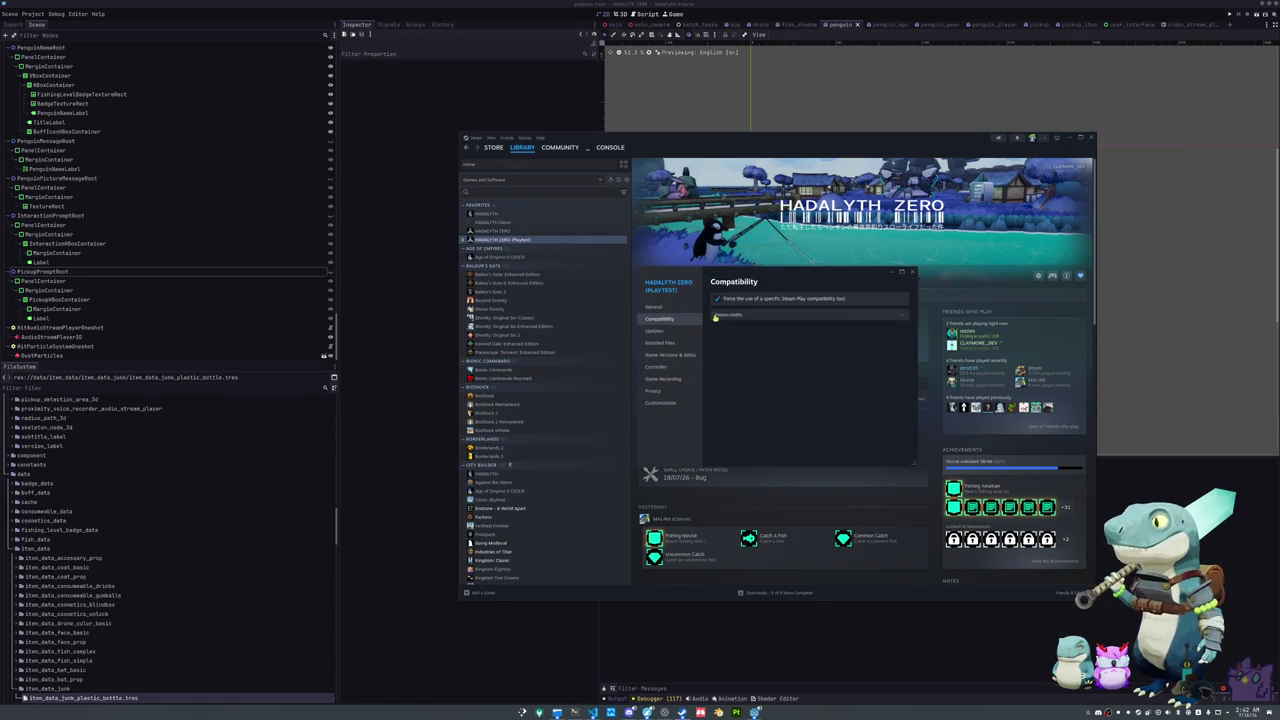
{"action": "left_click", "coordinate": [911, 271]}
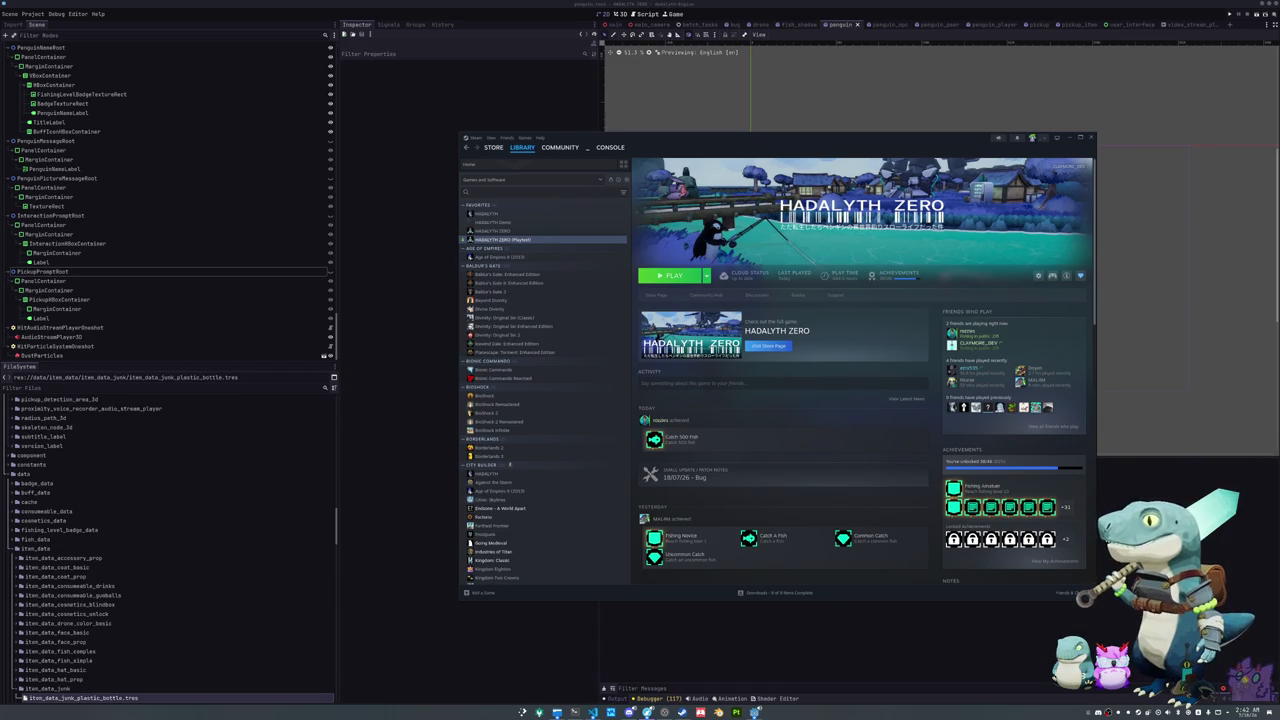
{"action": "key", "text": "alt+Tab"}
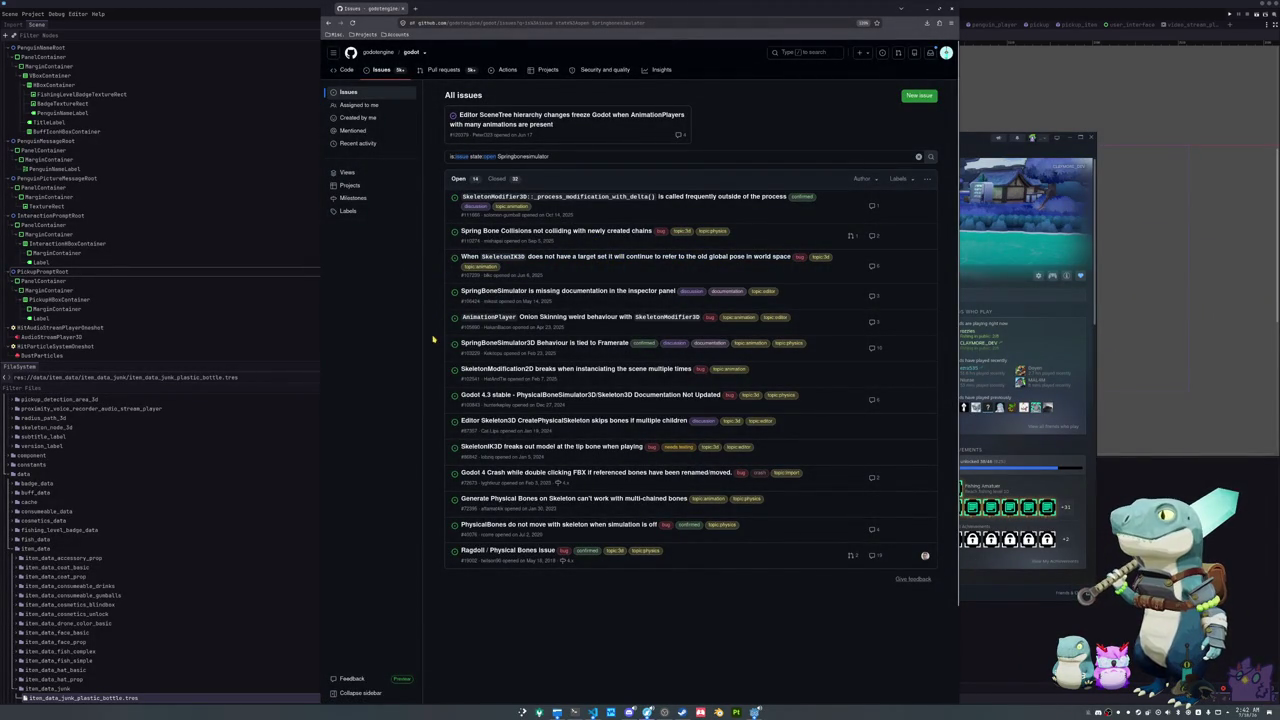
Step: Open issue #103229 'SpringBoneSimulator3D Behaviour is tied to Framerate' in a new tab and view it
{"action": "mouse_move", "coordinate": [577, 345]}
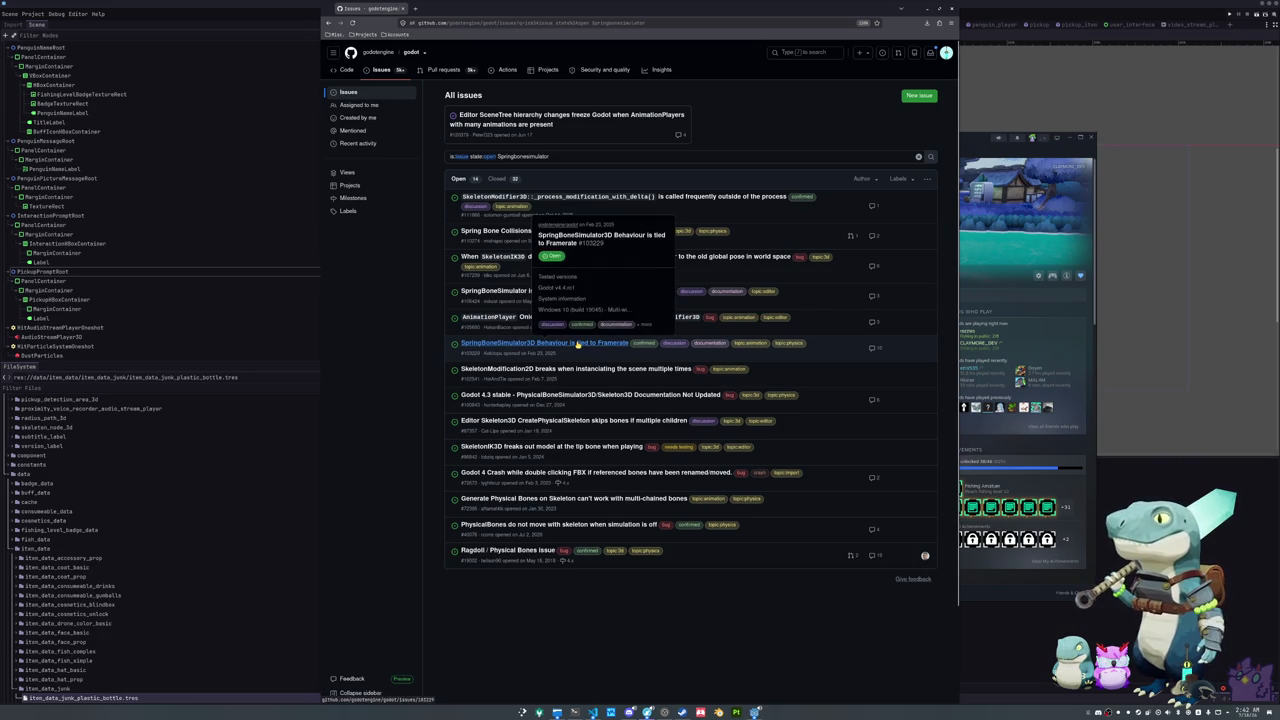
{"action": "middle_click", "coordinate": [577, 345]}
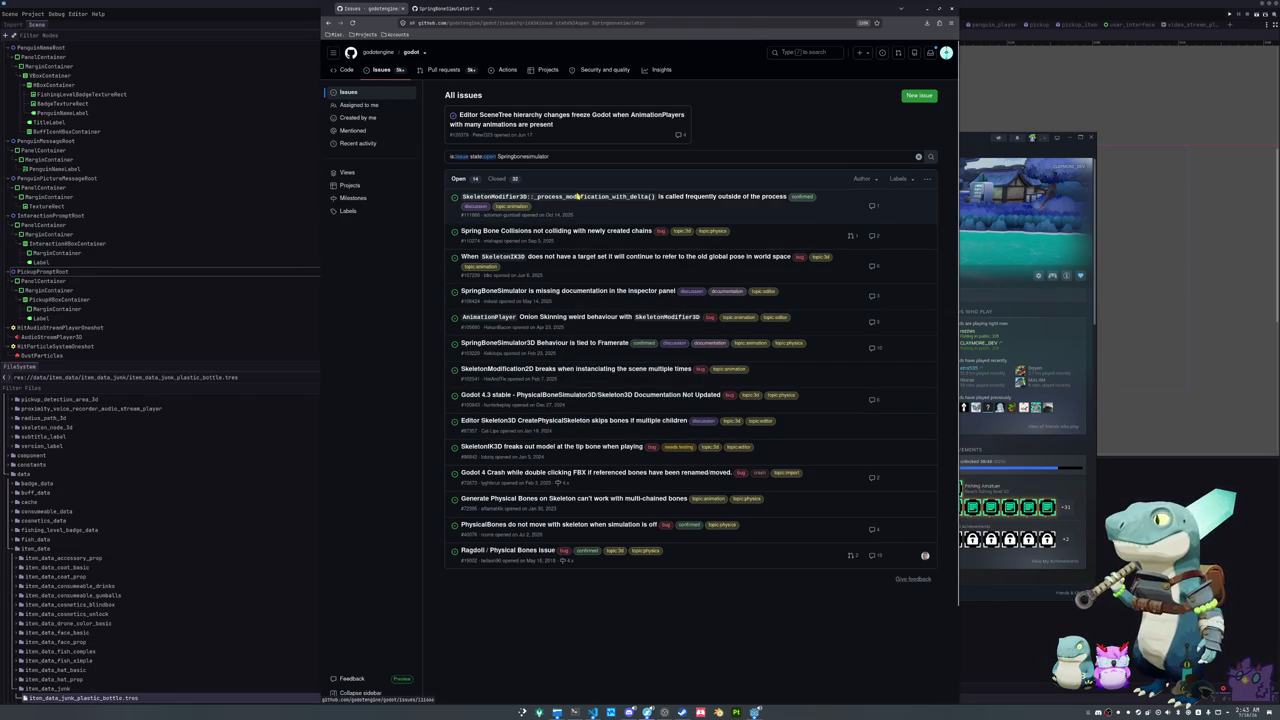
{"action": "mouse_move", "coordinate": [581, 200]}
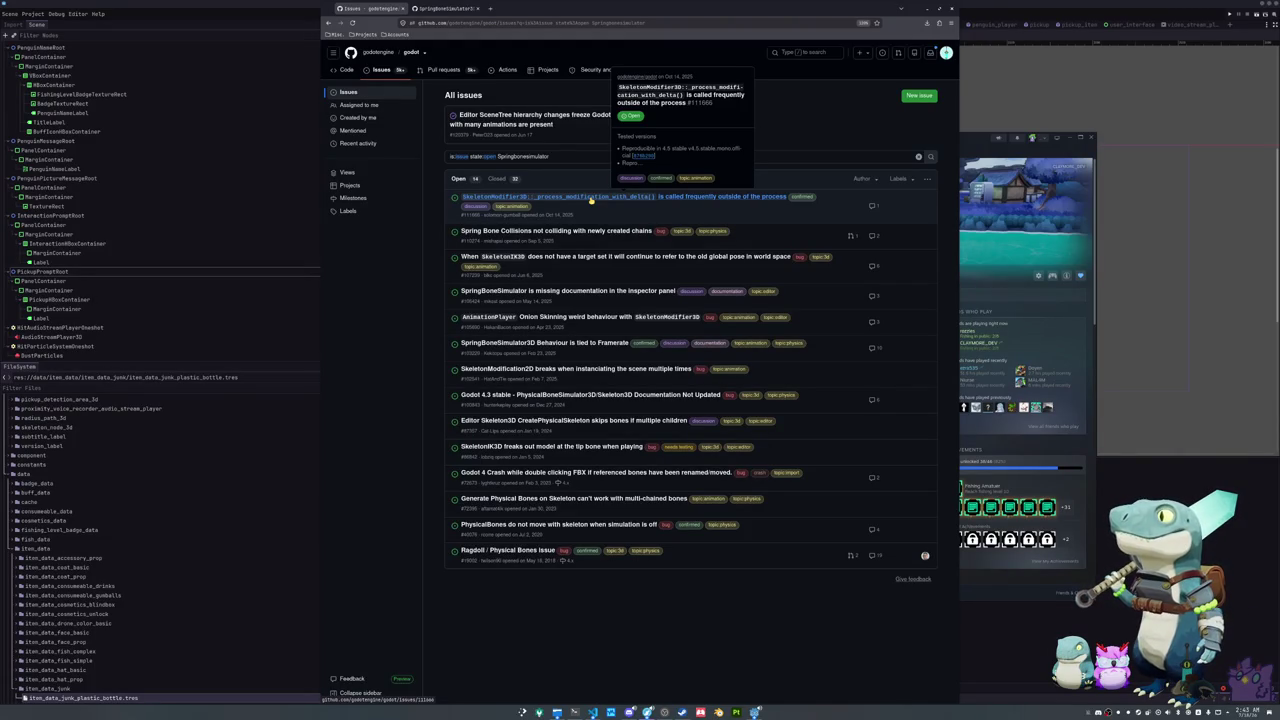
{"action": "left_click", "coordinate": [540, 342]}
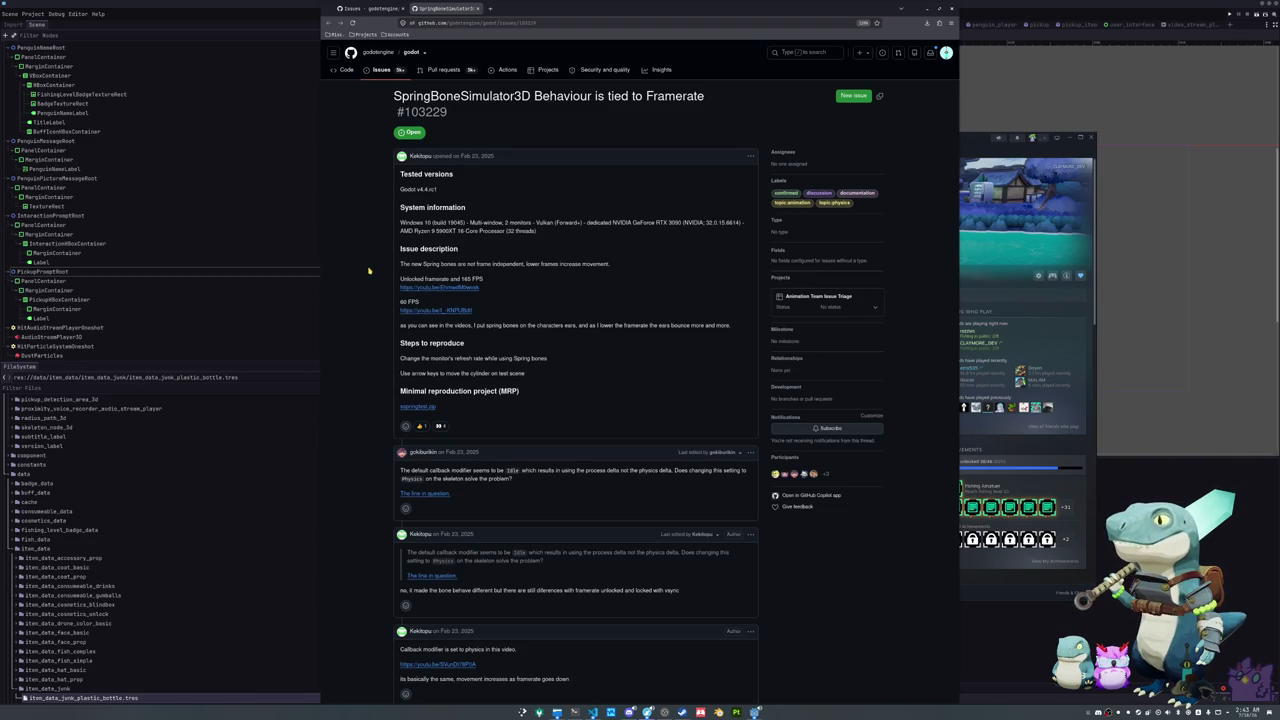
Step: Read issue #103229's comments down to the comment box, then return to Godot's penguin scene
{"action": "scroll", "coordinate": [369, 270], "scroll_direction": "down", "scroll_amount": 2}
{"action": "scroll", "coordinate": [369, 270], "scroll_direction": "down", "scroll_amount": 3}
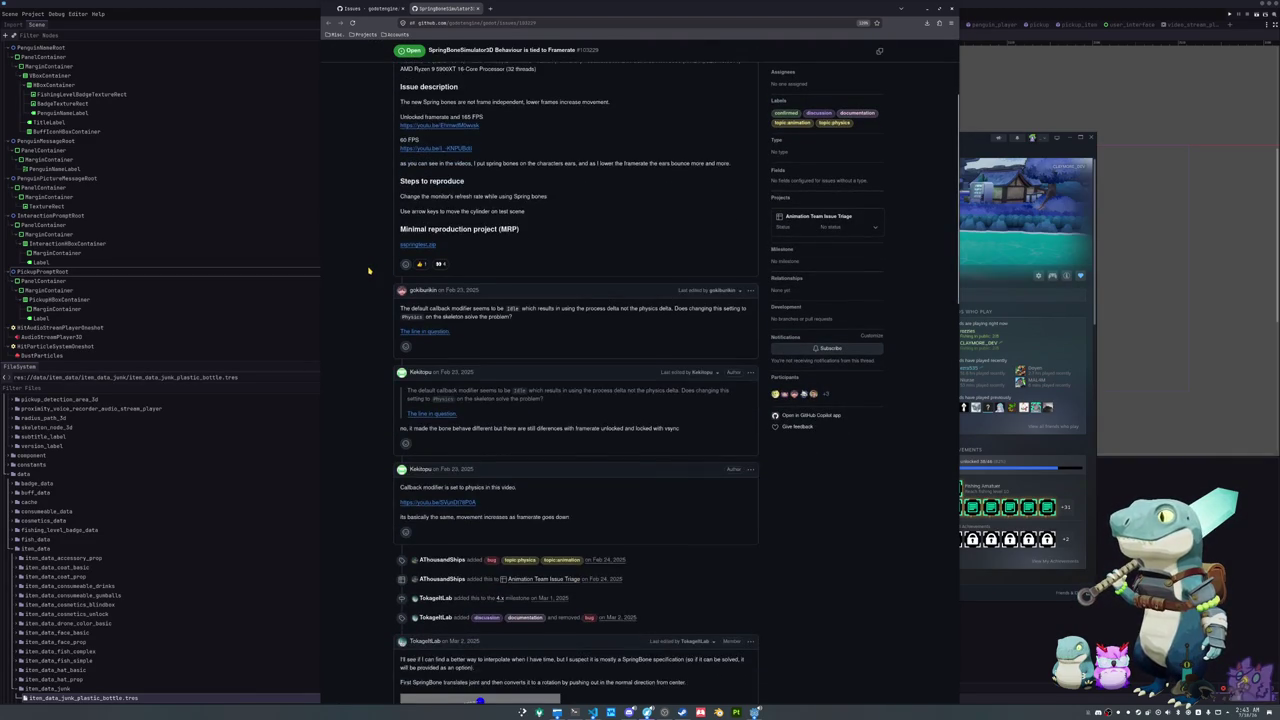
{"action": "scroll", "coordinate": [369, 270], "scroll_direction": "down", "scroll_amount": 2}
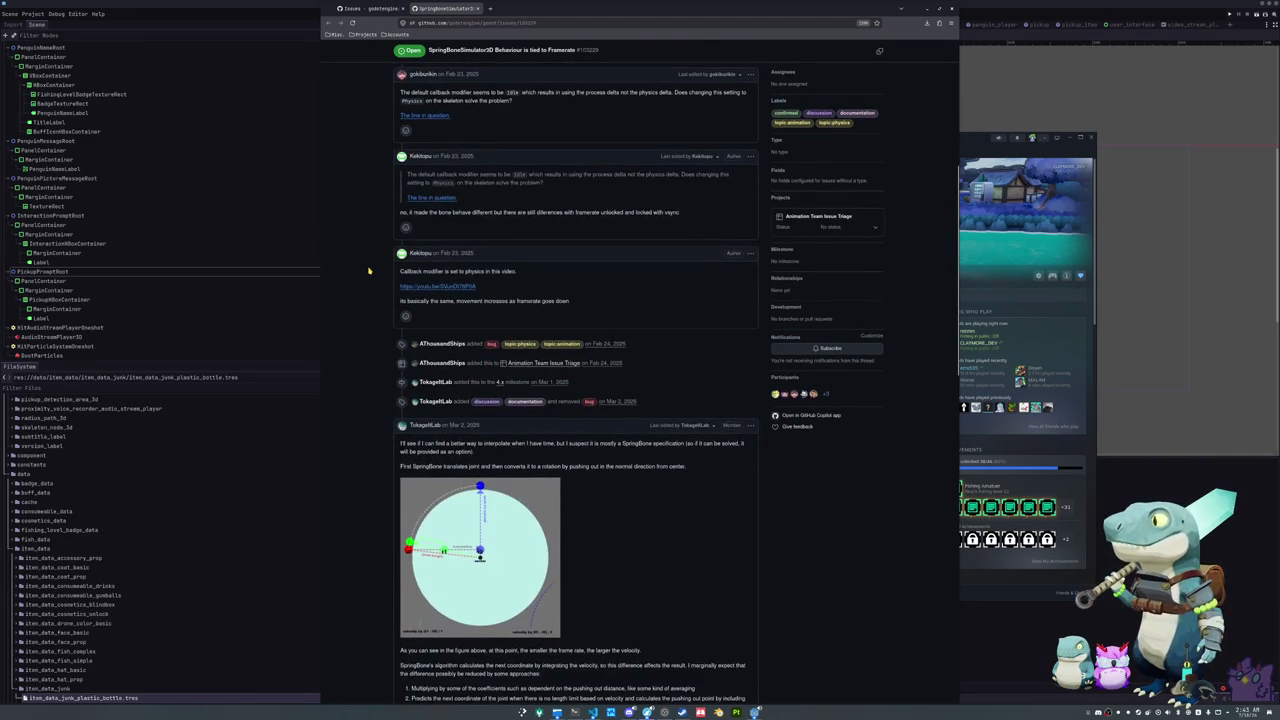
{"action": "scroll", "coordinate": [369, 270], "scroll_direction": "down", "scroll_amount": 4}
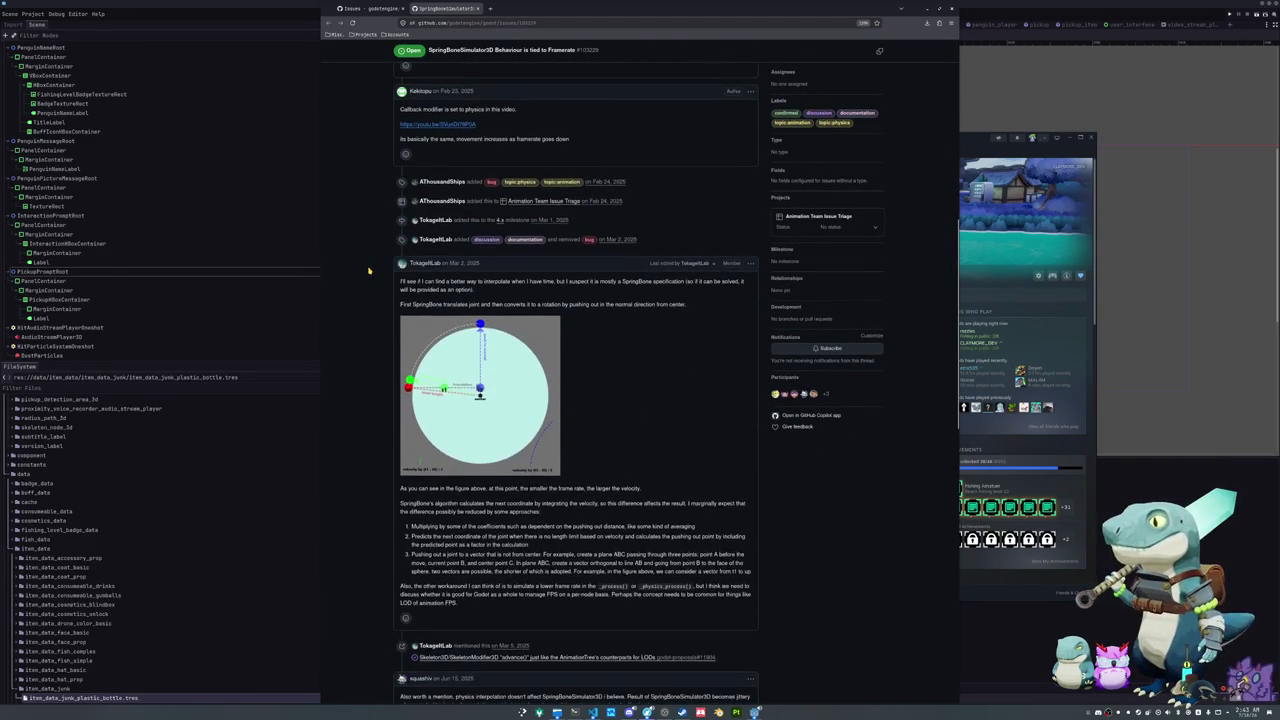
{"action": "scroll", "coordinate": [369, 270], "scroll_direction": "down", "scroll_amount": 1}
{"action": "scroll", "coordinate": [369, 270], "scroll_direction": "down", "scroll_amount": 4}
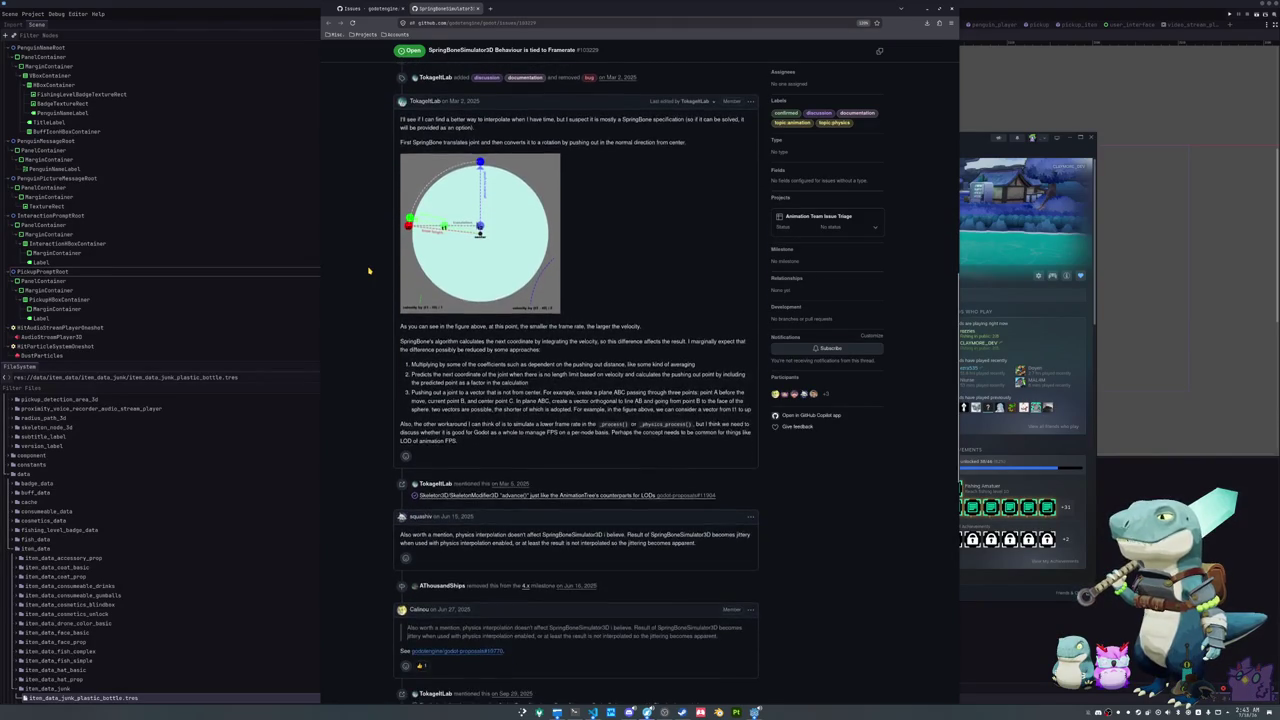
{"action": "scroll", "coordinate": [369, 270], "scroll_direction": "down", "scroll_amount": 1}
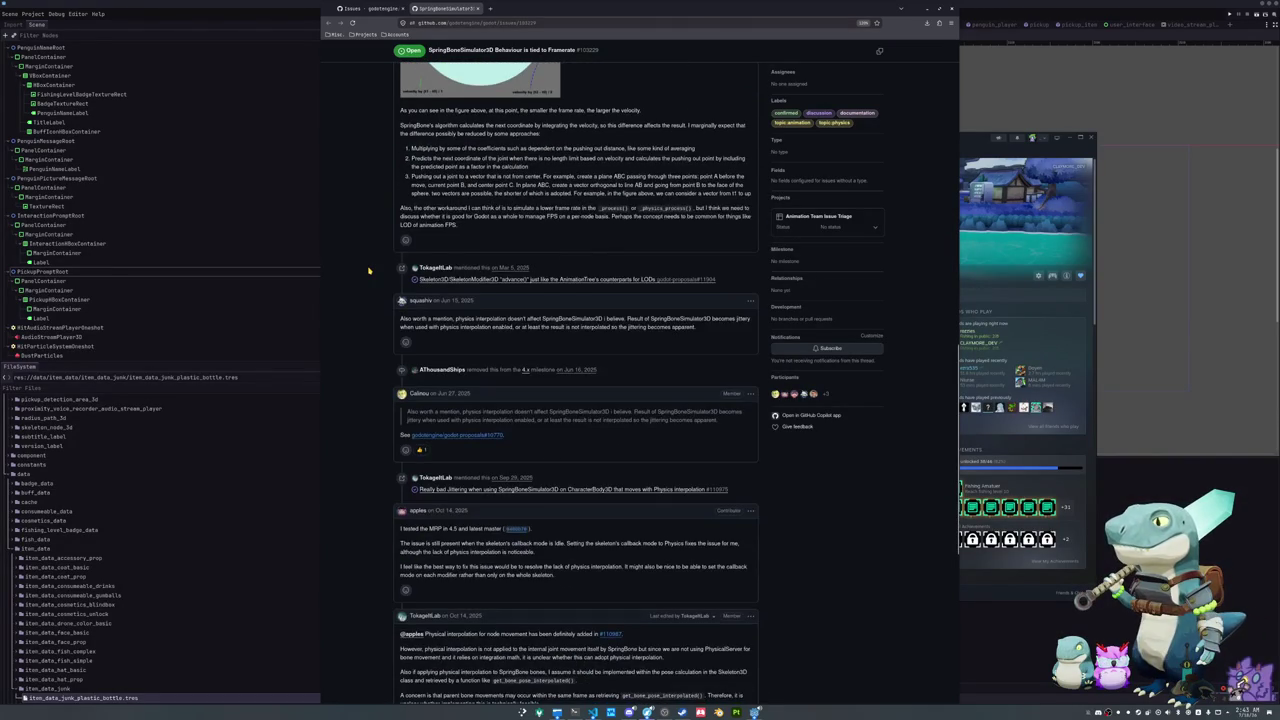
{"action": "scroll", "coordinate": [369, 270], "scroll_direction": "down", "scroll_amount": 5}
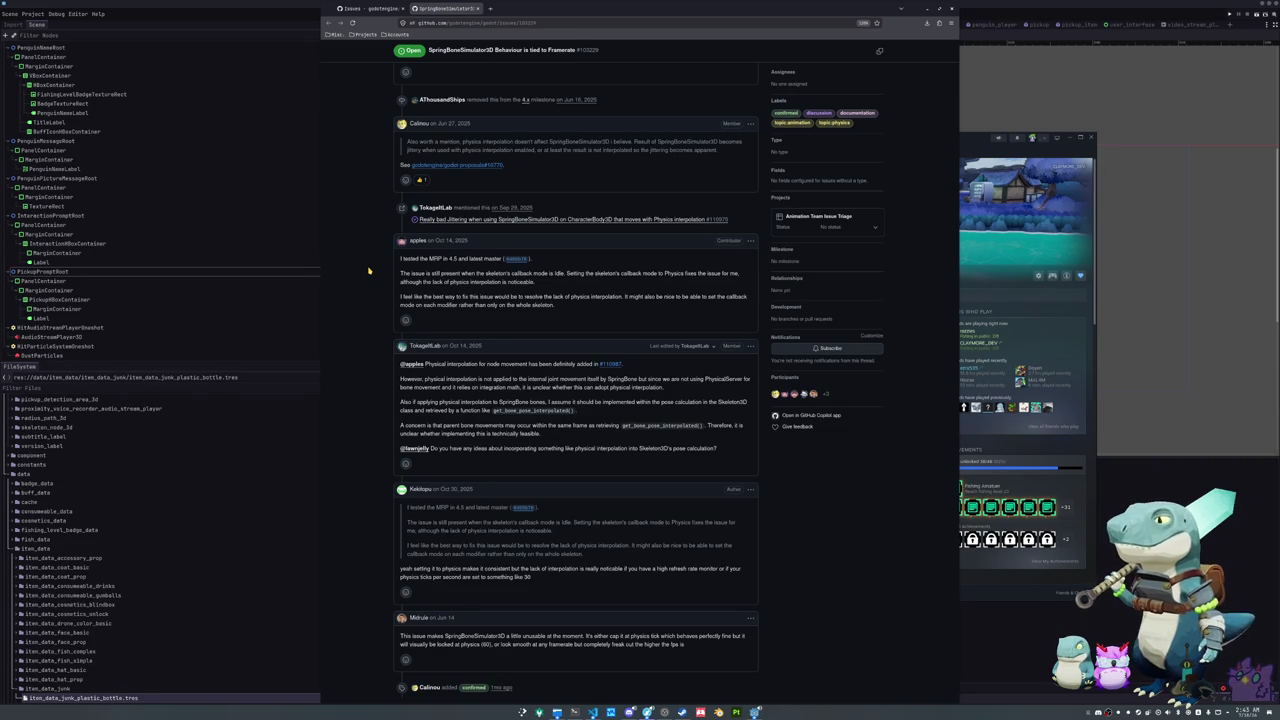
{"action": "scroll", "coordinate": [369, 270], "scroll_direction": "down", "scroll_amount": 3}
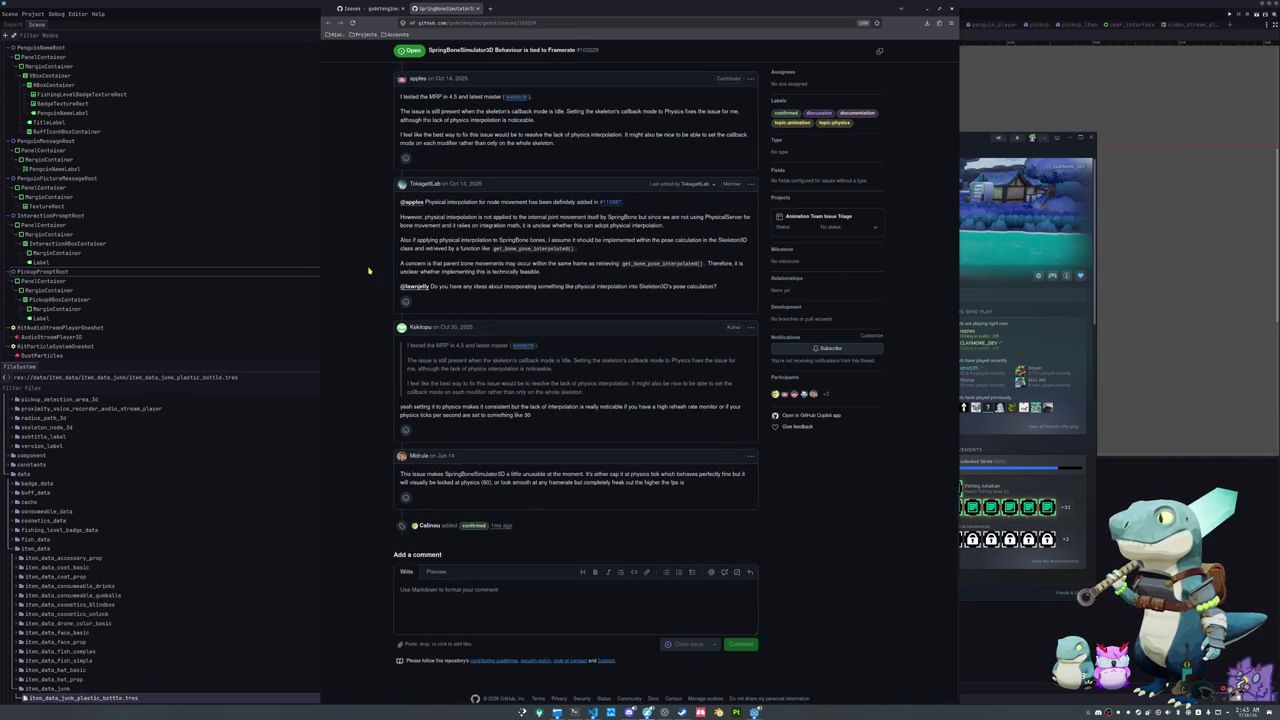
{"action": "scroll", "coordinate": [369, 270], "scroll_direction": "down", "scroll_amount": 1}
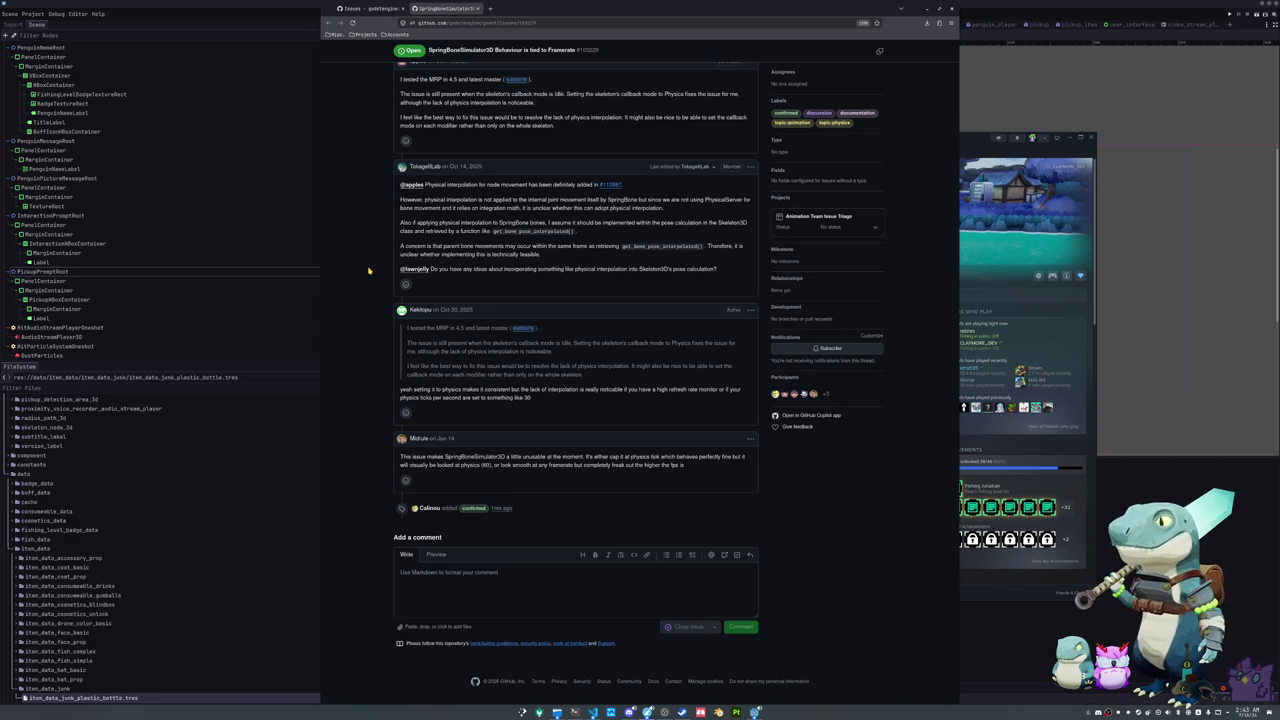
{"action": "left_click", "coordinate": [200, 355]}
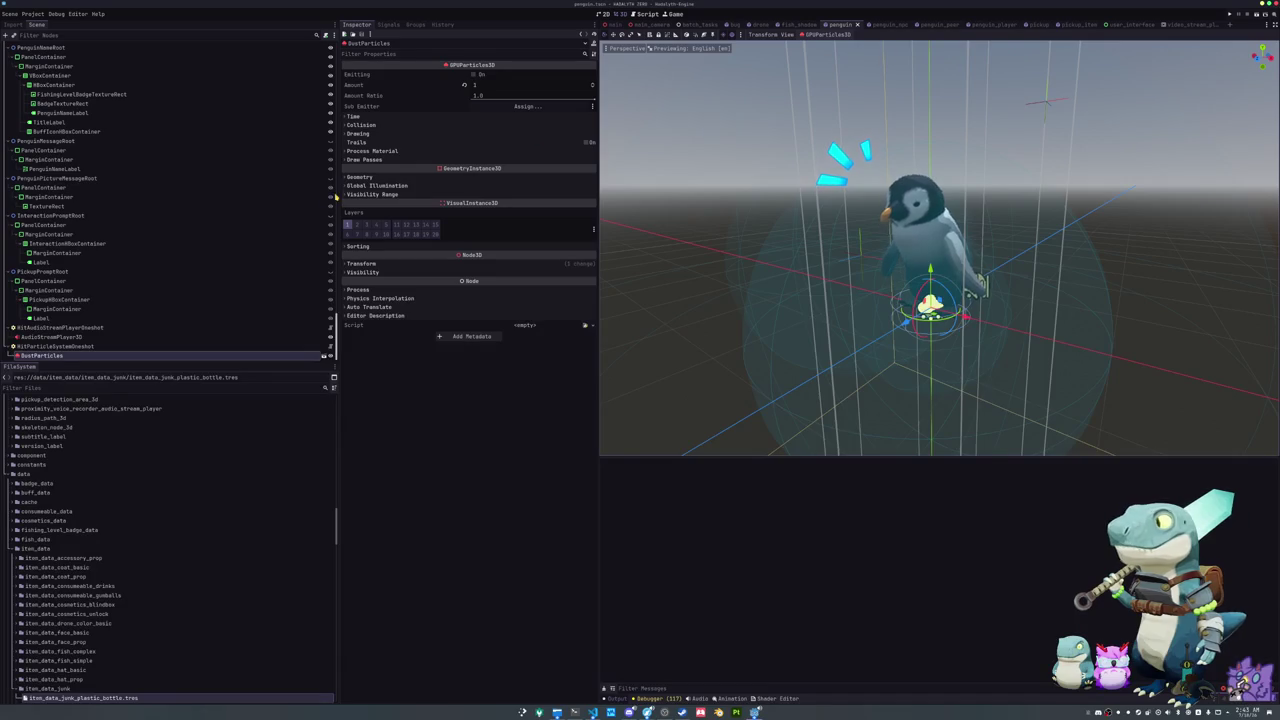
Step: Select the LookAtMarker3D node in the penguin scene tree to show it in the Inspector
{"action": "scroll", "coordinate": [89, 272], "scroll_direction": "up", "scroll_amount": 3}
{"action": "scroll", "coordinate": [84, 248], "scroll_direction": "up", "scroll_amount": 5}
{"action": "scroll", "coordinate": [84, 246], "scroll_direction": "up", "scroll_amount": 4}
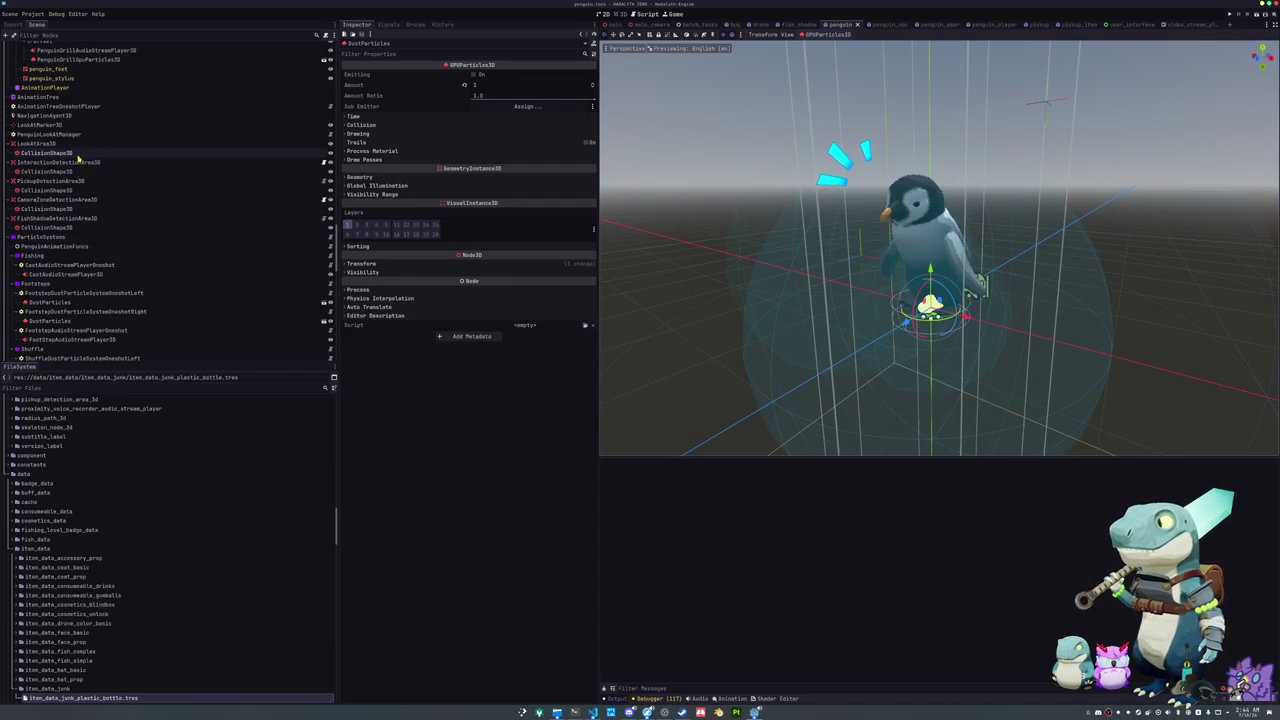
{"action": "left_click", "coordinate": [80, 125]}
{"action": "scroll", "coordinate": [96, 175], "scroll_direction": "up", "scroll_amount": 2}
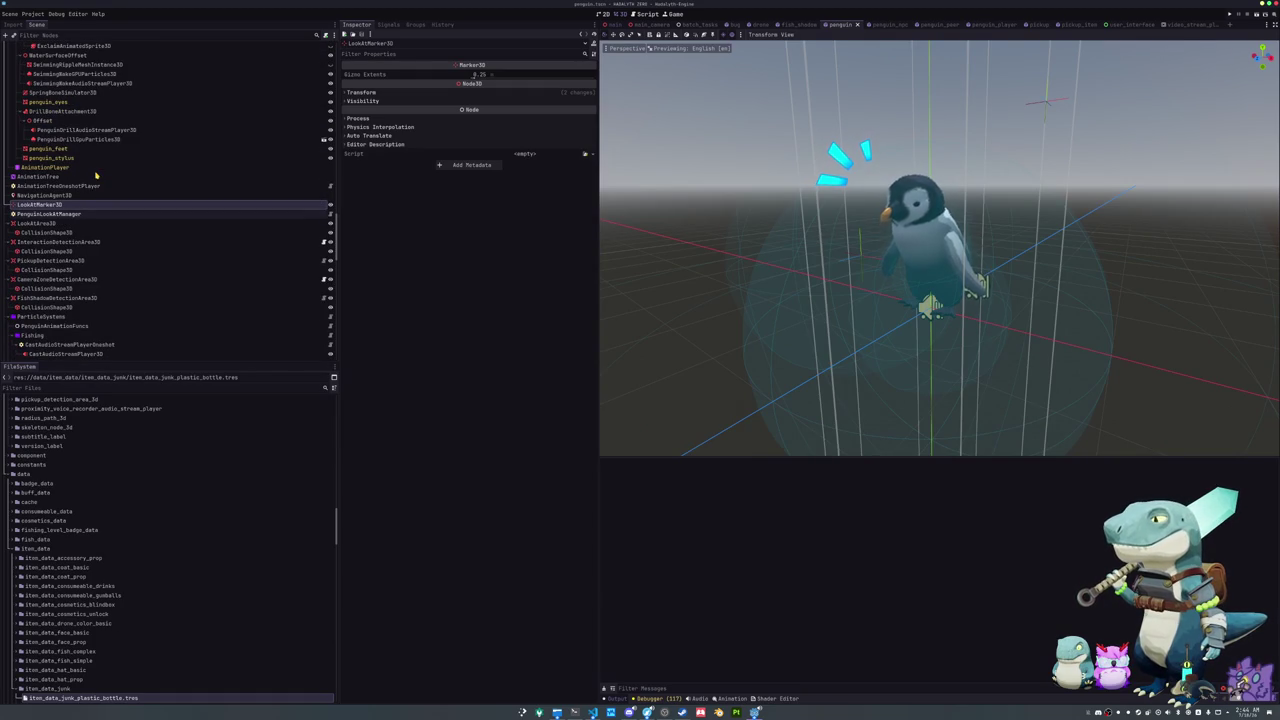
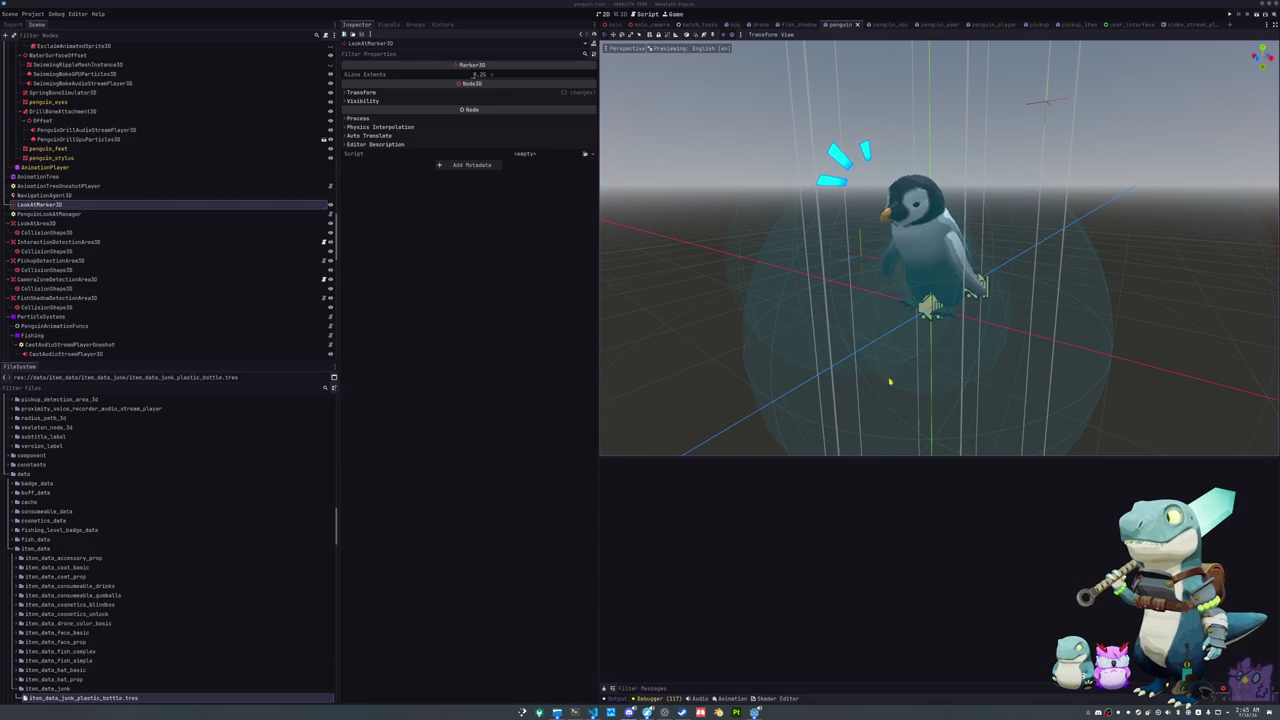
Step: Select SpringBoneSimulator3D and expand its Gravity, Drag, Stiffness and Radius settings
{"action": "scroll", "coordinate": [160, 237], "scroll_direction": "up", "scroll_amount": 3}
{"action": "left_click", "coordinate": [65, 172]}
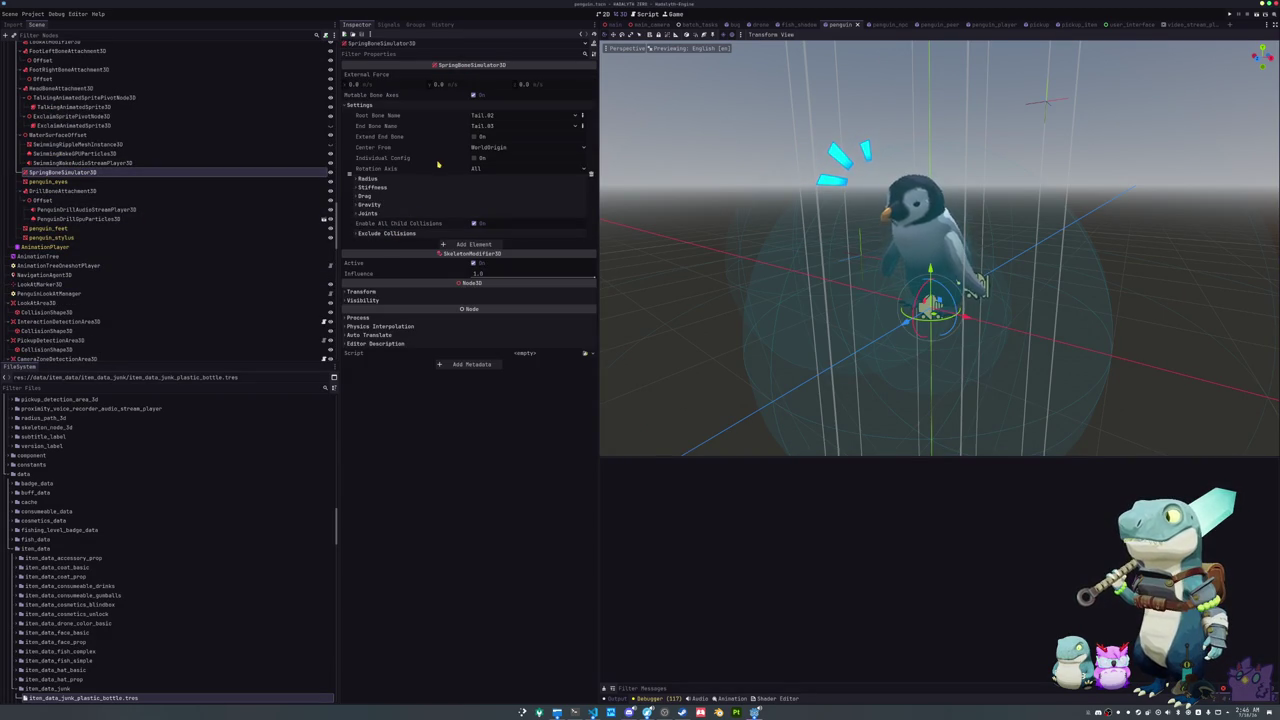
{"action": "left_click", "coordinate": [415, 204]}
{"action": "left_click", "coordinate": [416, 195]}
{"action": "left_click", "coordinate": [417, 187]}
{"action": "left_click", "coordinate": [418, 178]}
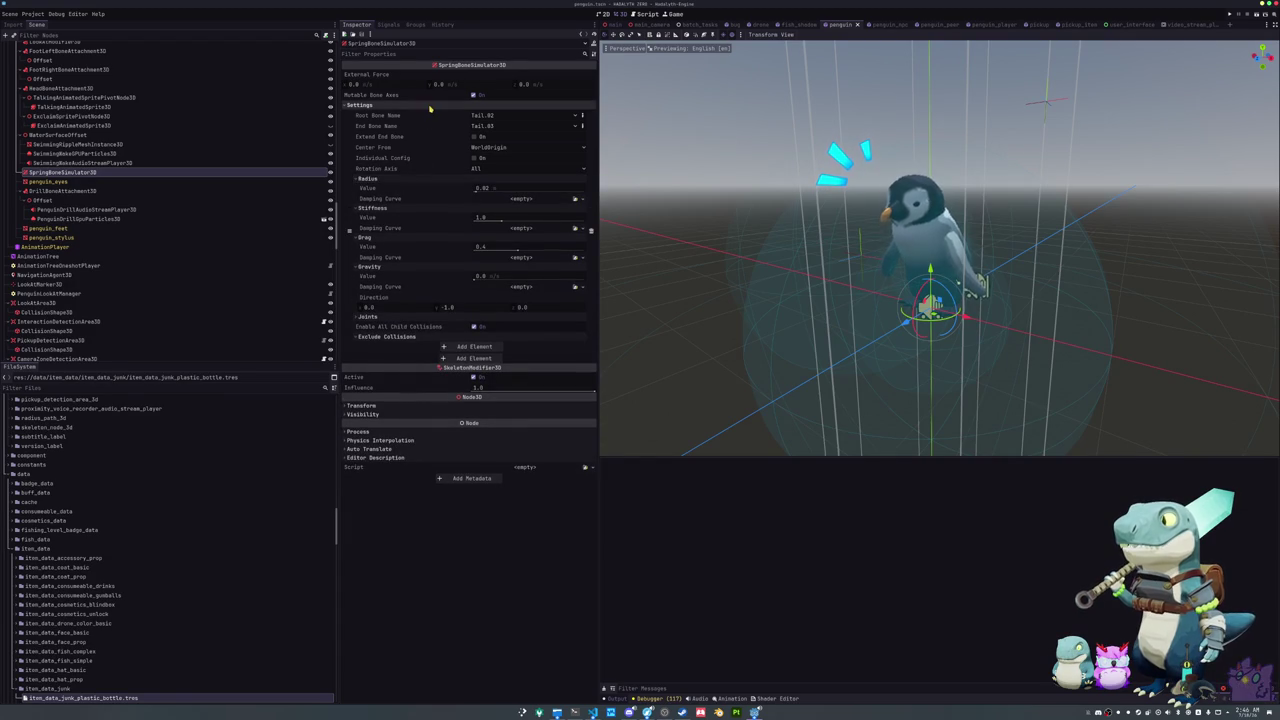
Step: Expand the simulator's Visibility, Transform, Physics Interpolation and Process sections, then select Skeleton3D
{"action": "left_click", "coordinate": [392, 412]}
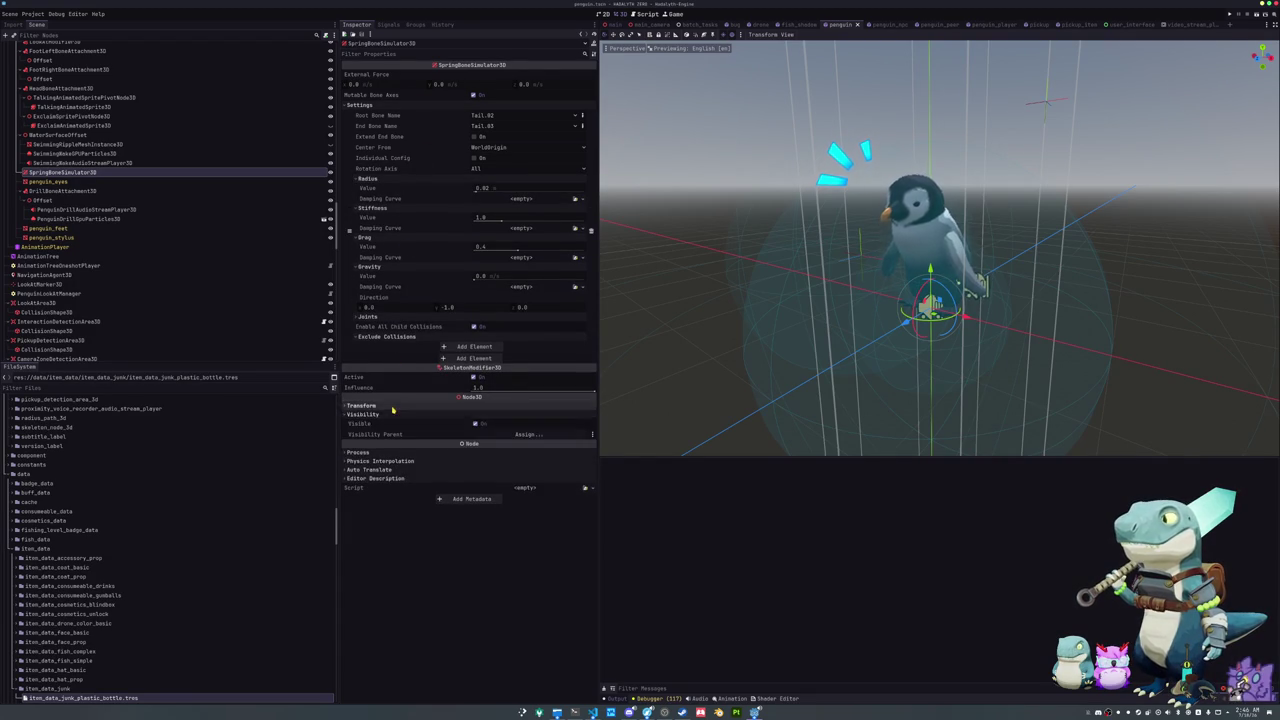
{"action": "left_click", "coordinate": [393, 406]}
{"action": "left_click", "coordinate": [410, 555]}
{"action": "left_click", "coordinate": [410, 546]}
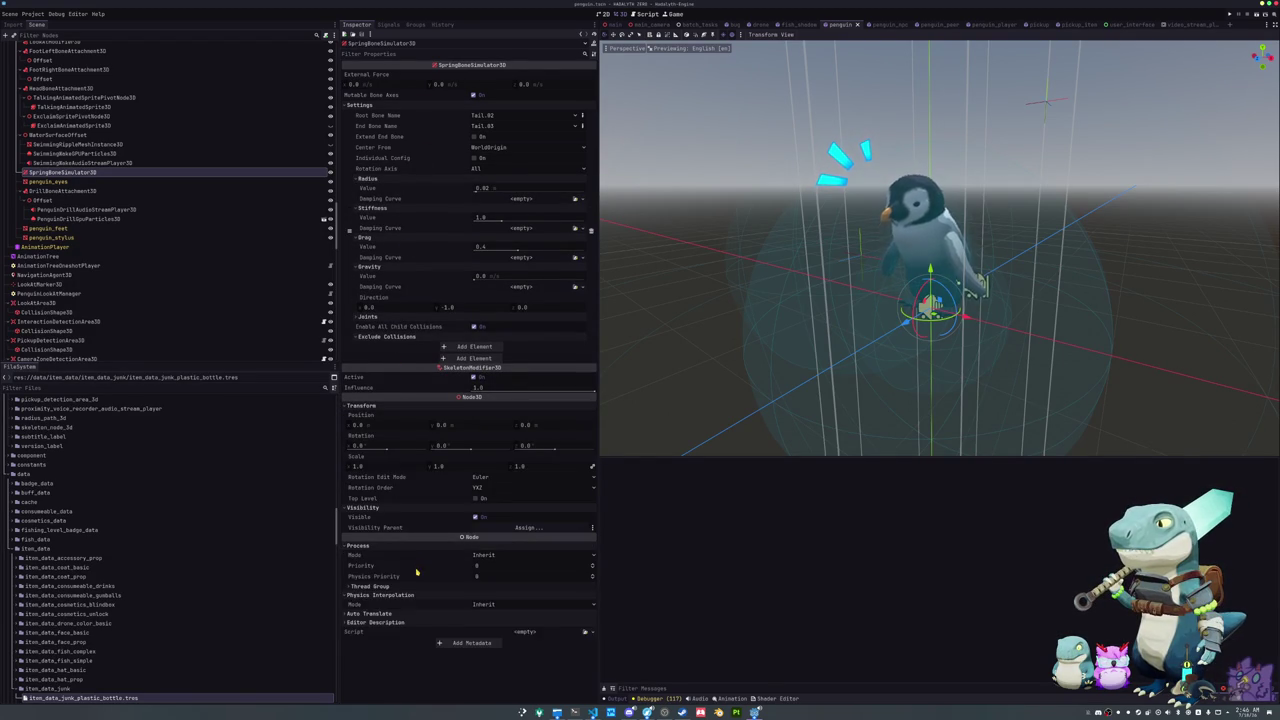
{"action": "scroll", "coordinate": [90, 140], "scroll_direction": "up", "scroll_amount": 5}
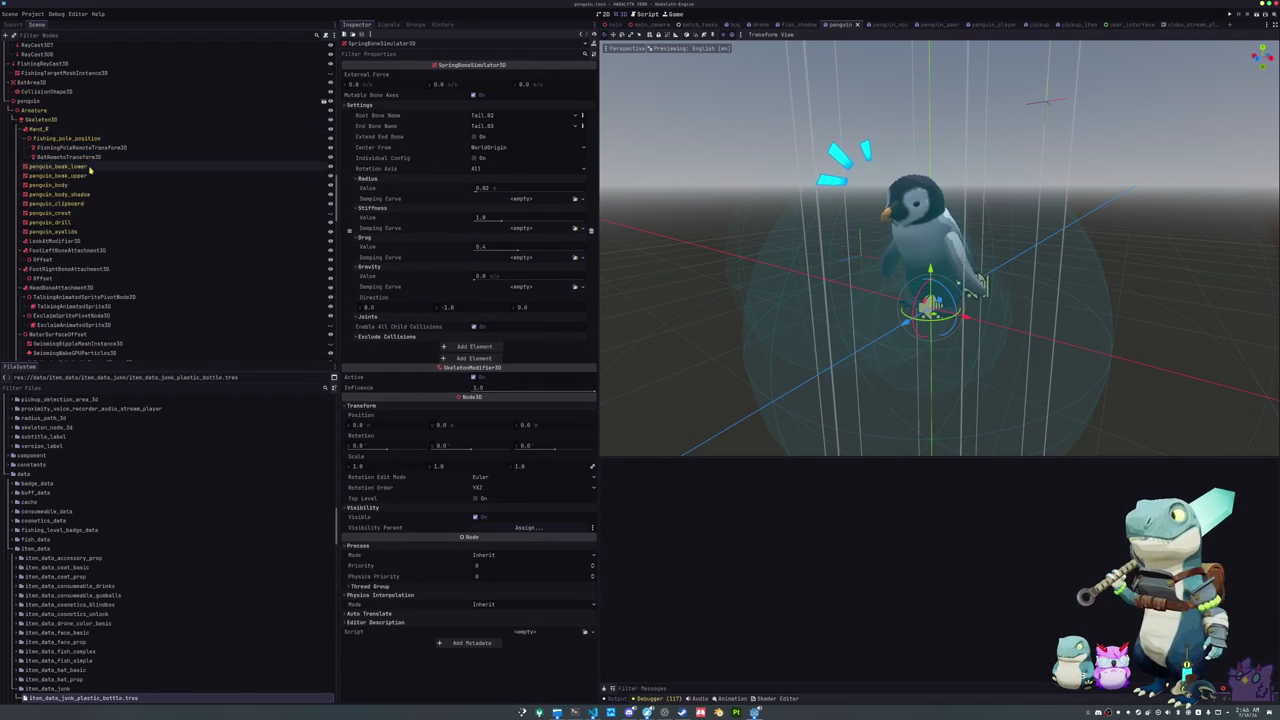
{"action": "left_click", "coordinate": [80, 120]}
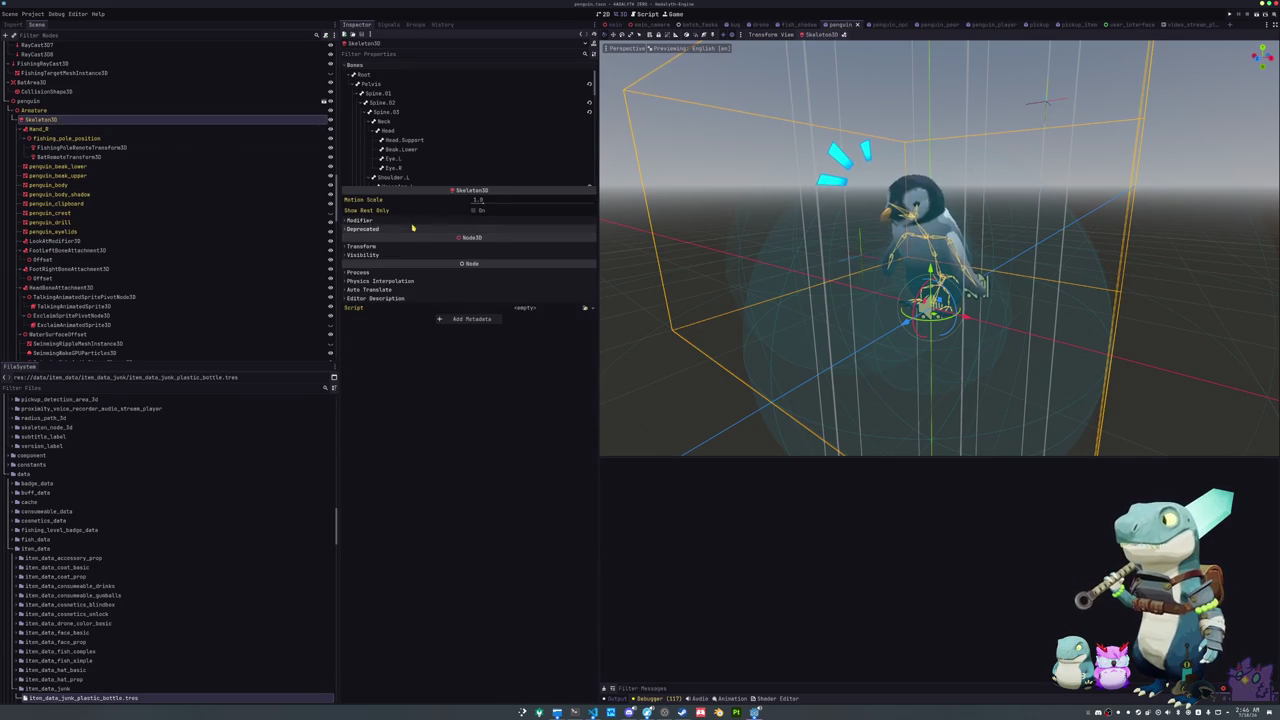
Step: Expand Skeleton3D's Modifier and Deprecated sections, keep Callback Mode Process on Idle, then deselect
{"action": "left_click", "coordinate": [415, 229]}
{"action": "left_click", "coordinate": [420, 220]}
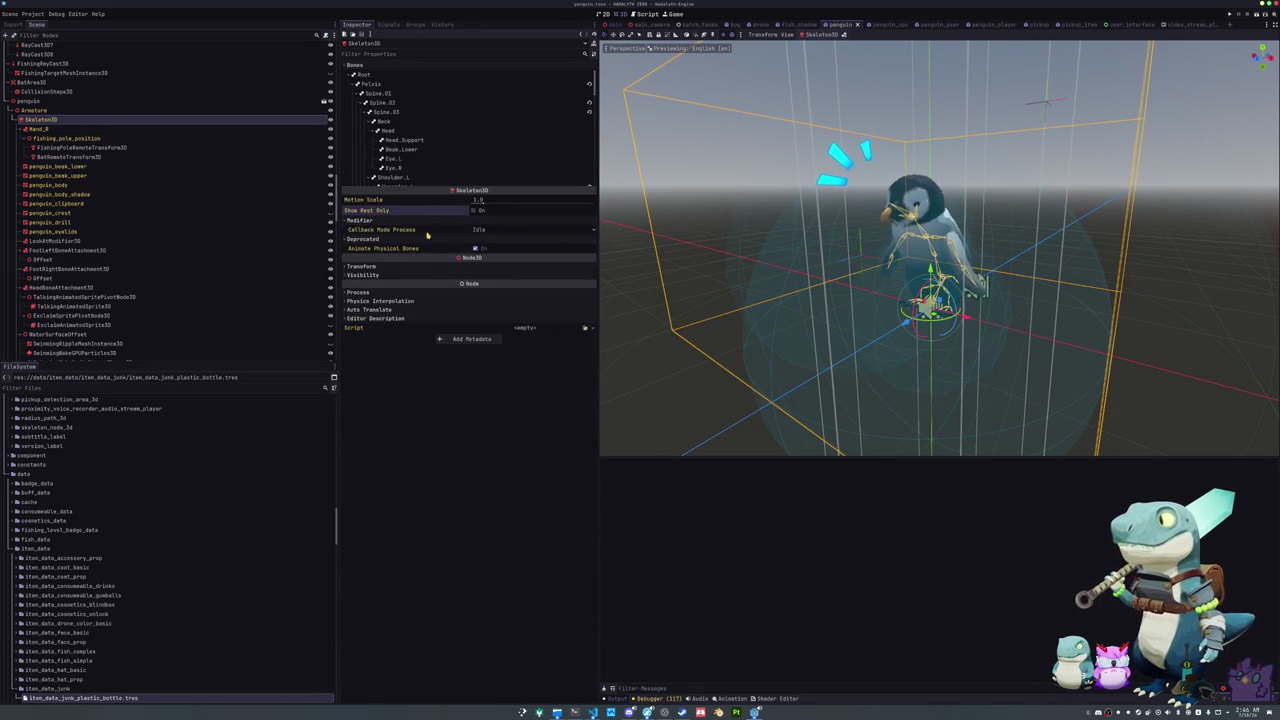
{"action": "mouse_move", "coordinate": [433, 233]}
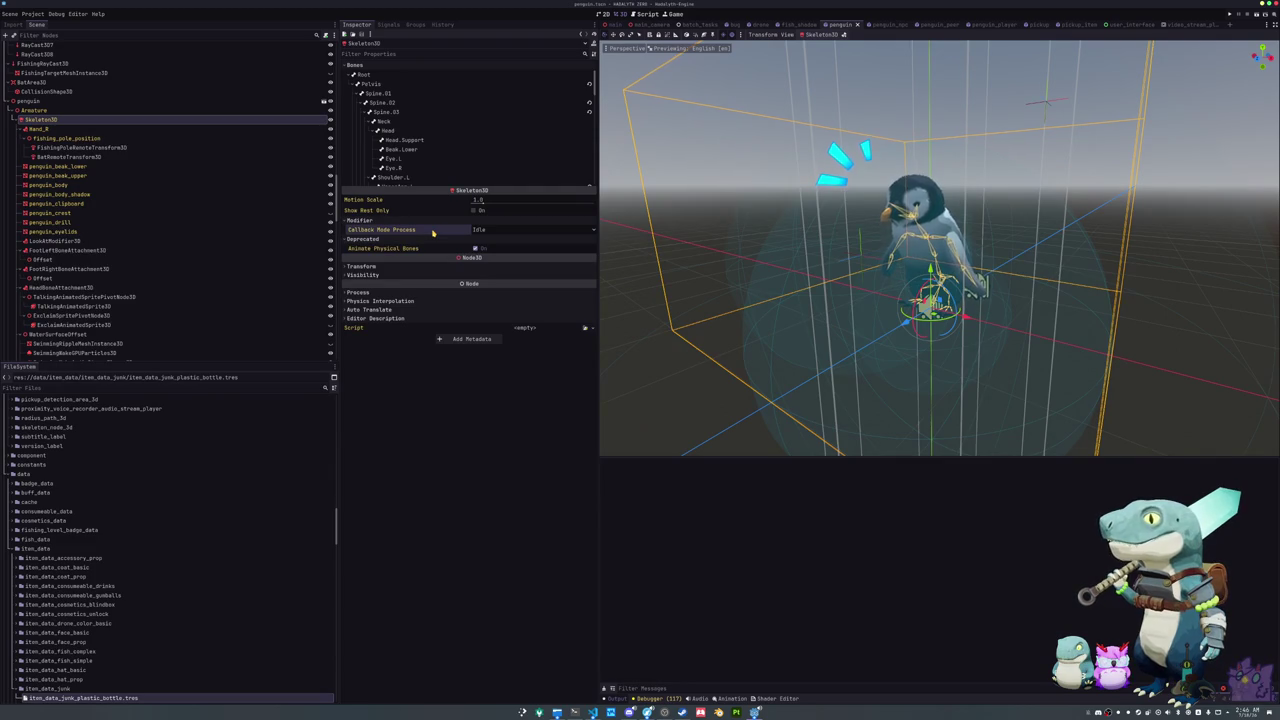
{"action": "left_click", "coordinate": [479, 230]}
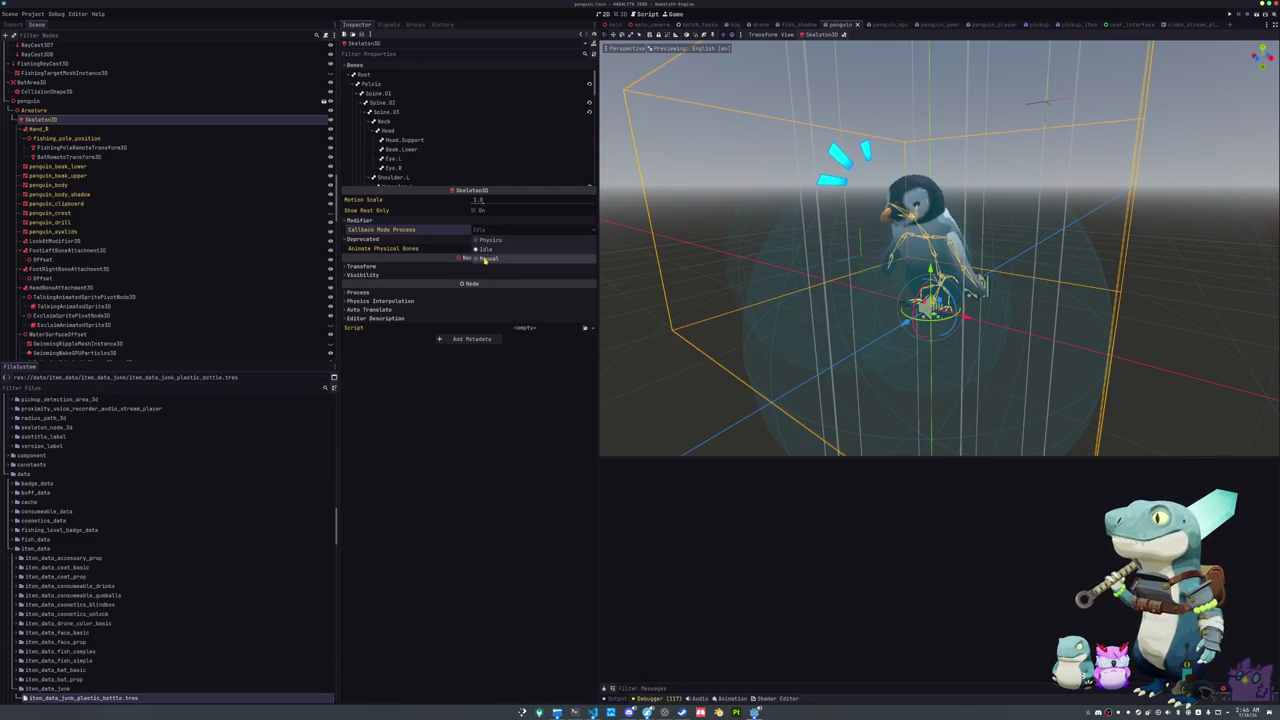
{"action": "left_click", "coordinate": [484, 250]}
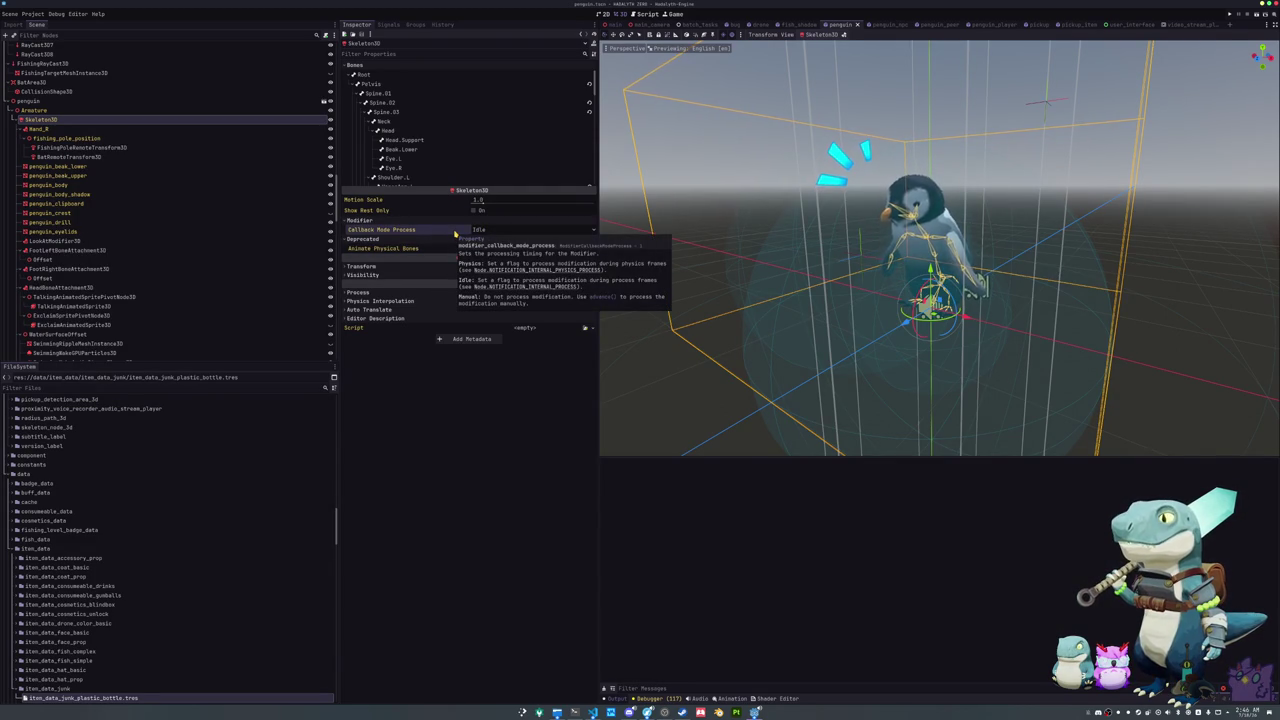
{"action": "left_click", "coordinate": [649, 329]}
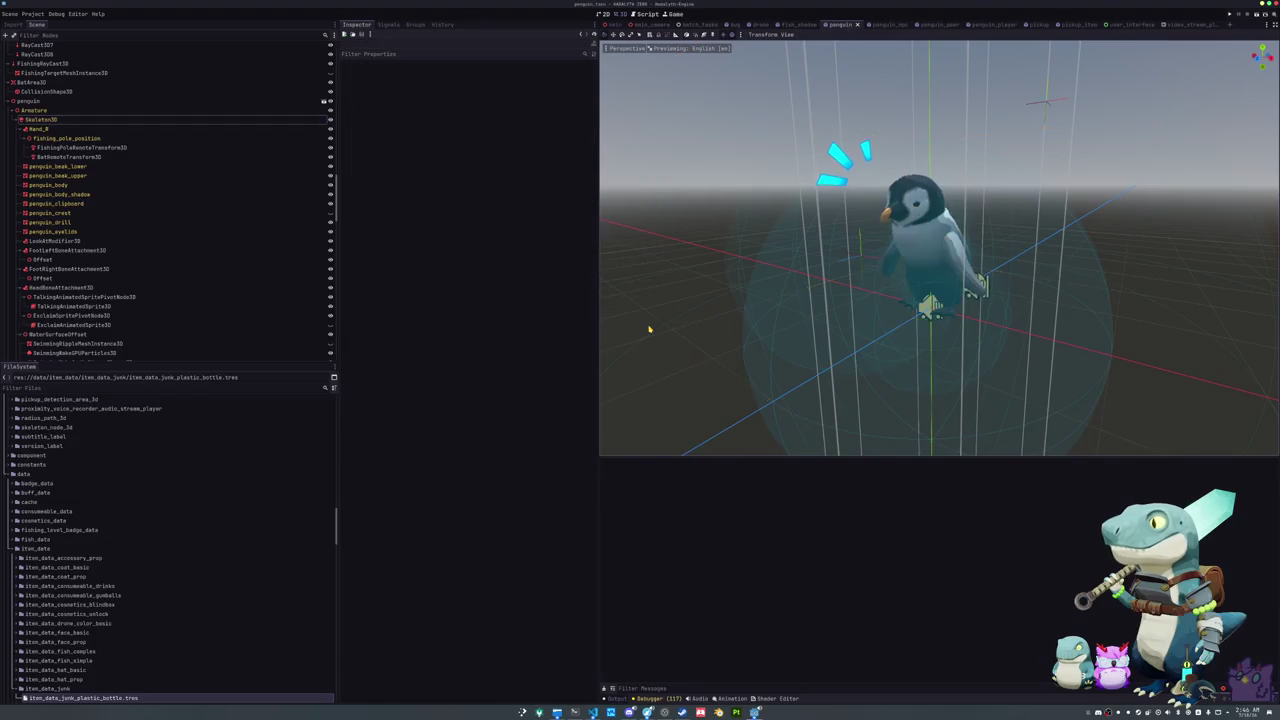
Step: Zoom out from the penguin model and bring the HADALYTH ZERO Steam page forward
{"action": "scroll", "coordinate": [649, 329], "scroll_direction": "down", "scroll_amount": 3}
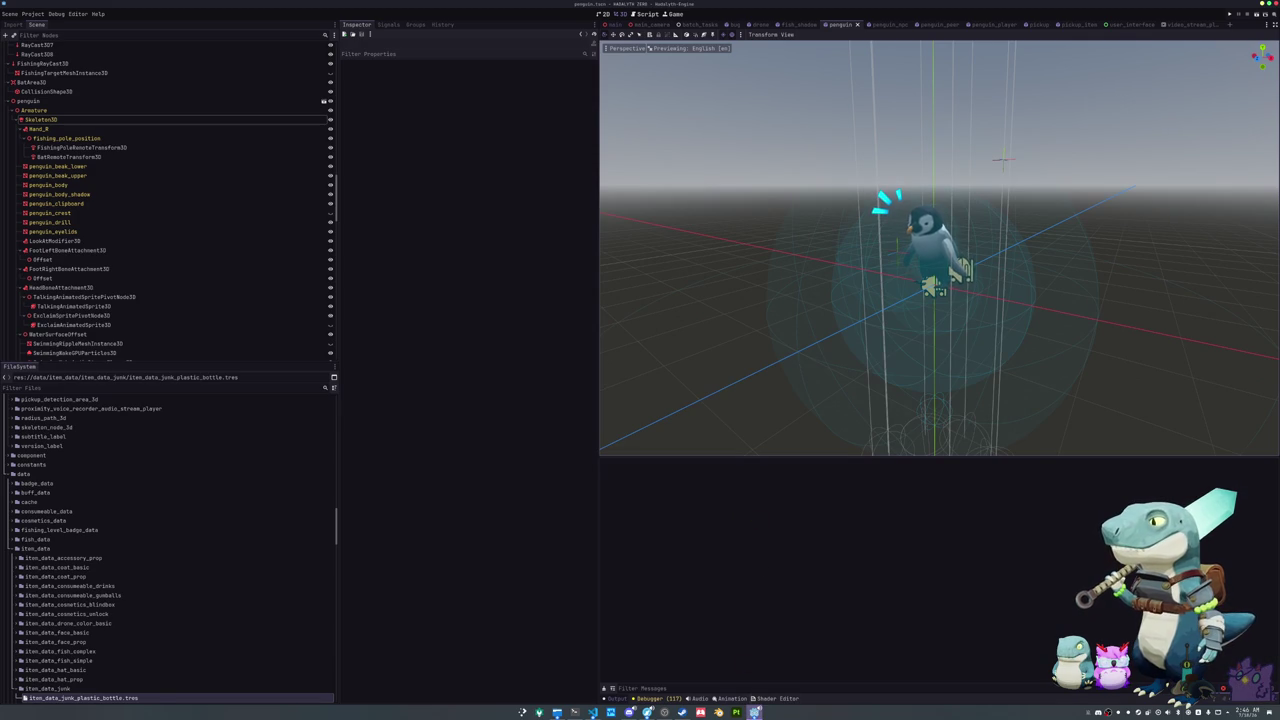
{"action": "mouse_move", "coordinate": [755, 712]}
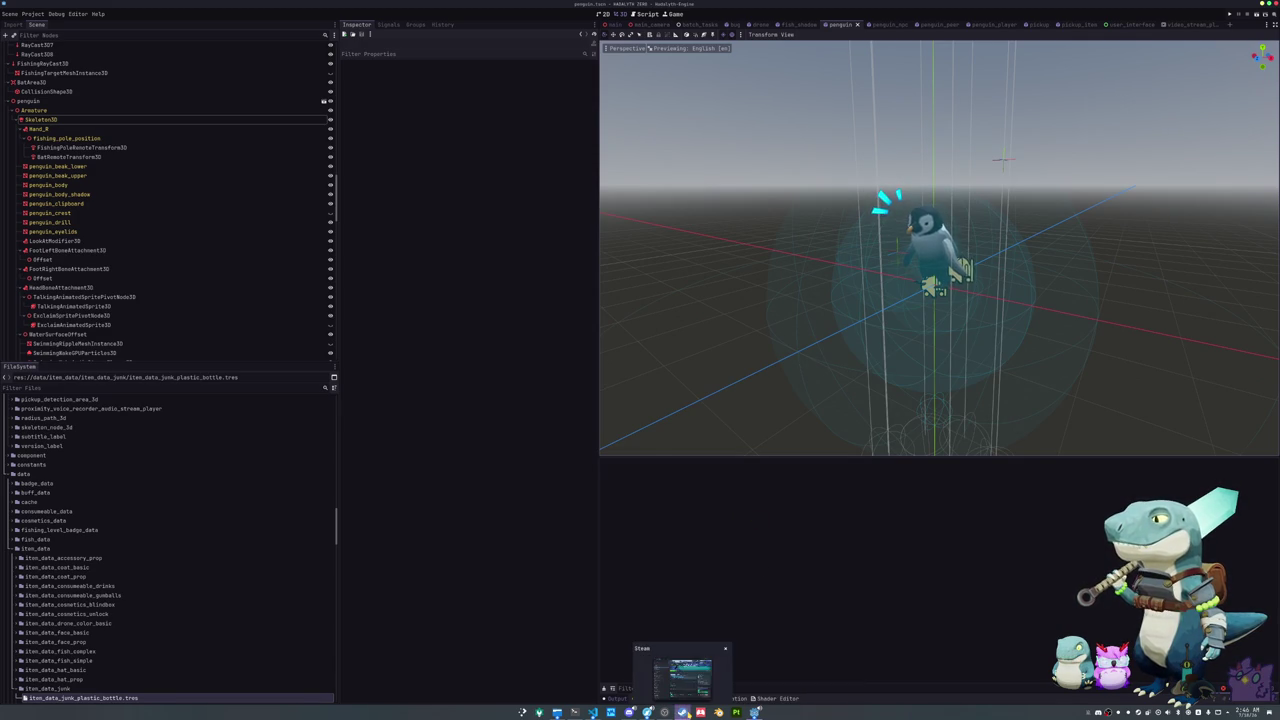
{"action": "left_click", "coordinate": [682, 712]}
Step: Launch HADALYTH ZERO from Steam to its title screen, then quit with Alt+F4
{"action": "left_click", "coordinate": [668, 275]}
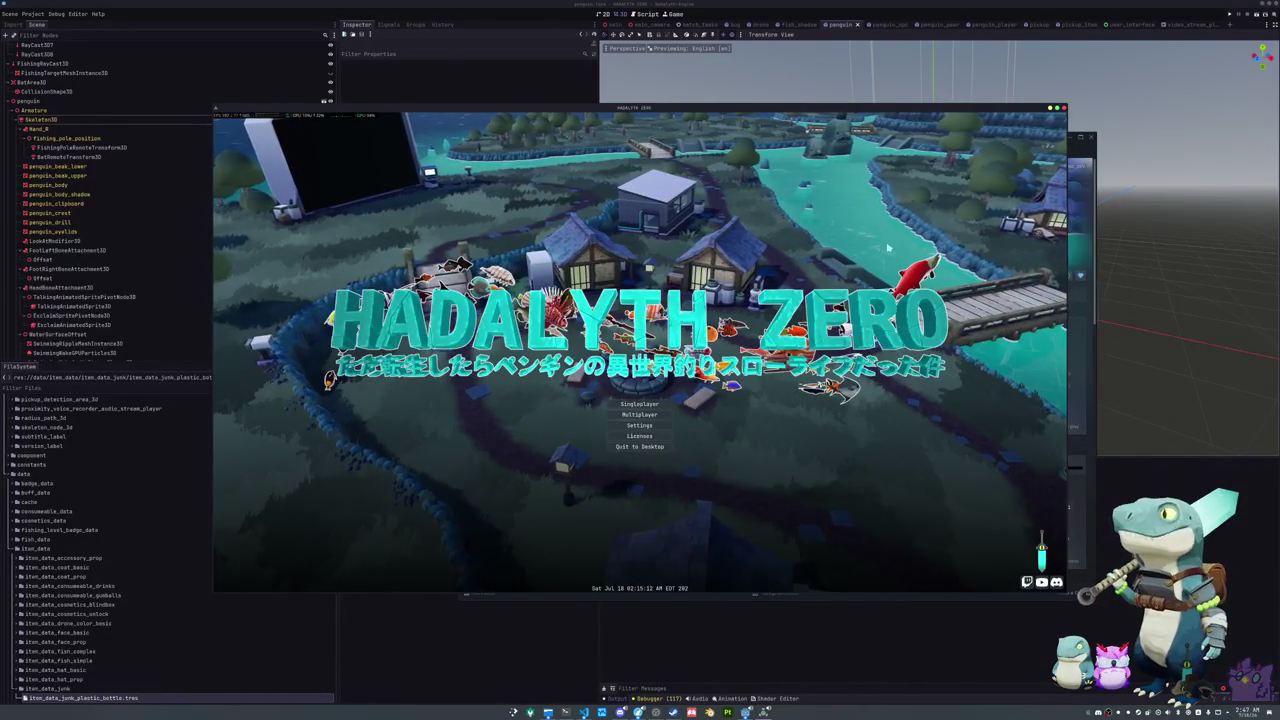
{"action": "key", "text": "alt+F4"}
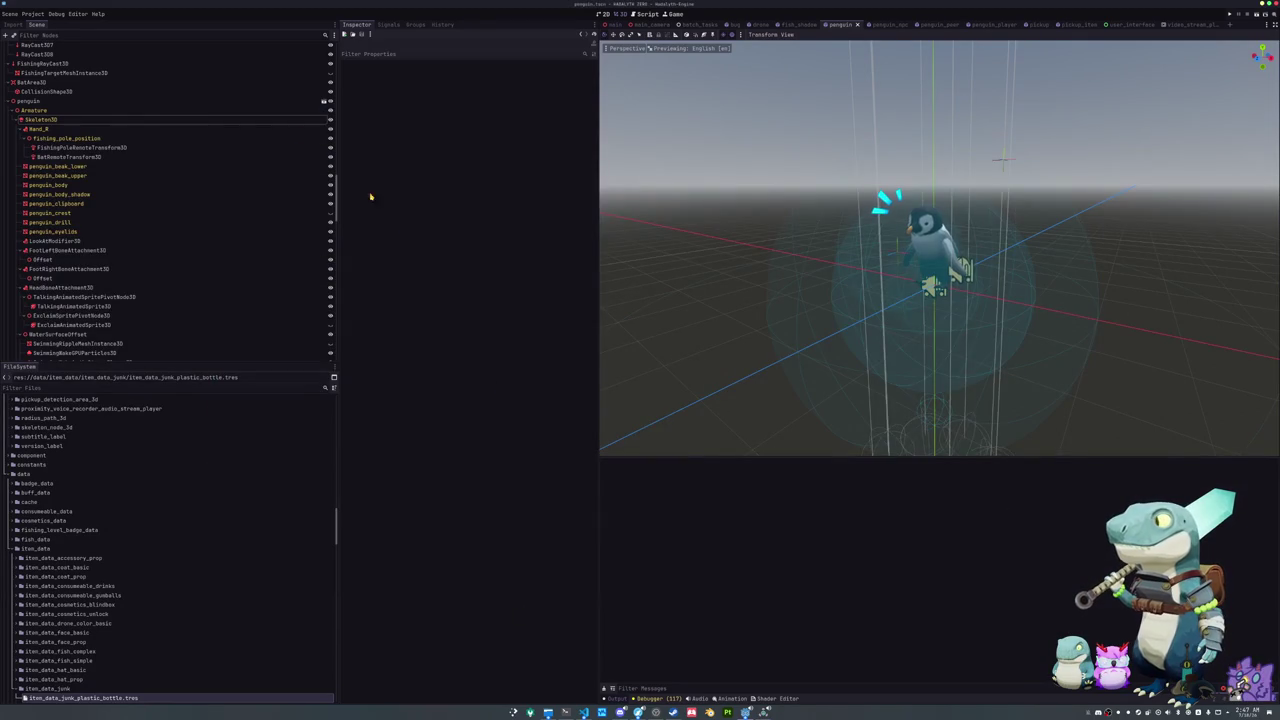
Step: Reselect Skeleton3D, then Quick Open a resource search for 'rozzies'
{"action": "left_click", "coordinate": [151, 119]}
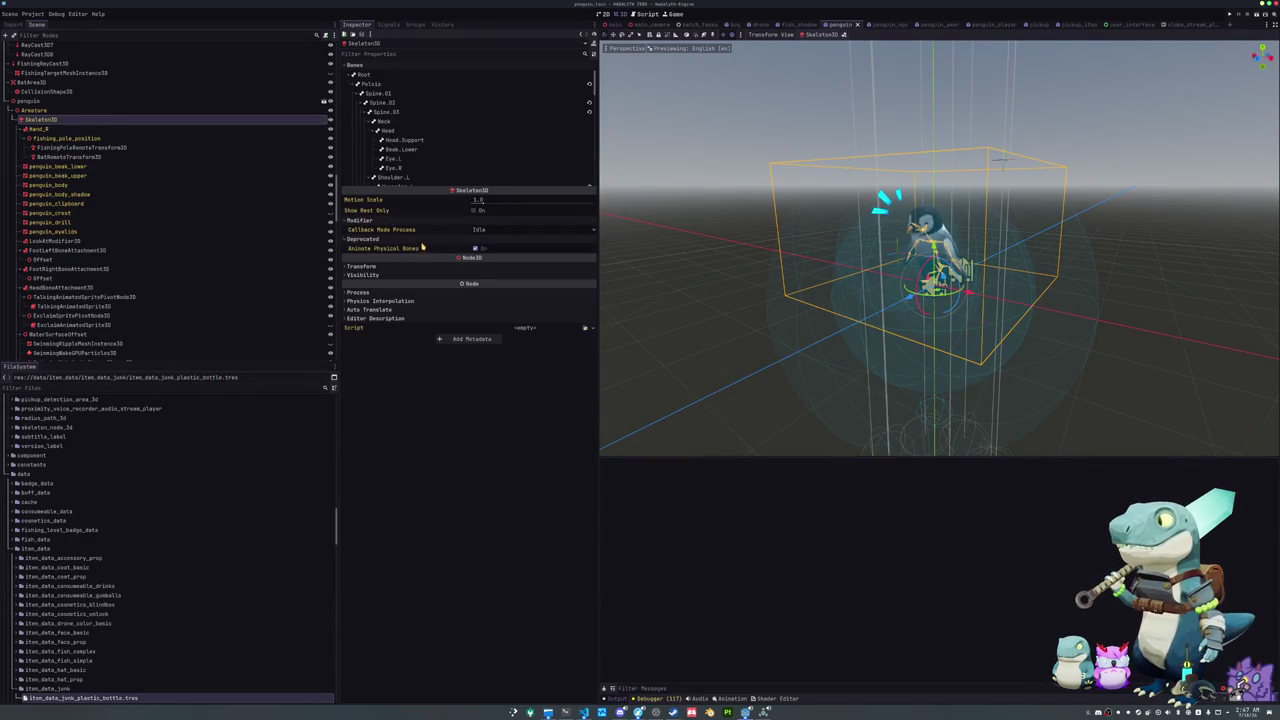
{"action": "mouse_move", "coordinate": [443, 229]}
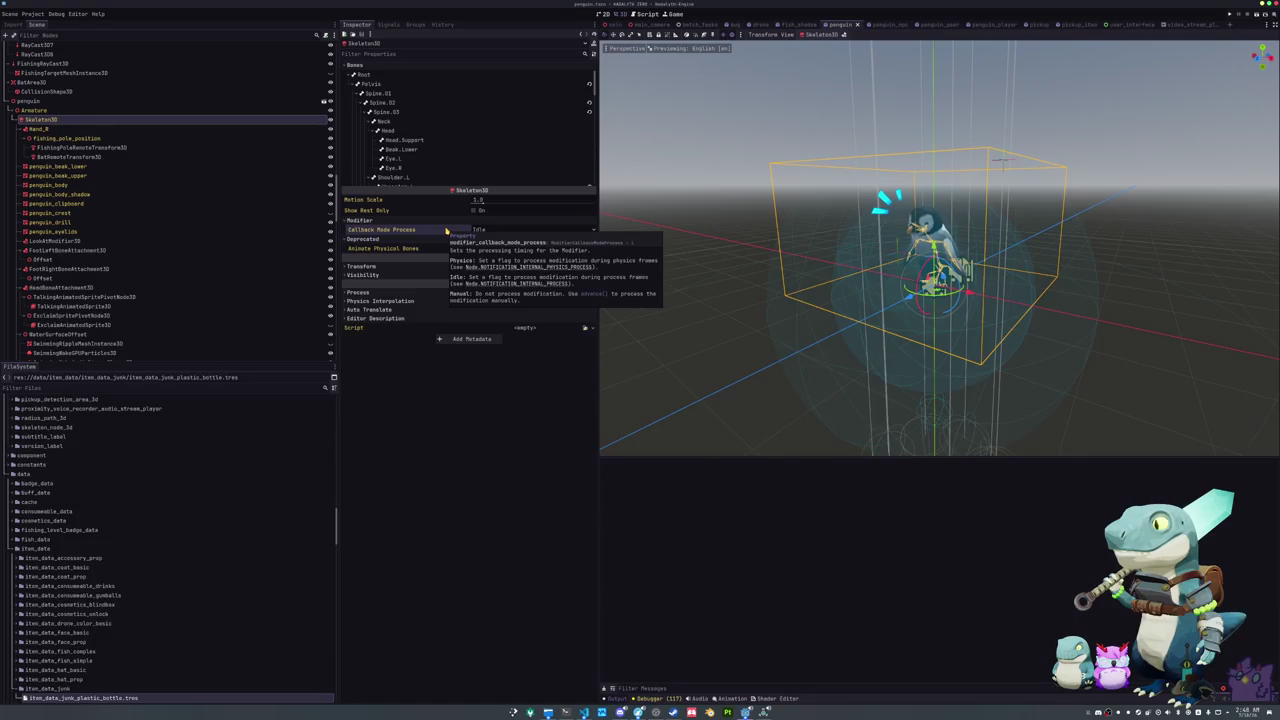
{"action": "key", "text": "shift+alt+o"}
{"action": "type", "text": "rozzies"}
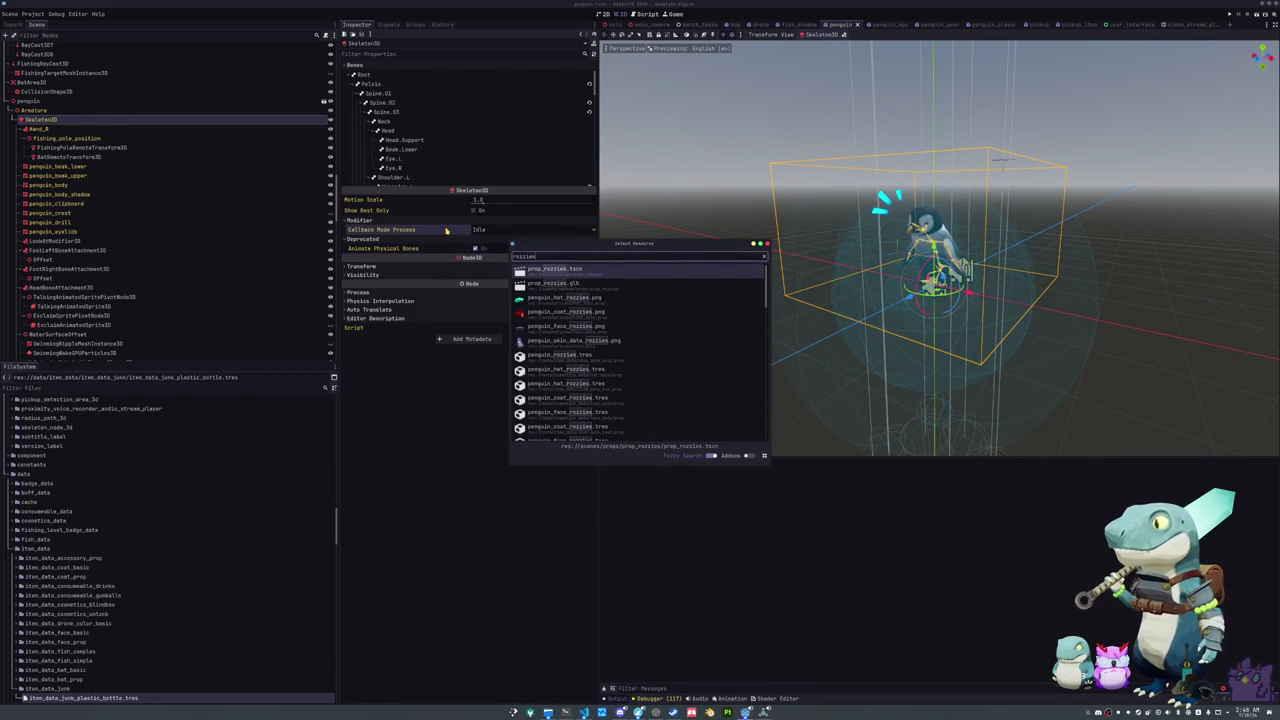
Step: Open prop_rozzies.tscn and orbit to look down on the purple Rozzies model
{"action": "key", "text": "Return"}
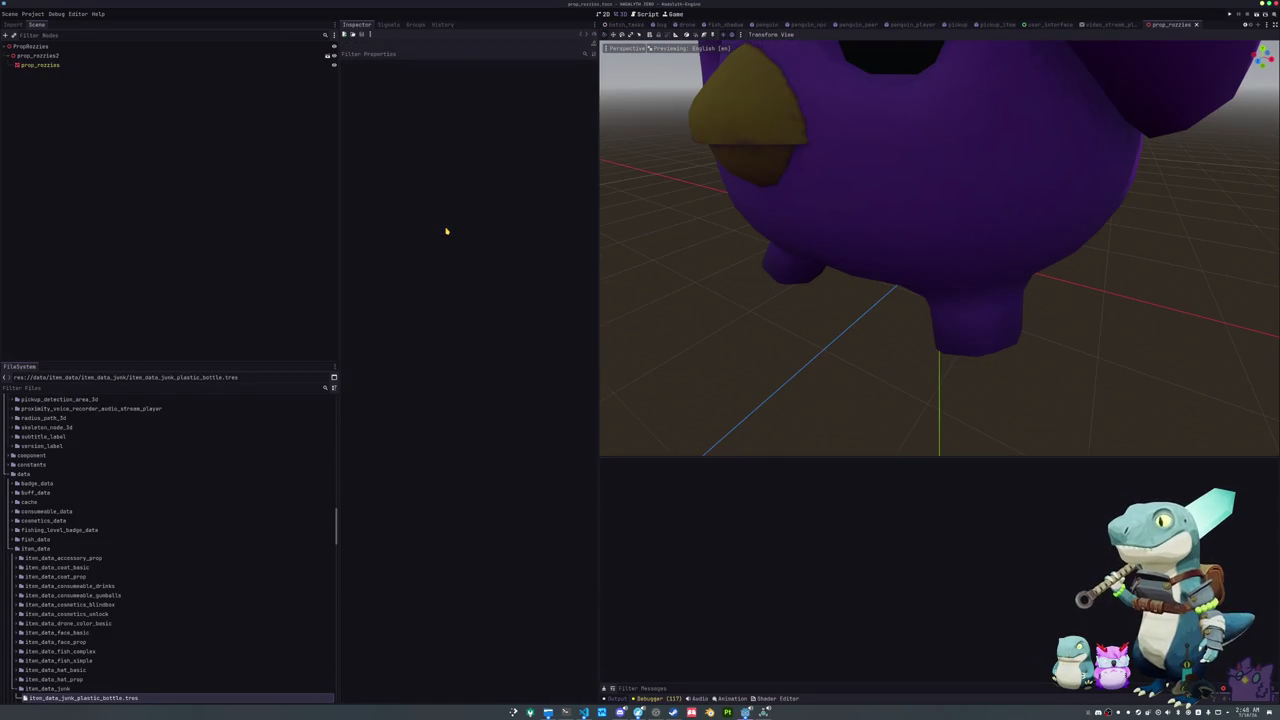
{"action": "scroll", "coordinate": [734, 251], "scroll_direction": "down", "scroll_amount": 3}
{"action": "scroll", "coordinate": [770, 262], "scroll_direction": "down", "scroll_amount": 2}
{"action": "left_click_drag", "start_coordinate": [769, 260], "coordinate": [766, 277]}
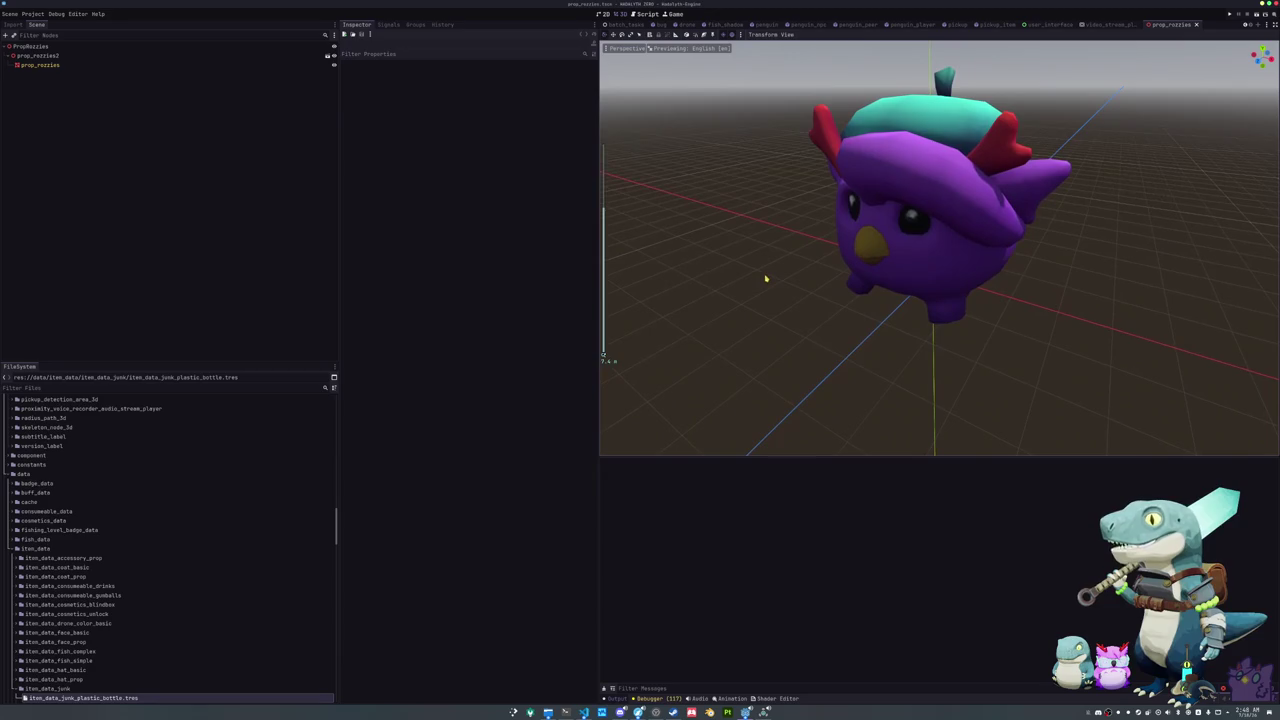
Step: Search Quick Open for 'rozzie' and open penguin_rozzies.tscn
{"action": "key", "text": "shift+alt+o"}
{"action": "type", "text": "prop"}
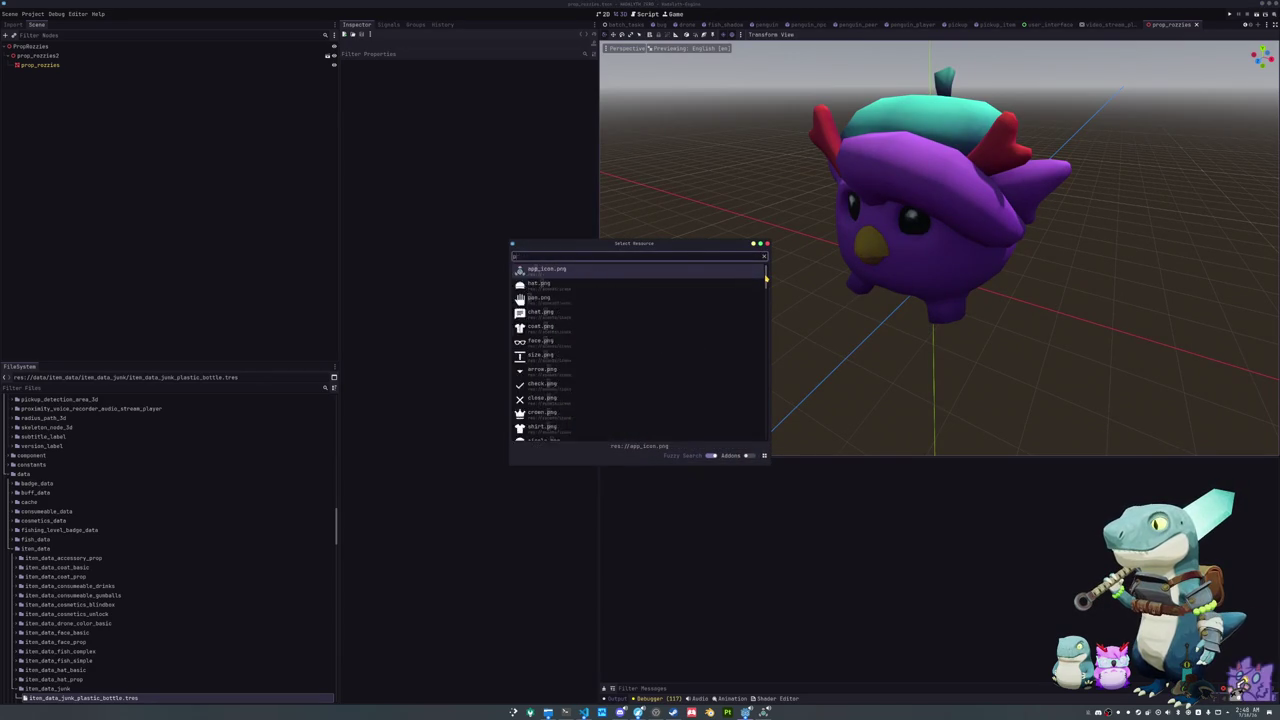
{"action": "key", "text": "ctrl+a"}
{"action": "type", "text": "rozzie"}
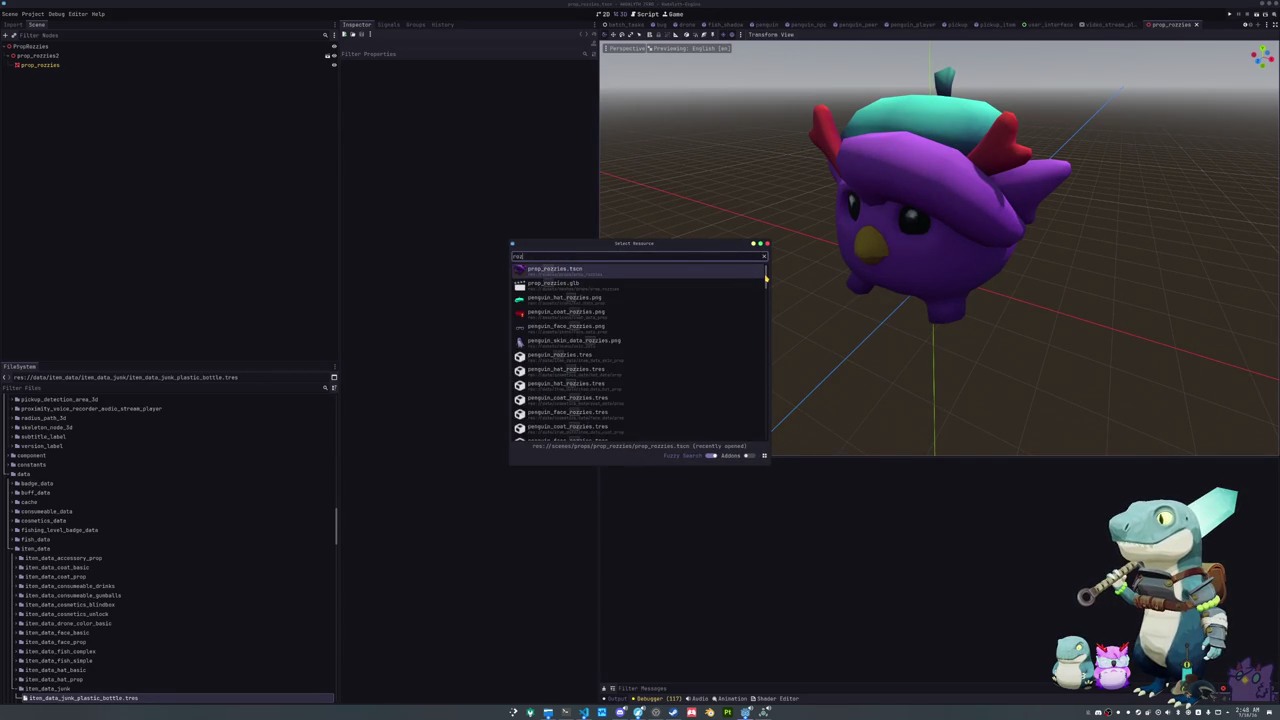
{"action": "key", "text": "Down"}
{"action": "key", "text": "Down"}
{"action": "key", "text": "Down"}
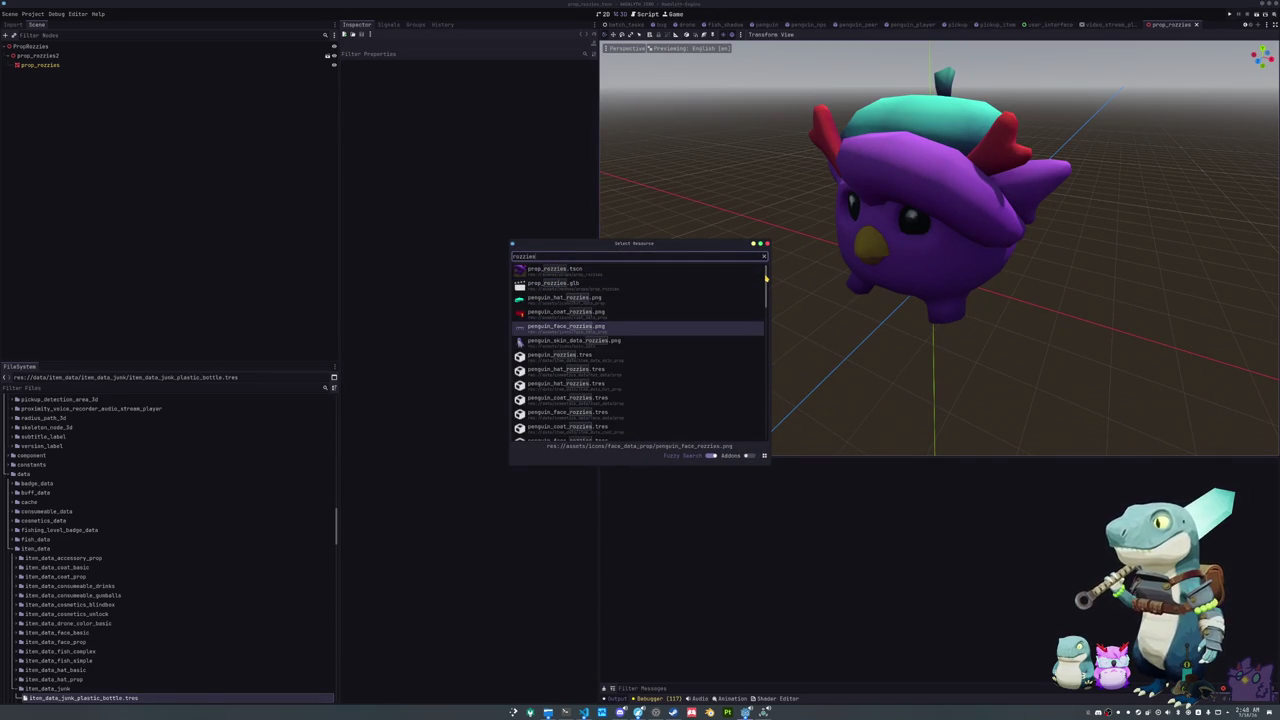
{"action": "key", "text": "Down"}
{"action": "key", "text": "Down"}
{"action": "key", "text": "Down"}
{"action": "key", "text": "Down"}
{"action": "key", "text": "Down"}
{"action": "key", "text": "Down"}
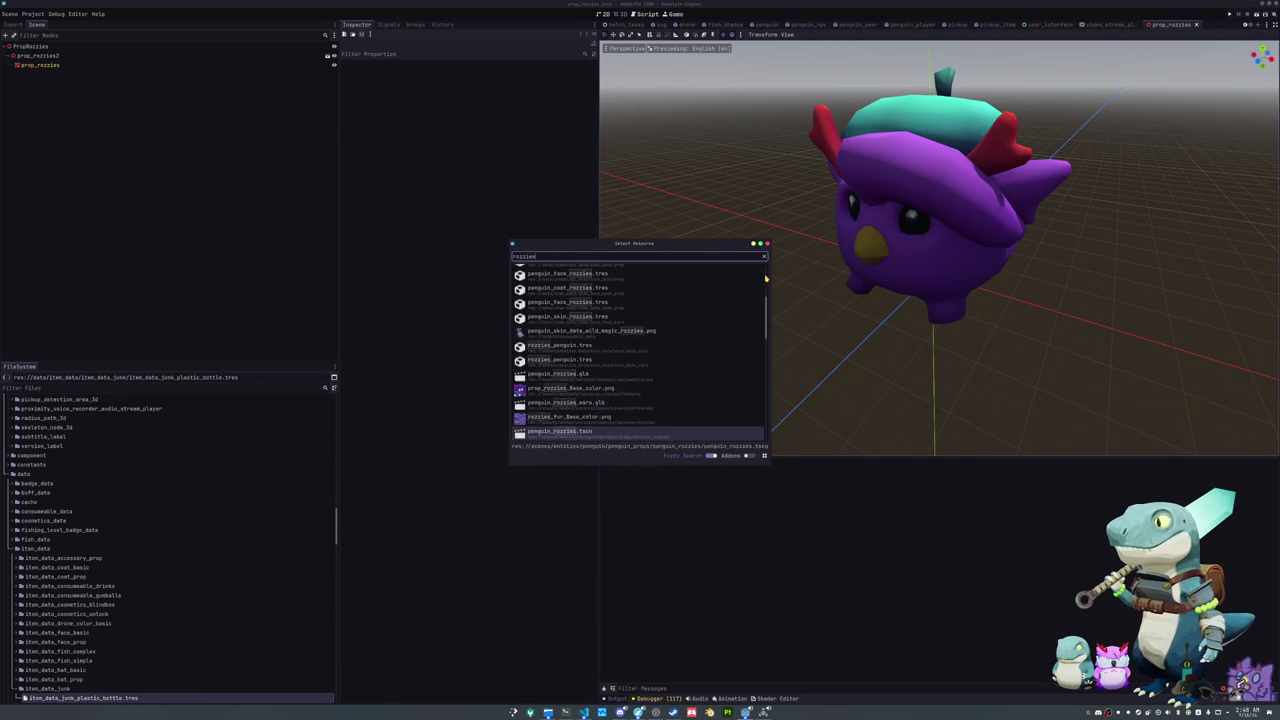
{"action": "key", "text": "Up"}
{"action": "key", "text": "Up"}
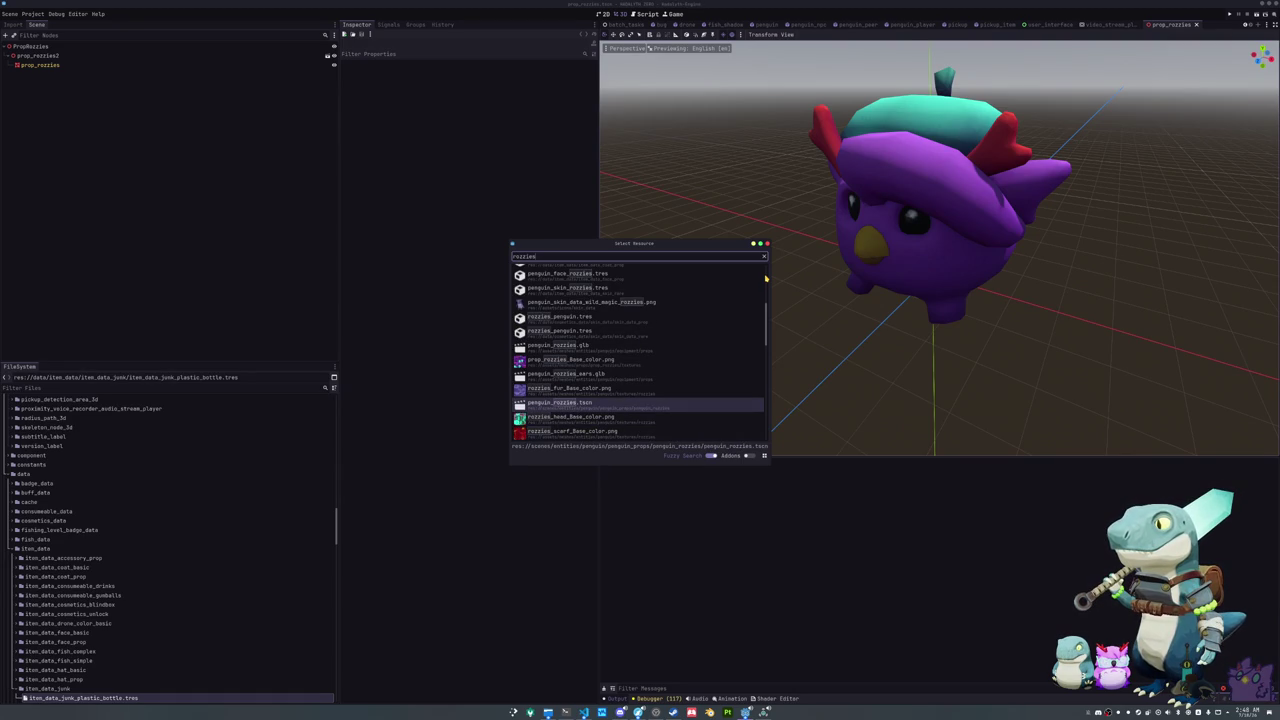
{"action": "key", "text": "Return"}
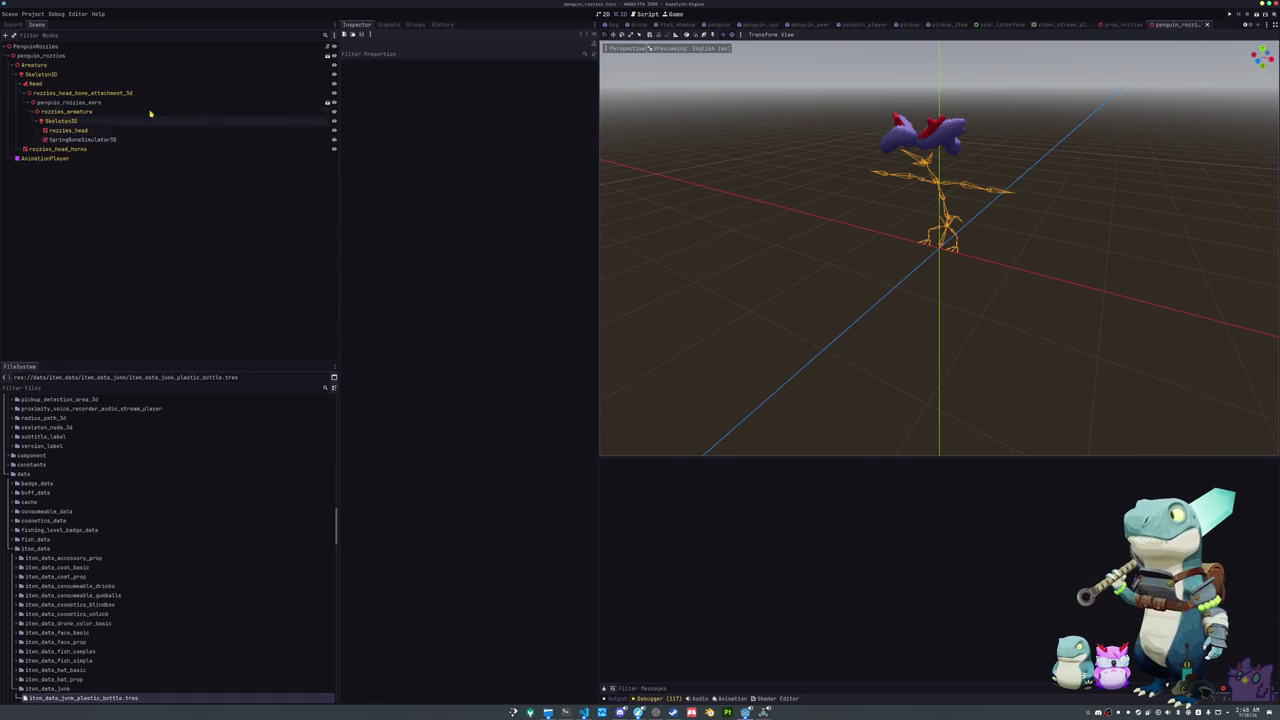
Step: Select the rozzies SpringBoneSimulator3D and expand its Visibility, Transform and spring bone entries
{"action": "left_click", "coordinate": [82, 140]}
{"action": "left_click", "coordinate": [400, 160]}
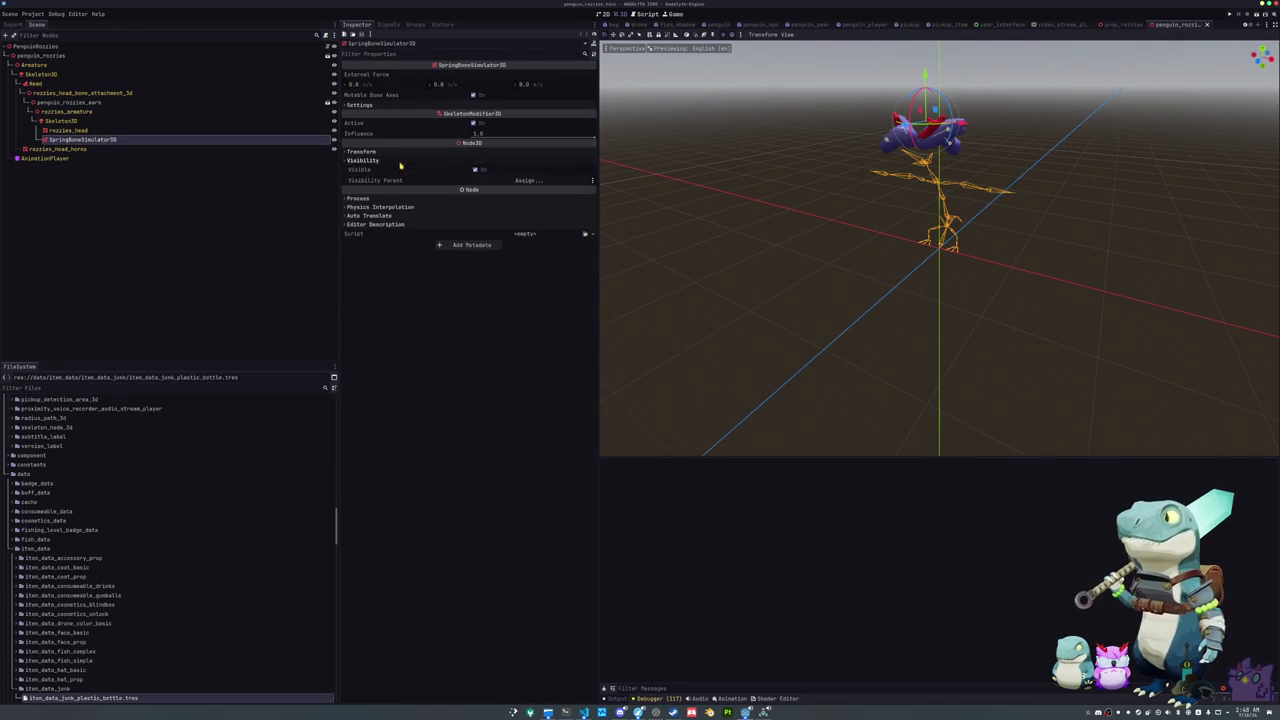
{"action": "left_click", "coordinate": [400, 152]}
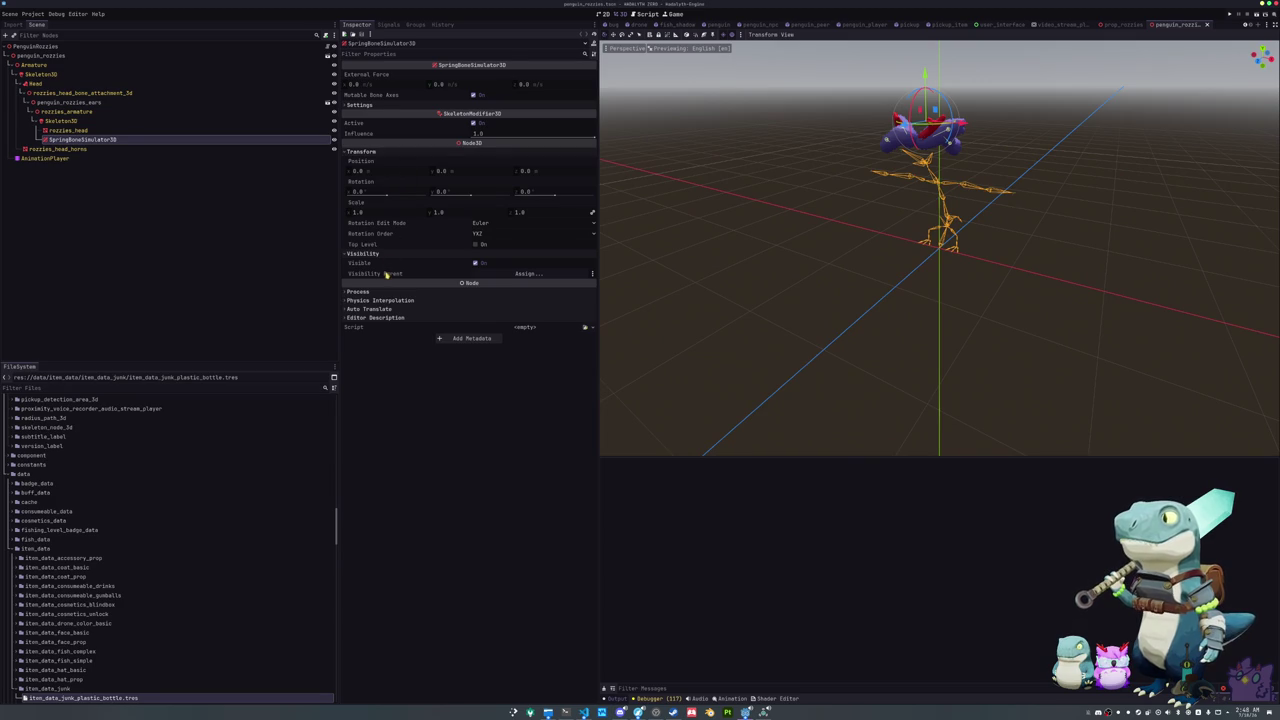
{"action": "left_click", "coordinate": [393, 104]}
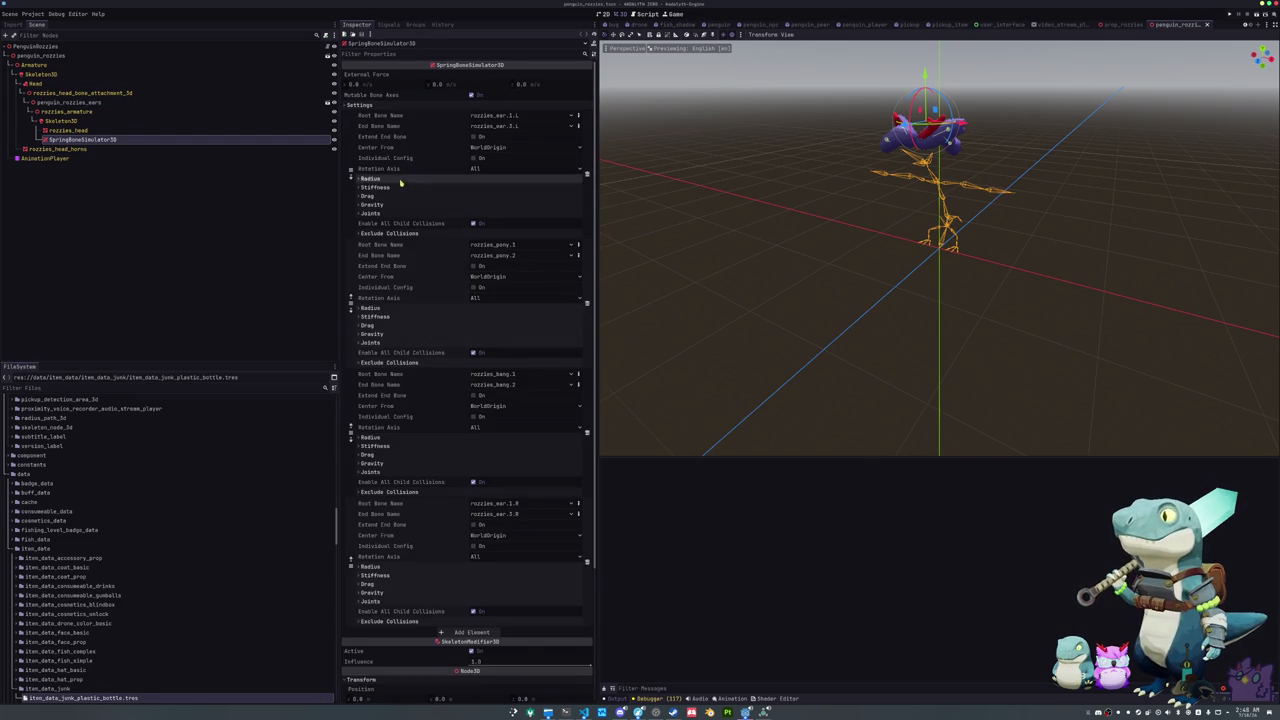
Step: Check the Stiffness values of the chains, including rozzies_bang, then select PenguinRozzies and deselect
{"action": "scroll", "coordinate": [392, 332], "scroll_direction": "down", "scroll_amount": 5}
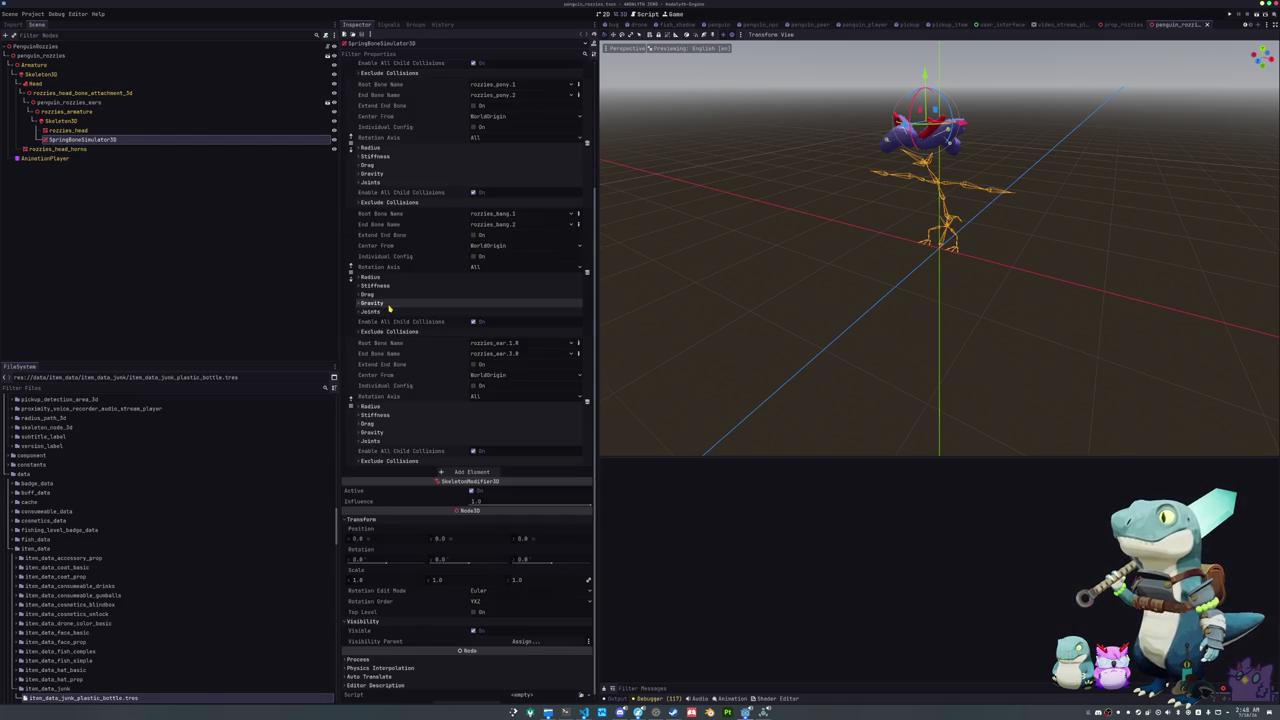
{"action": "left_click", "coordinate": [390, 414]}
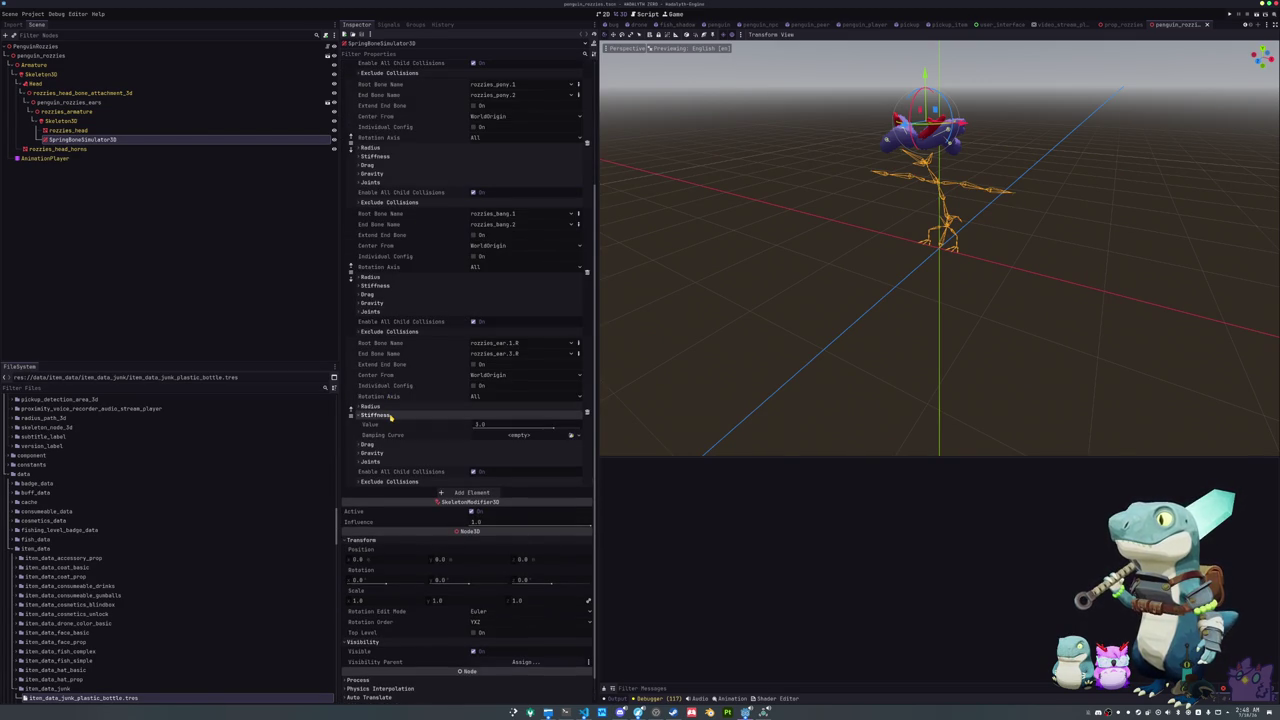
{"action": "left_click", "coordinate": [403, 286]}
{"action": "scroll", "coordinate": [403, 287], "scroll_direction": "up", "scroll_amount": 5}
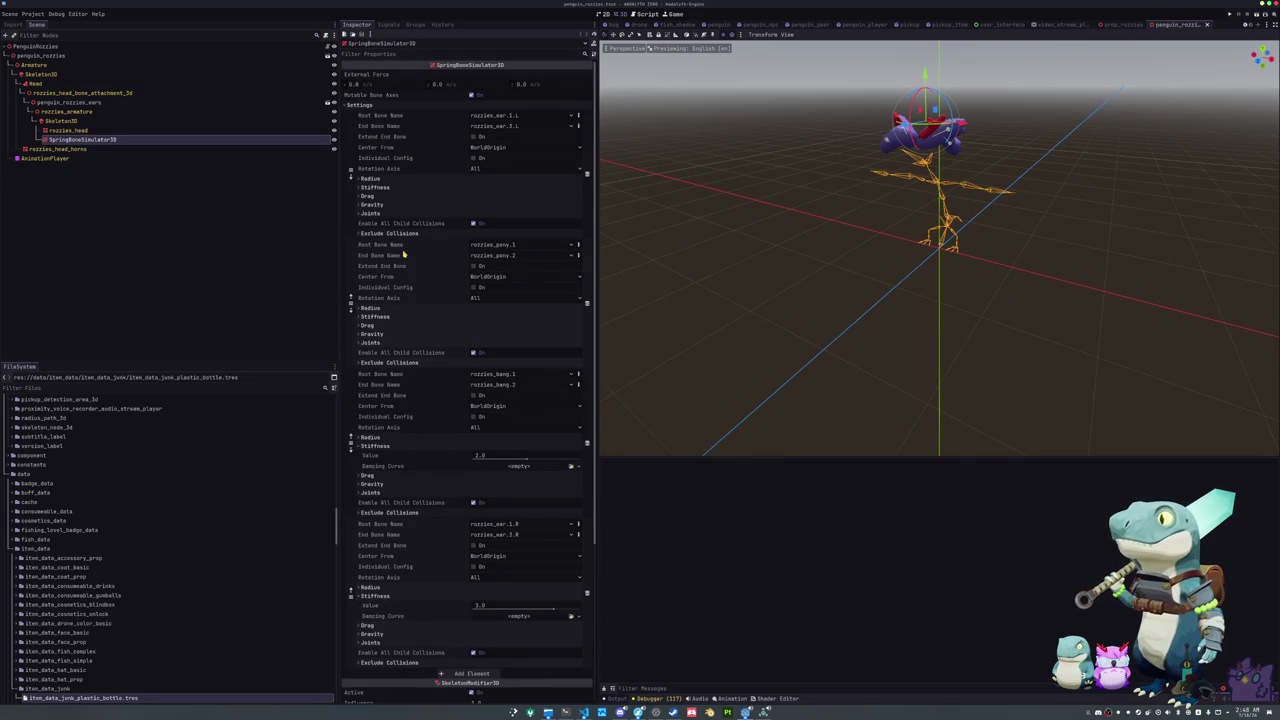
{"action": "left_click", "coordinate": [390, 188]}
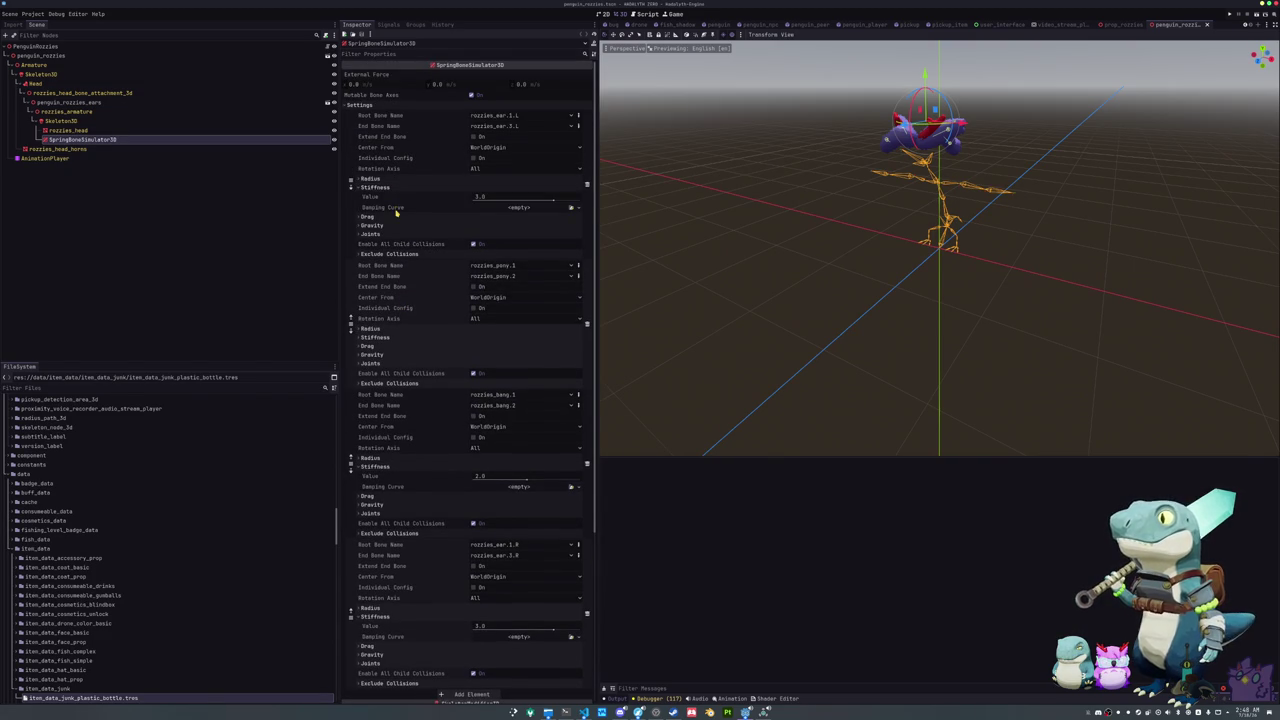
{"action": "left_click", "coordinate": [45, 46]}
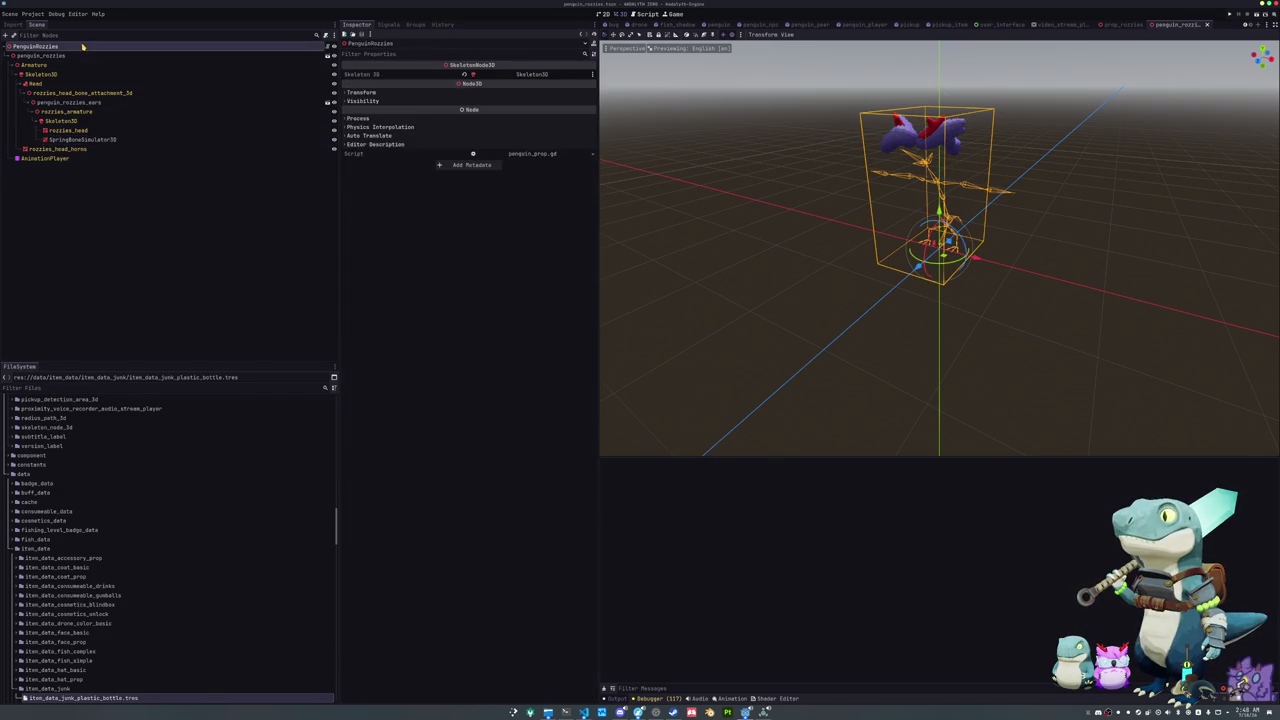
{"action": "left_click", "coordinate": [180, 273]}
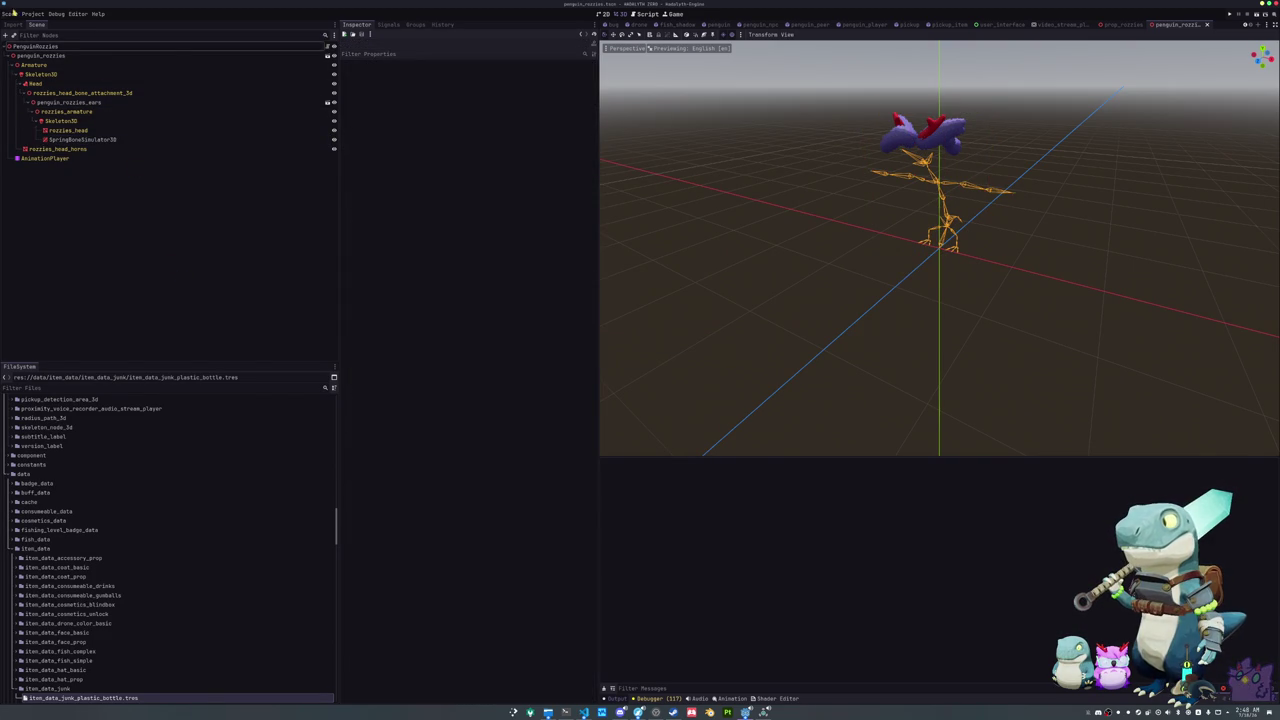
Step: Run Project > Tools > Upgrade Project Files and confirm Restart & Upgrade
{"action": "left_click", "coordinate": [32, 14]}
{"action": "mouse_move", "coordinate": [43, 100]}
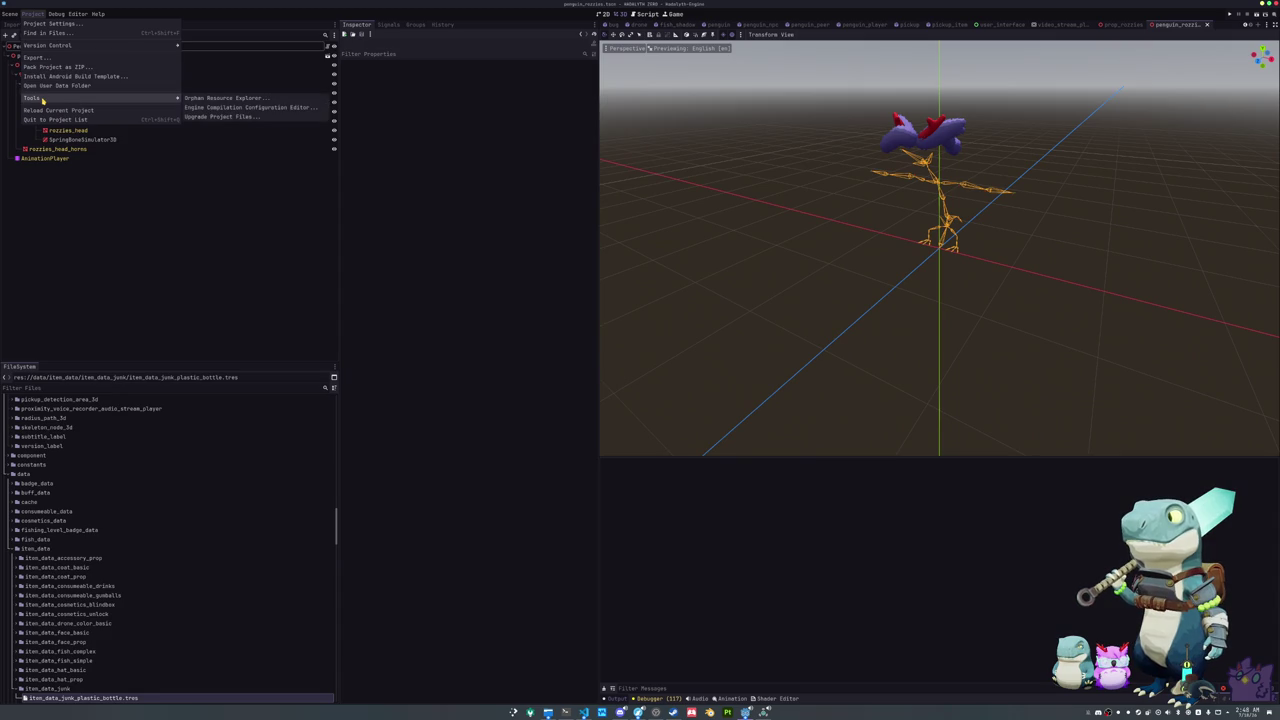
{"action": "left_click", "coordinate": [215, 117]}
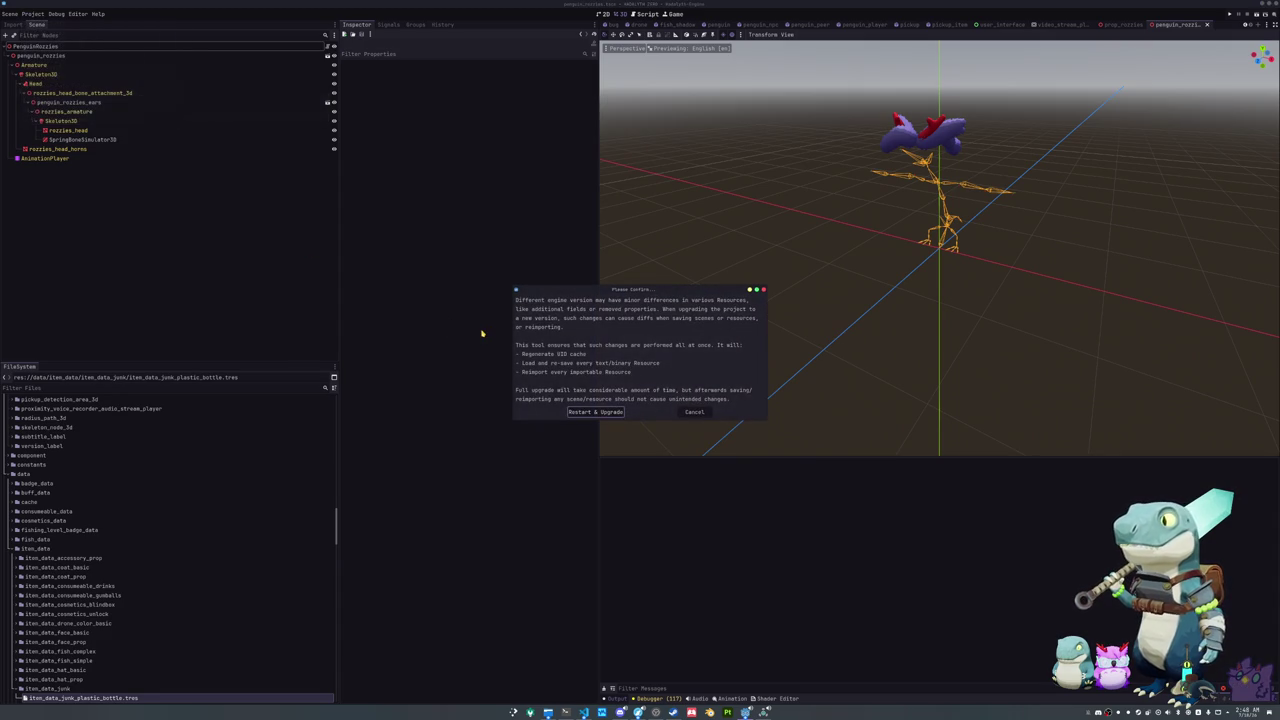
{"action": "left_click", "coordinate": [601, 412]}
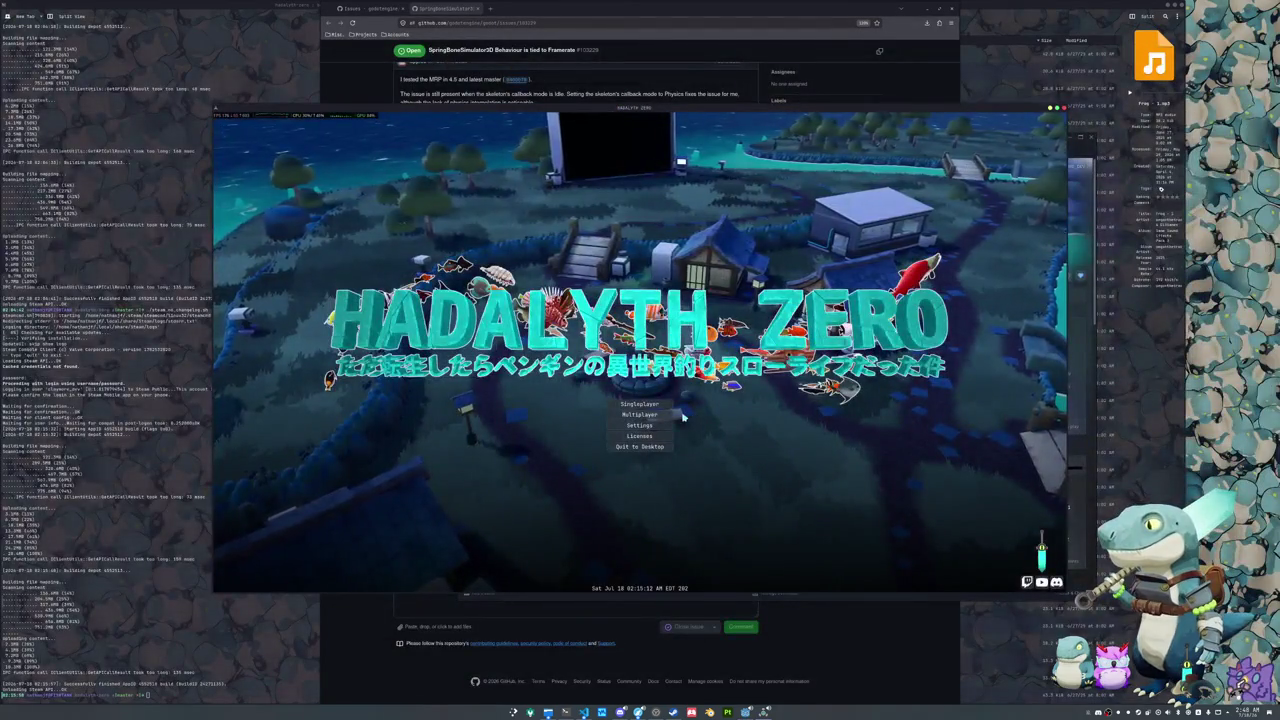
Step: Open Multiplayer from the main menu and join the listed lobby
{"action": "left_click", "coordinate": [680, 415]}
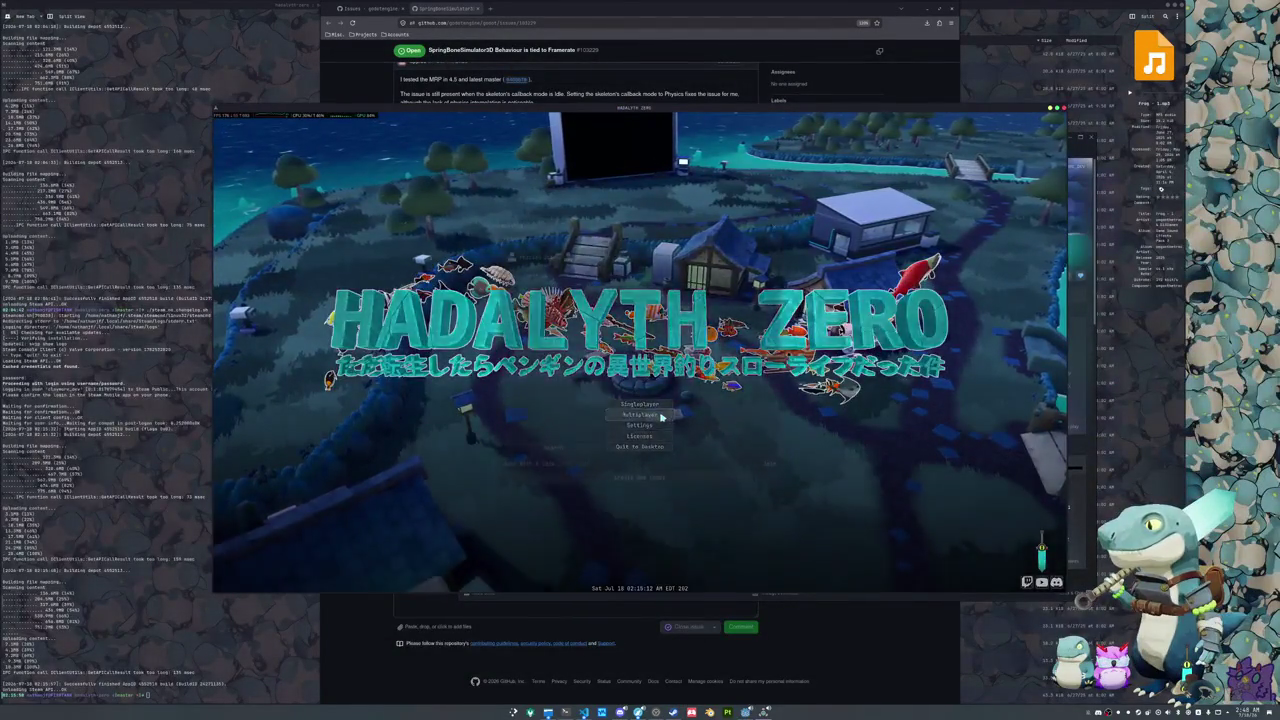
{"action": "left_click", "coordinate": [767, 293]}
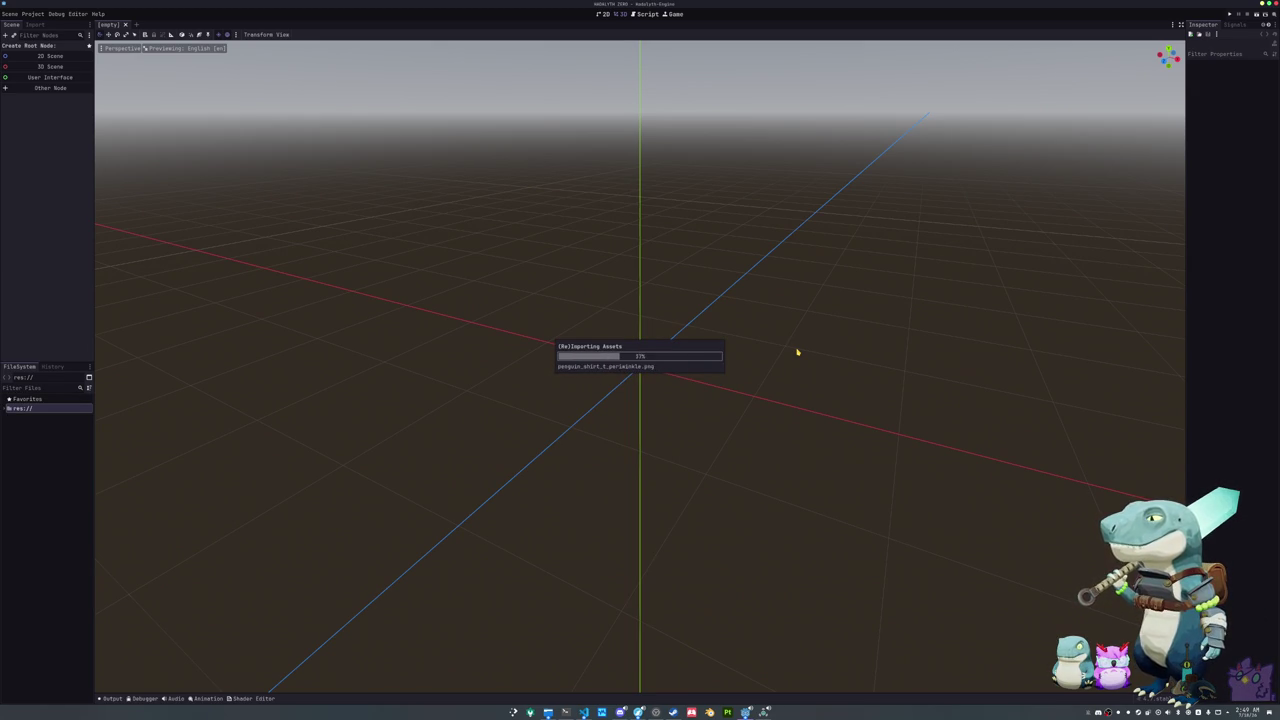
Step: Bring the game forward and run the penguin along the stone path toward the village
{"action": "left_click", "coordinate": [750, 706]}
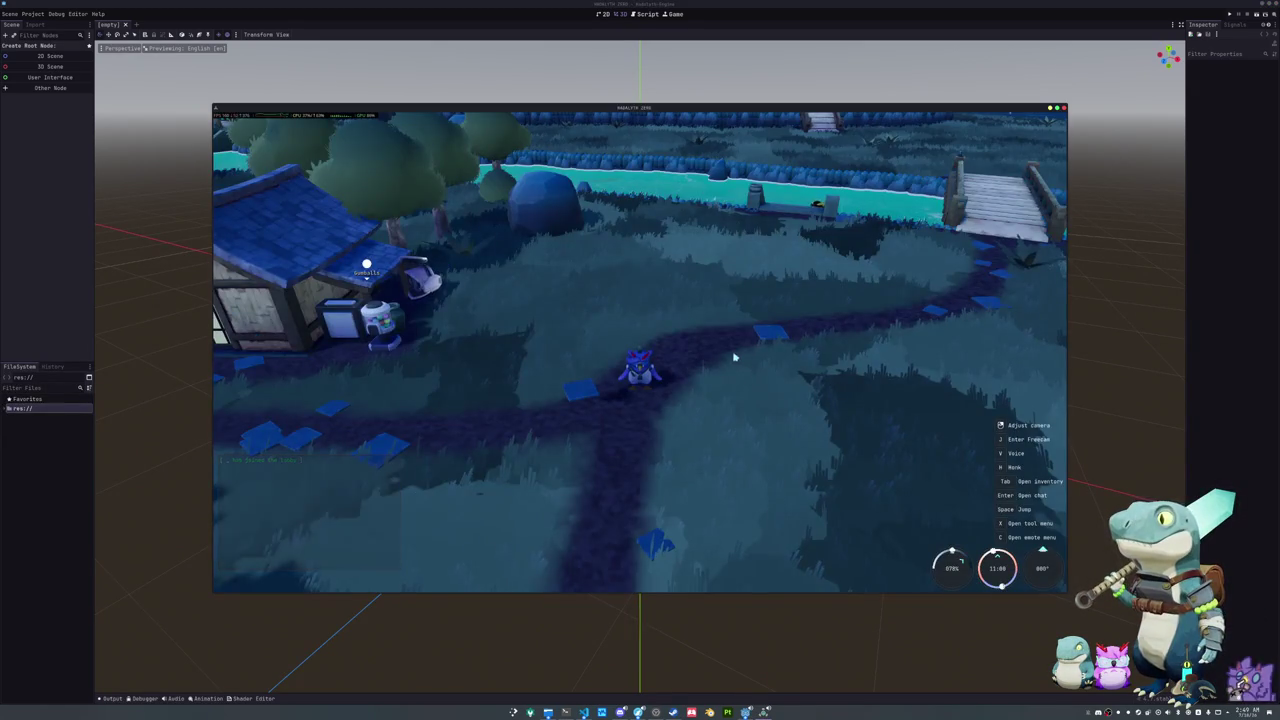
{"action": "key", "text": "w"}
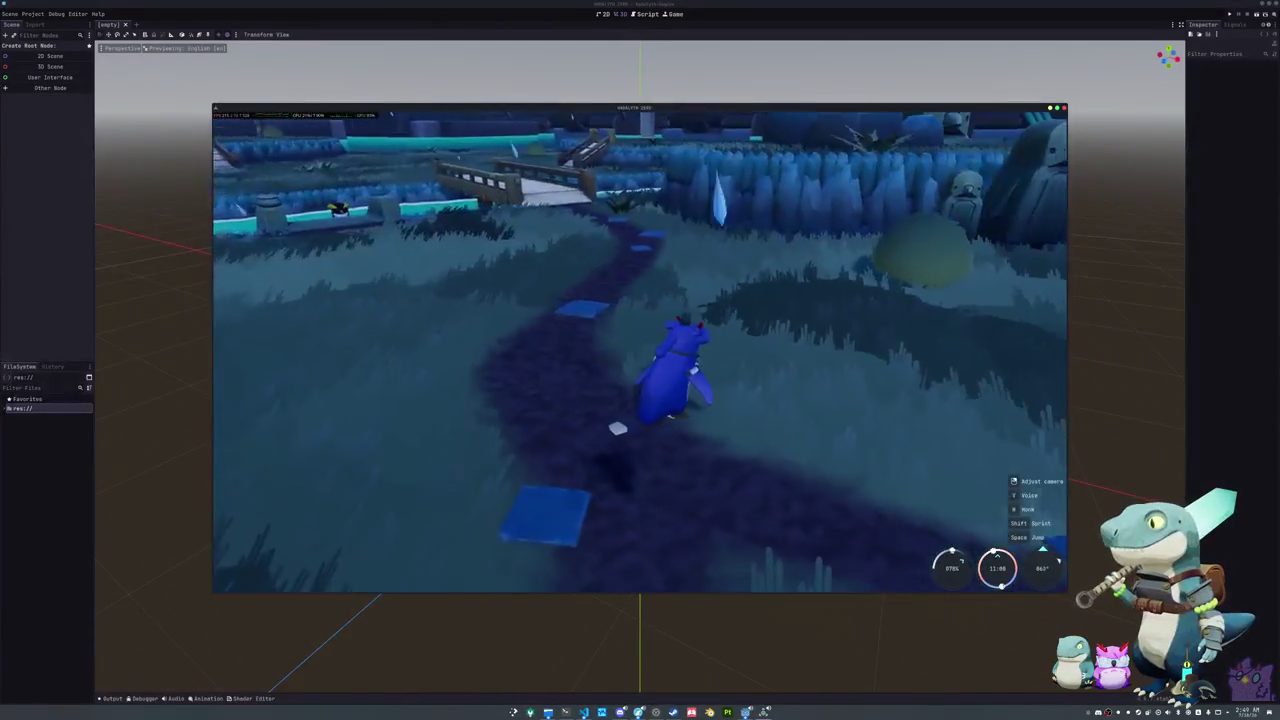
{"action": "key", "text": "w"}
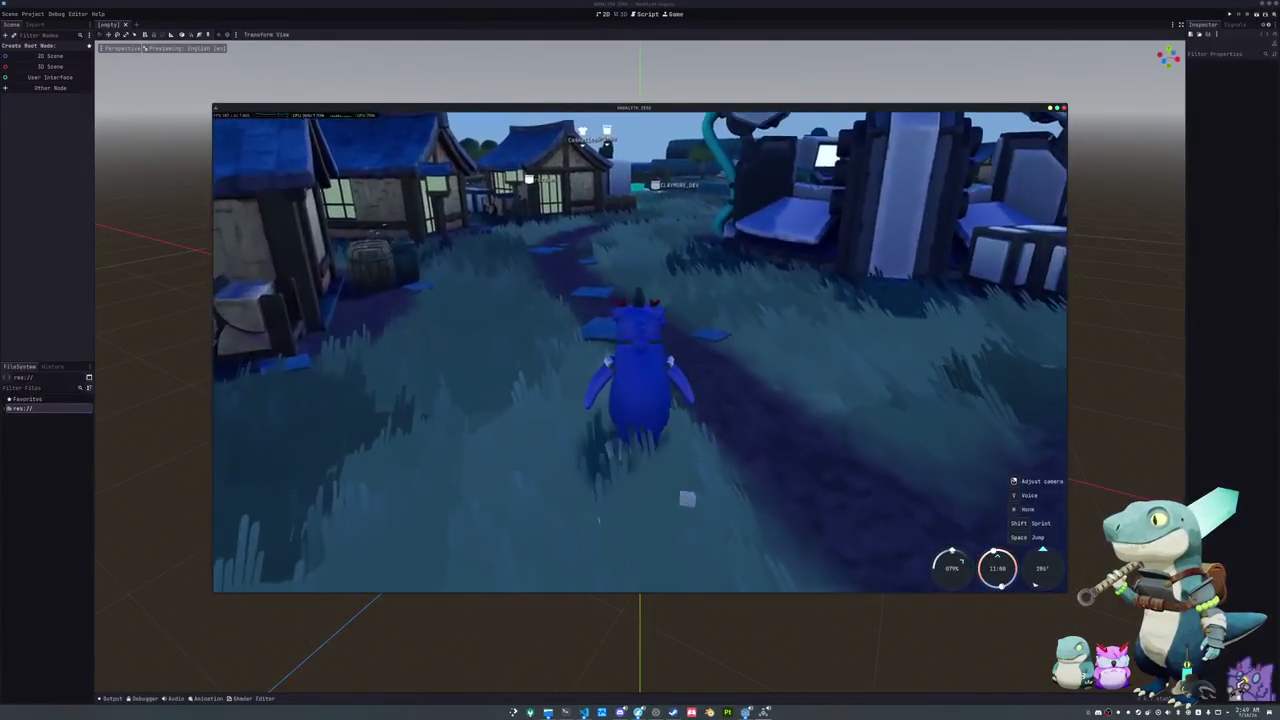
{"action": "key", "text": "w"}
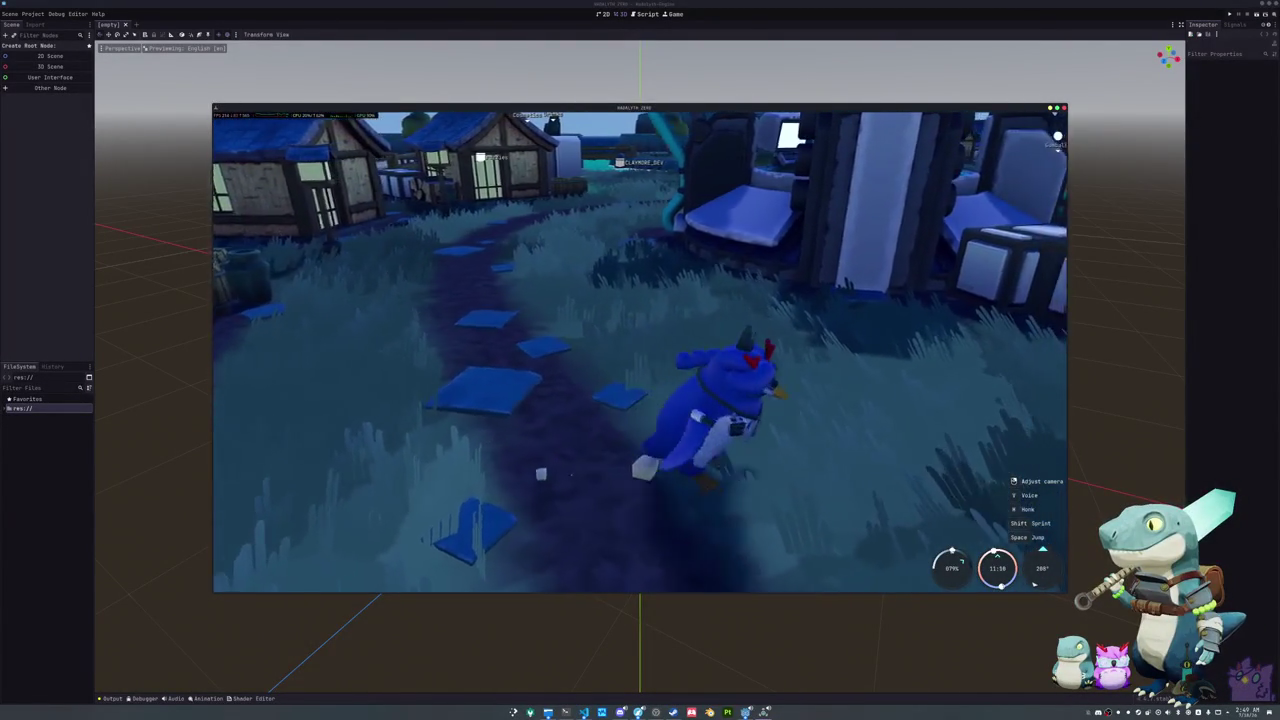
{"action": "key", "text": "w"}
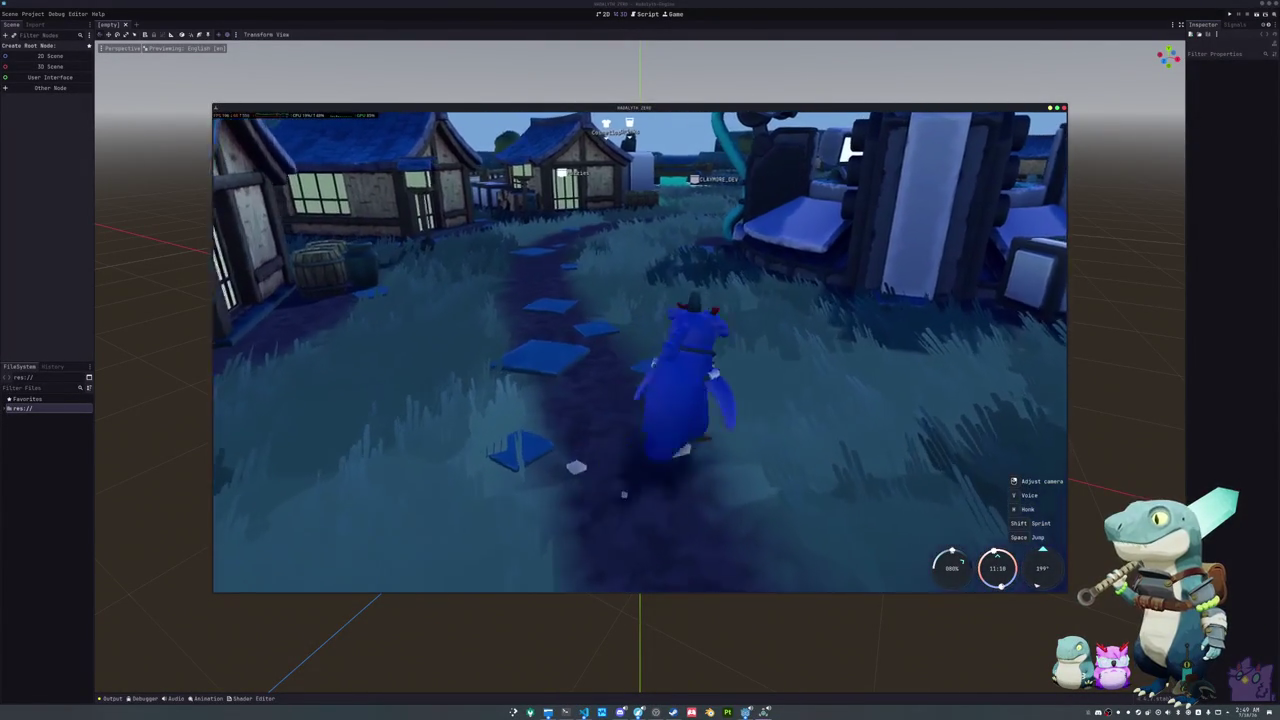
{"action": "key", "text": "w"}
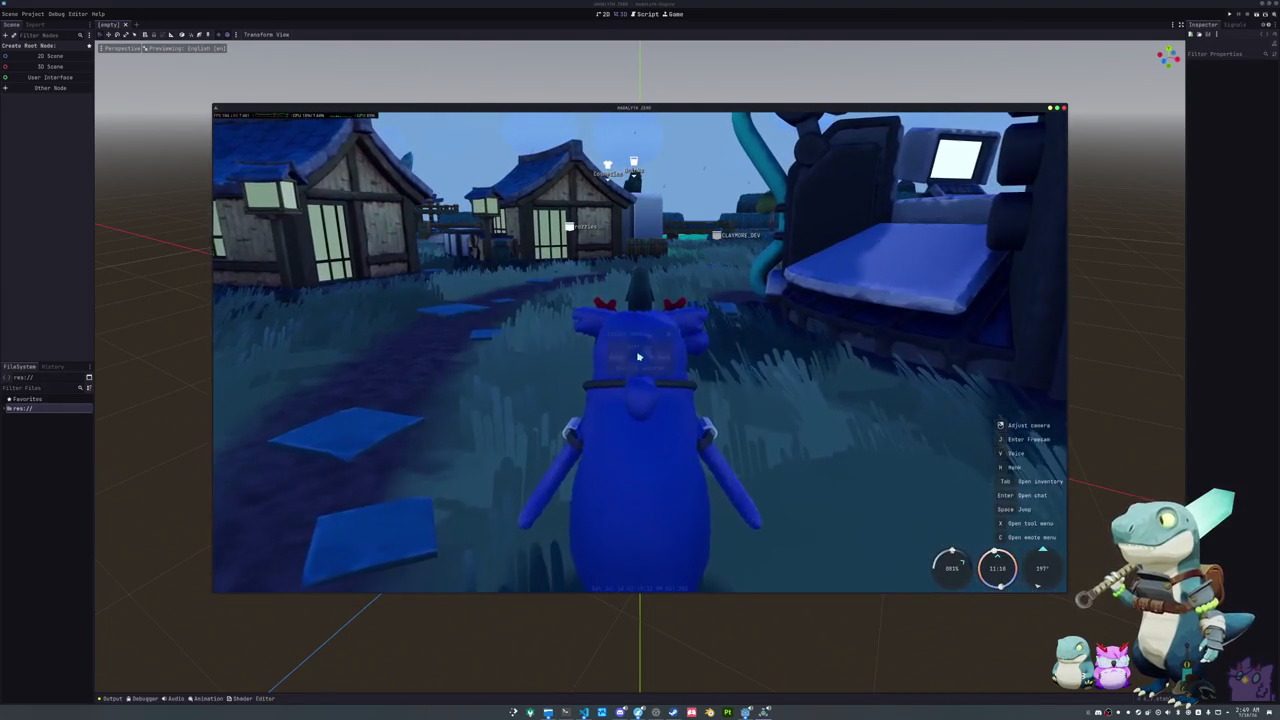
Step: Open Settings from the pause menu, resume running, briefly show cosmetics, then pause again
{"action": "key", "text": "Escape"}
{"action": "left_click", "coordinate": [633, 349]}
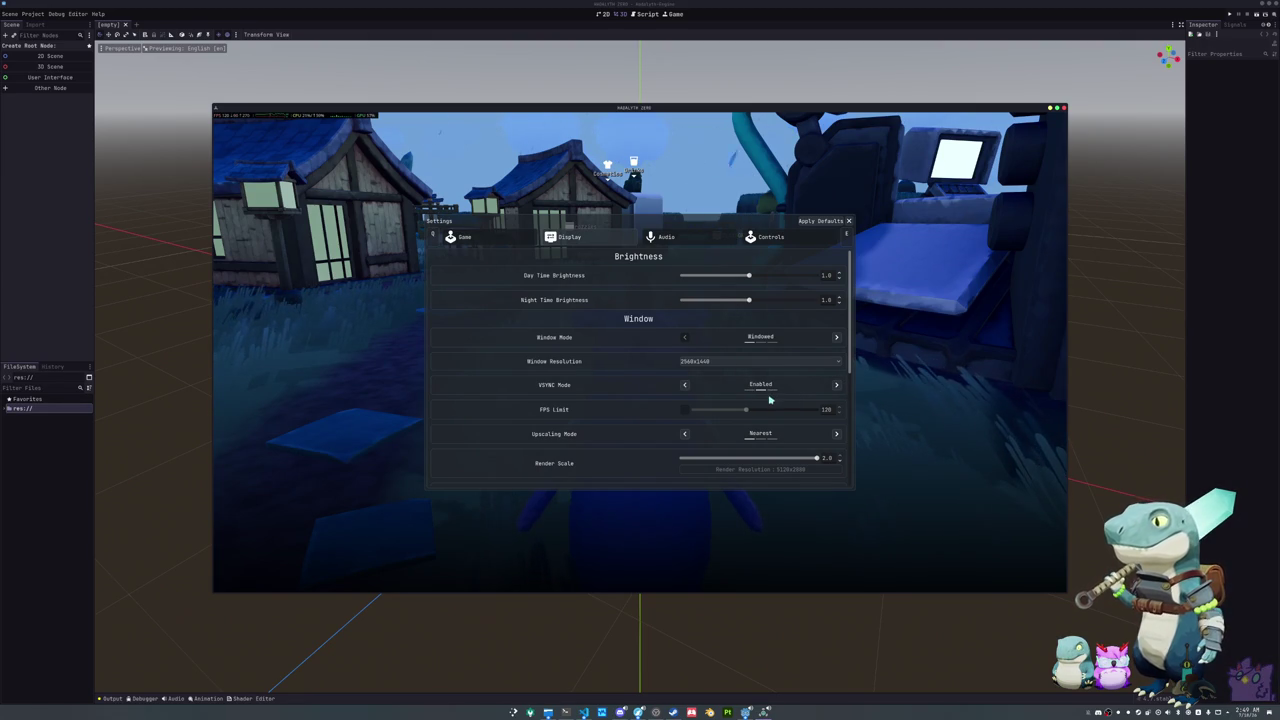
{"action": "key", "text": "Escape"}
{"action": "key", "text": "Escape"}
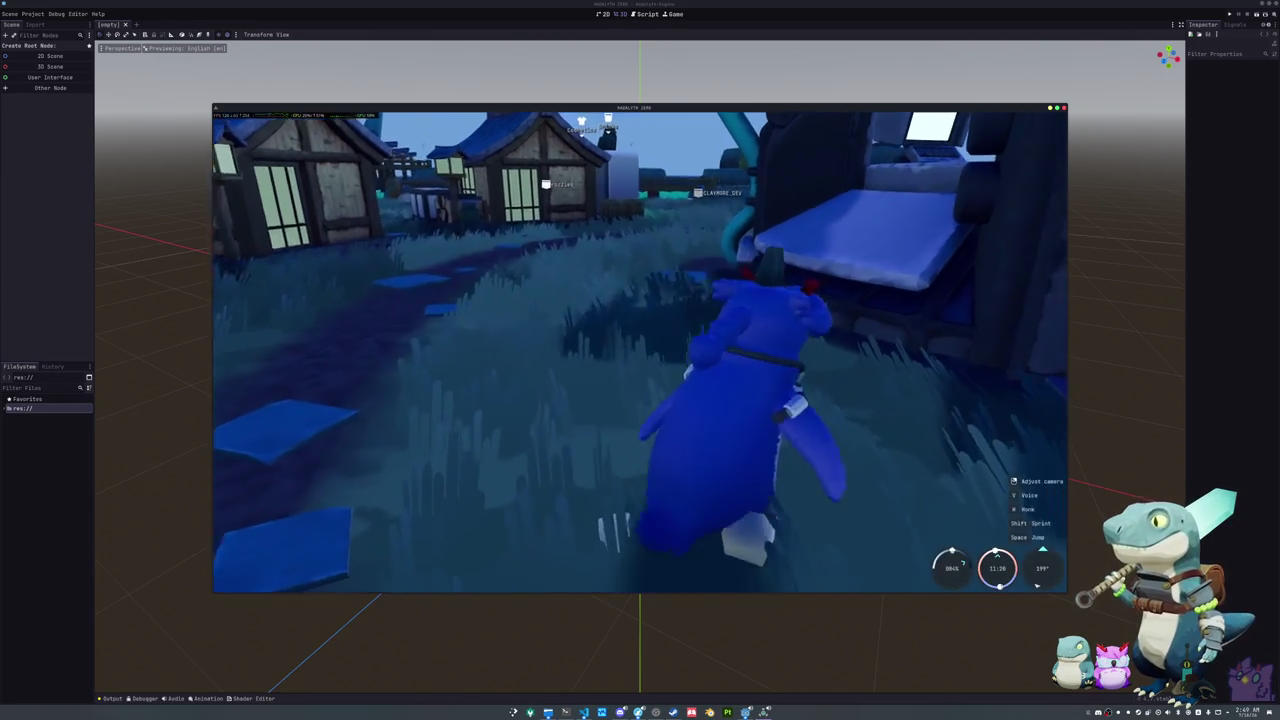
{"action": "key", "text": "w"}
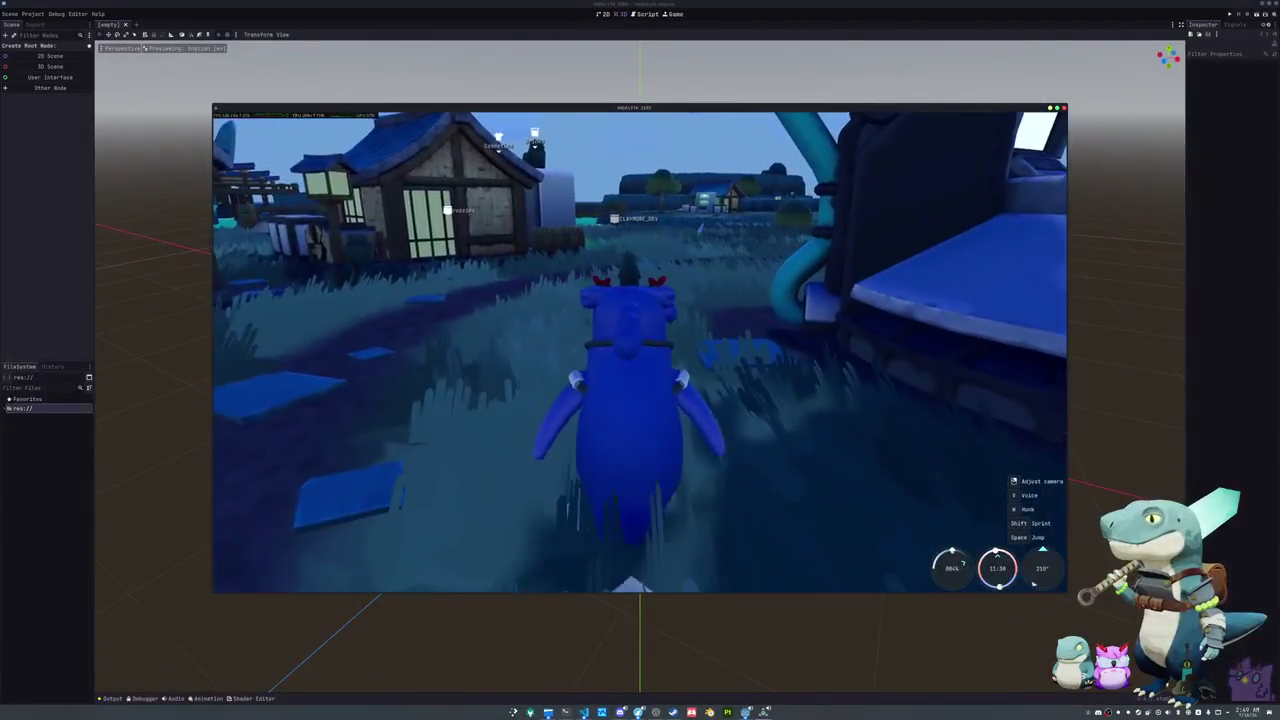
{"action": "key", "text": "w"}
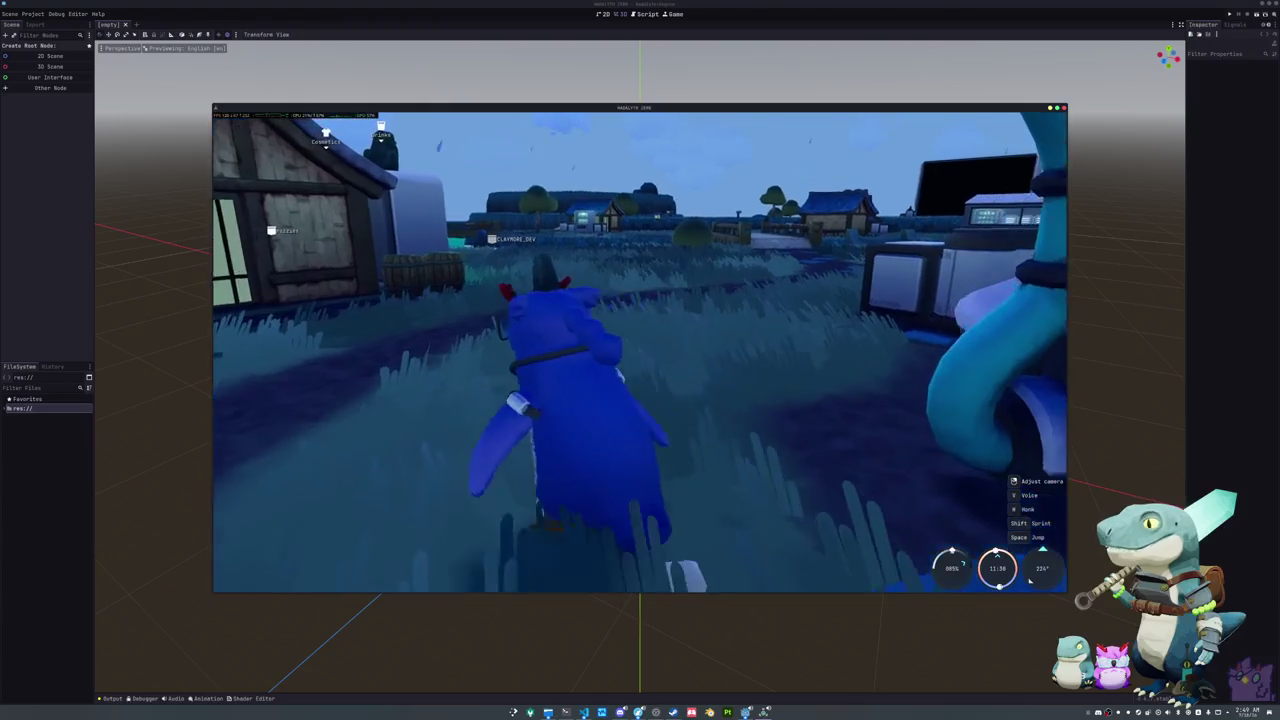
{"action": "key", "text": "Tab"}
{"action": "key", "text": "Escape"}
{"action": "key", "text": "Escape"}
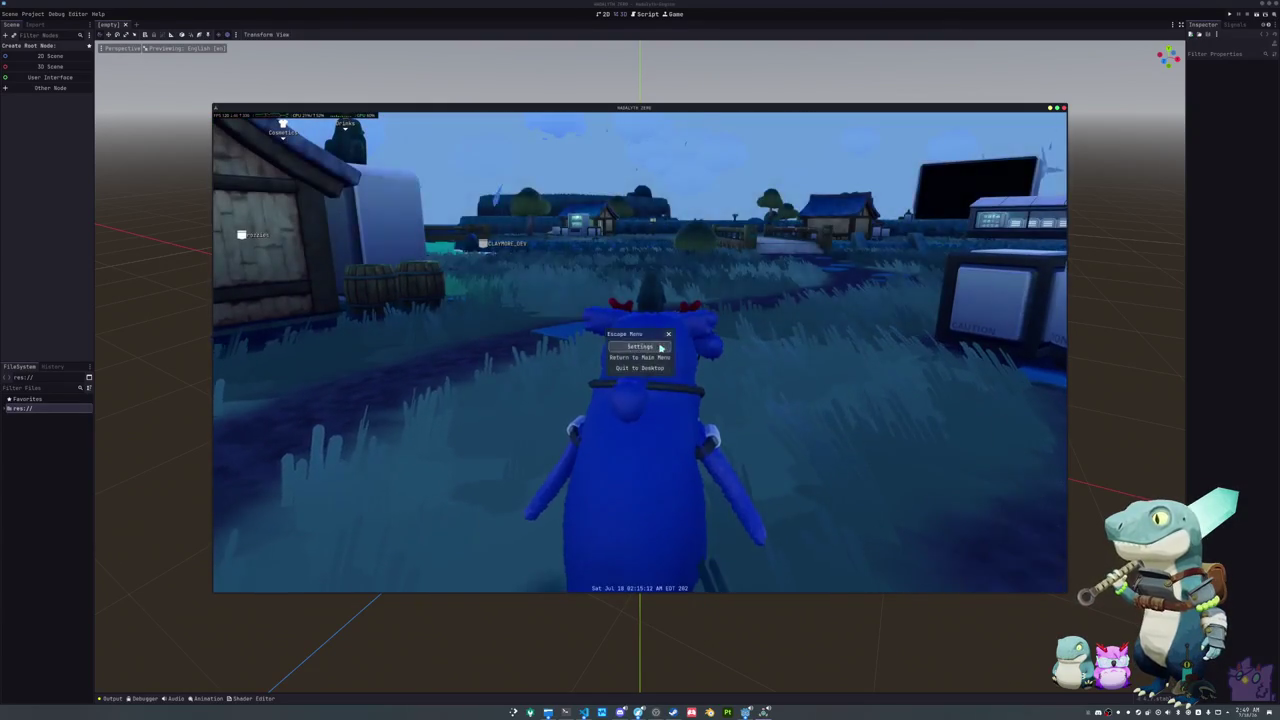
Step: Open the game's Display settings, then close them and resume play
{"action": "left_click", "coordinate": [660, 347]}
{"action": "left_click", "coordinate": [603, 243]}
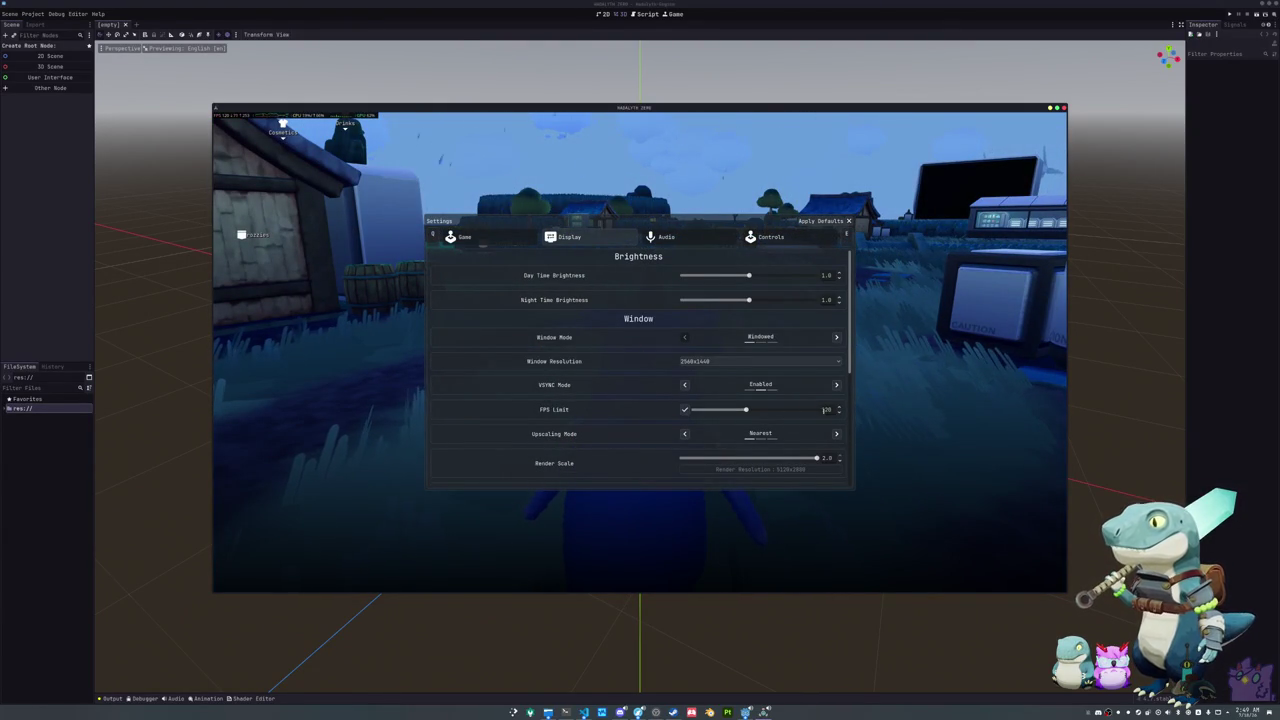
{"action": "key", "text": "Escape"}
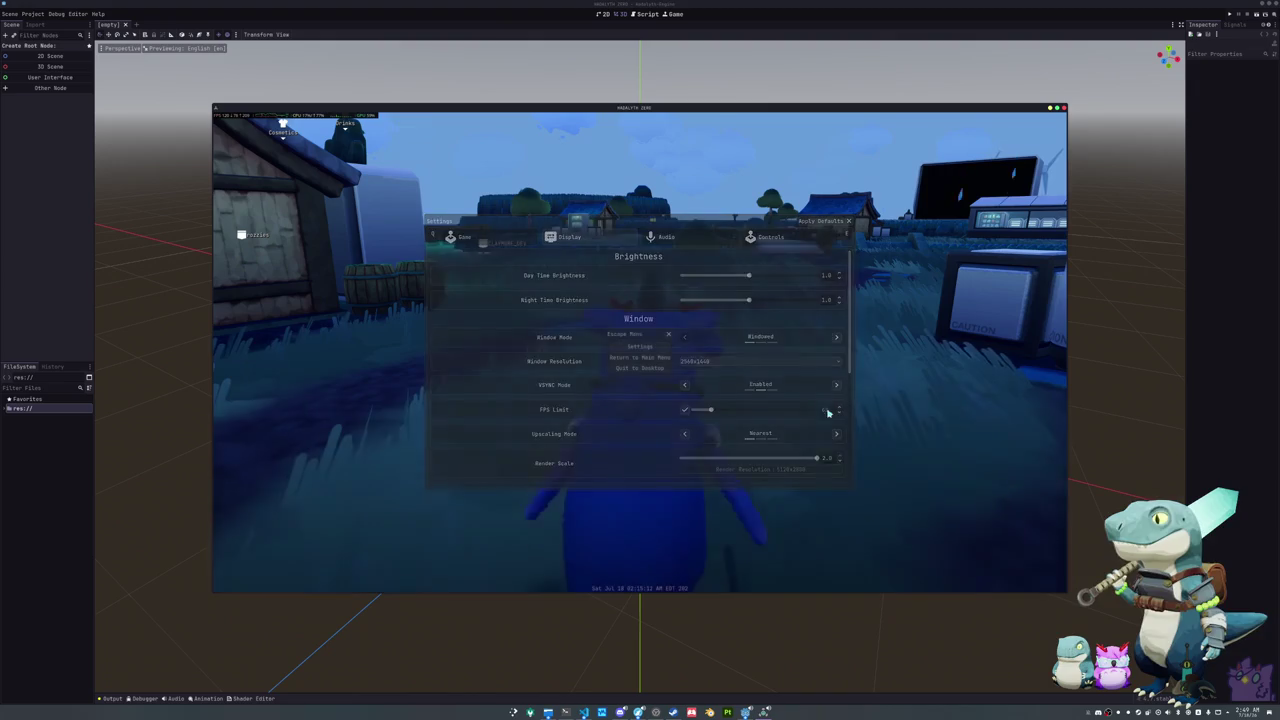
{"action": "key", "text": "Escape"}
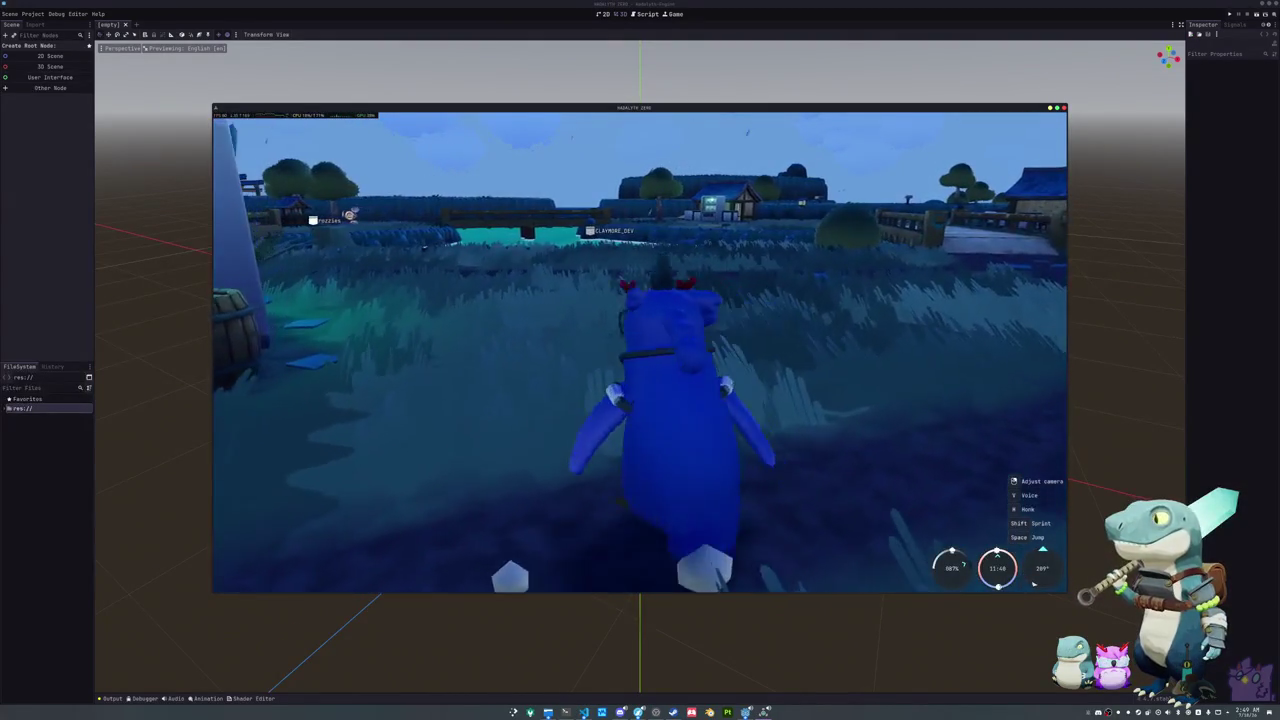
Step: From the pause menu, turn off the FPS limit, set VSync mode to Adaptive, and resume playing
{"action": "key", "text": "Escape"}
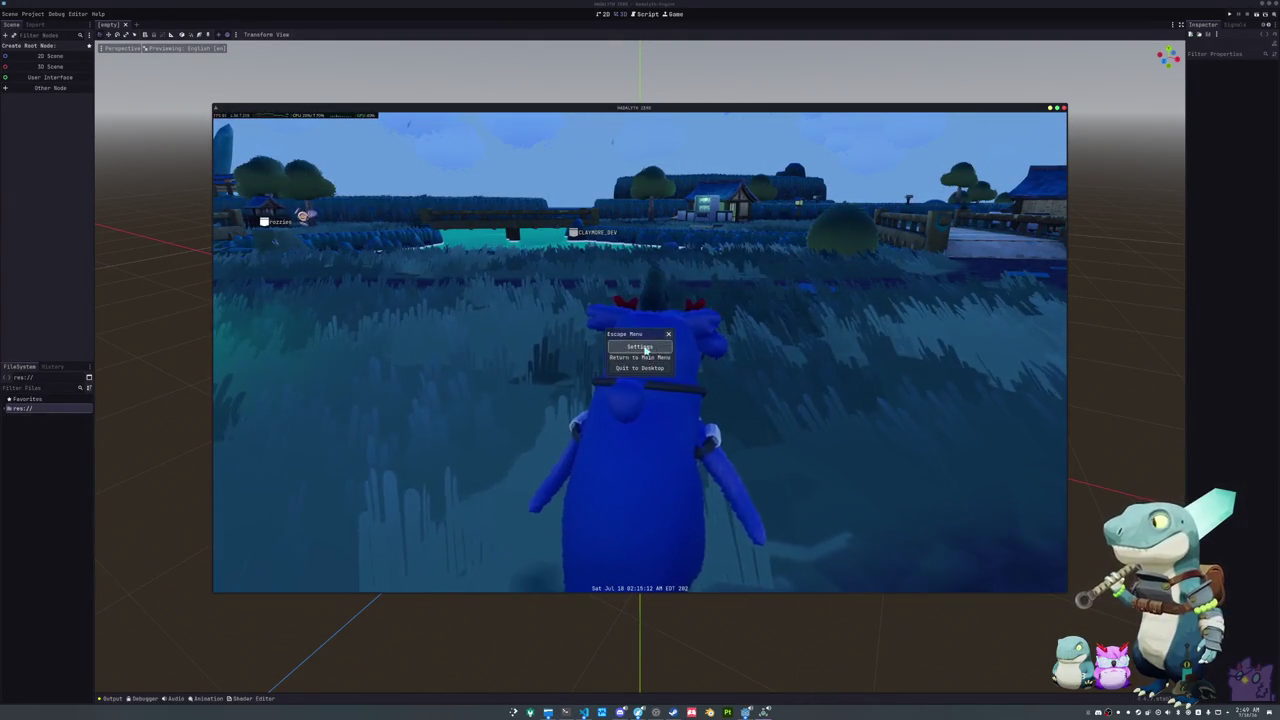
{"action": "left_click", "coordinate": [640, 346]}
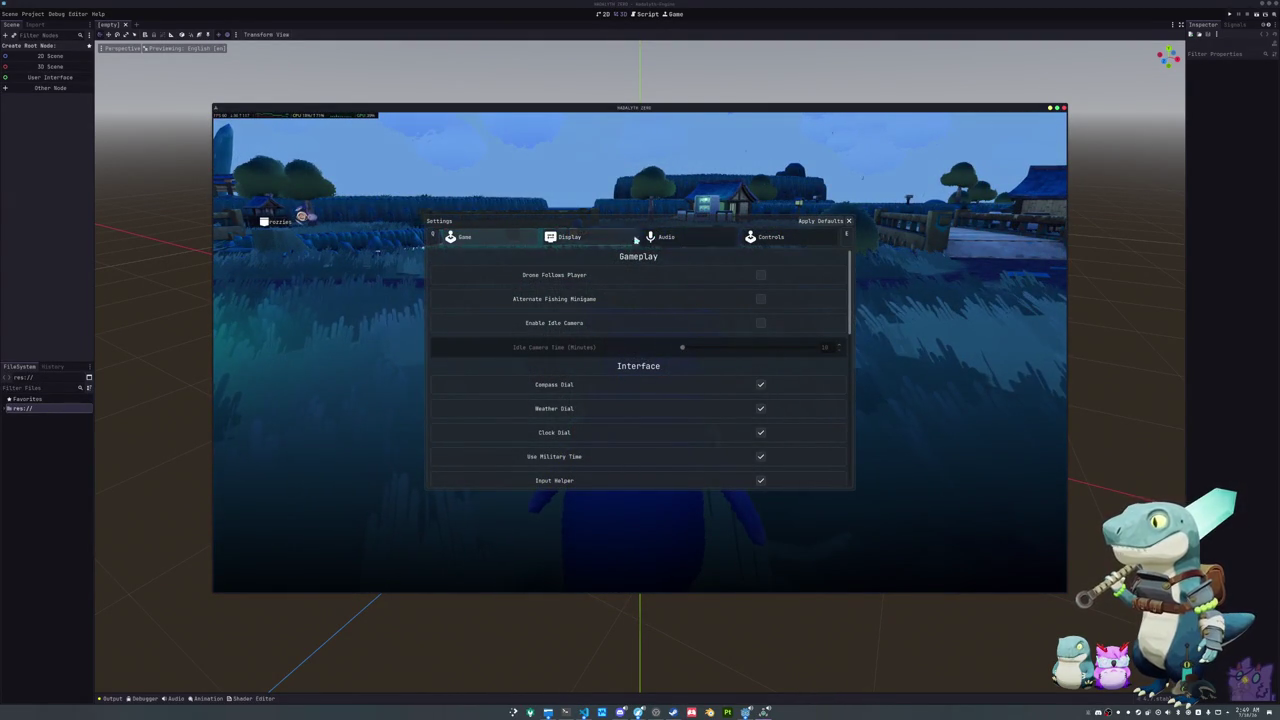
{"action": "left_click", "coordinate": [597, 240]}
{"action": "mouse_move", "coordinate": [746, 712]}
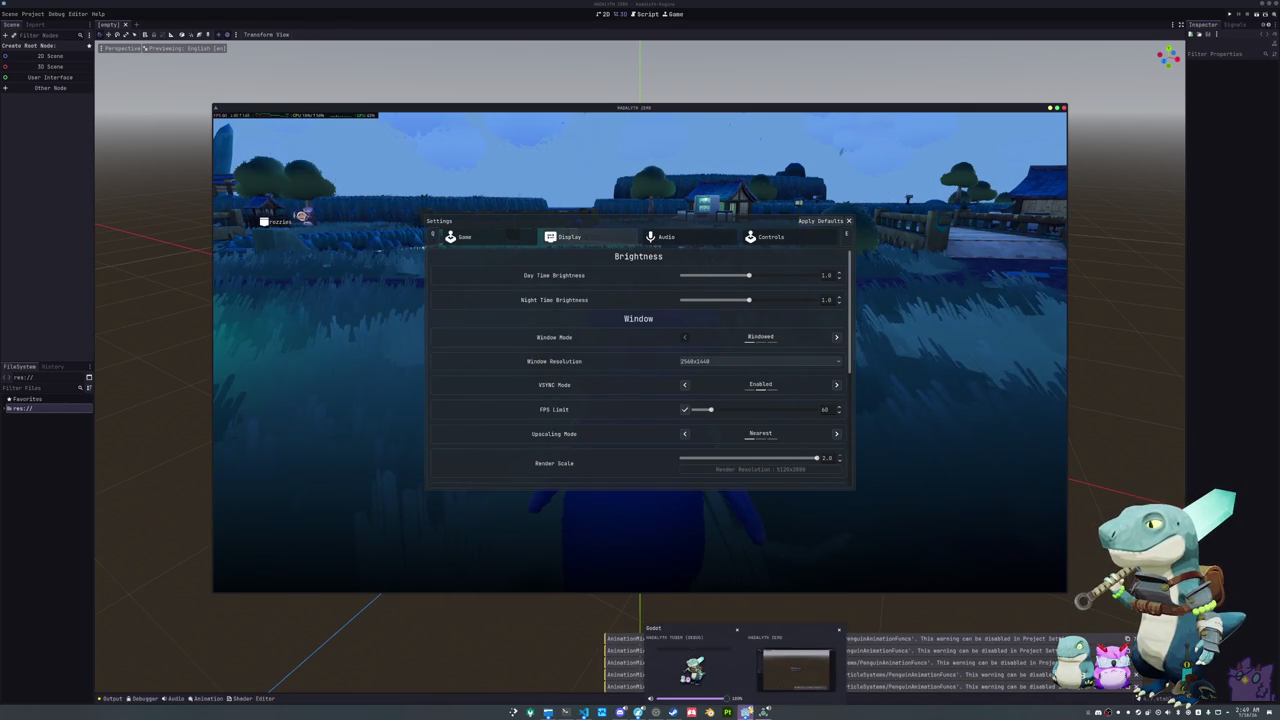
{"action": "left_click", "coordinate": [837, 385]}
{"action": "left_click", "coordinate": [837, 385]}
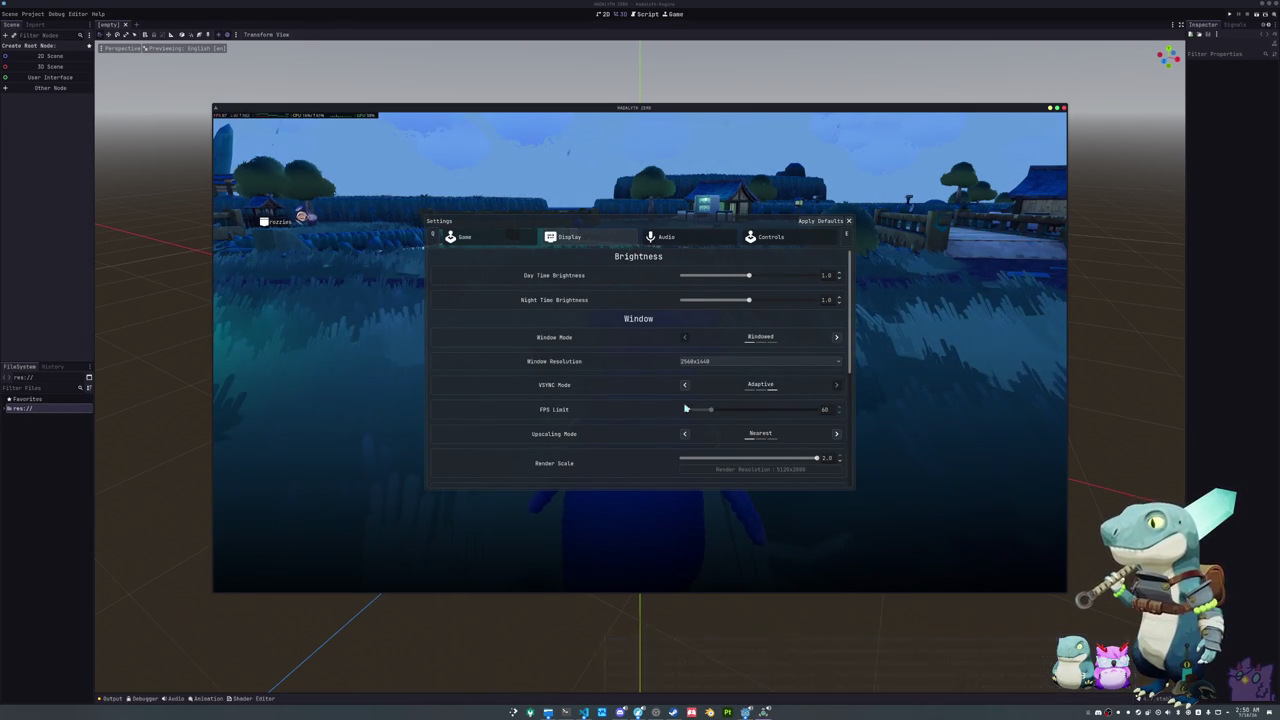
{"action": "key", "text": "Escape"}
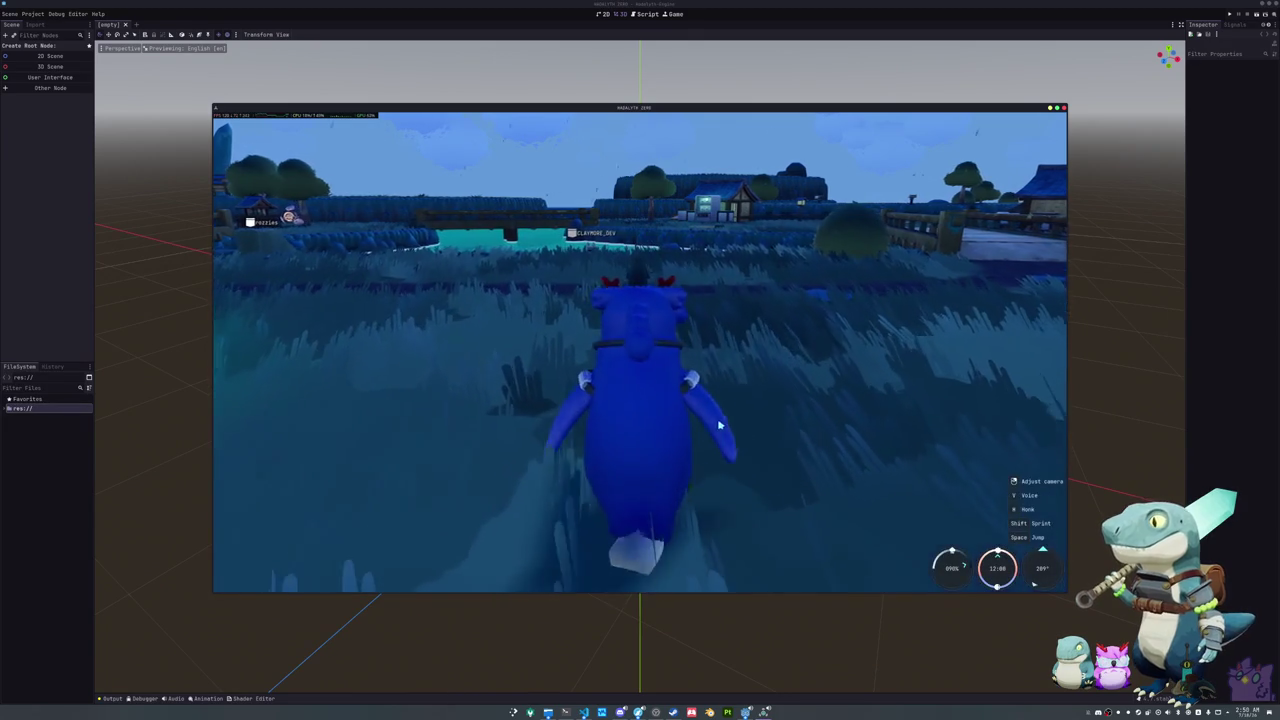
Step: Walk the penguin across the field and right along the shore to the jetty, then zoom the camera out
{"action": "key", "text": "a"}
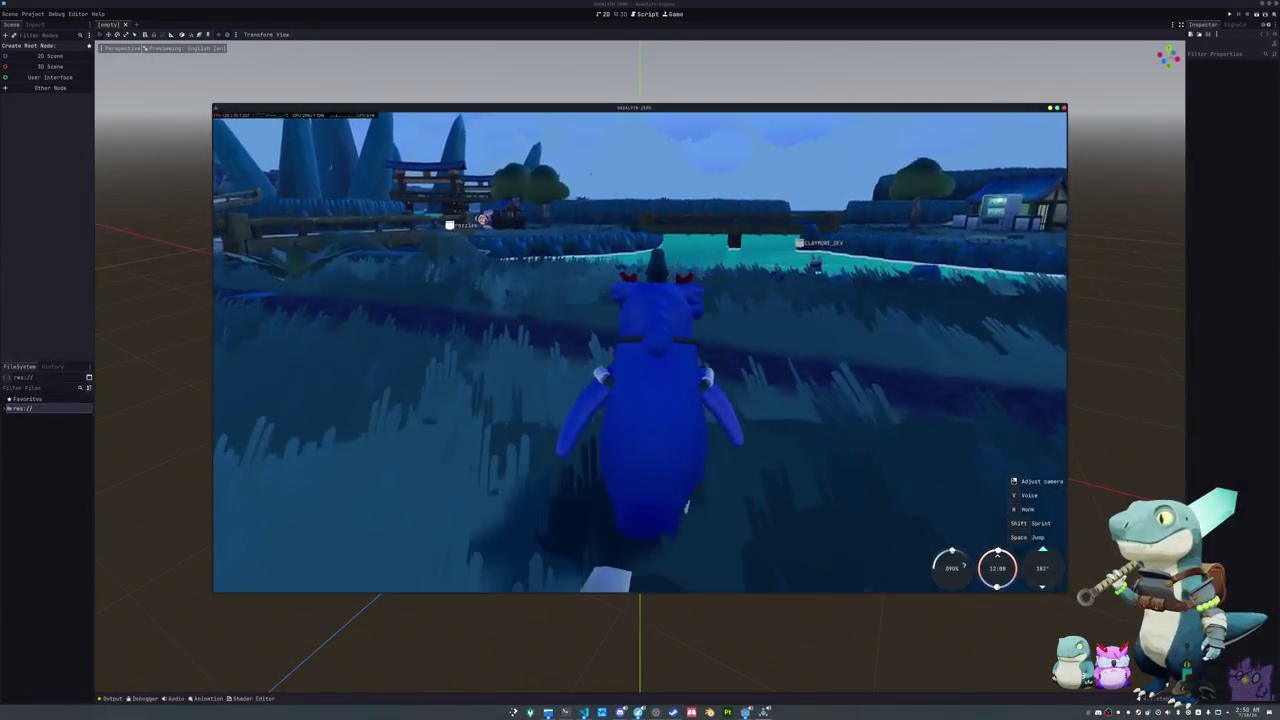
{"action": "key", "text": "d"}
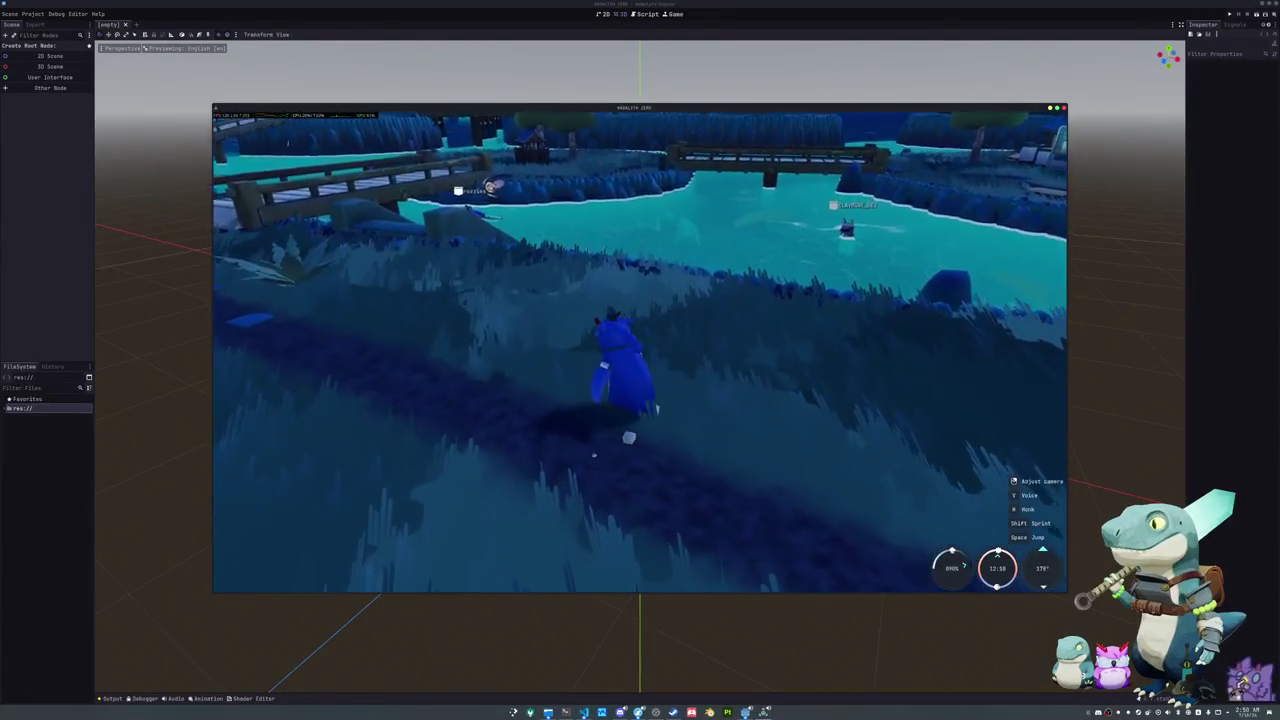
{"action": "key", "text": "w"}
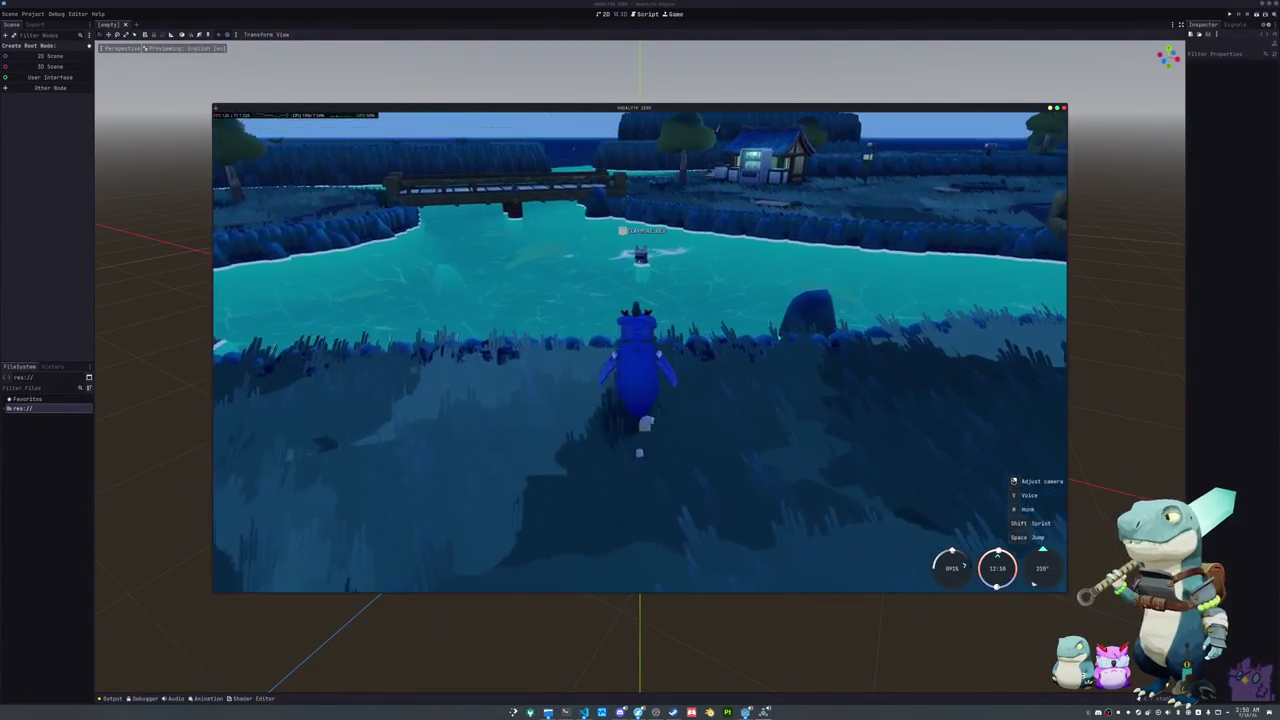
{"action": "key", "text": "w"}
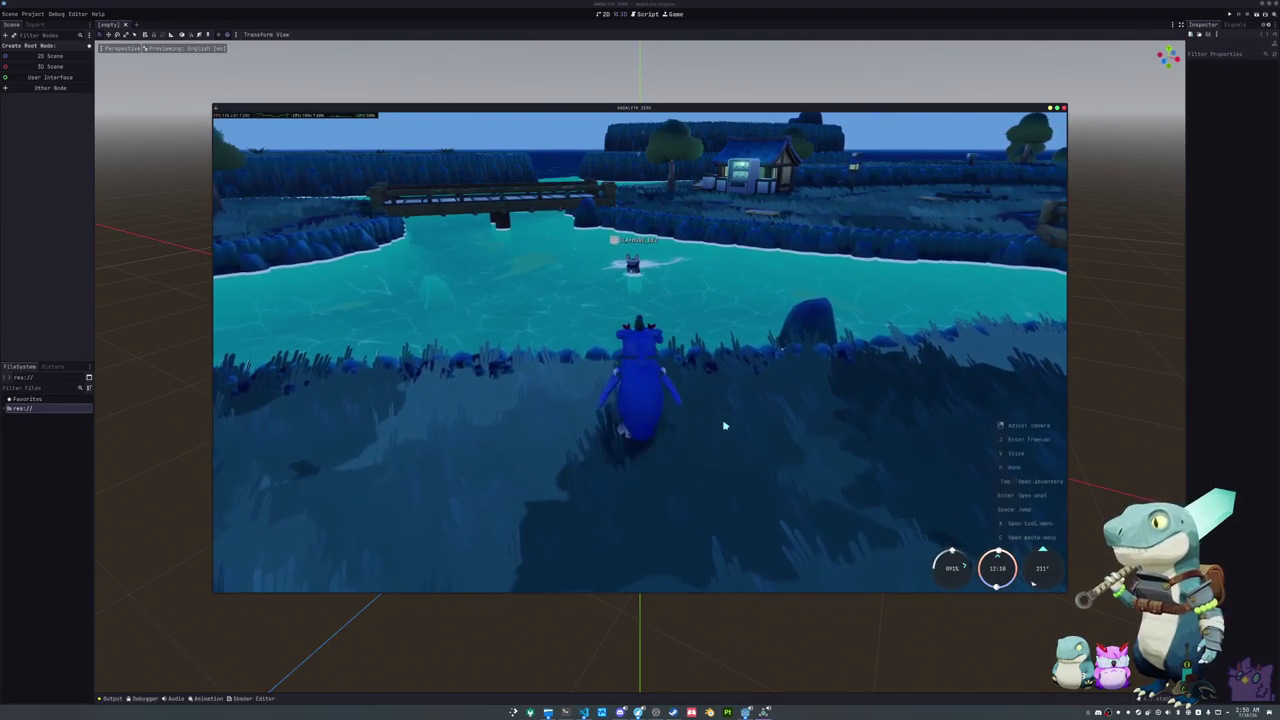
{"action": "key", "text": "d"}
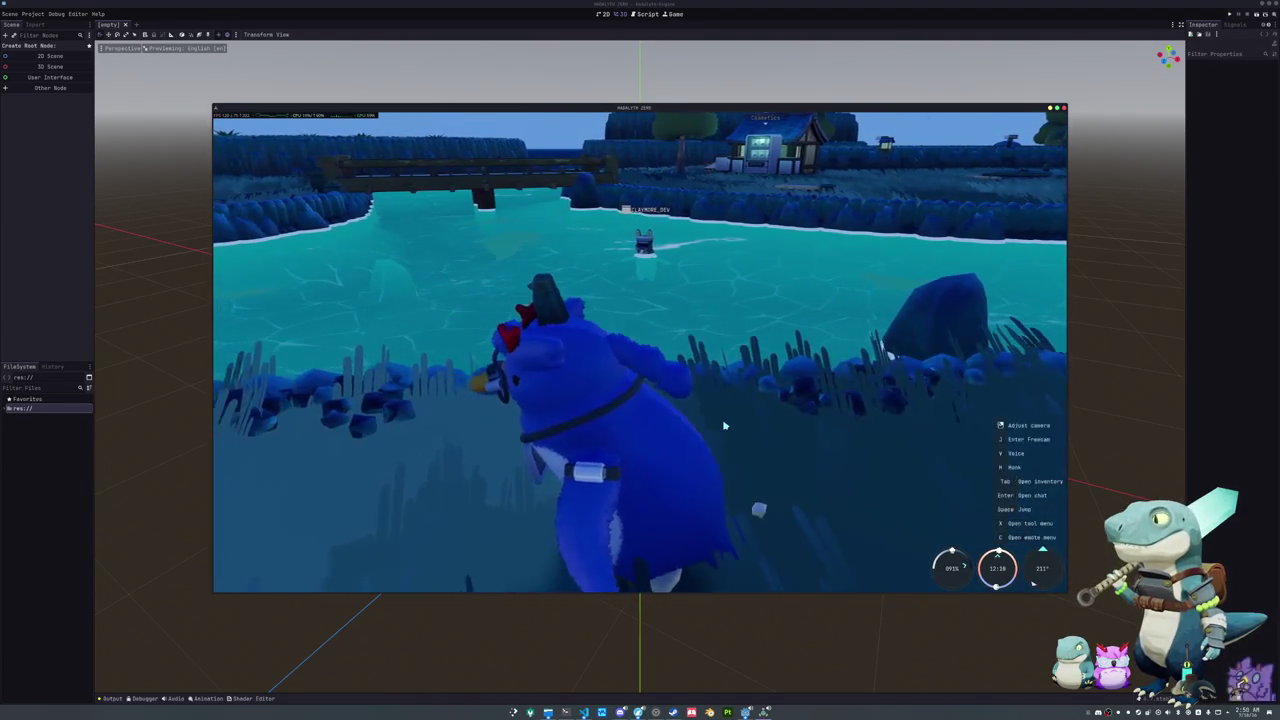
{"action": "scroll", "coordinate": [724, 425], "scroll_direction": "down", "scroll_amount": 3}
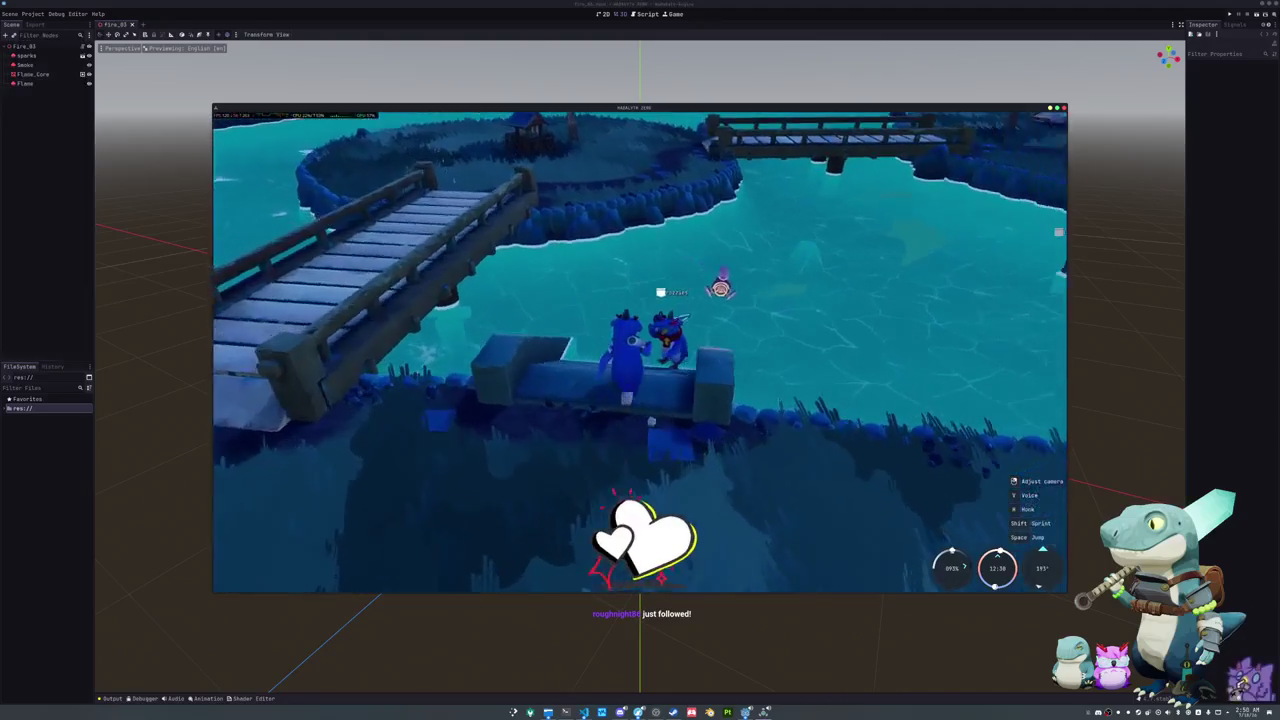
Step: Pick the grey-green penguin skin in the cosmetics menu, glance at the inventory, then close the menu
{"action": "key", "text": "Tab"}
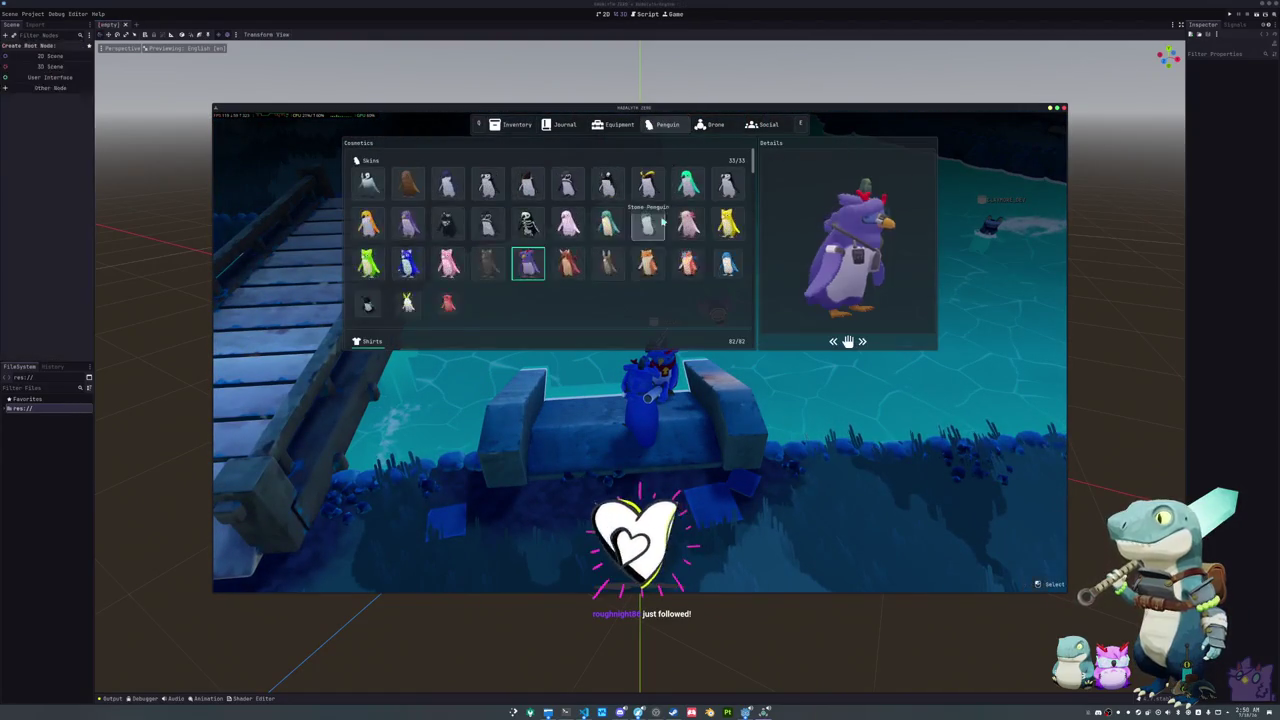
{"action": "left_click", "coordinate": [660, 216]}
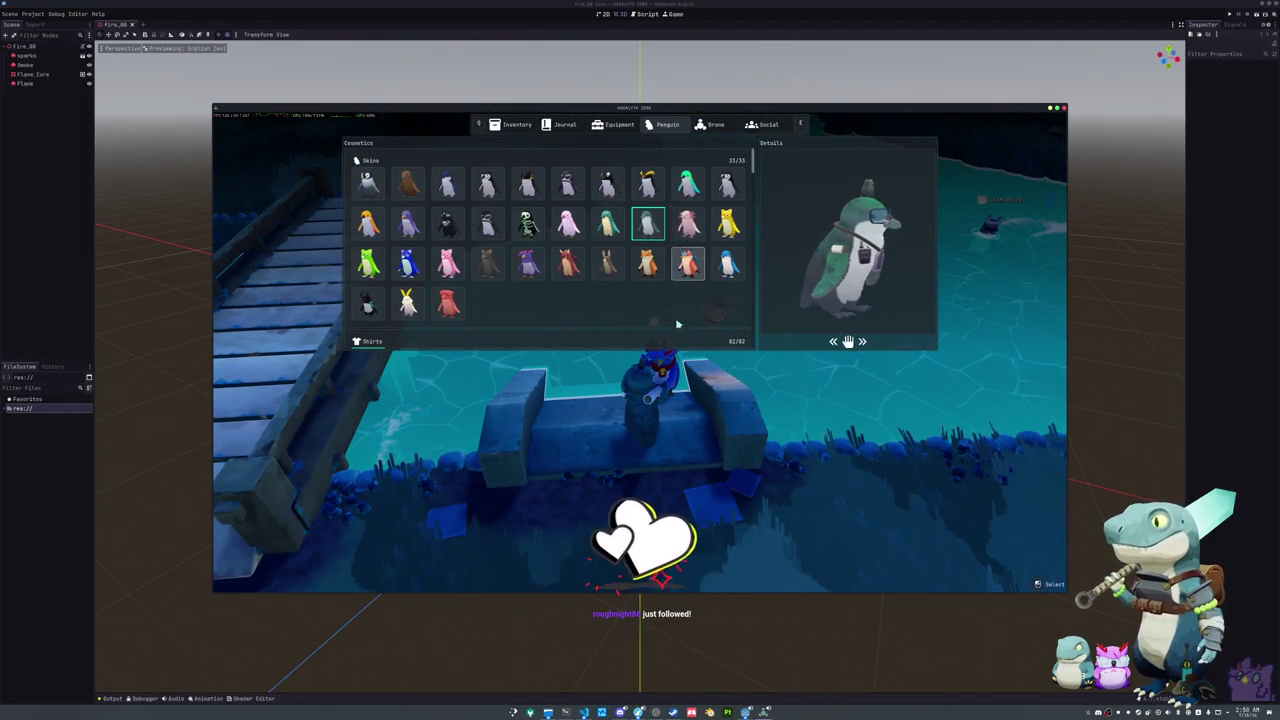
{"action": "key", "text": "Tab"}
{"action": "key", "text": "Tab"}
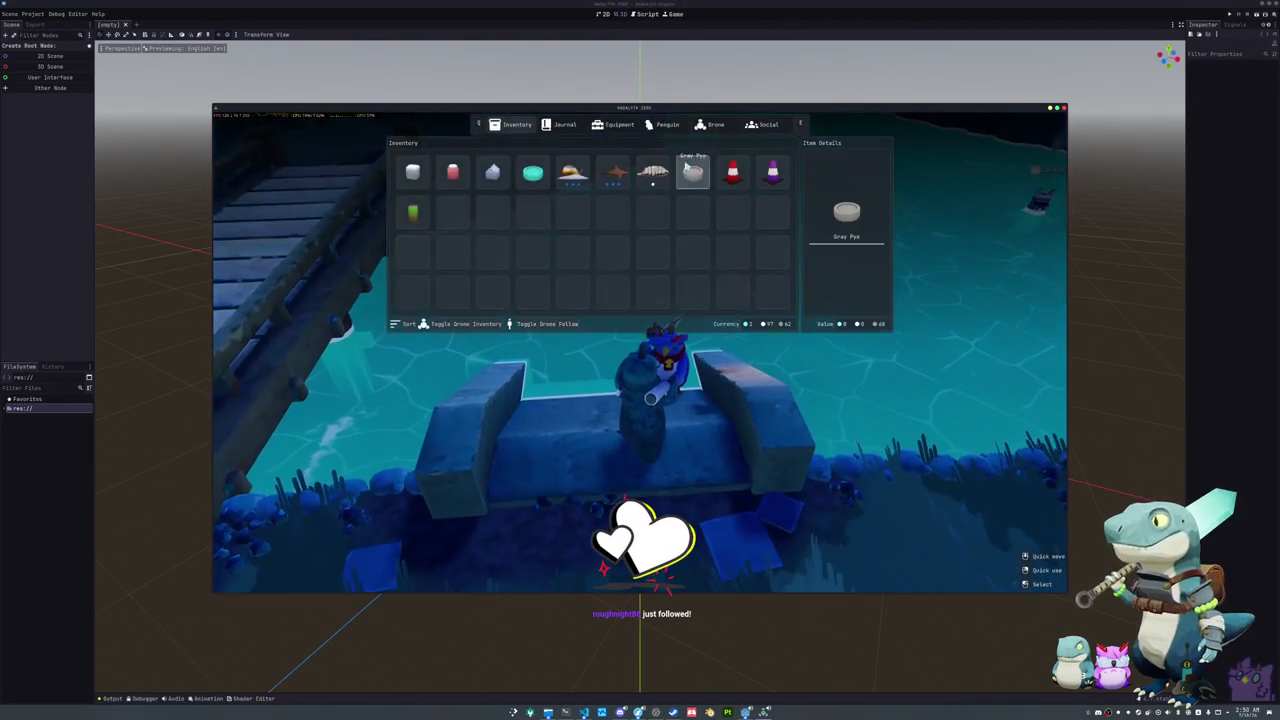
{"action": "left_click", "coordinate": [670, 128]}
{"action": "scroll", "coordinate": [648, 262], "scroll_direction": "down", "scroll_amount": 3}
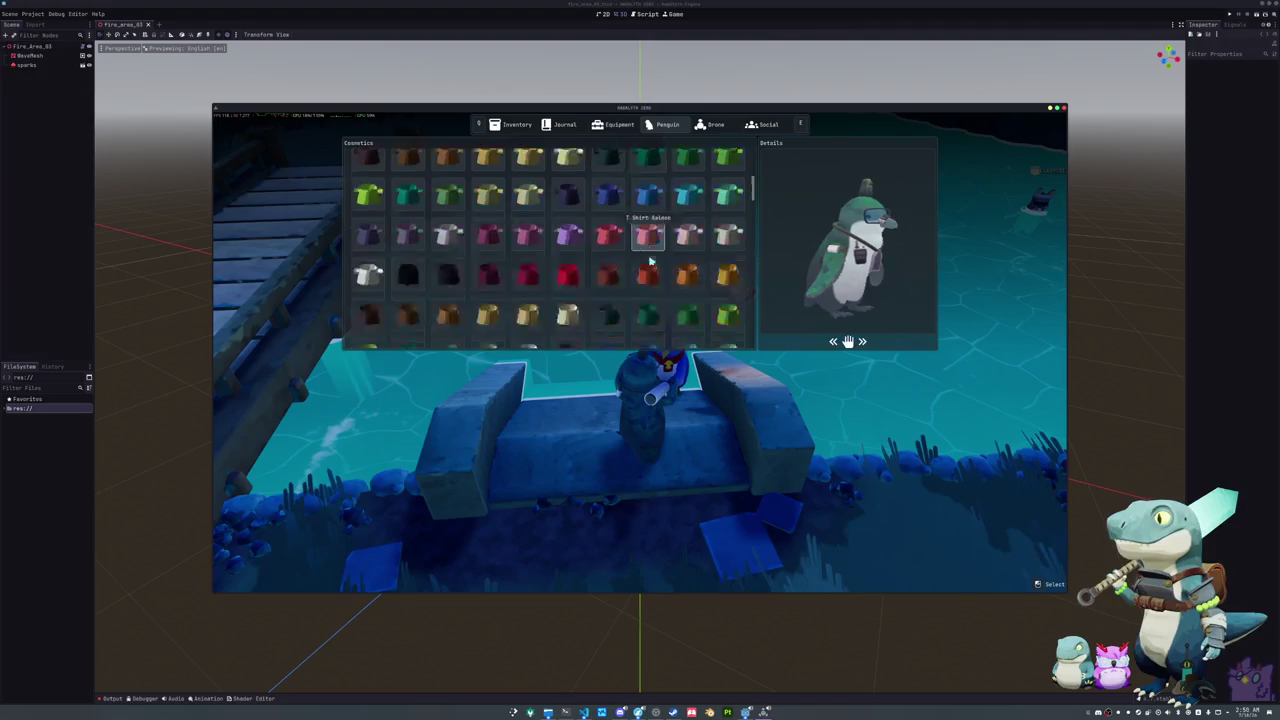
{"action": "key", "text": "Tab"}
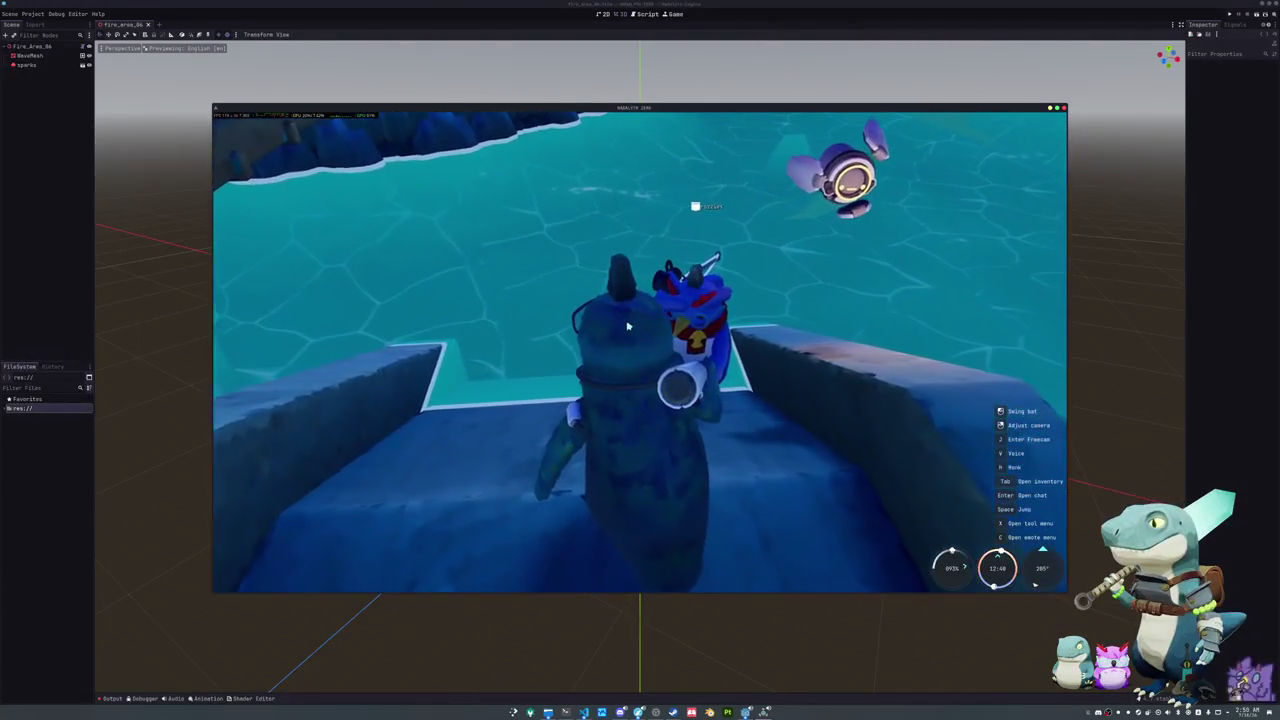
Step: Walk along the stone wall, take out the fishing pole with key 1, and cast into the water
{"action": "key", "text": "w"}
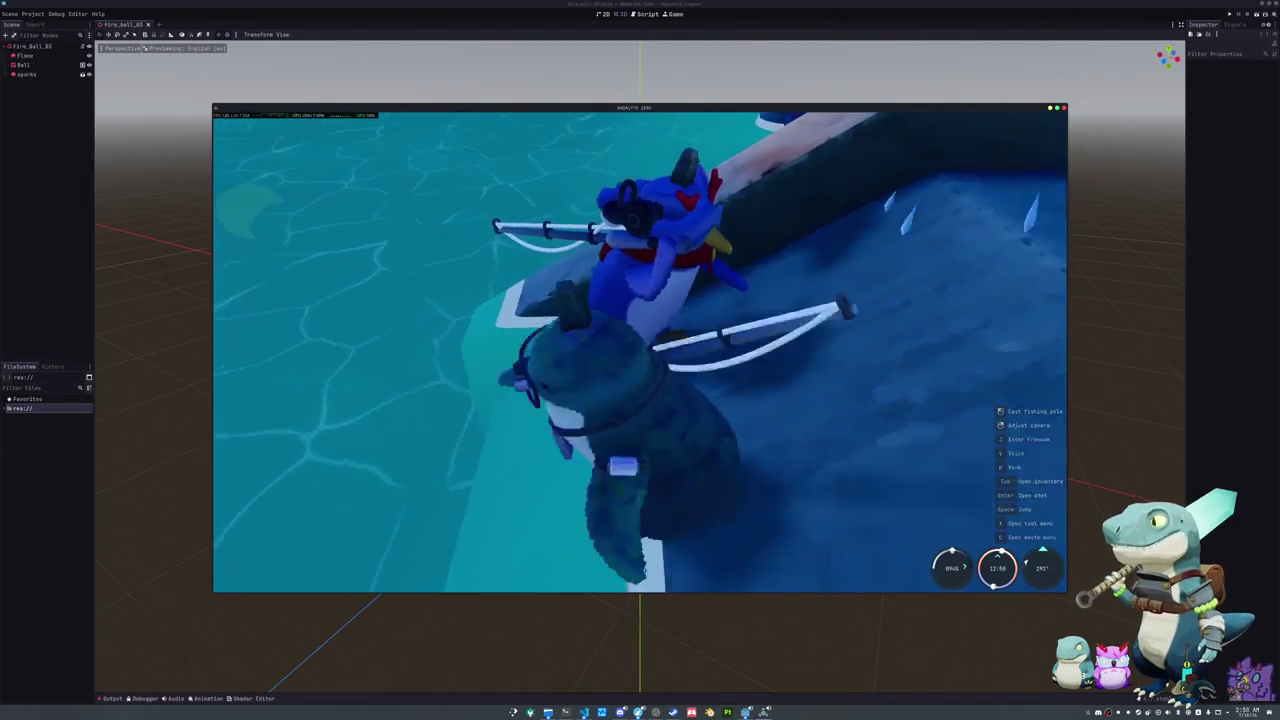
{"action": "key", "text": "1"}
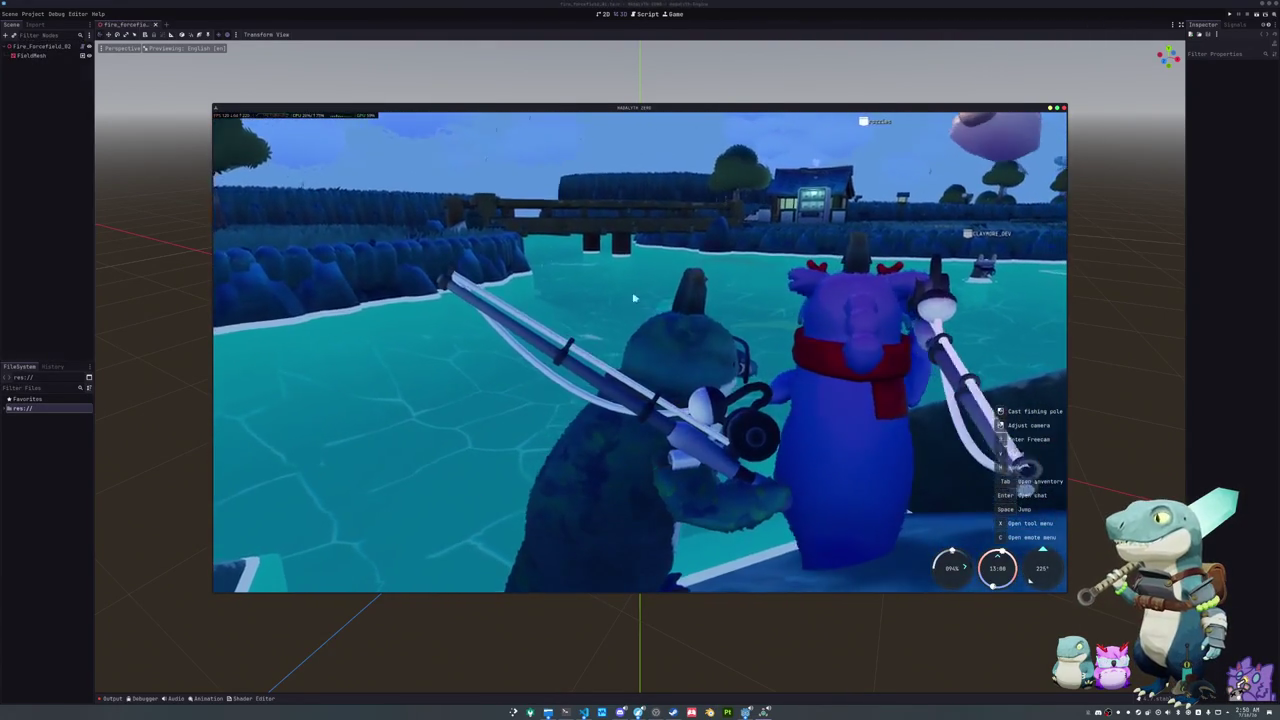
{"action": "key", "text": "Escape"}
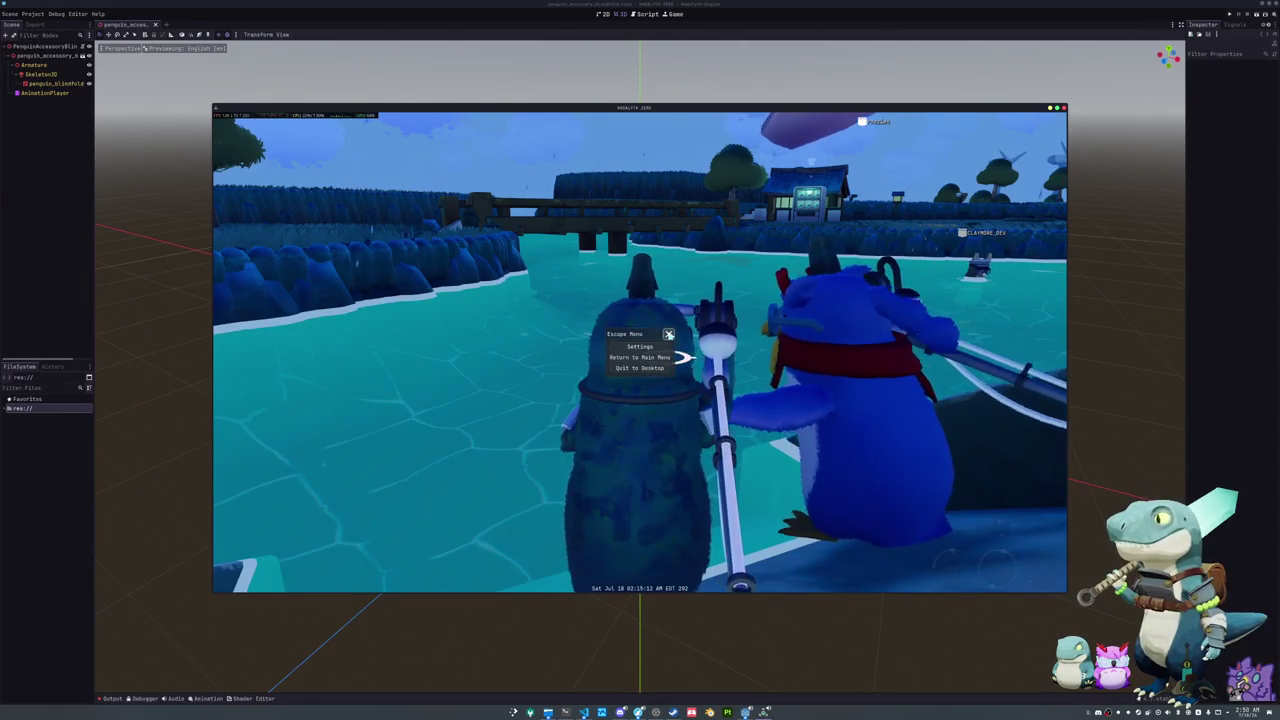
{"action": "key", "text": "Escape"}
{"action": "left_click", "coordinate": [626, 378]}
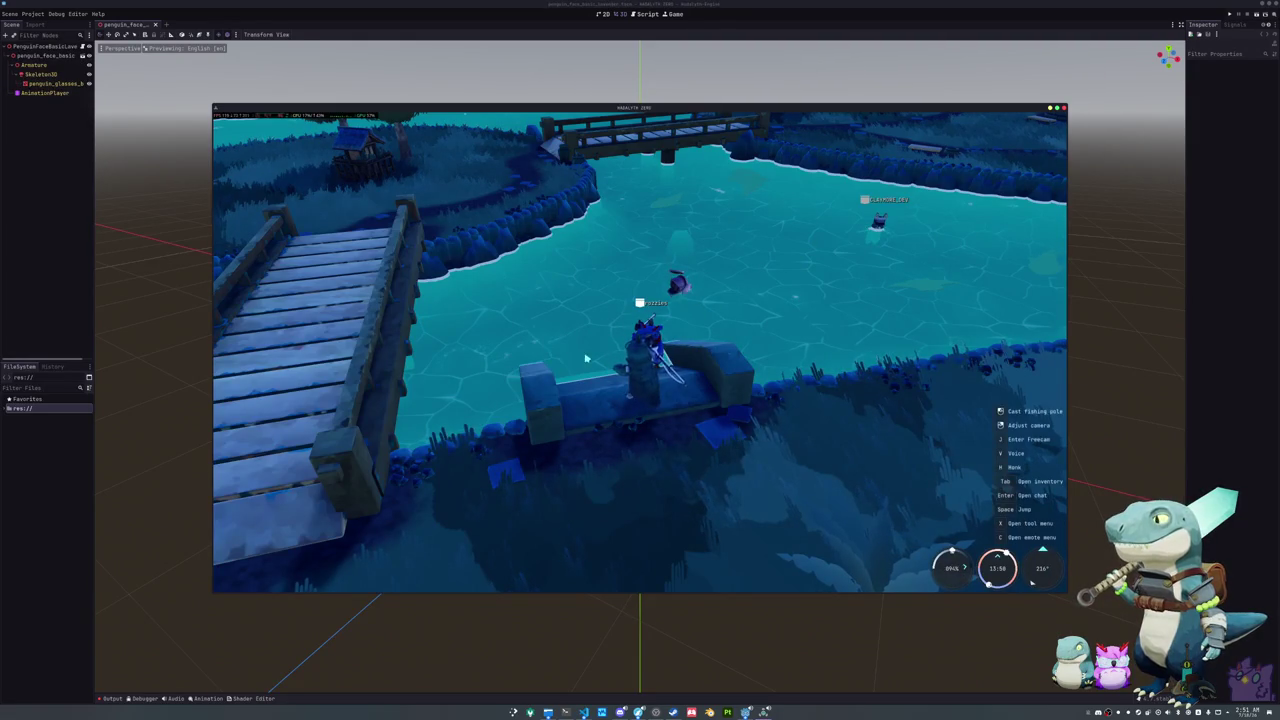
Step: Switch to the bat and walk off the jetty past the vending machines toward the central plaza
{"action": "key", "text": "2"}
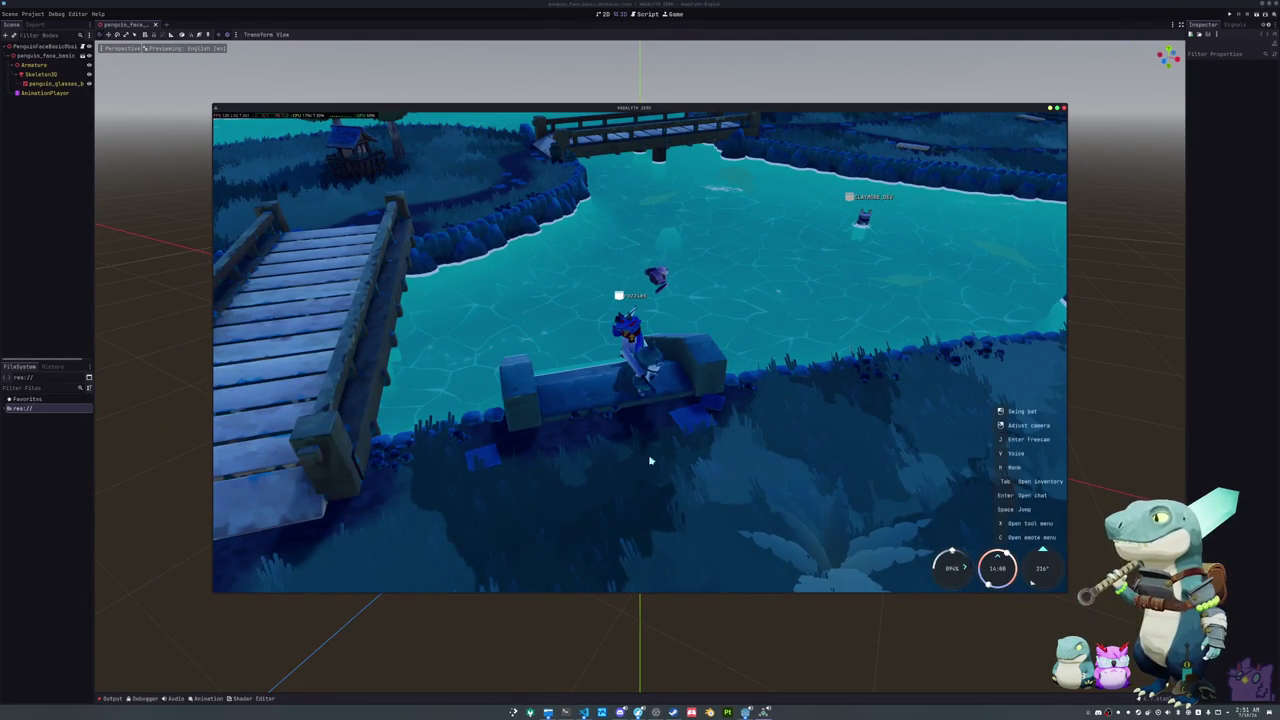
{"action": "key", "text": "w"}
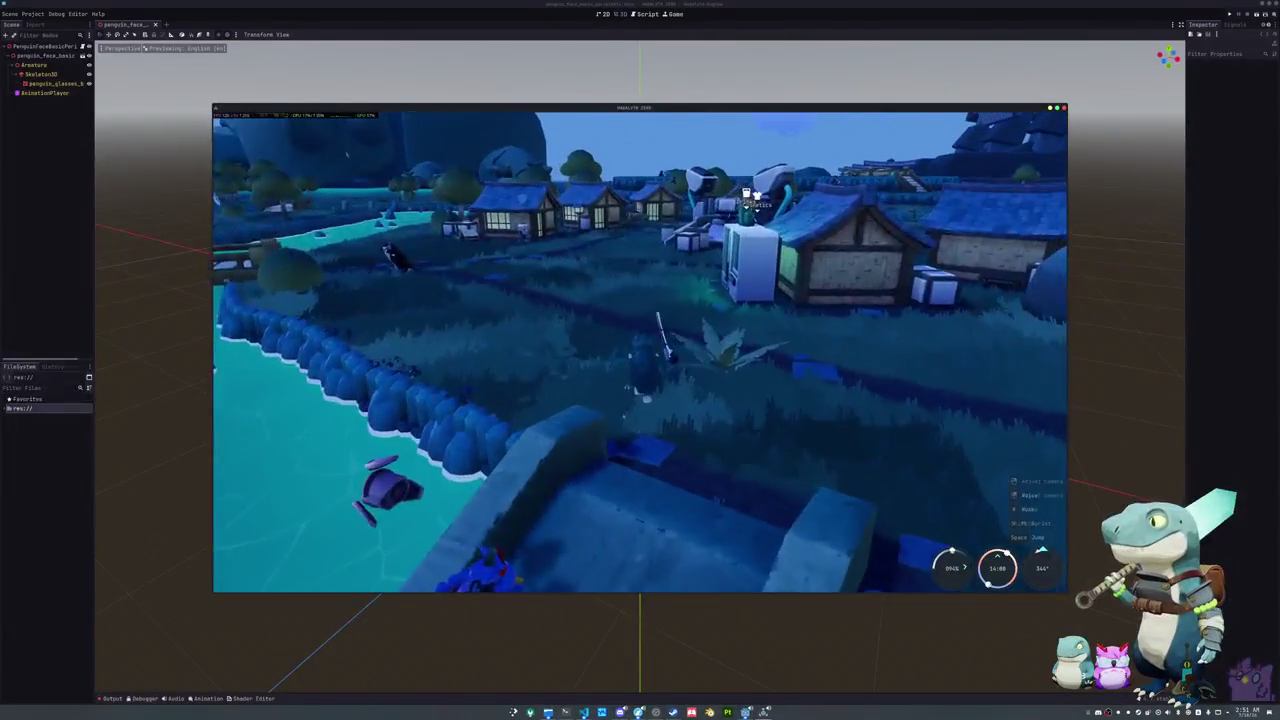
{"action": "key", "text": "w"}
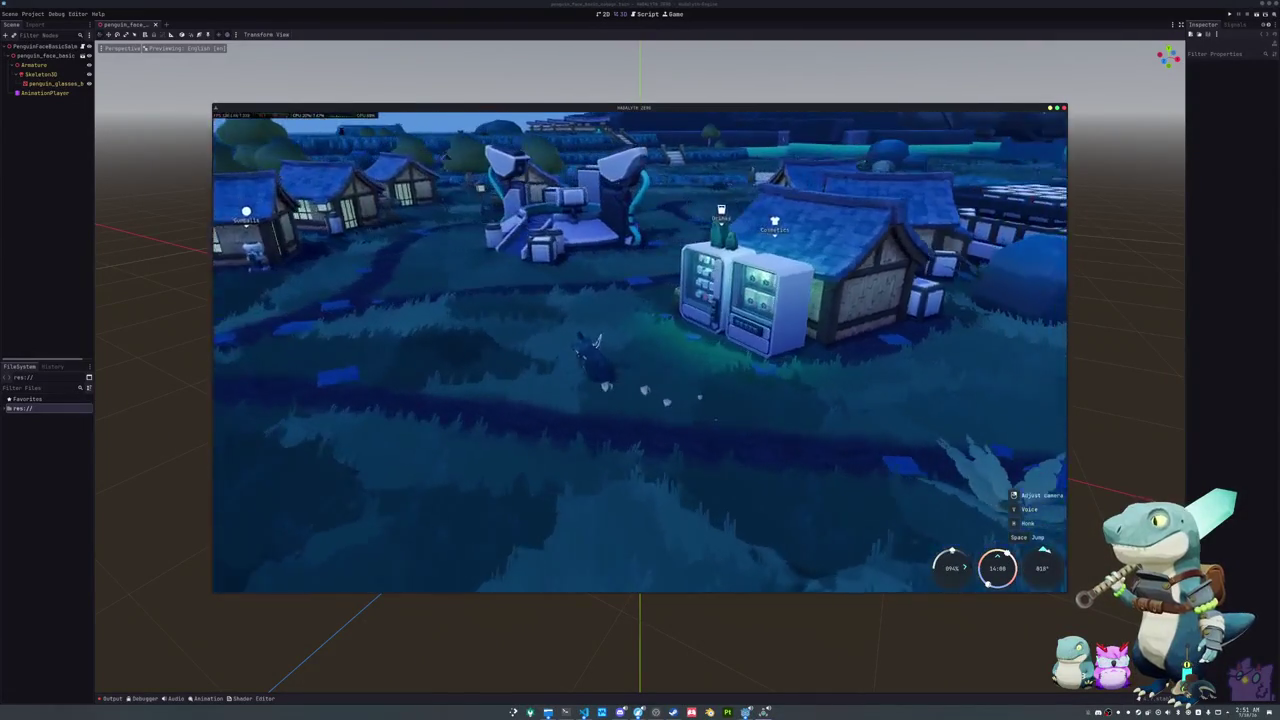
{"action": "key", "text": "w"}
{"action": "key", "text": "w"}
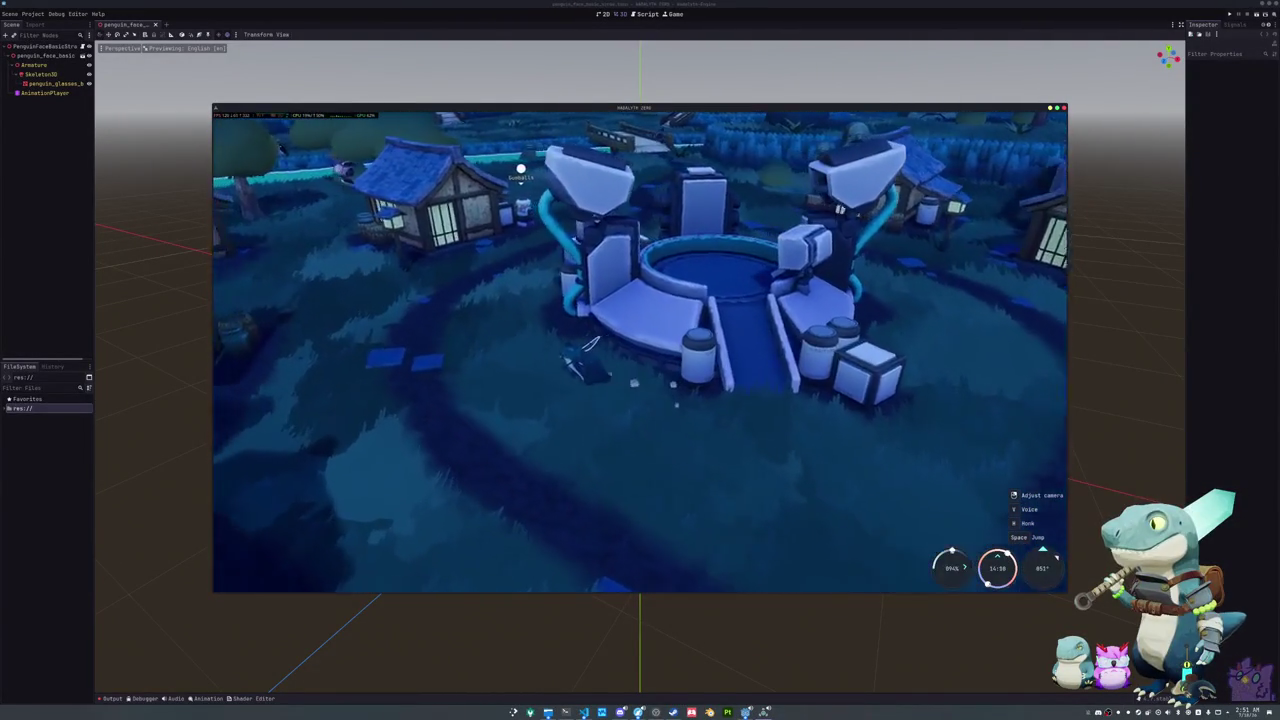
{"action": "key", "text": "w"}
{"action": "key", "text": "w"}
{"action": "key", "text": "w"}
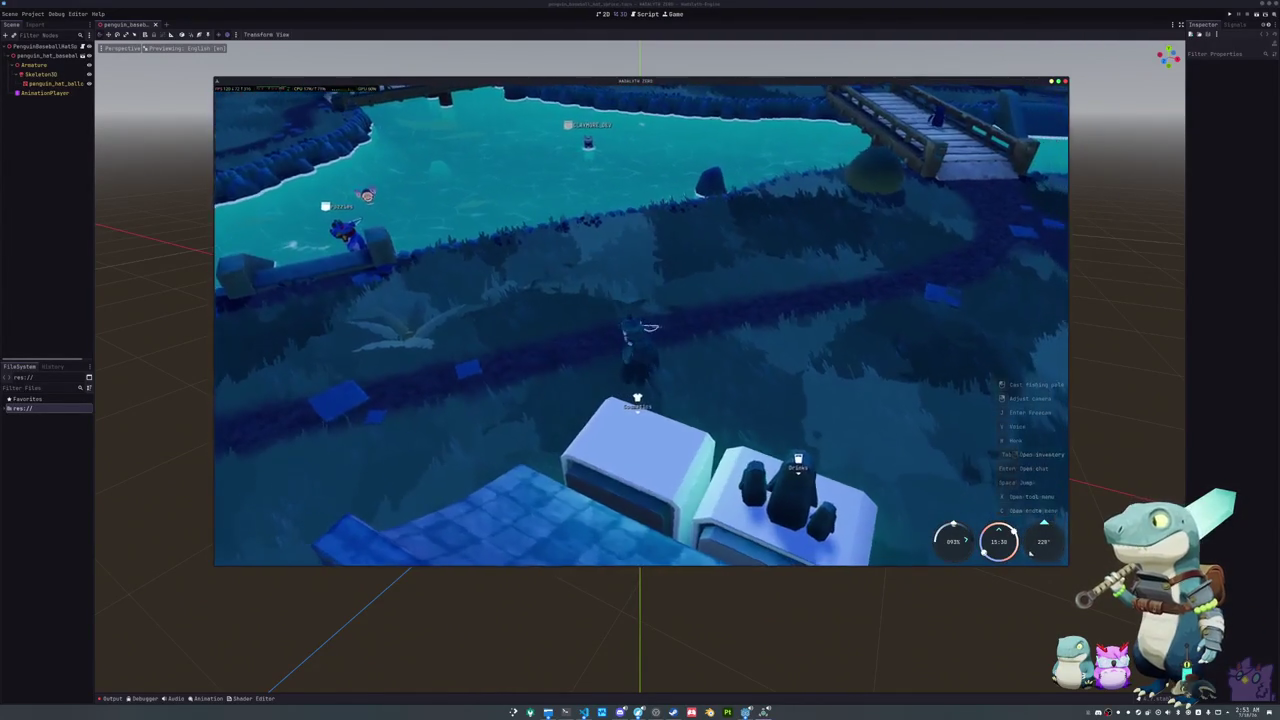
Step: Turn the view along the path toward the stone steps by the water
{"action": "key", "text": "w"}
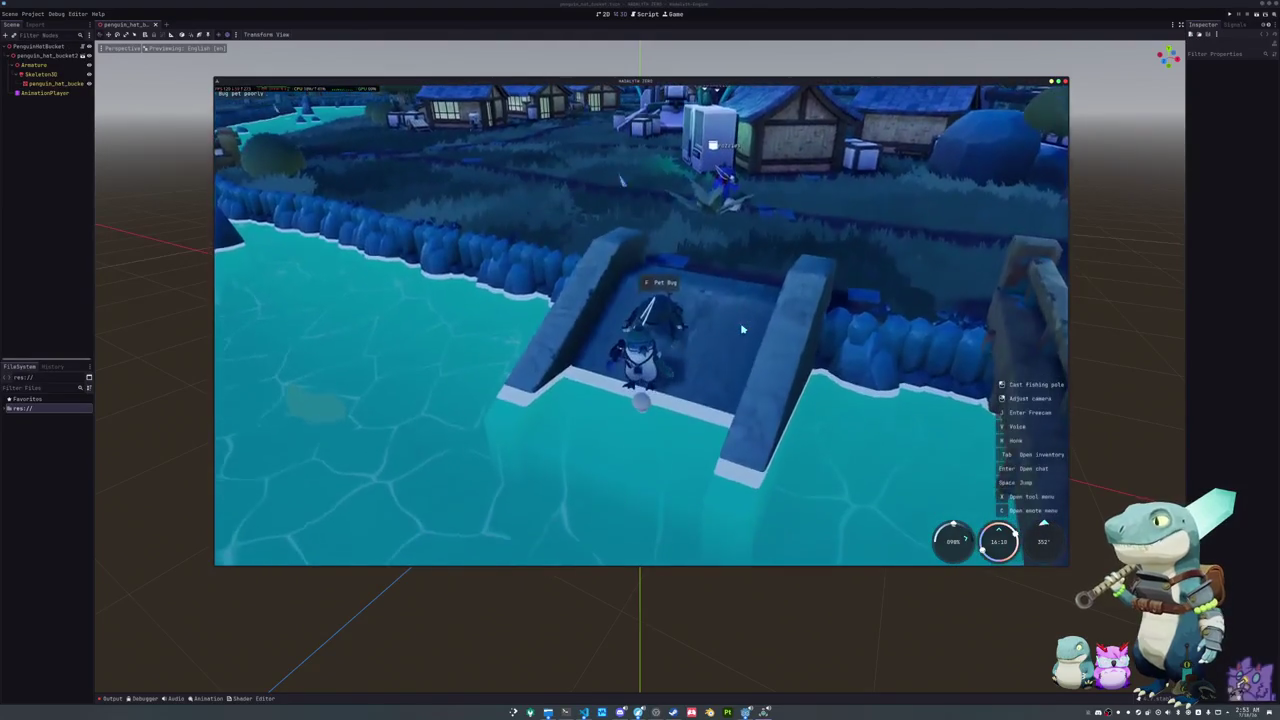
Step: Swing the fishing rod at the bug and play the bug-petting minigame on the stone steps
{"action": "left_click", "coordinate": [742, 328]}
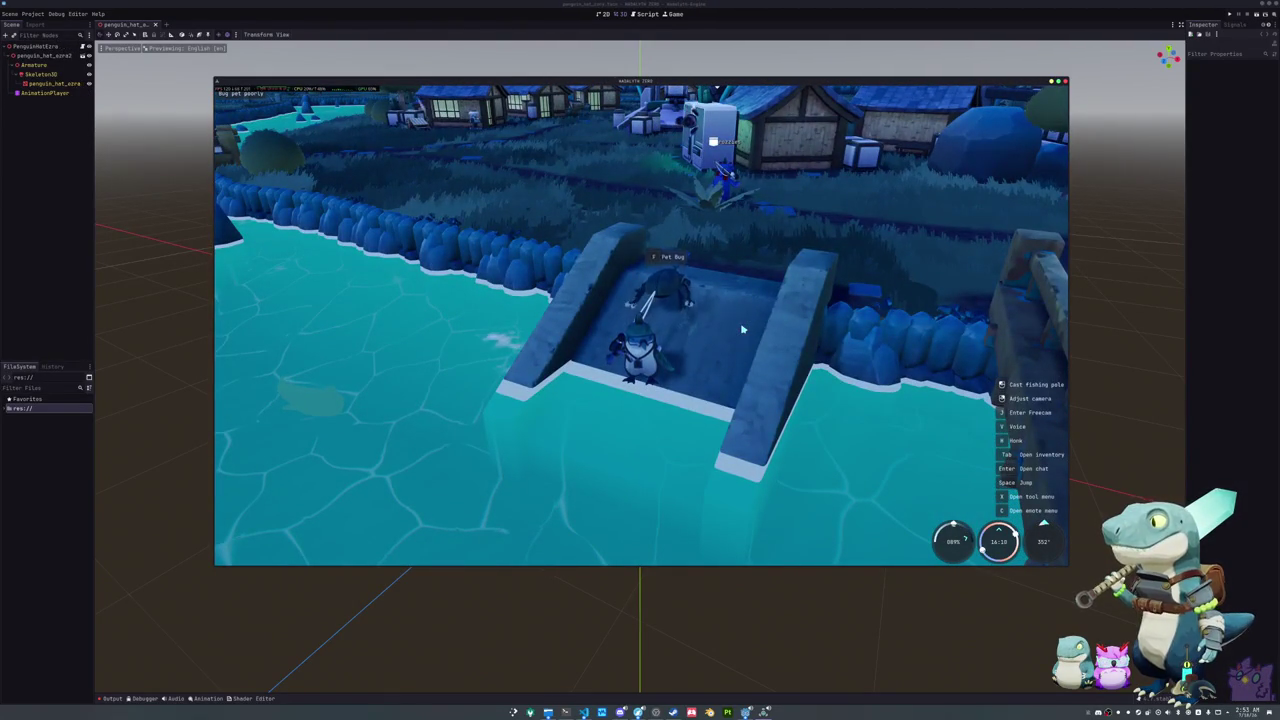
{"action": "key", "text": "w"}
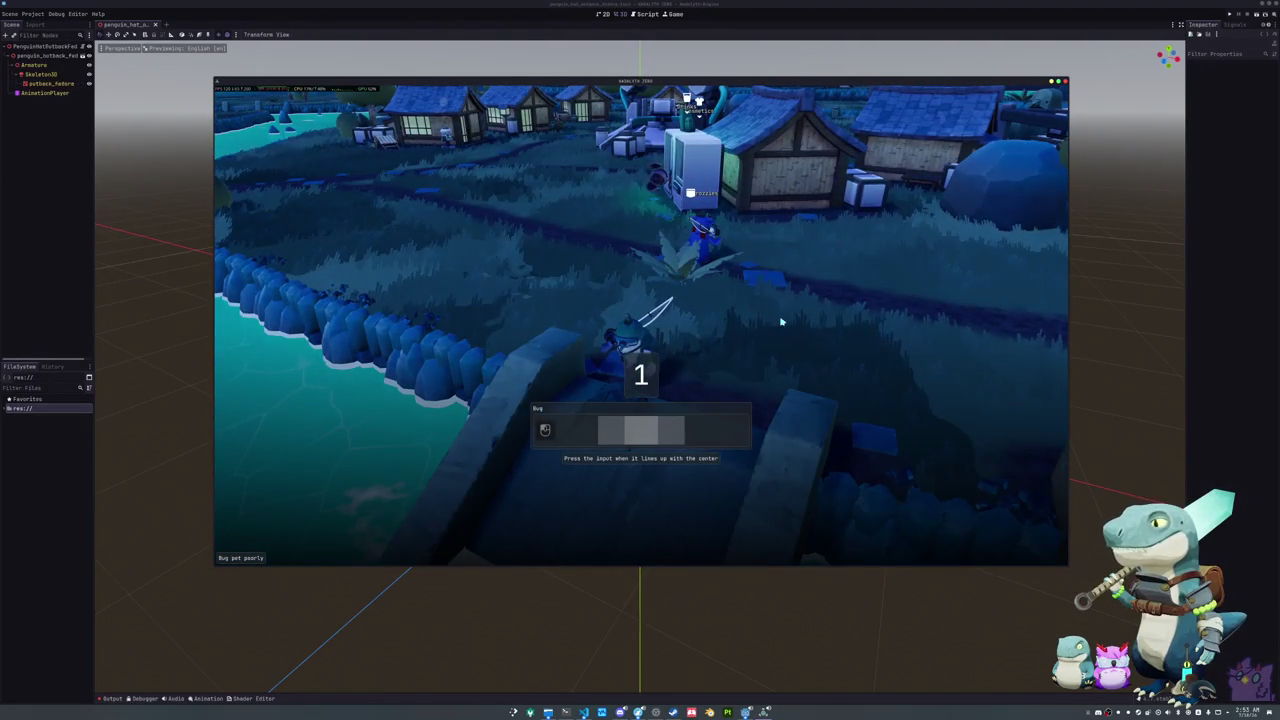
{"action": "left_click", "coordinate": [782, 322]}
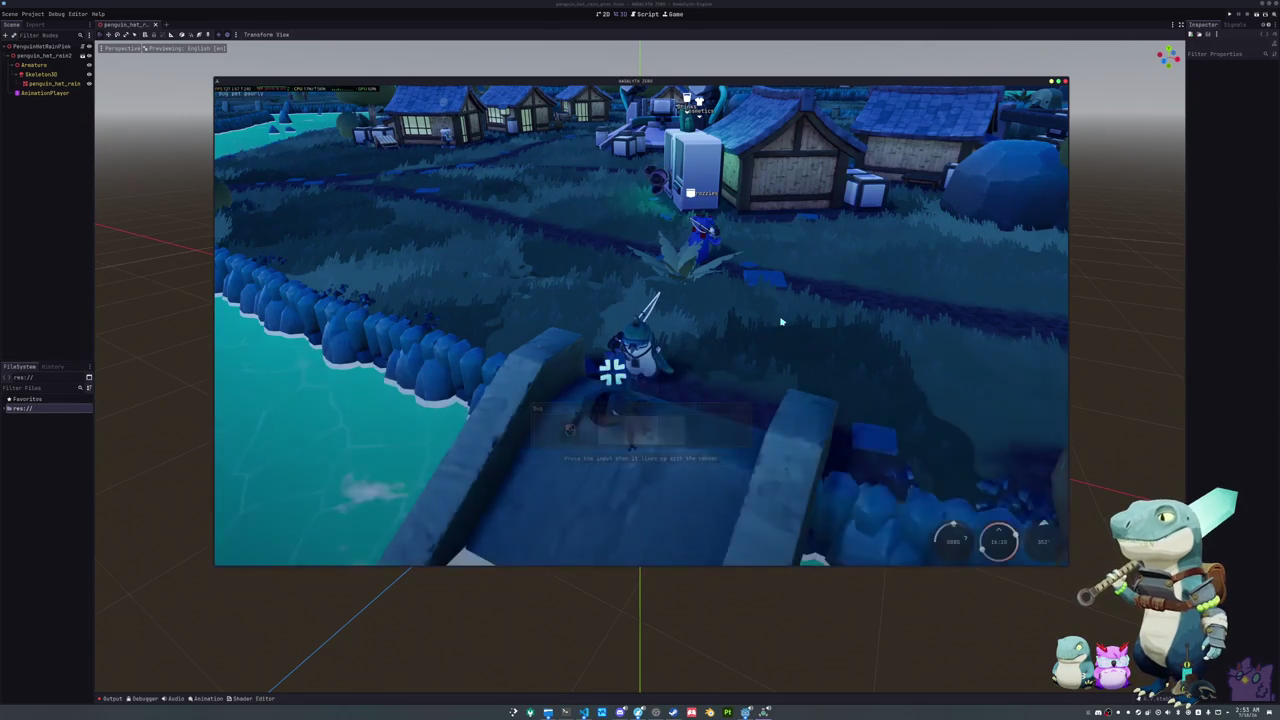
Step: Run across the field to the river and pet the bug near the bridge
{"action": "key", "text": "w"}
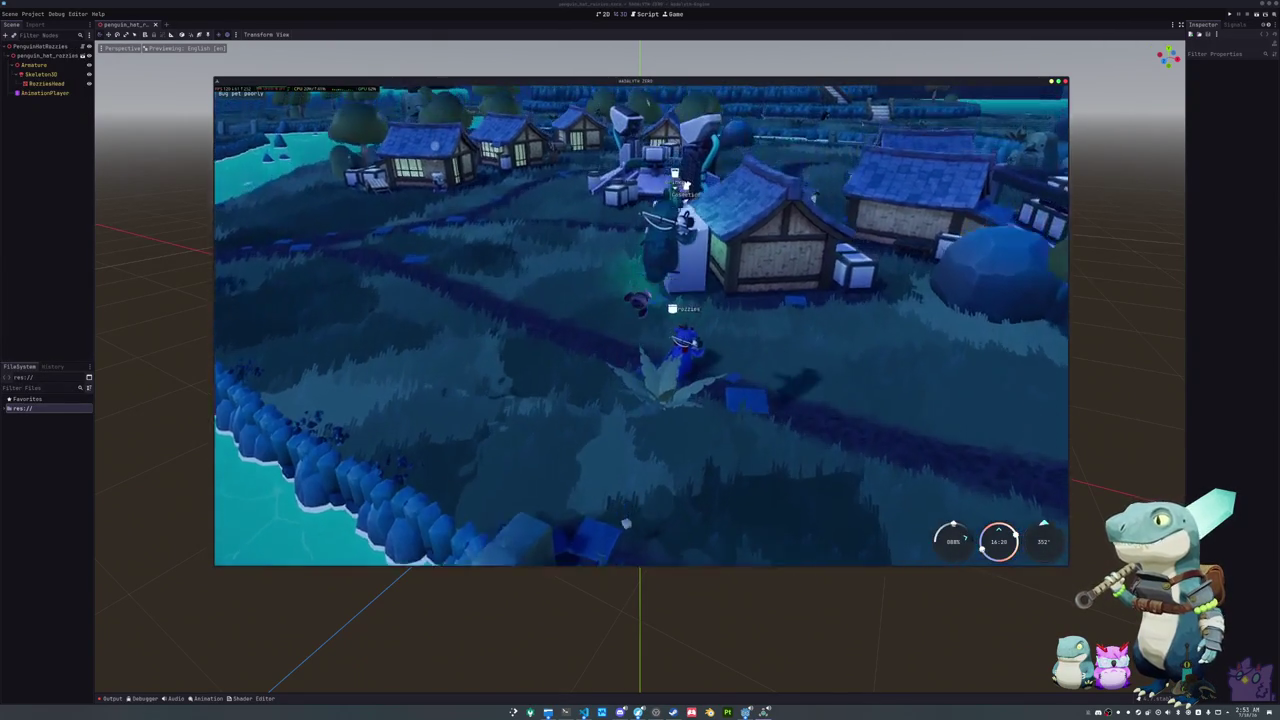
{"action": "key", "text": "w"}
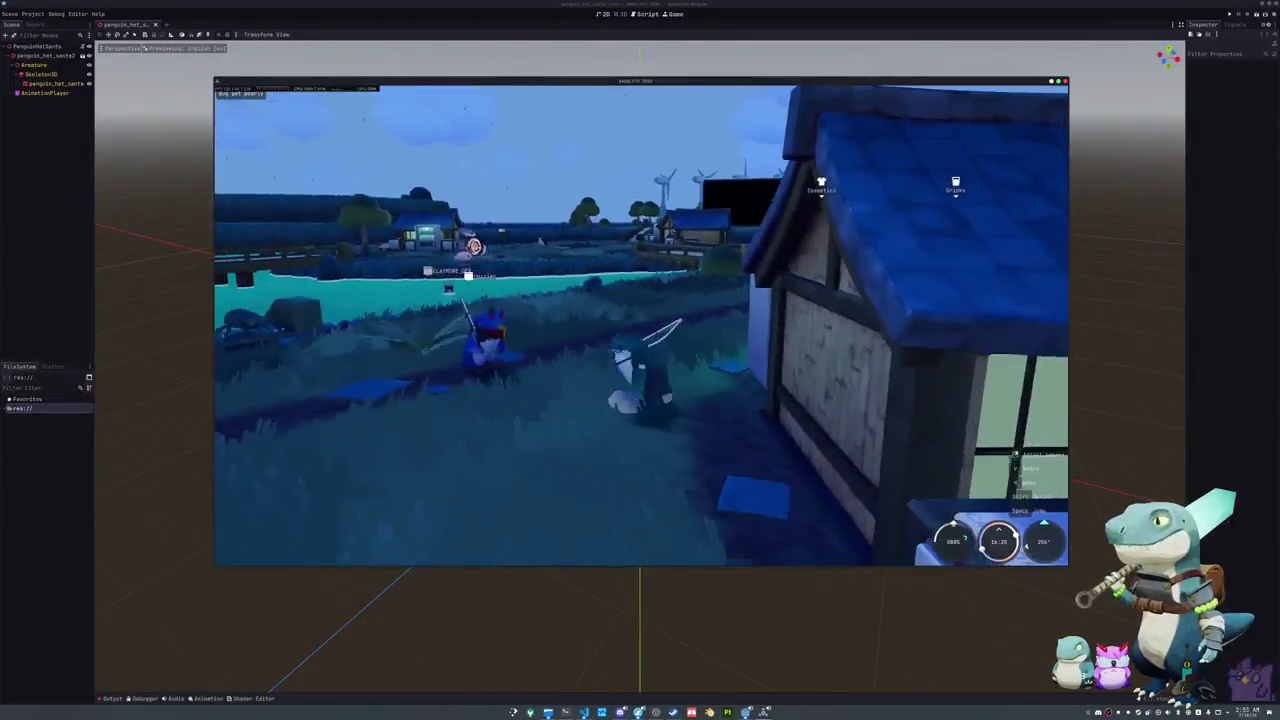
{"action": "key", "text": "w"}
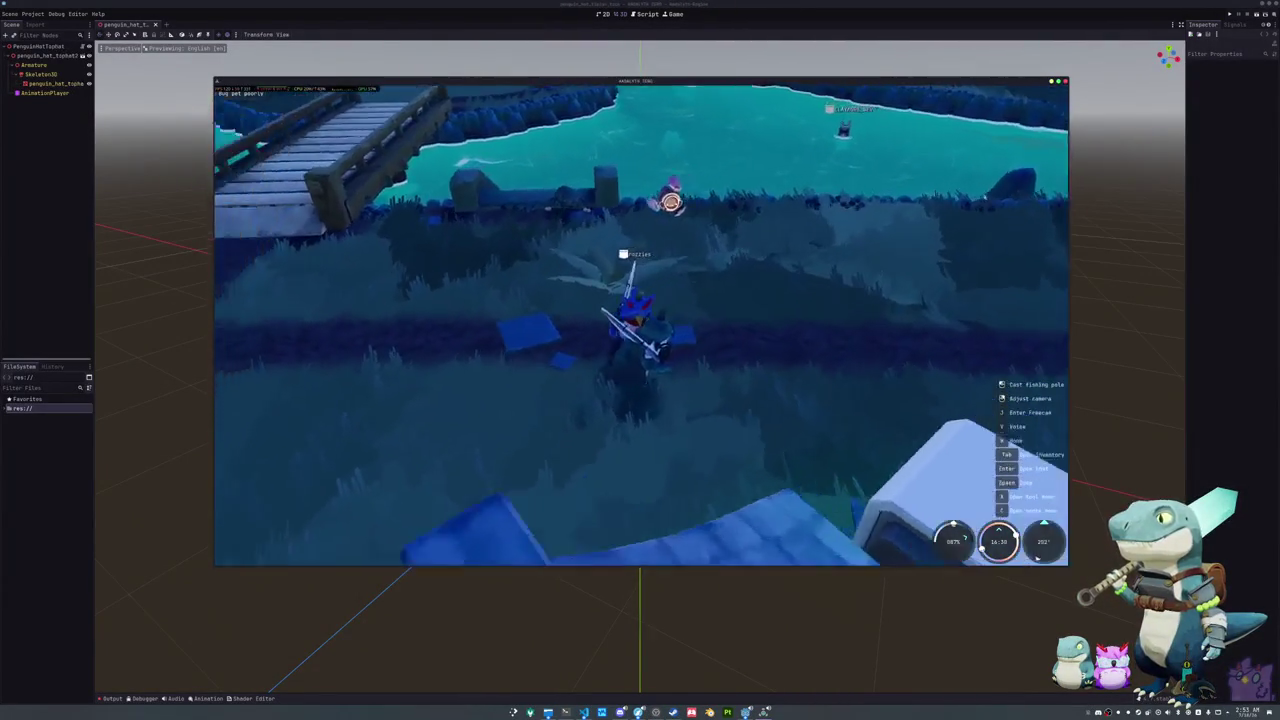
{"action": "key", "text": "w"}
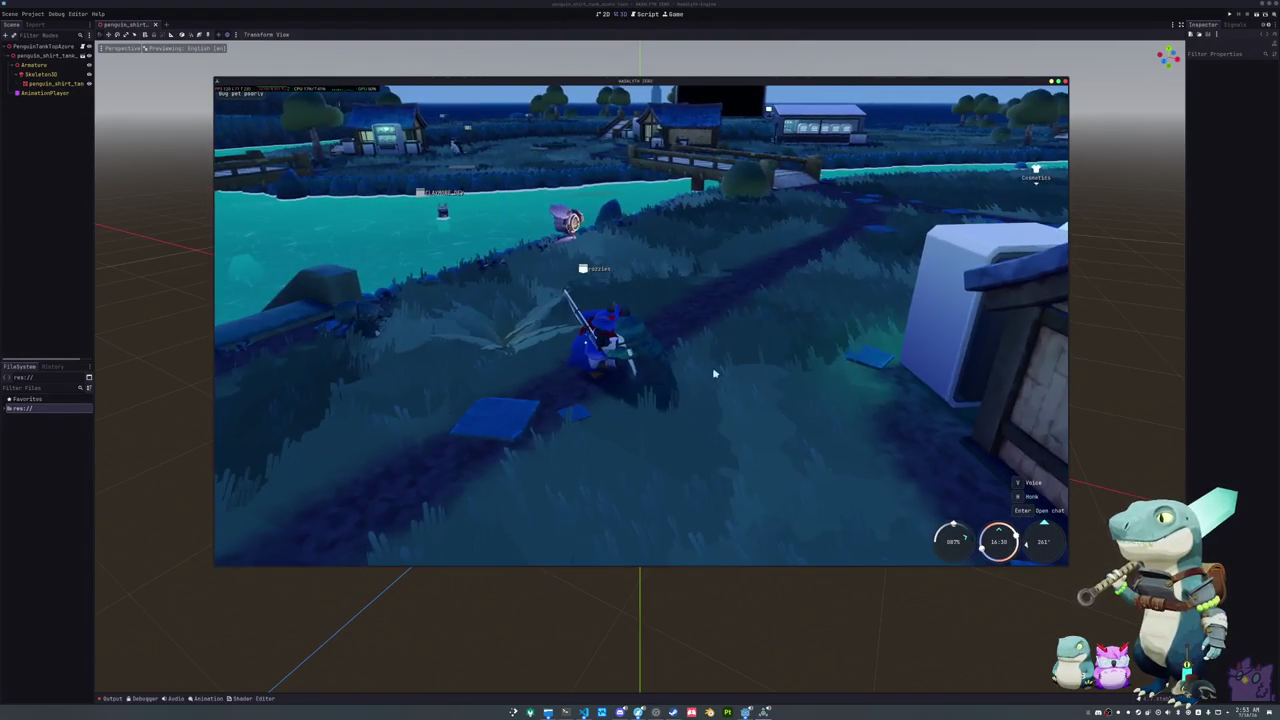
{"action": "key", "text": "Tab"}
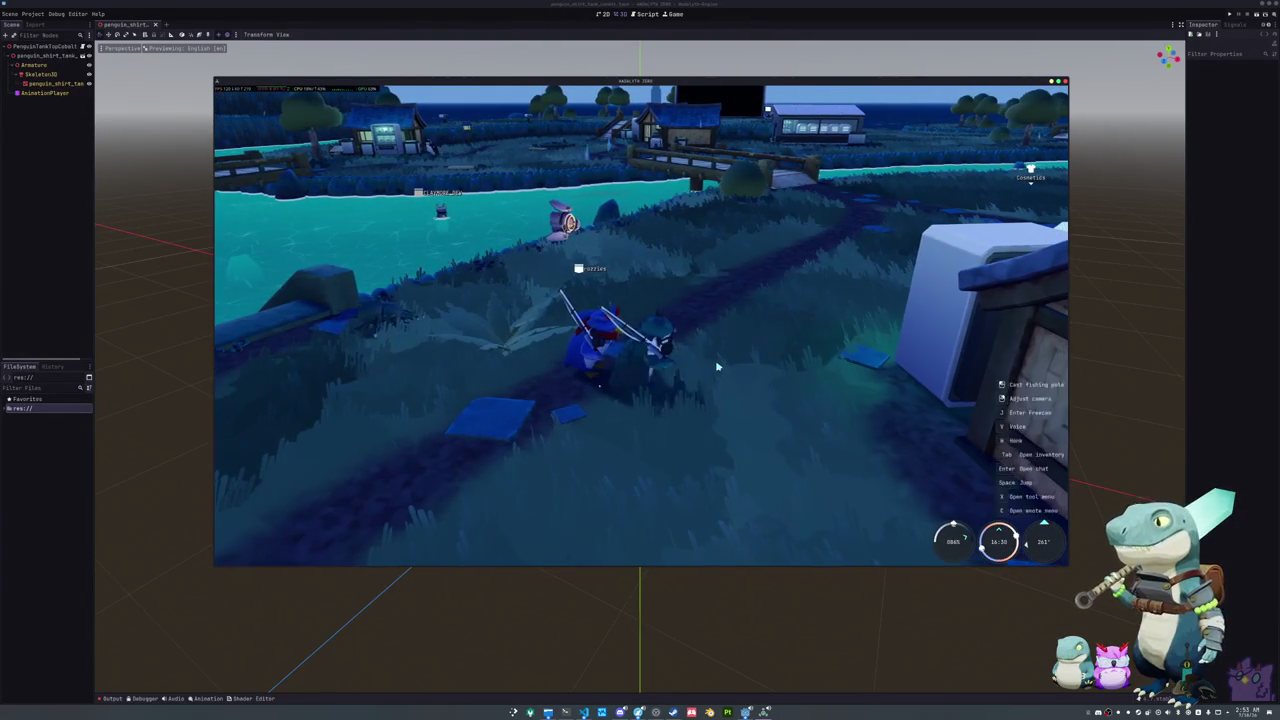
{"action": "key", "text": "Tab"}
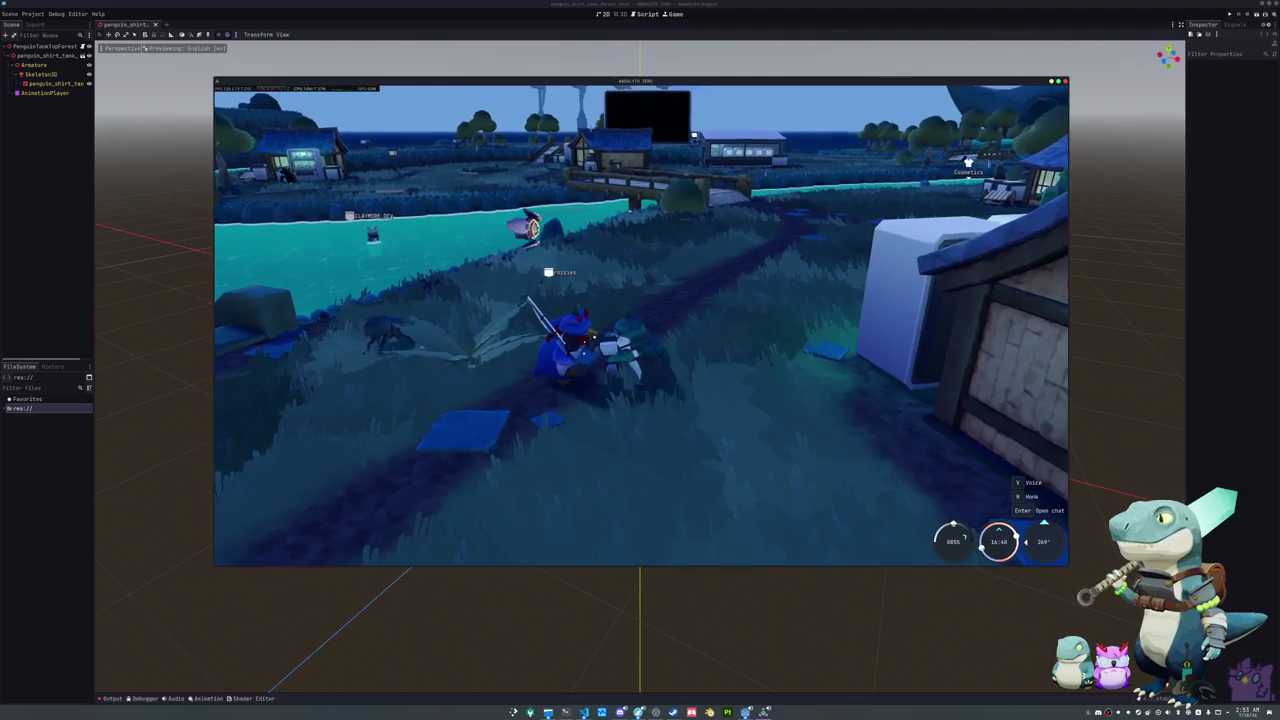
{"action": "key", "text": "x"}
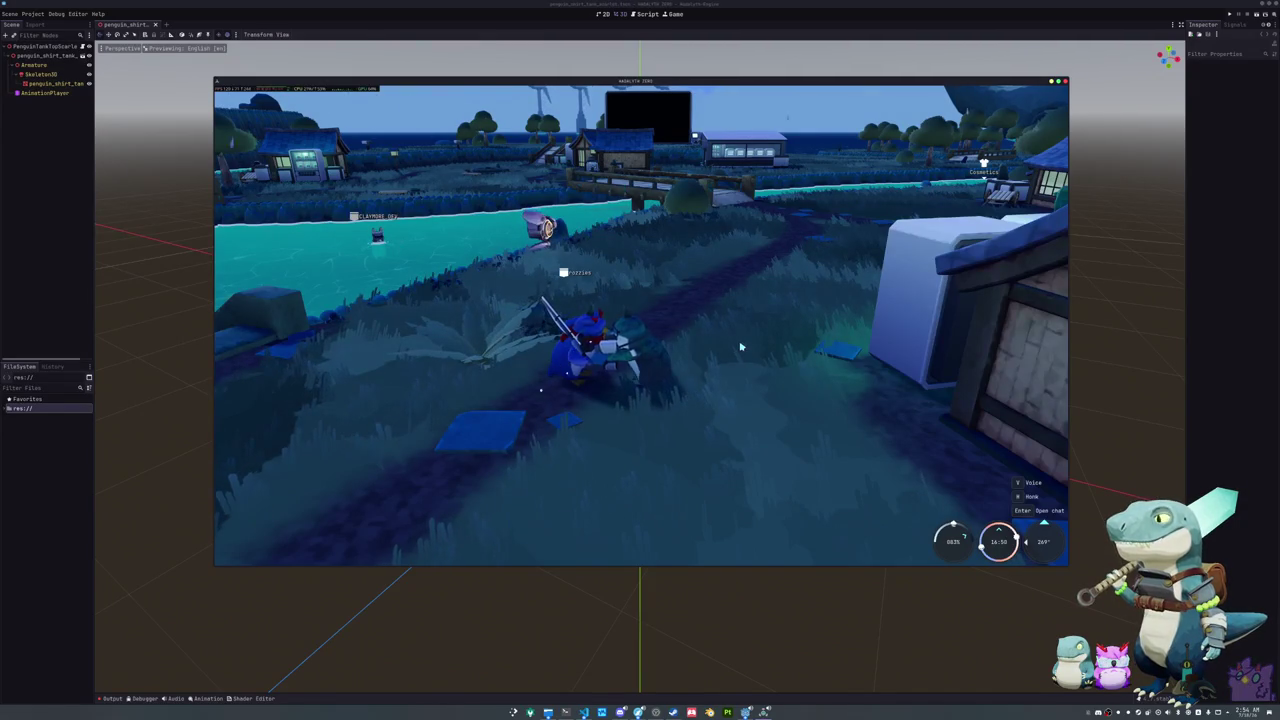
{"action": "key", "text": "a"}
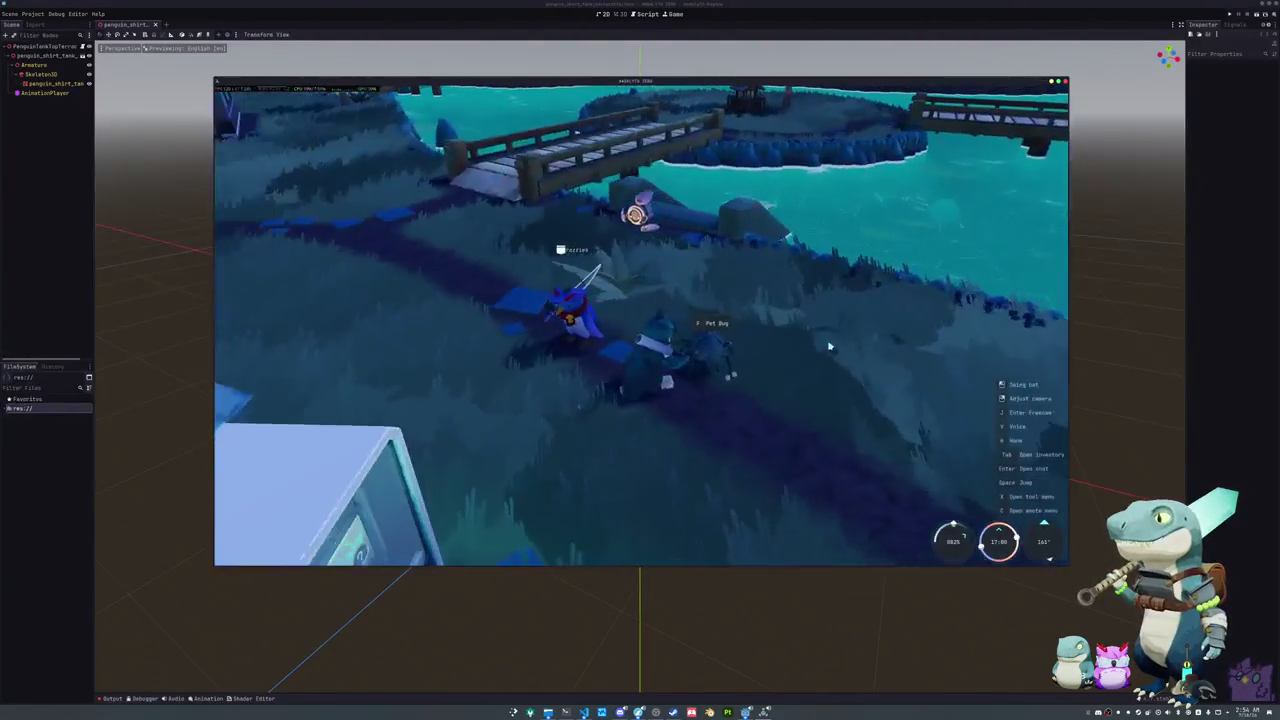
{"action": "key", "text": "e"}
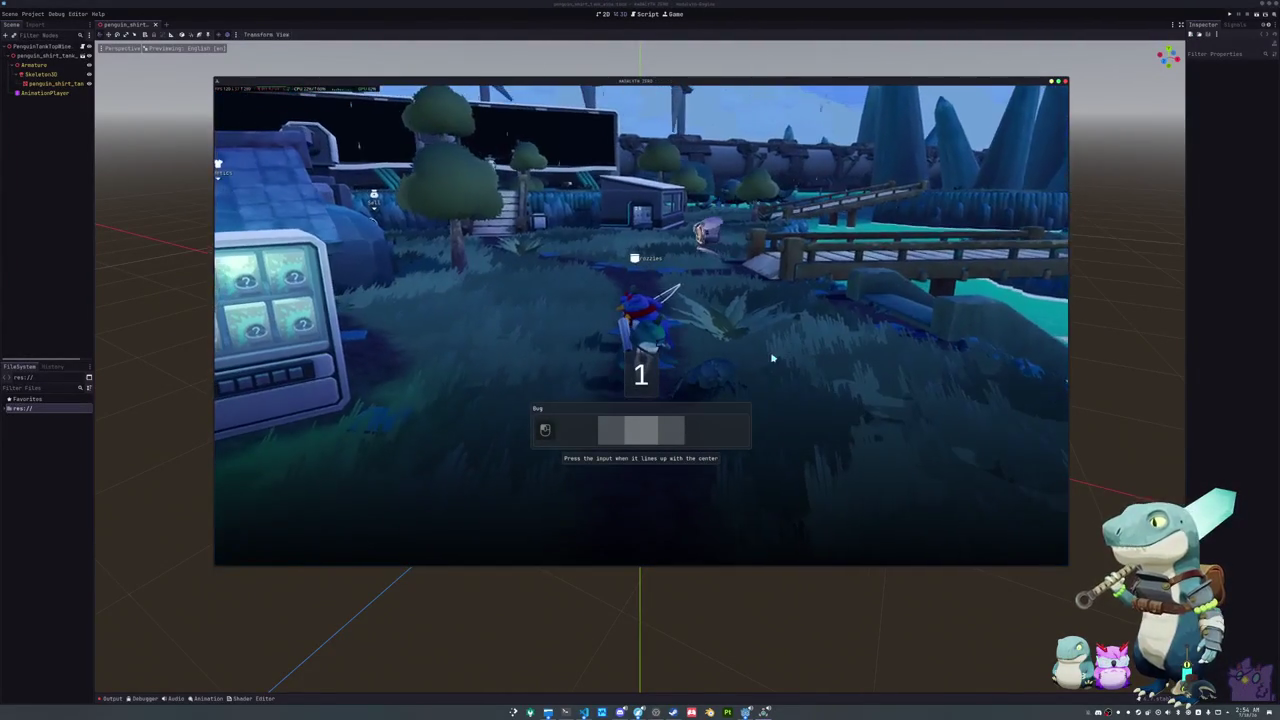
{"action": "left_click", "coordinate": [759, 350]}
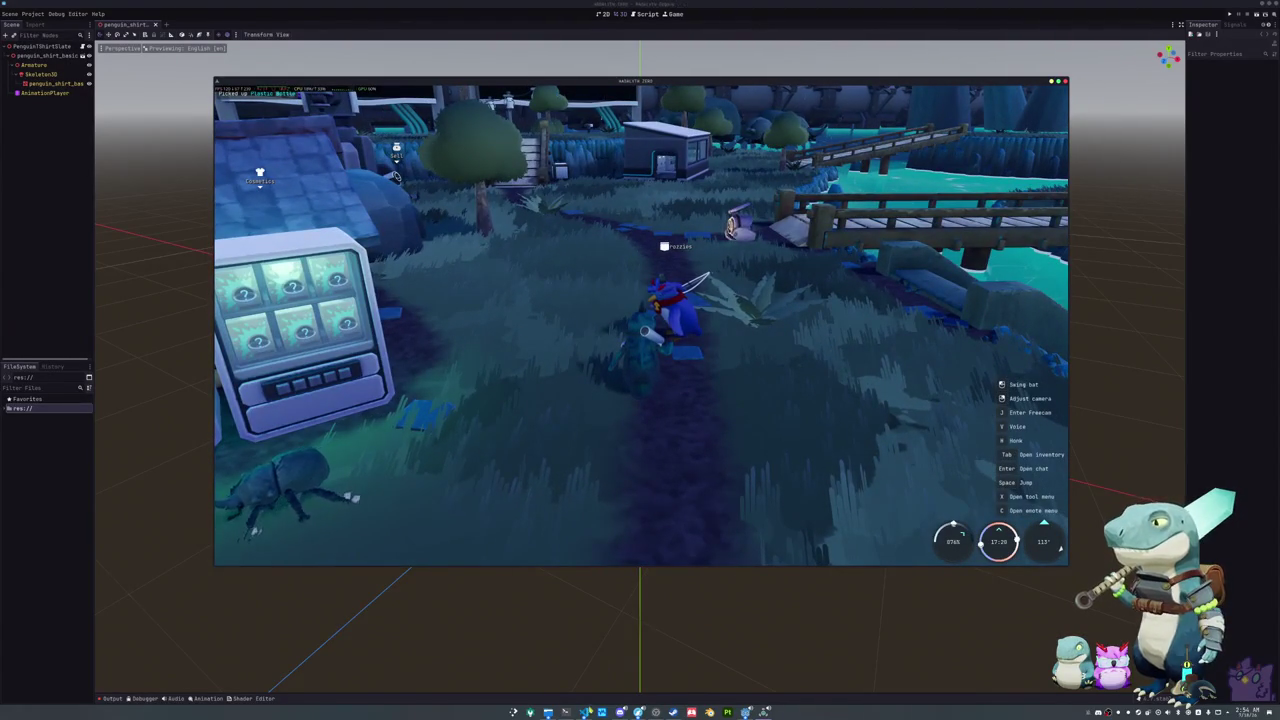
Step: Alt-Tab to the Godot project's VS Code window showing global_data.gd, then bring up the GitHub issue
{"action": "key", "text": "alt+Tab"}
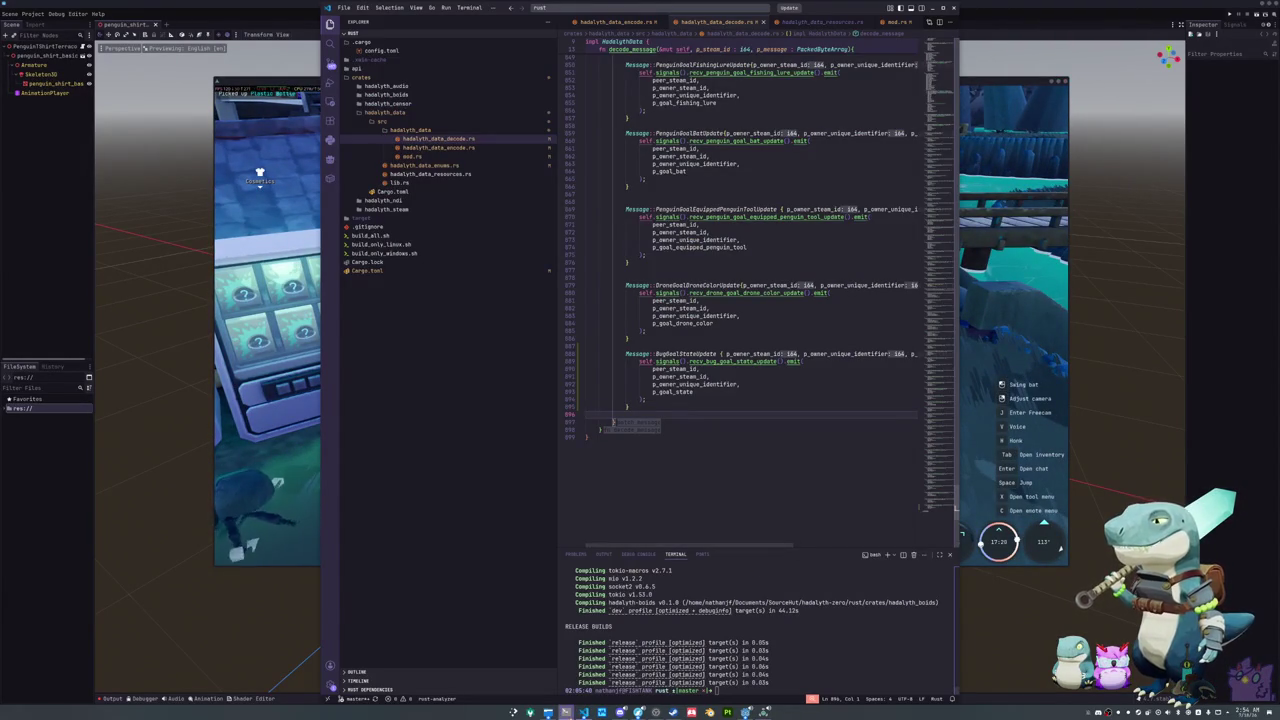
{"action": "key", "text": "alt+Tab"}
{"action": "left_click", "coordinate": [665, 409]}
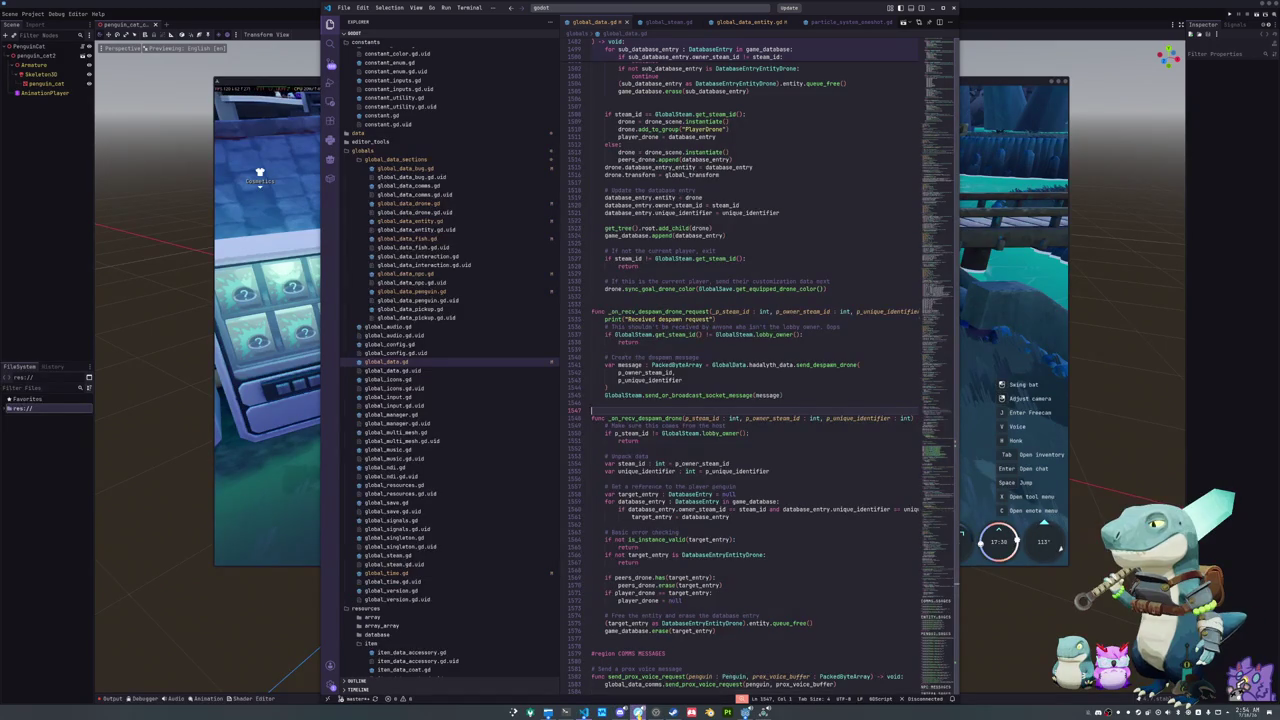
{"action": "mouse_move", "coordinate": [638, 712]}
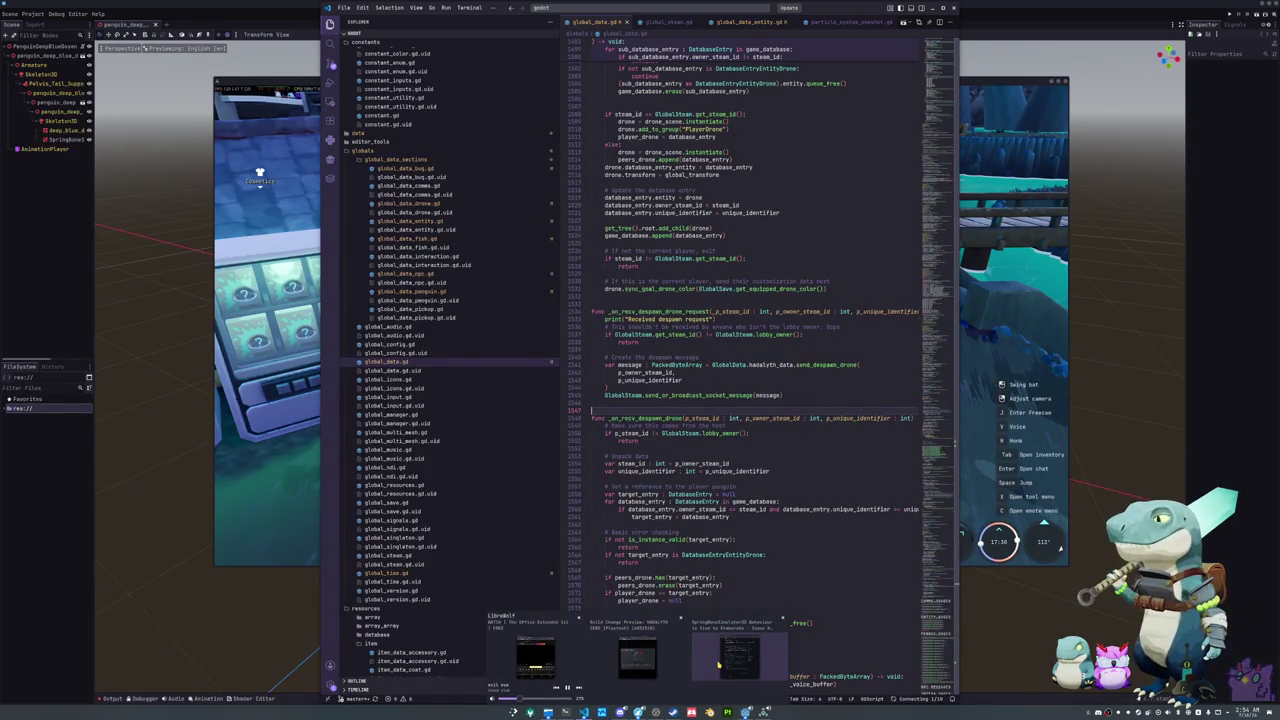
{"action": "left_click", "coordinate": [740, 655]}
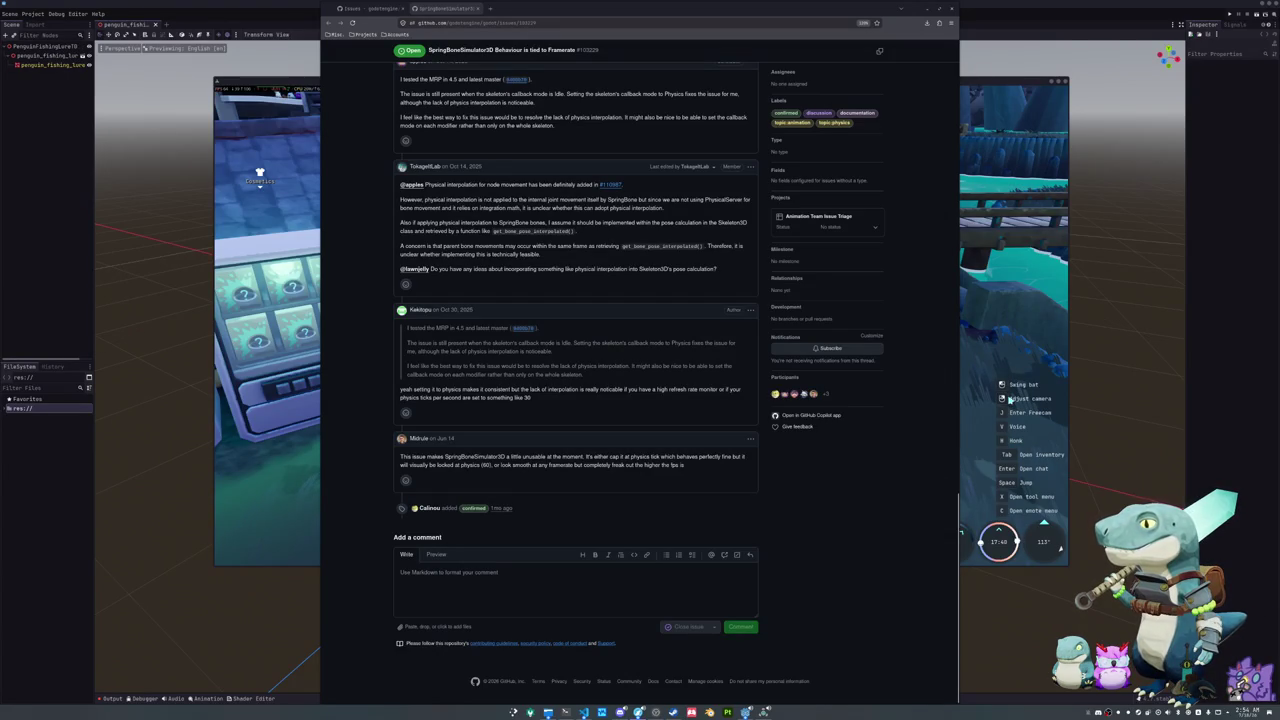
Step: Open the godotengine/godot Issues list, then return to the code editor
{"action": "left_click", "coordinate": [372, 9]}
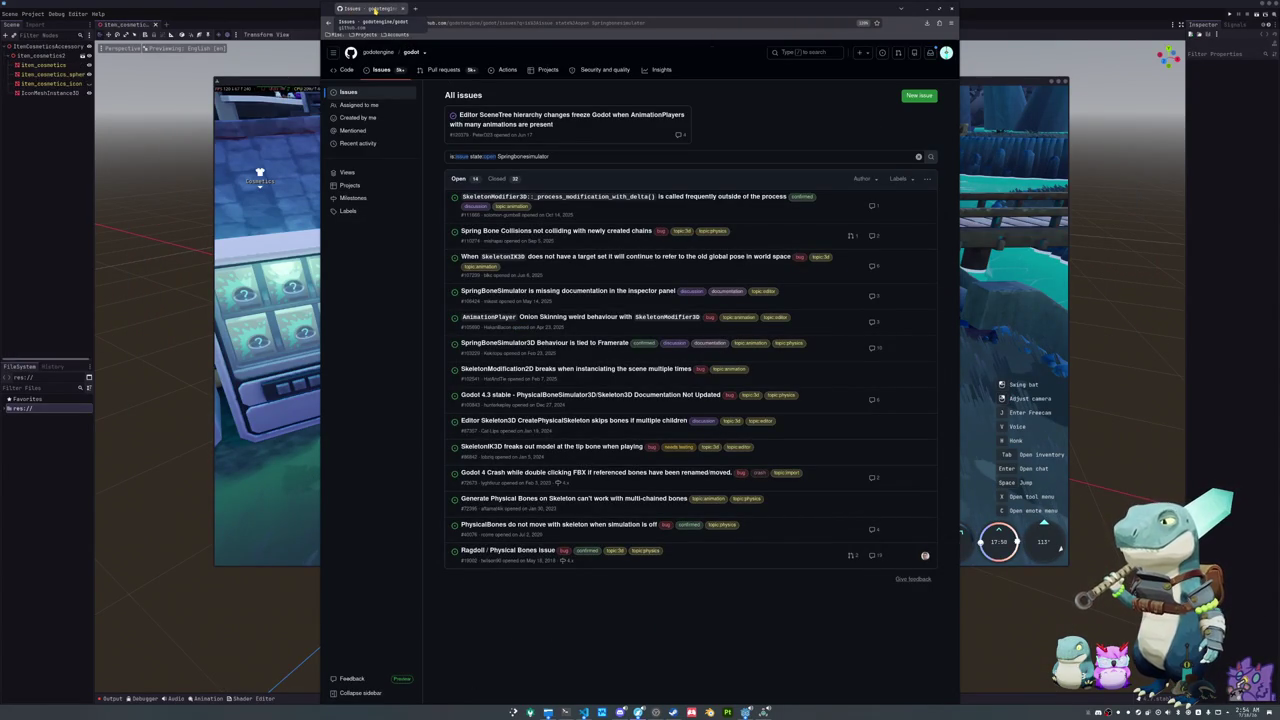
{"action": "key", "text": "alt+Tab"}
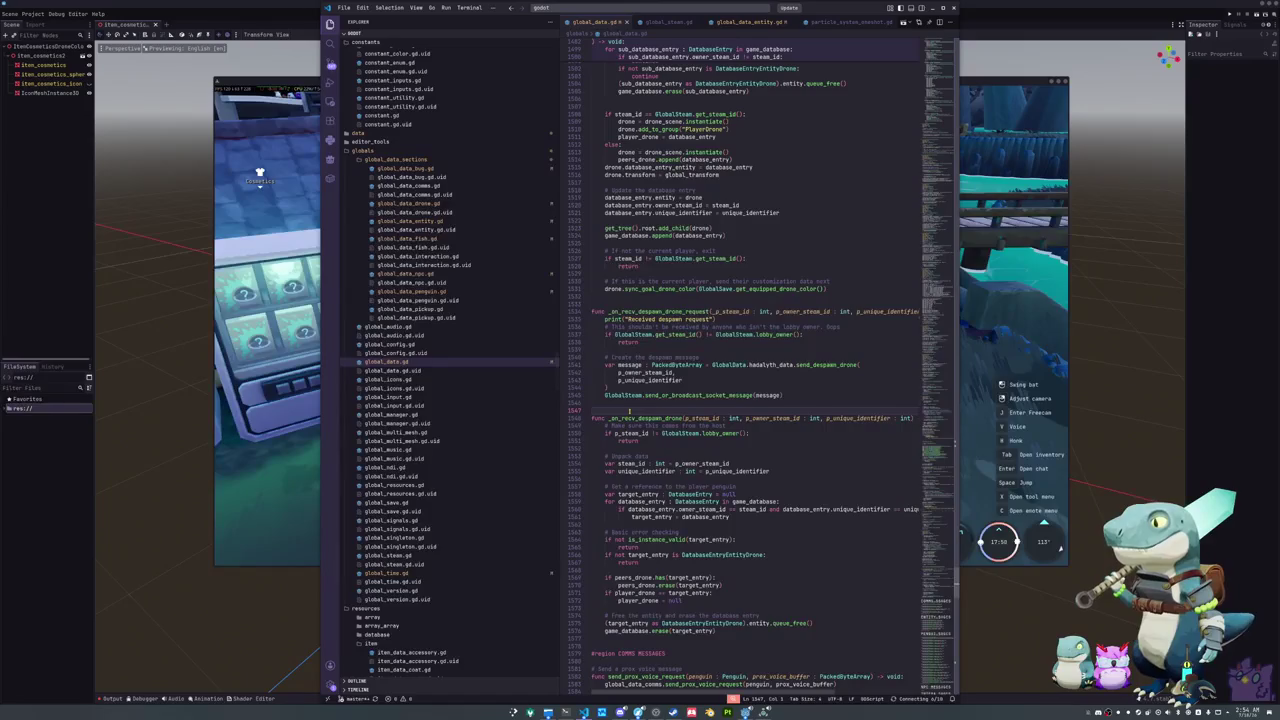
Step: Scroll through the drone despawn handlers in global_data.gd, around lines 1547–1577
{"action": "scroll", "coordinate": [630, 418], "scroll_direction": "down", "scroll_amount": 2}
{"action": "left_click", "coordinate": [624, 427]}
{"action": "scroll", "coordinate": [624, 427], "scroll_direction": "down", "scroll_amount": 1}
{"action": "left_click", "coordinate": [613, 441]}
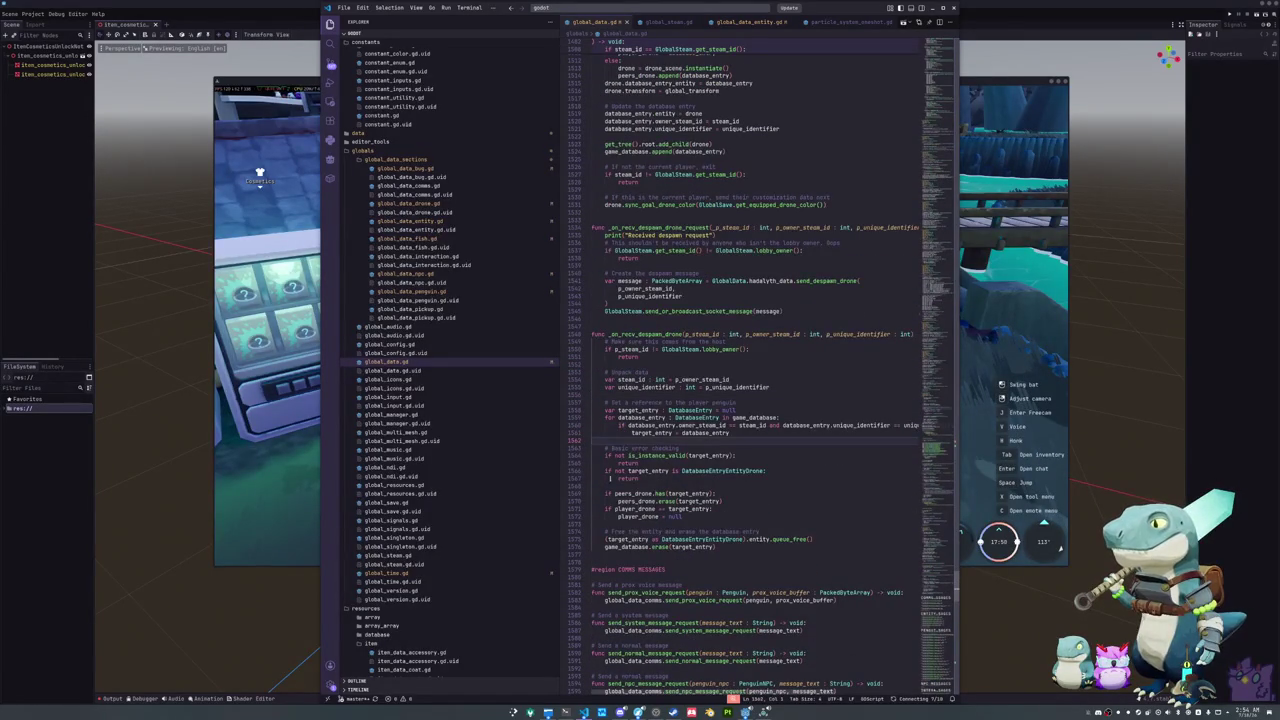
{"action": "left_click", "coordinate": [608, 490]}
{"action": "scroll", "coordinate": [608, 488], "scroll_direction": "down", "scroll_amount": 3}
{"action": "left_click", "coordinate": [608, 456]}
{"action": "left_click", "coordinate": [612, 488]}
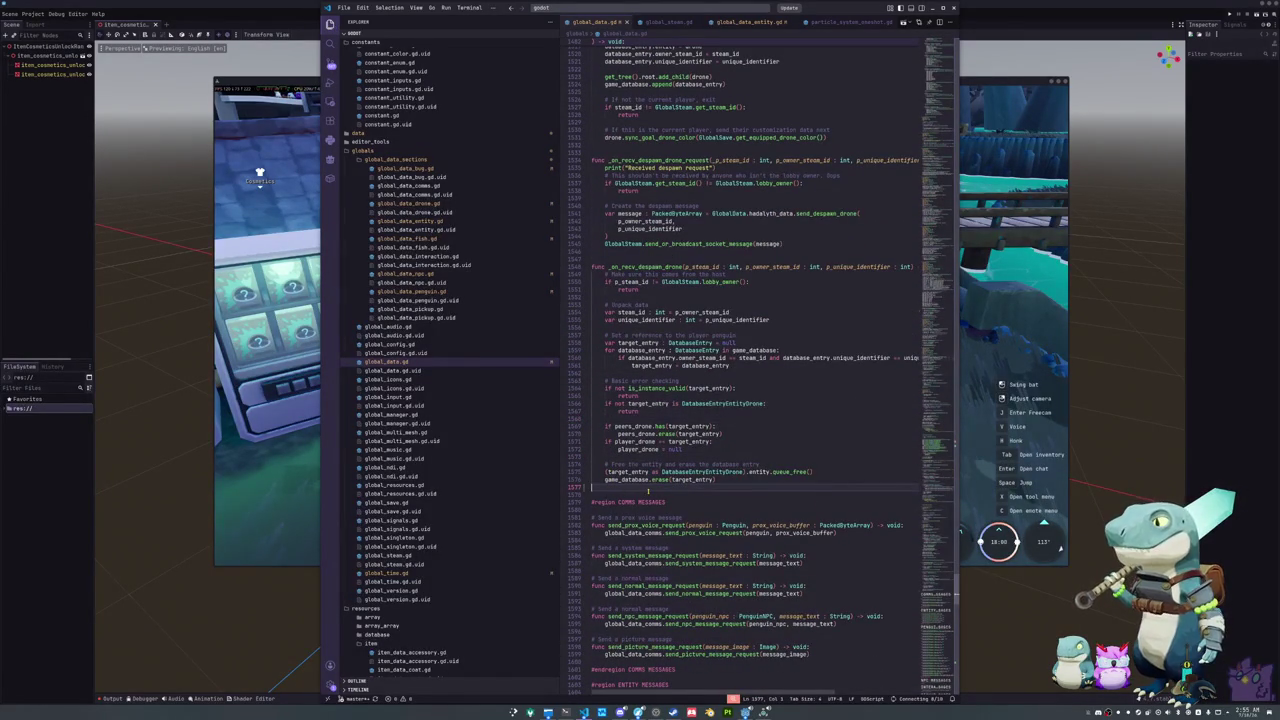
{"action": "mouse_move", "coordinate": [940, 510]}
{"action": "left_mouse_down"}
{"action": "mouse_move", "coordinate": [935, 625]}
{"action": "mouse_move", "coordinate": [937, 135]}
{"action": "mouse_move", "coordinate": [870, 60]}
{"action": "left_mouse_up"}
Step: Jump back to the interaction node initialization code, then Quick Open search for penguin_look_at_manager
{"action": "key", "text": "alt+Left"}
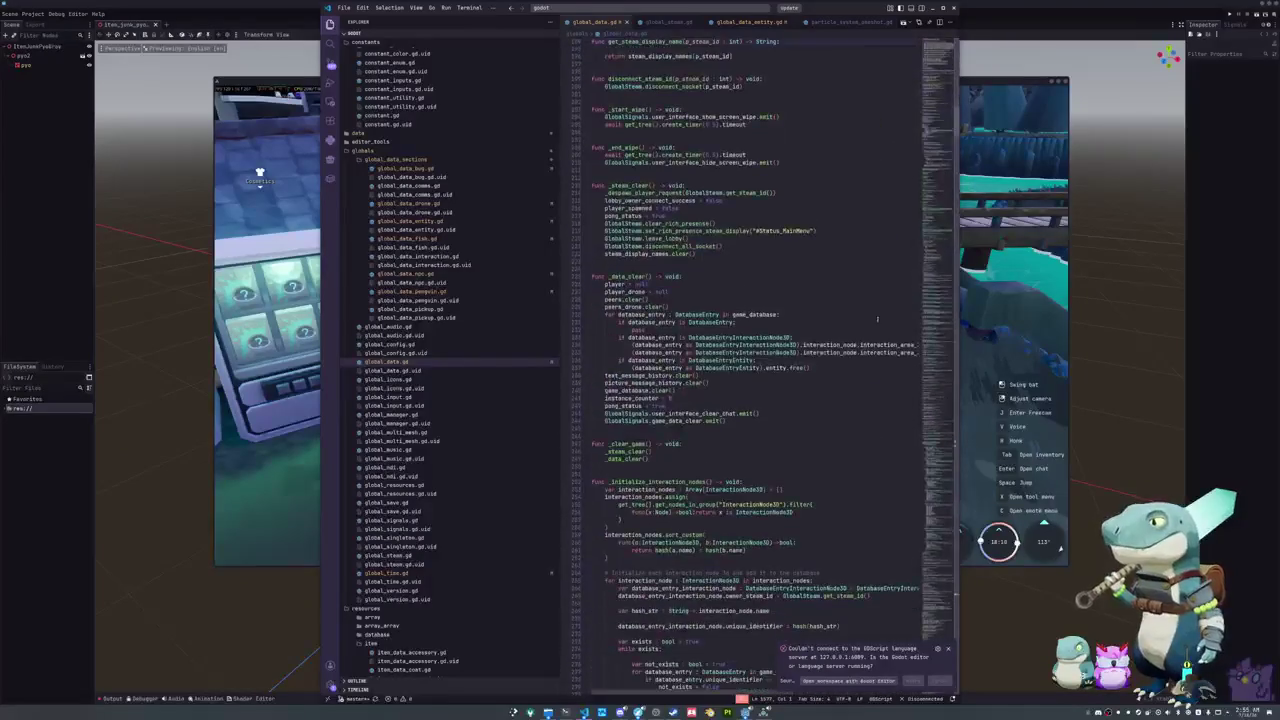
{"action": "left_click", "coordinate": [762, 610]}
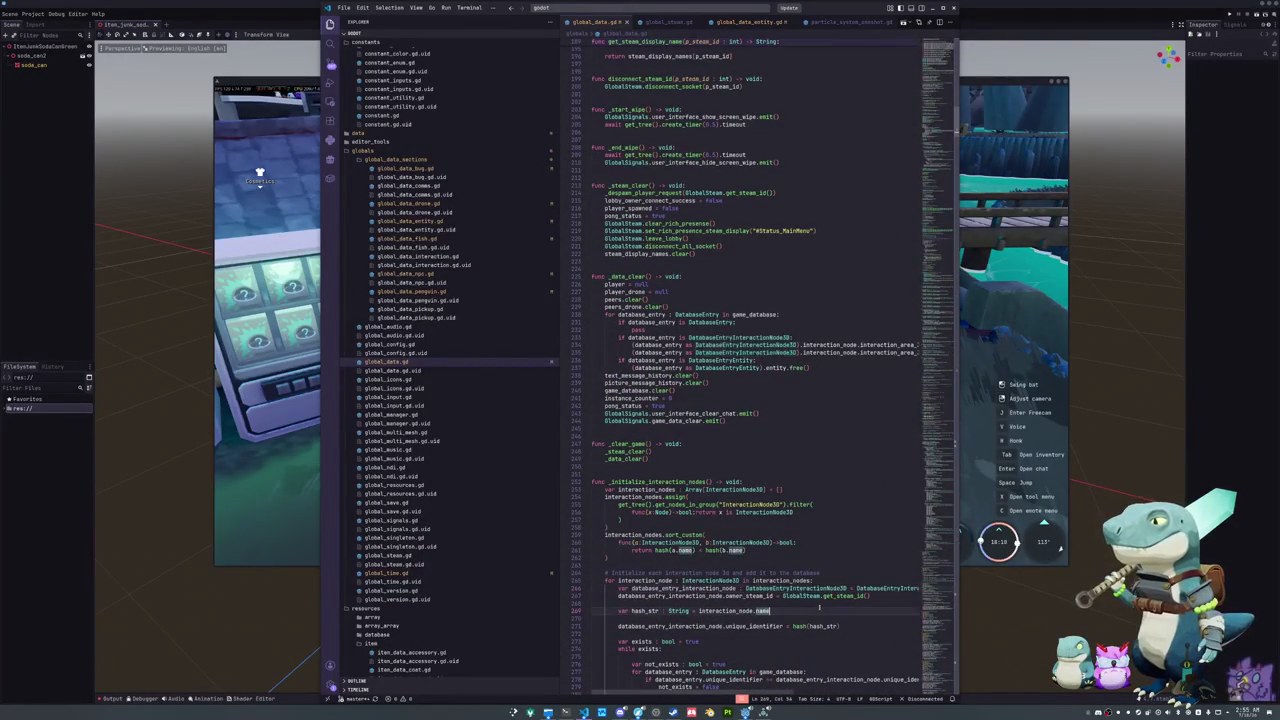
{"action": "scroll", "coordinate": [757, 499], "scroll_direction": "down", "scroll_amount": 4}
{"action": "left_click", "coordinate": [757, 500]}
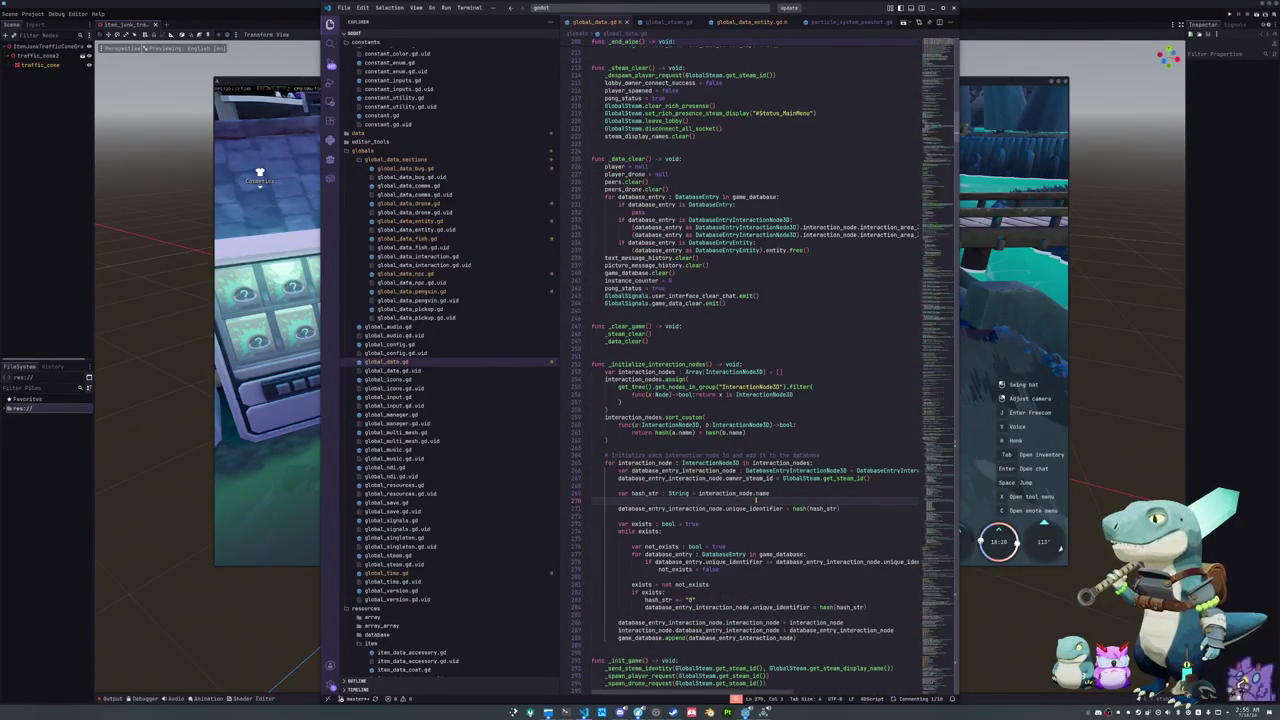
{"action": "key", "text": "ctrl+p"}
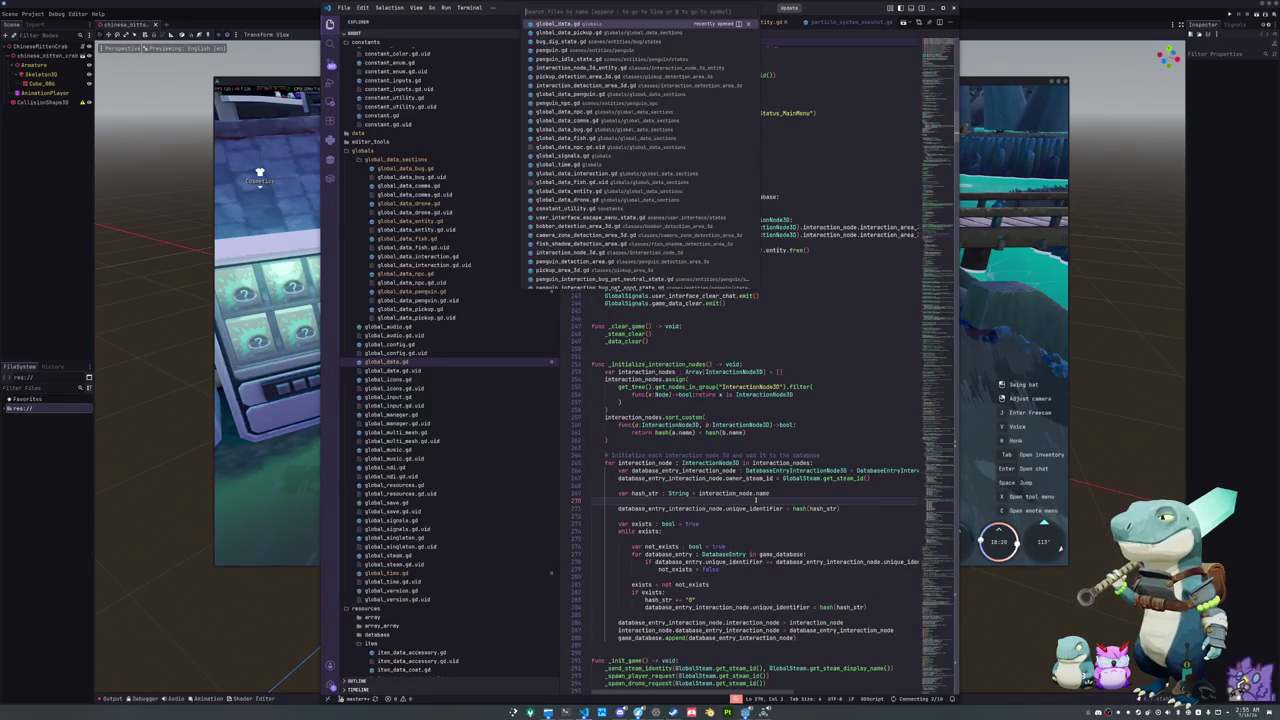
{"action": "type", "text": "penguin_loo"}
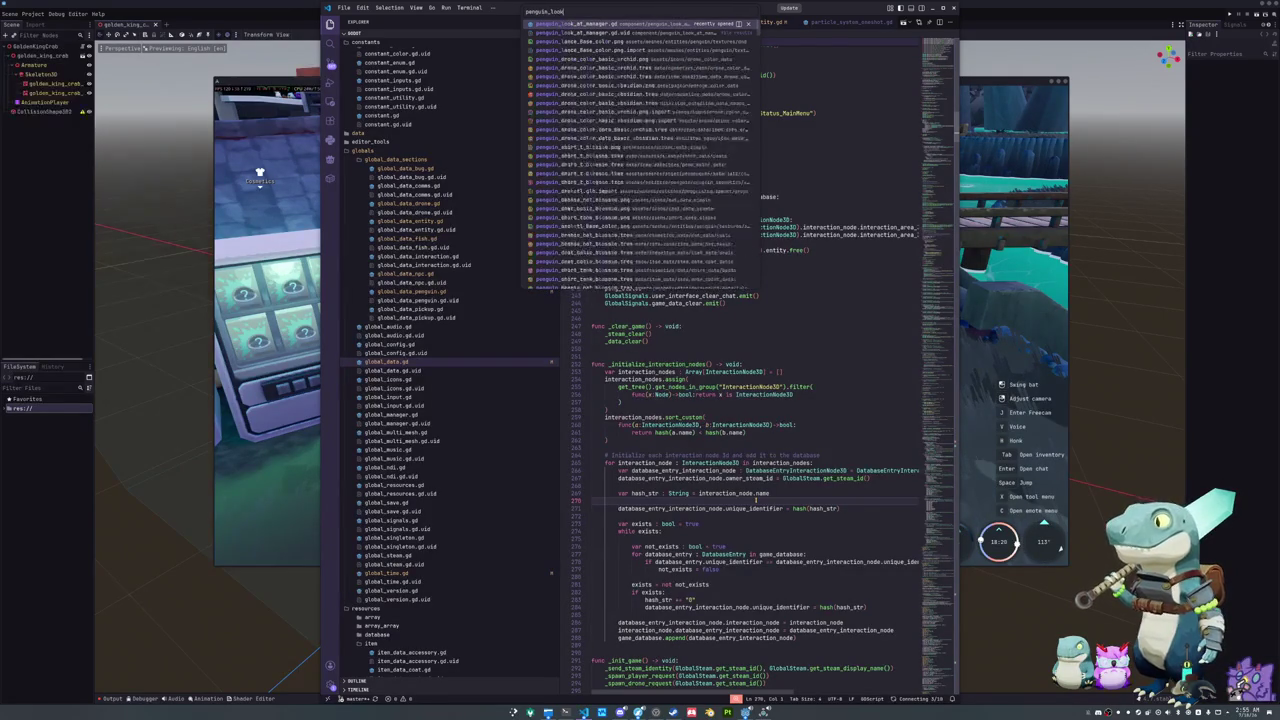
{"action": "type", "text": "k_at_manager"}
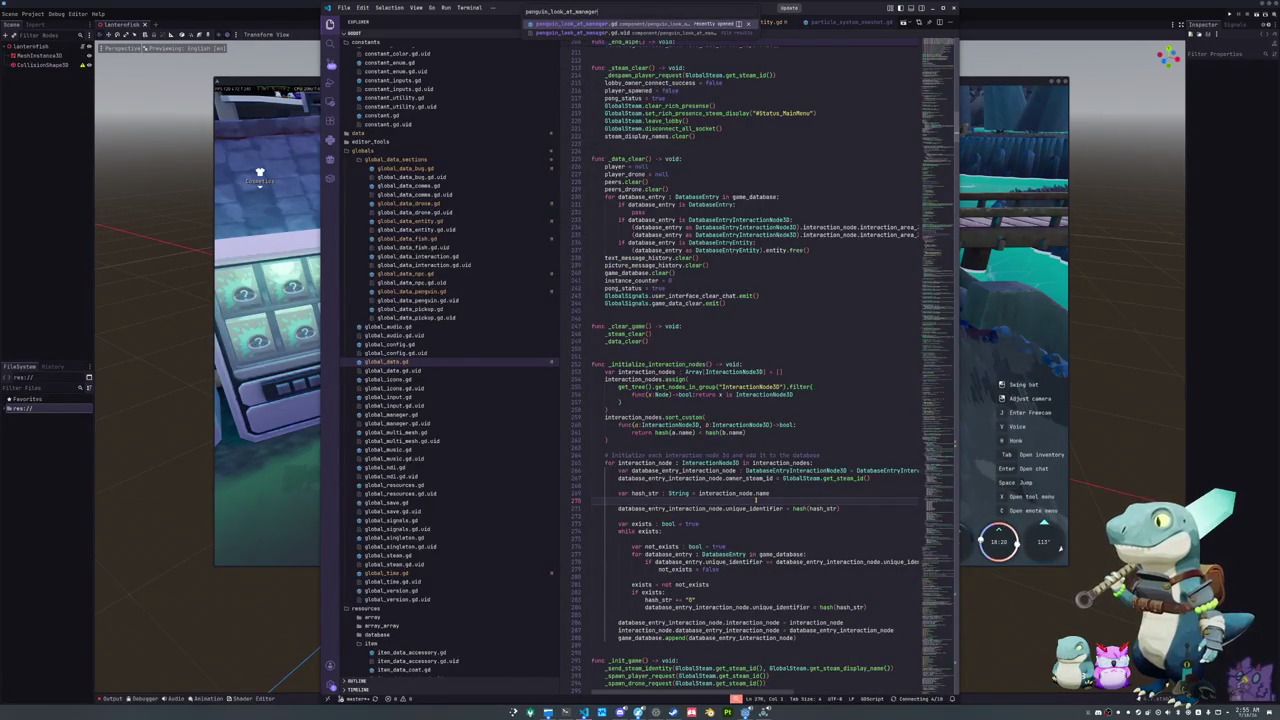
Step: Open penguin_look_at_manager.gd and highlight every use of look_at_target
{"action": "key", "text": "Return"}
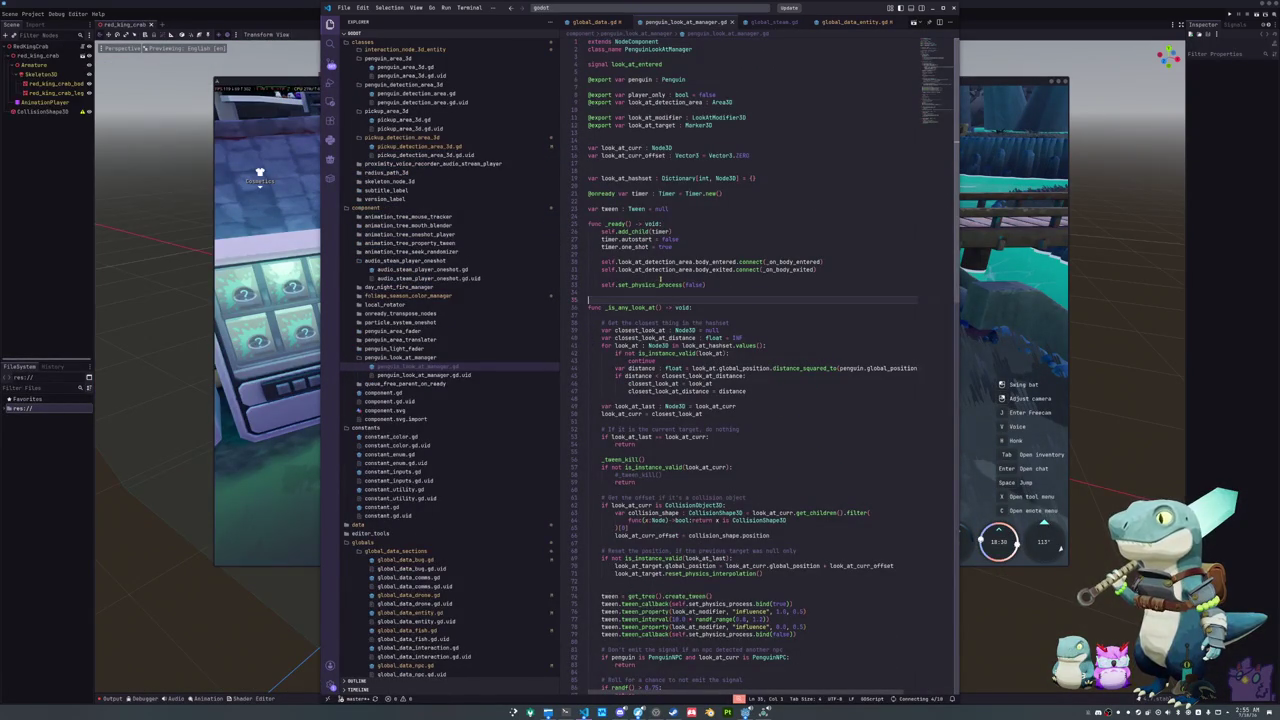
{"action": "double_click", "coordinate": [651, 125]}
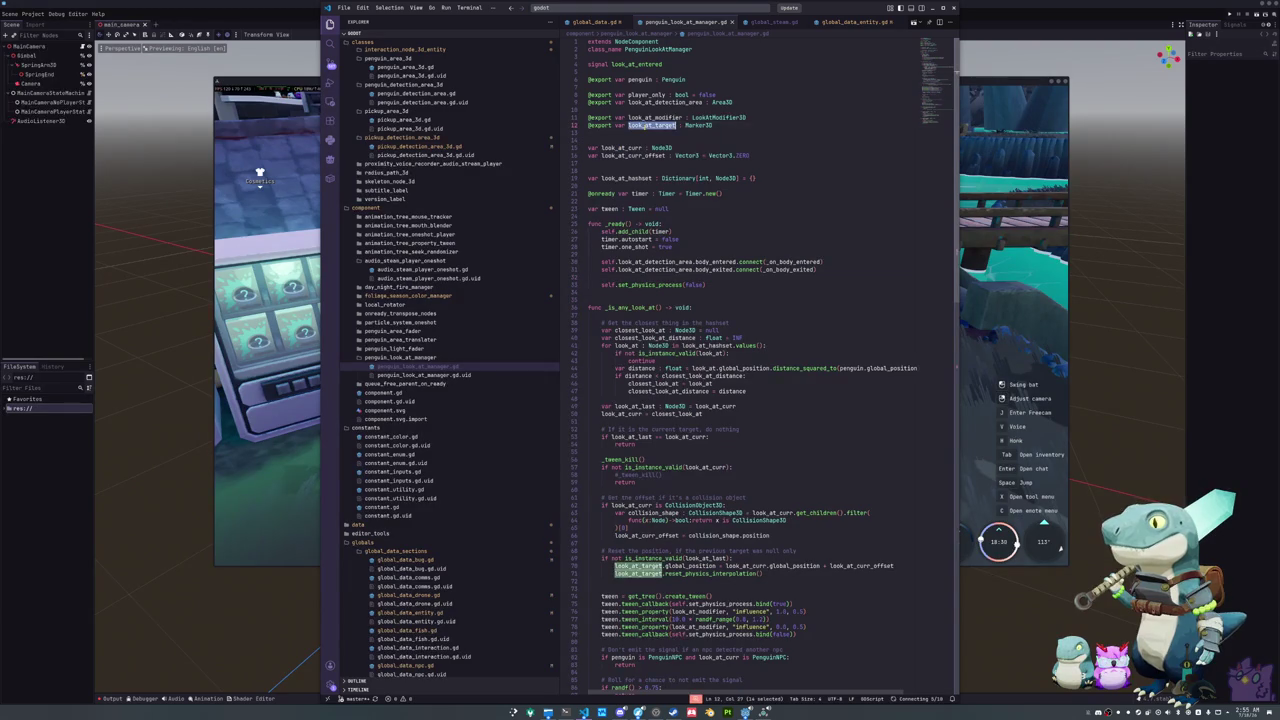
{"action": "scroll", "coordinate": [659, 426], "scroll_direction": "down", "scroll_amount": 6}
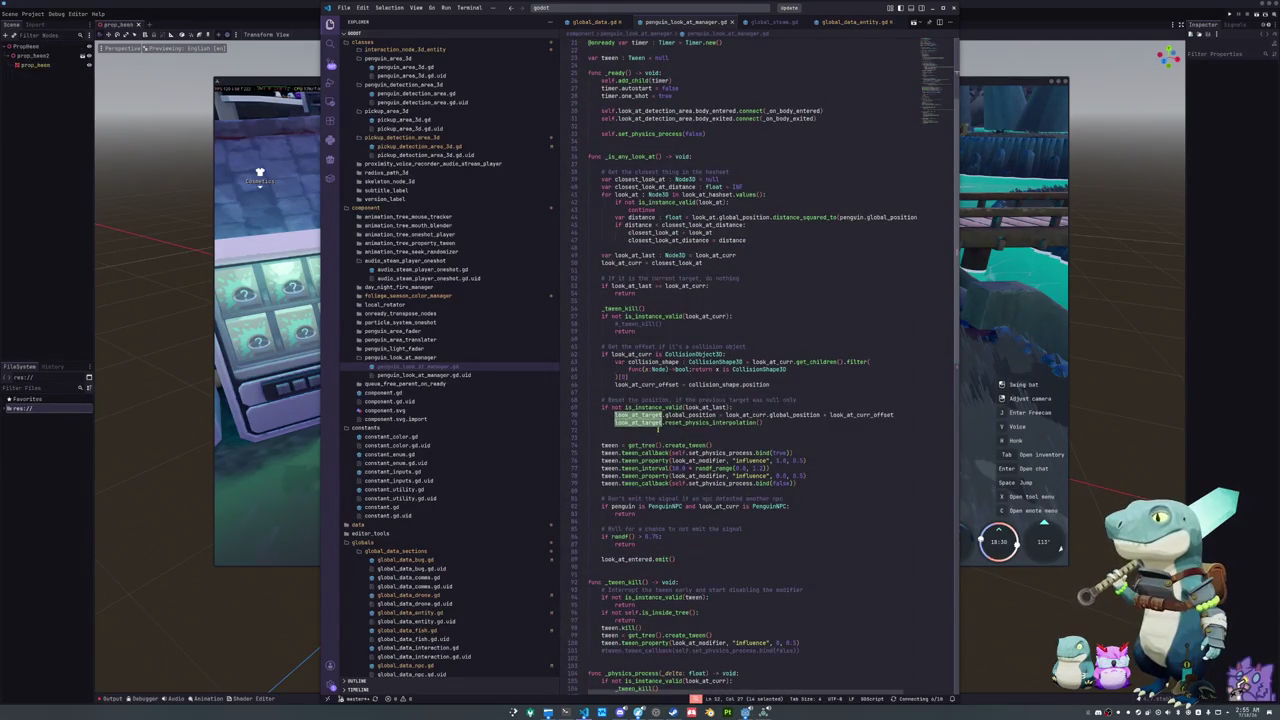
{"action": "left_click", "coordinate": [659, 430]}
{"action": "scroll", "coordinate": [657, 428], "scroll_direction": "down", "scroll_amount": 2}
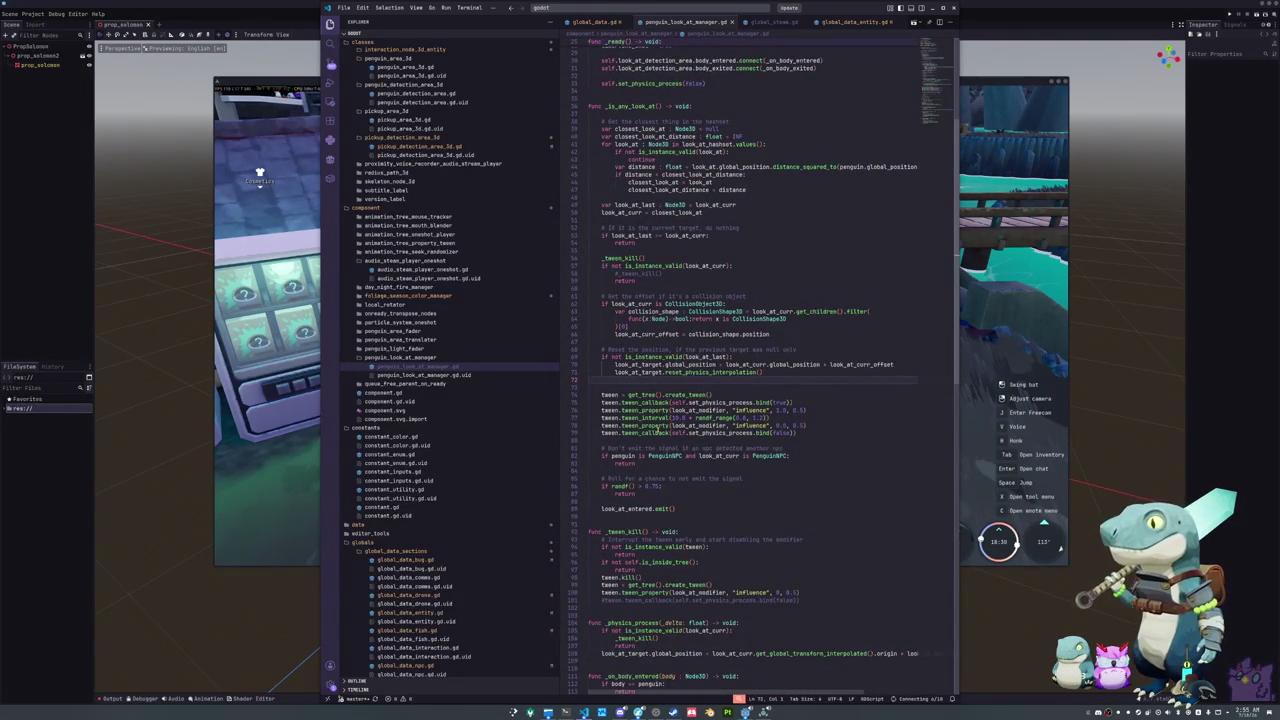
{"action": "scroll", "coordinate": [660, 426], "scroll_direction": "down", "scroll_amount": 1}
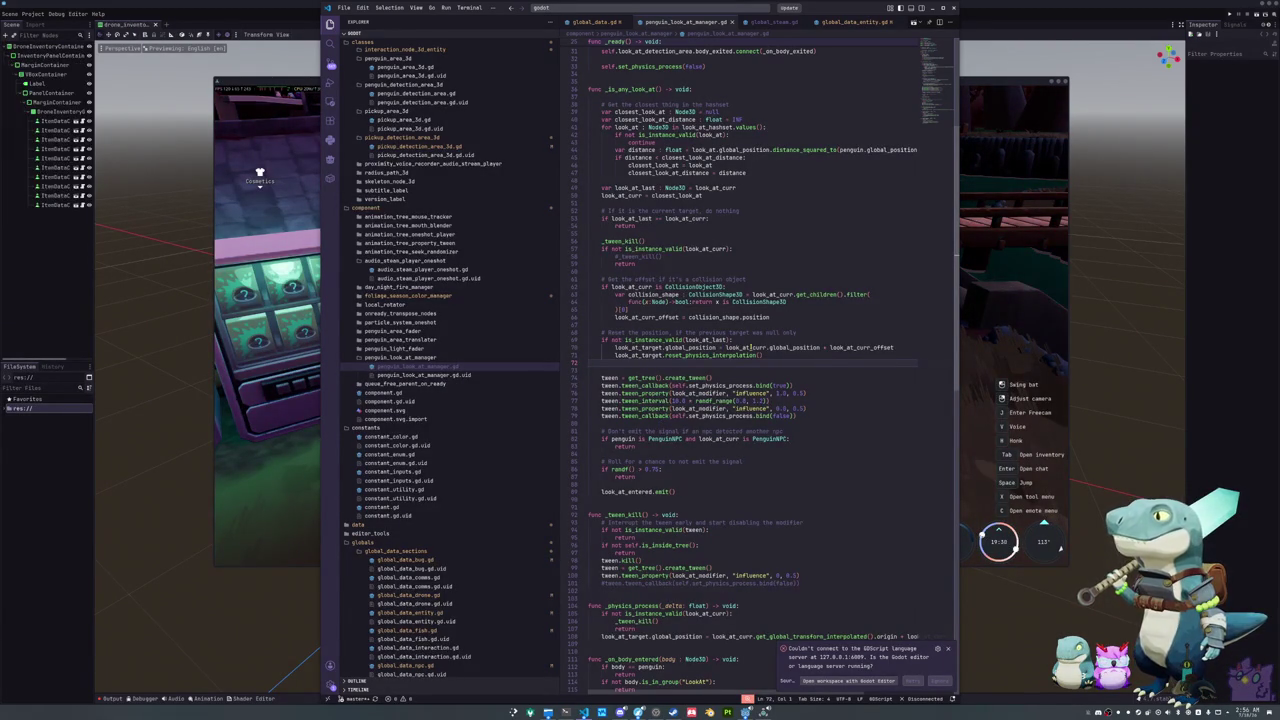
Step: Inspect the reset code on lines 70–71, highlighting look_at_last and global_position and selecting up from line 71
{"action": "left_click", "coordinate": [771, 355]}
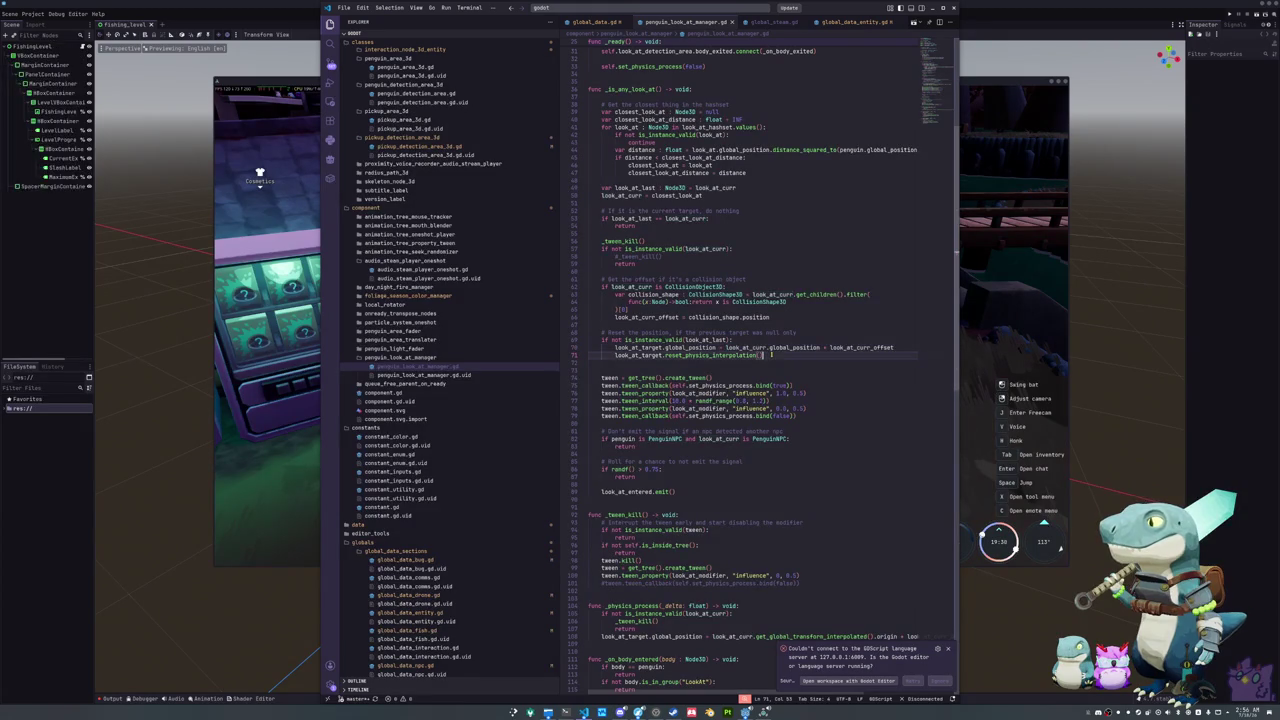
{"action": "double_click", "coordinate": [706, 340]}
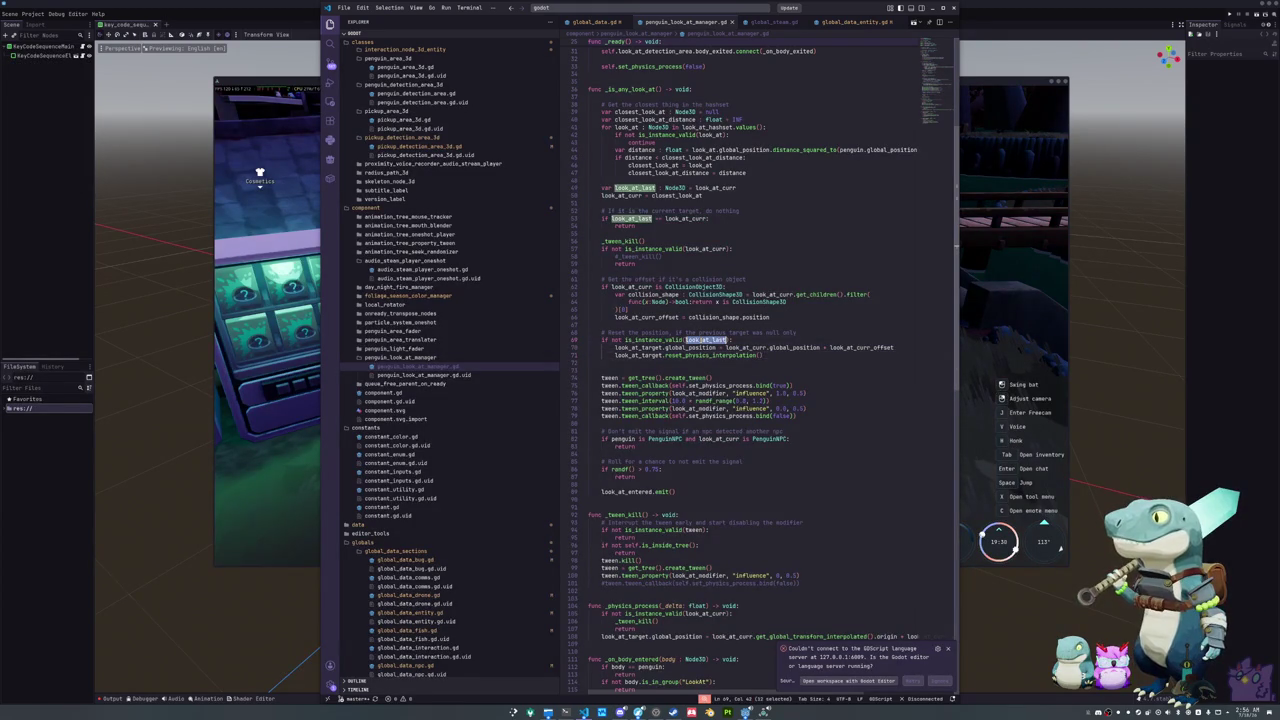
{"action": "double_click", "coordinate": [795, 347]}
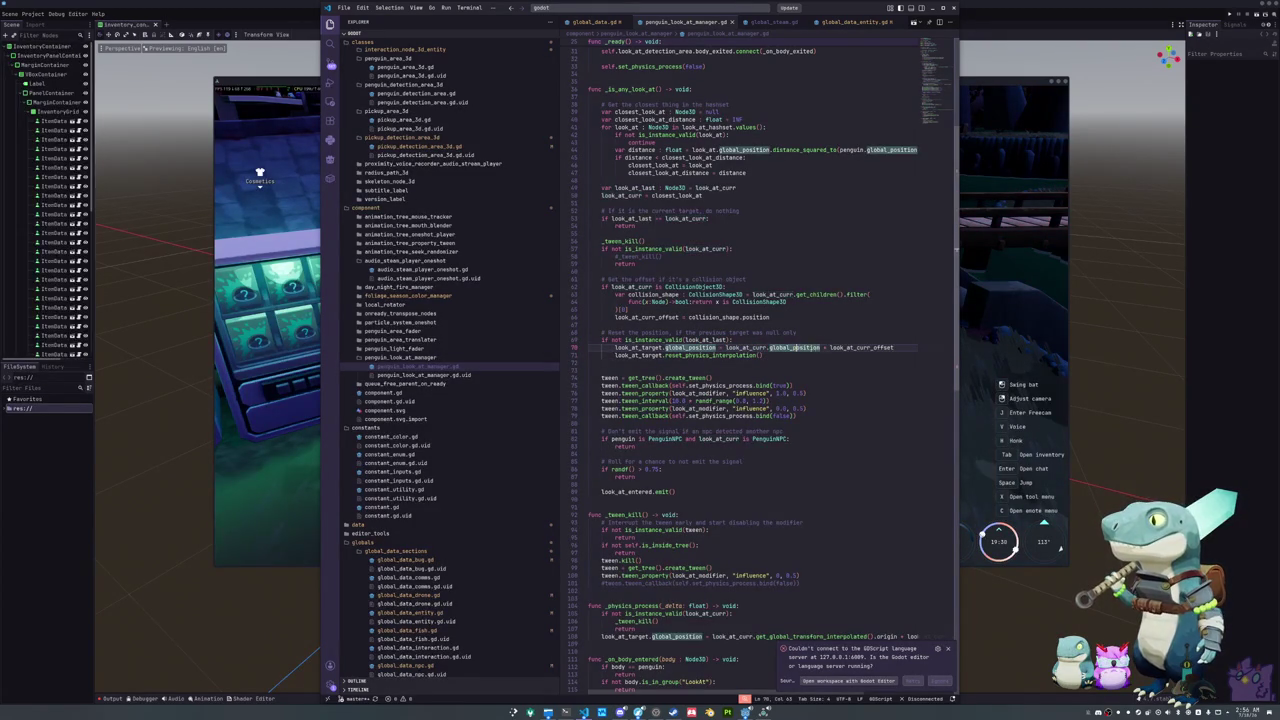
{"action": "left_click", "coordinate": [856, 347]}
{"action": "left_click", "coordinate": [844, 353]}
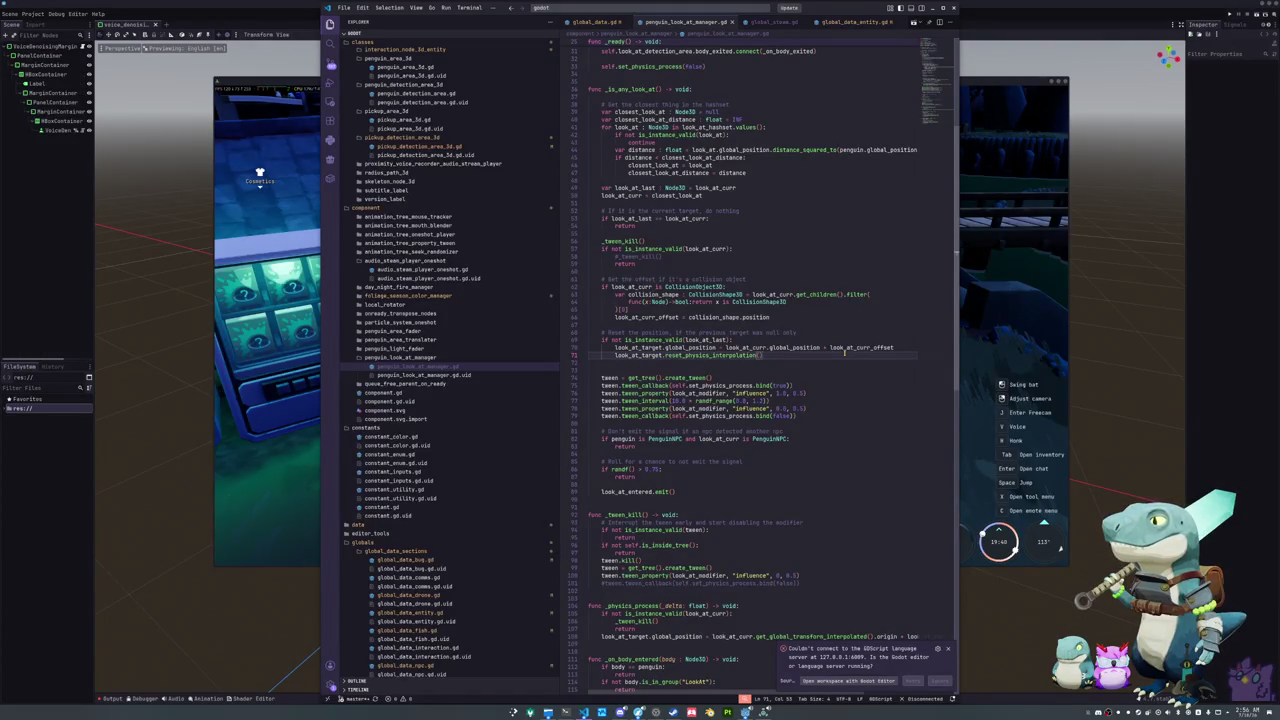
{"action": "key", "text": "Home"}
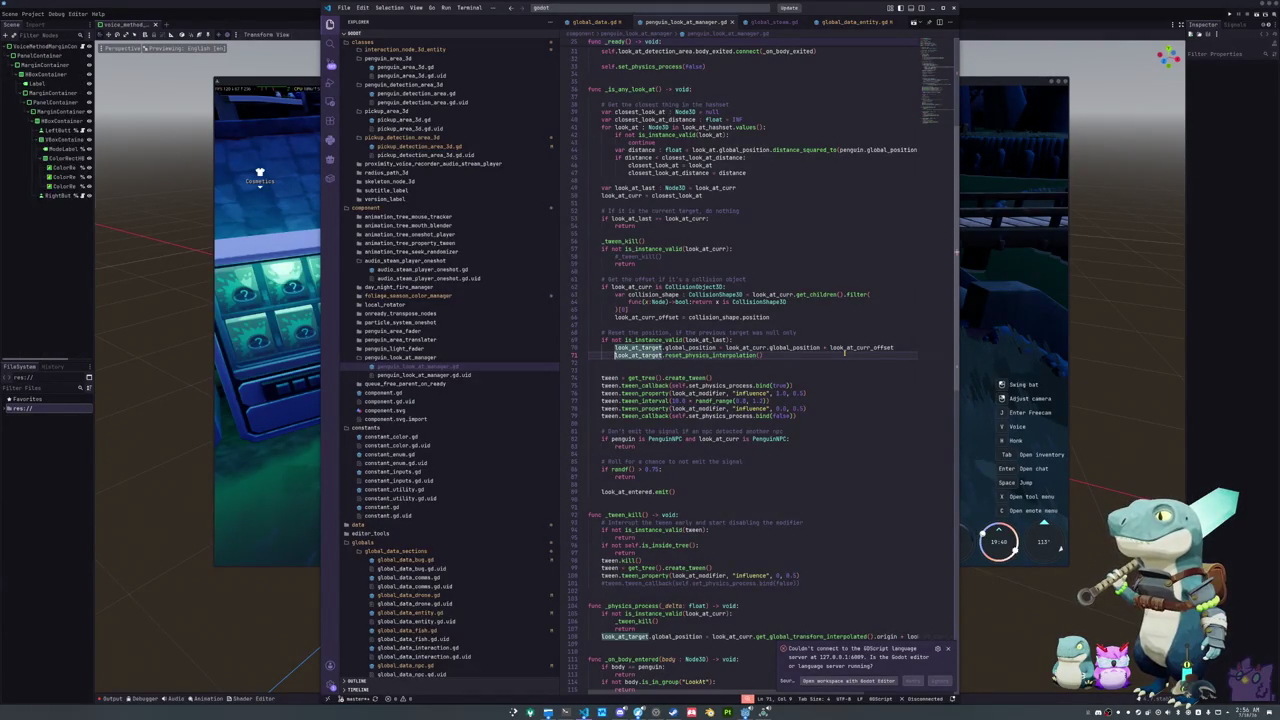
{"action": "key", "text": "shift+Up"}
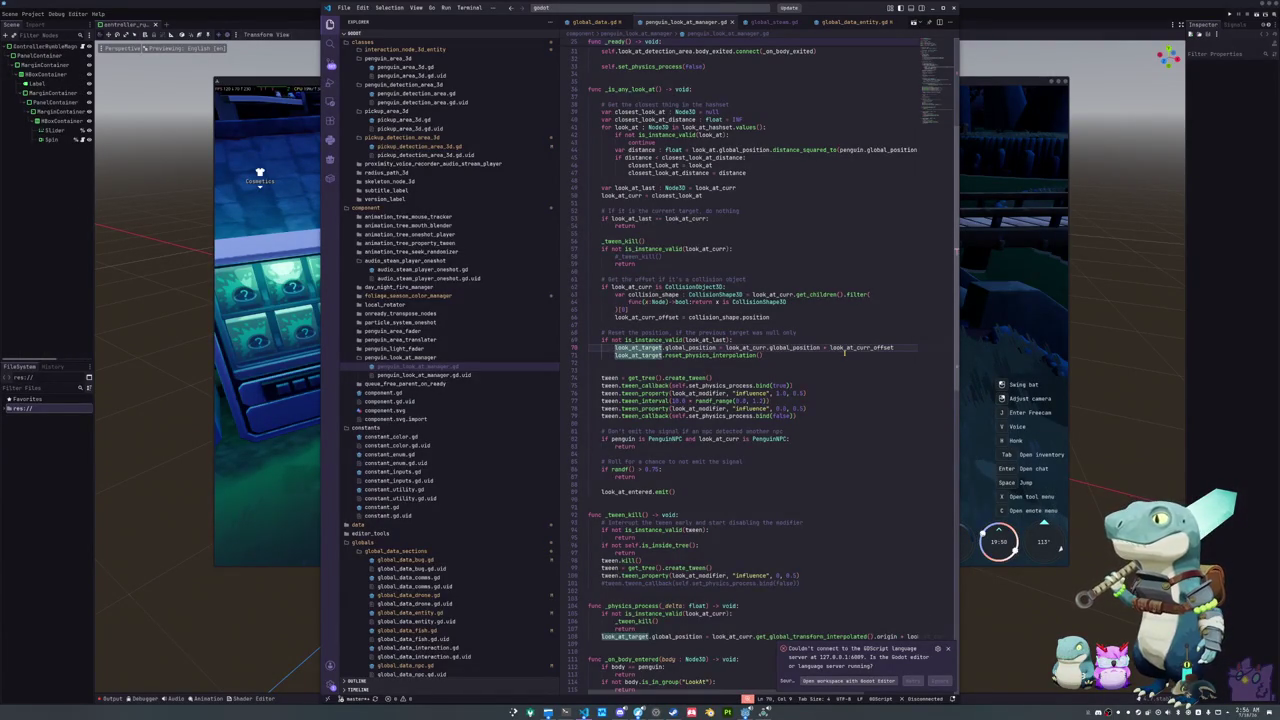
Step: Start an 'if look_at_target.global_position' line above the look_at_target lines
{"action": "key", "text": "Up"}
{"action": "key", "text": "End"}
{"action": "key", "text": "Return"}
{"action": "type", "text": "if look_at_targ"}
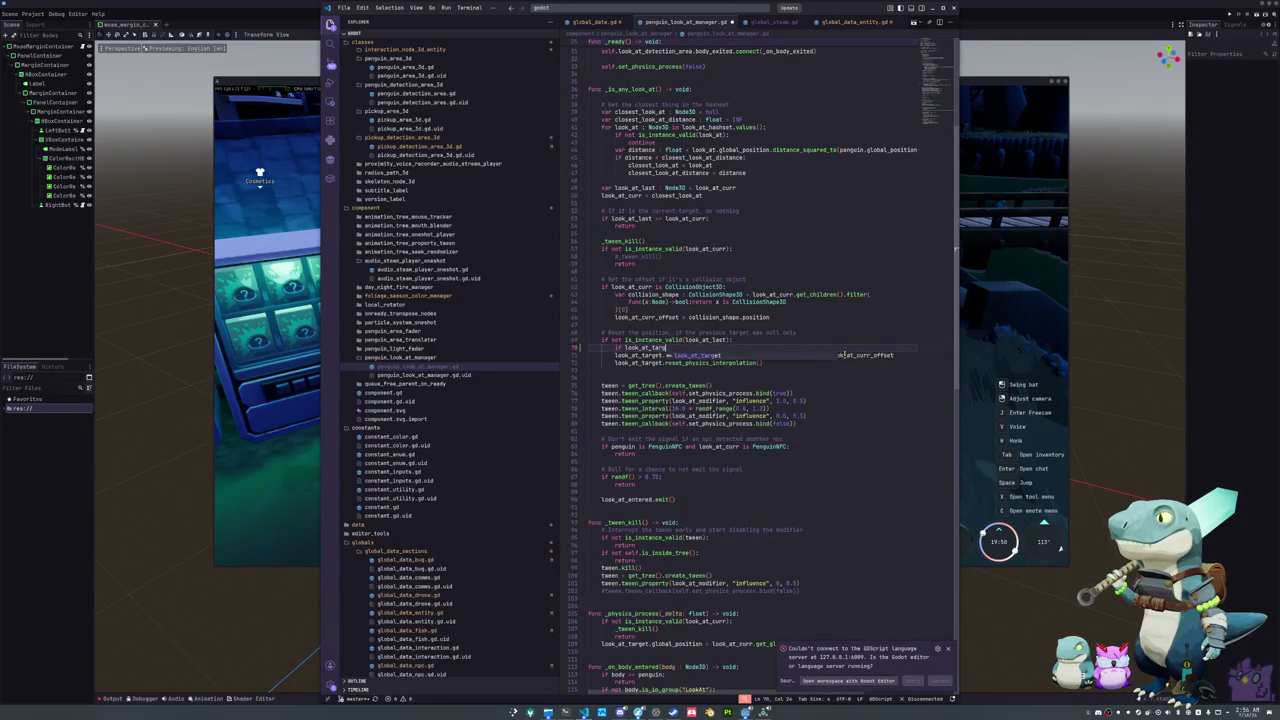
{"action": "type", "text": "et.global_positio"}
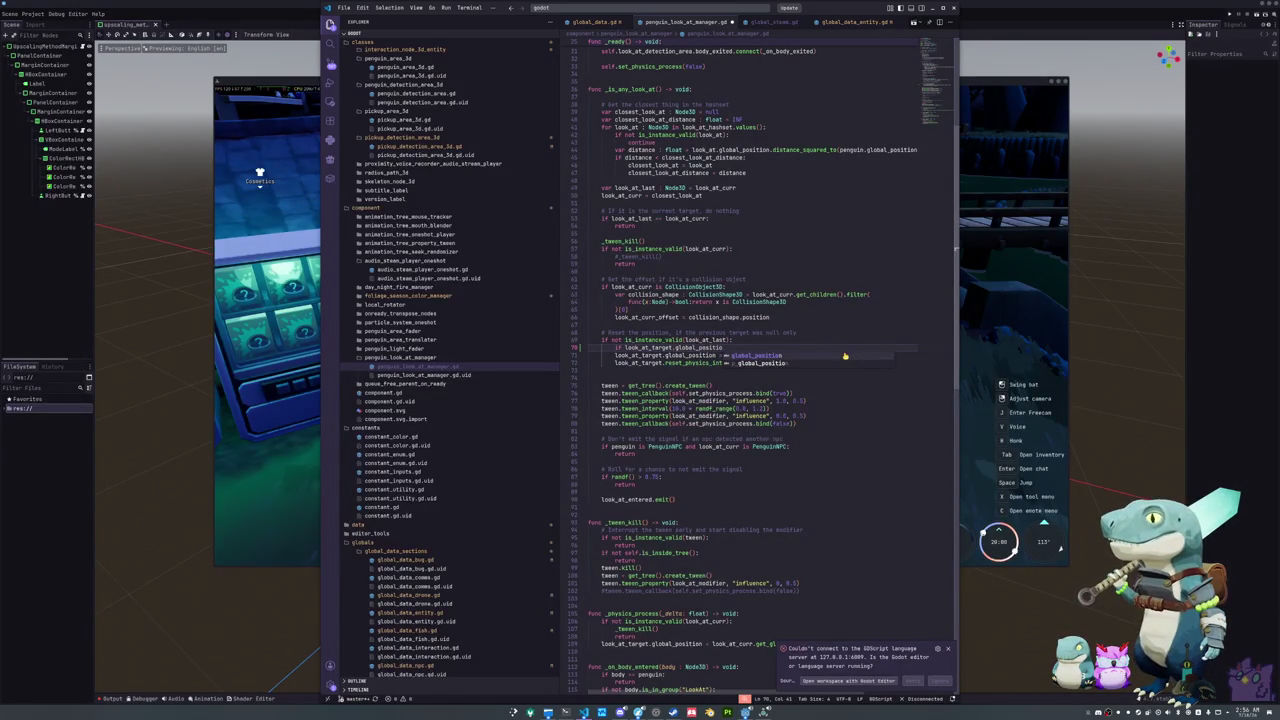
{"action": "type", "text": "n"}
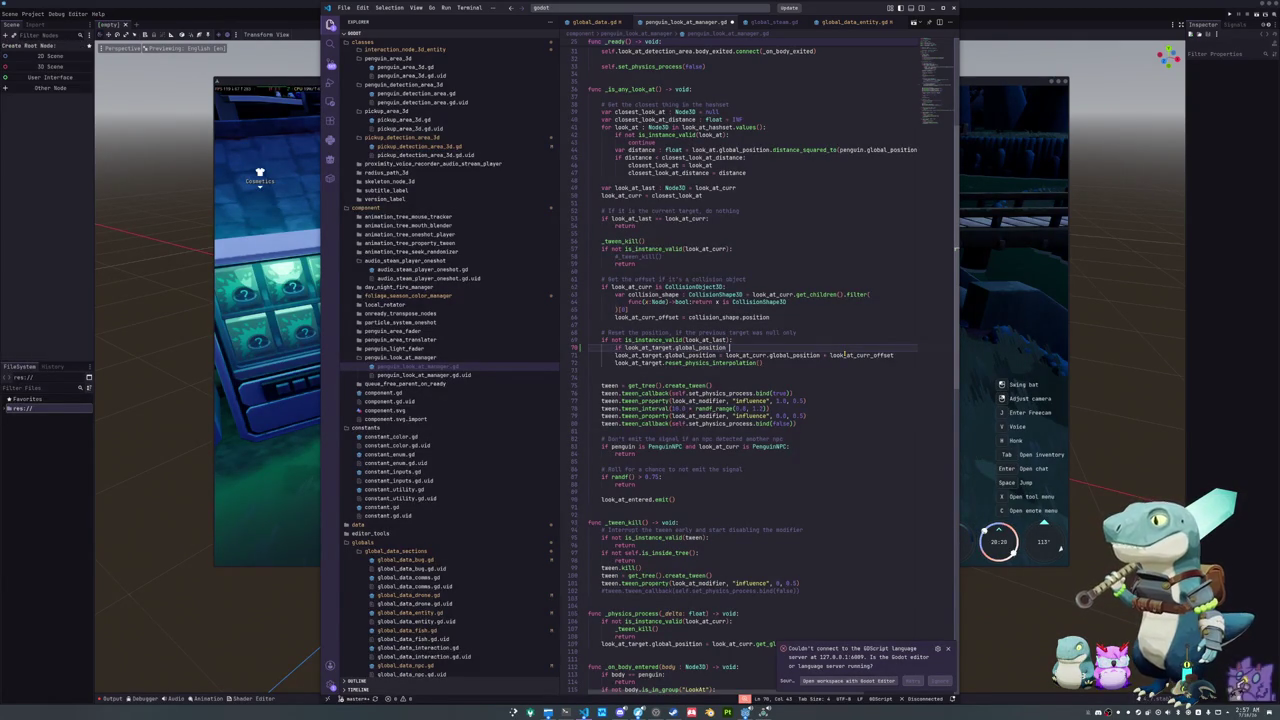
Step: Move the if look_at_target check directly above the reset_physics_interpolation call and indent it
{"action": "key", "text": "shift+Home"}
{"action": "key", "text": "ctrl+x"}
{"action": "key", "text": "alt+Down"}
{"action": "key", "text": "ctrl+v"}
{"action": "key", "text": "Tab"}
{"action": "key", "text": "Down"}
{"action": "left_click", "coordinate": [844, 352]}
Step: Keep the global_position assignment in place and add an empty line above it
{"action": "key", "text": "Up"}
{"action": "key", "text": "ctrl+l"}
{"action": "key", "text": "ctrl+x"}
{"action": "key", "text": "Down"}
{"action": "key", "text": "Down"}
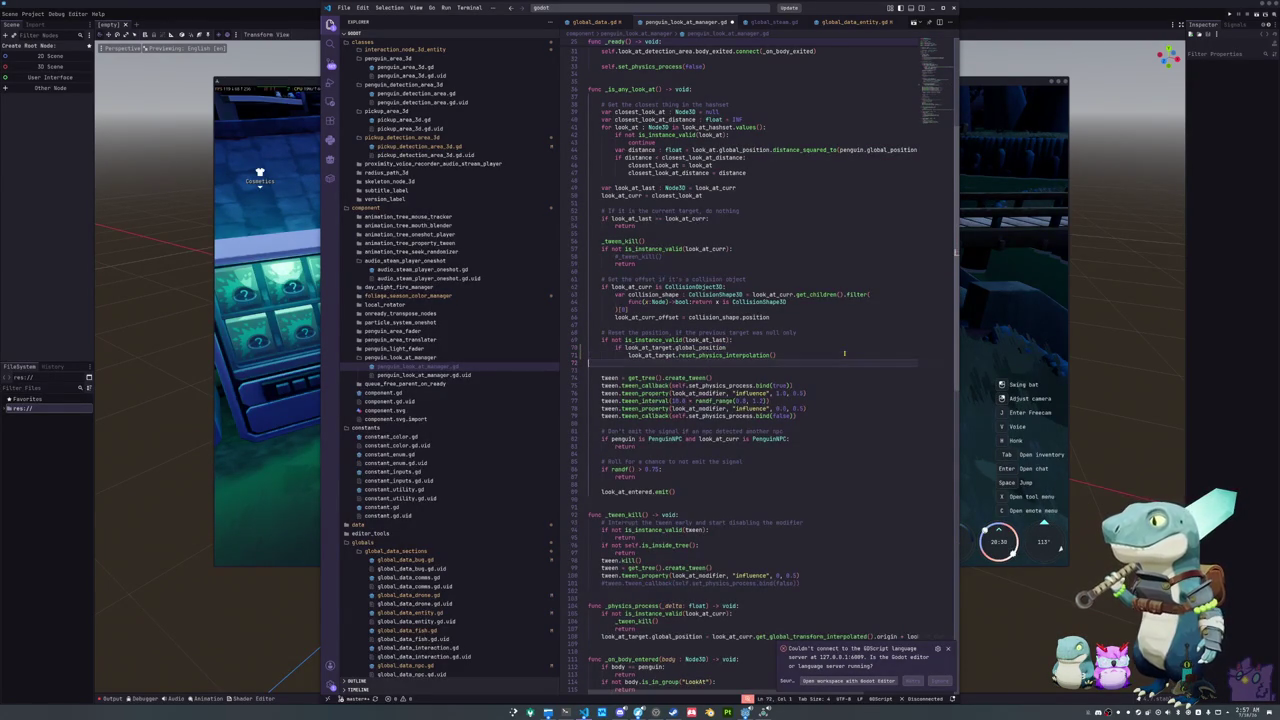
{"action": "key", "text": "ctrl+z"}
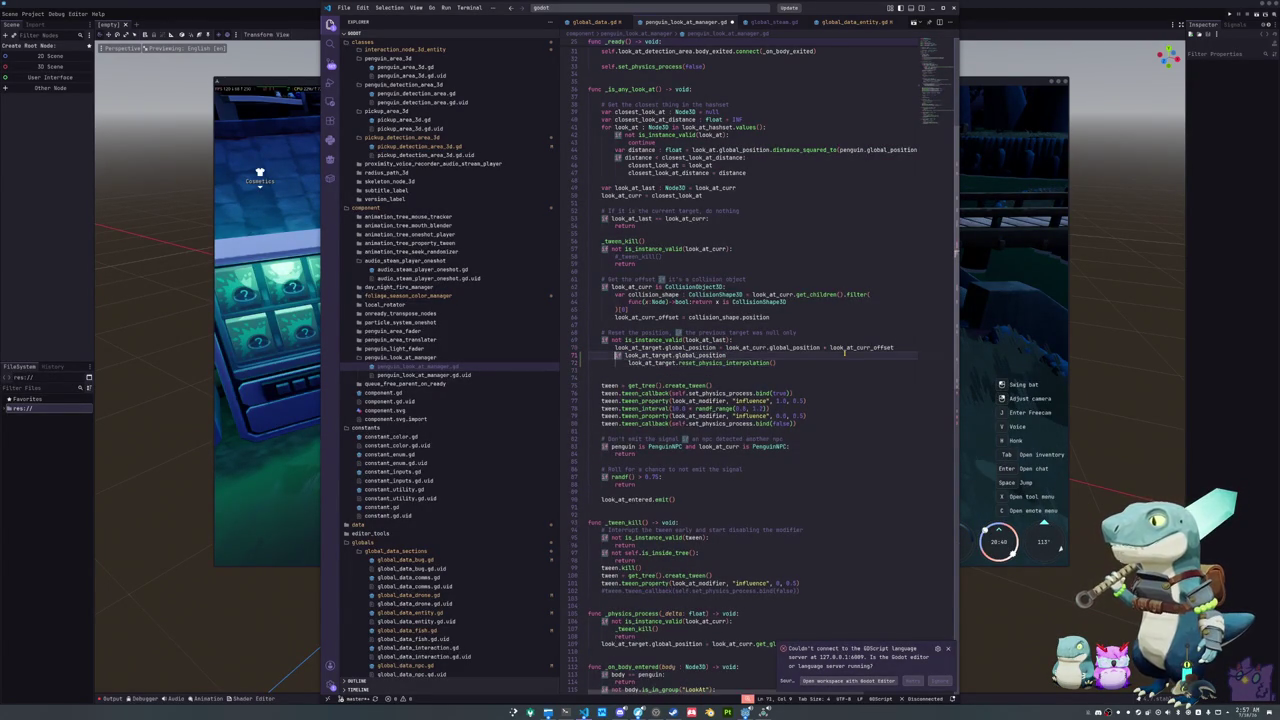
{"action": "key", "text": "Home"}
{"action": "key", "text": "Return"}
{"action": "key", "text": "Up"}
Step: Declare var new_location: Vector3 = look_at_target.global_position + look_at_curr_offset
{"action": "type", "text": "var new_location"}
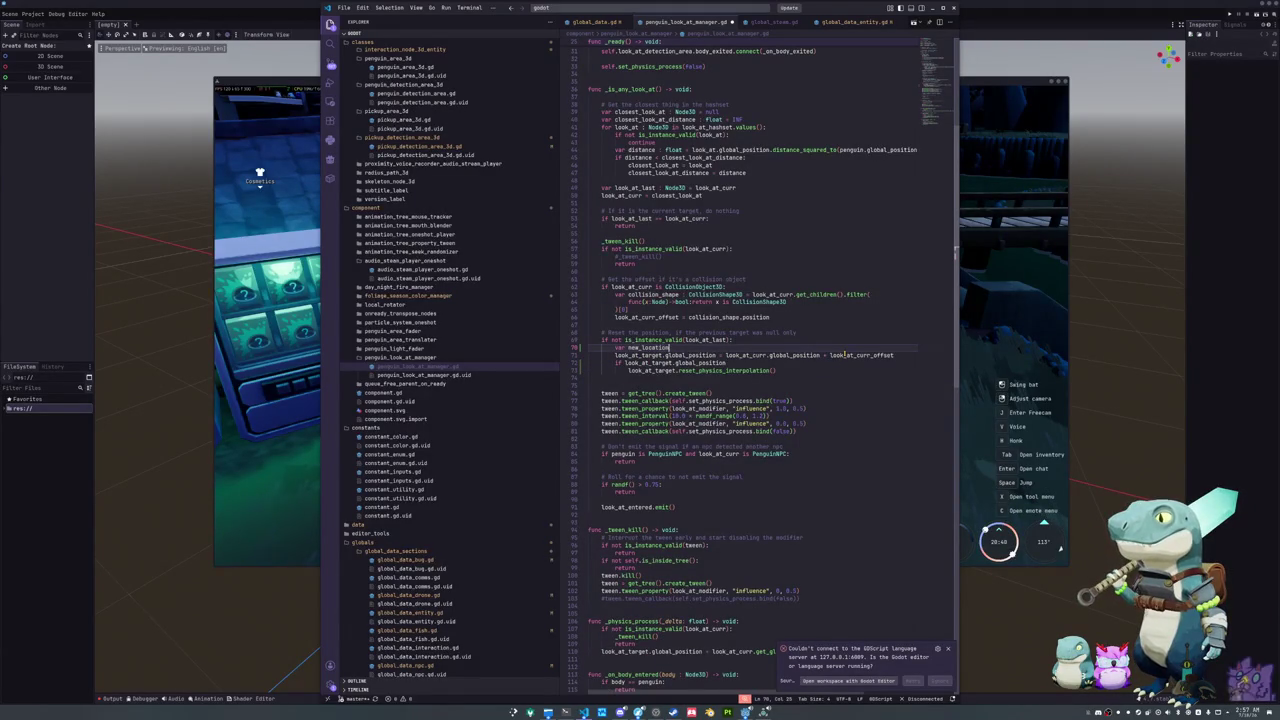
{"action": "type", "text": " := look_at"}
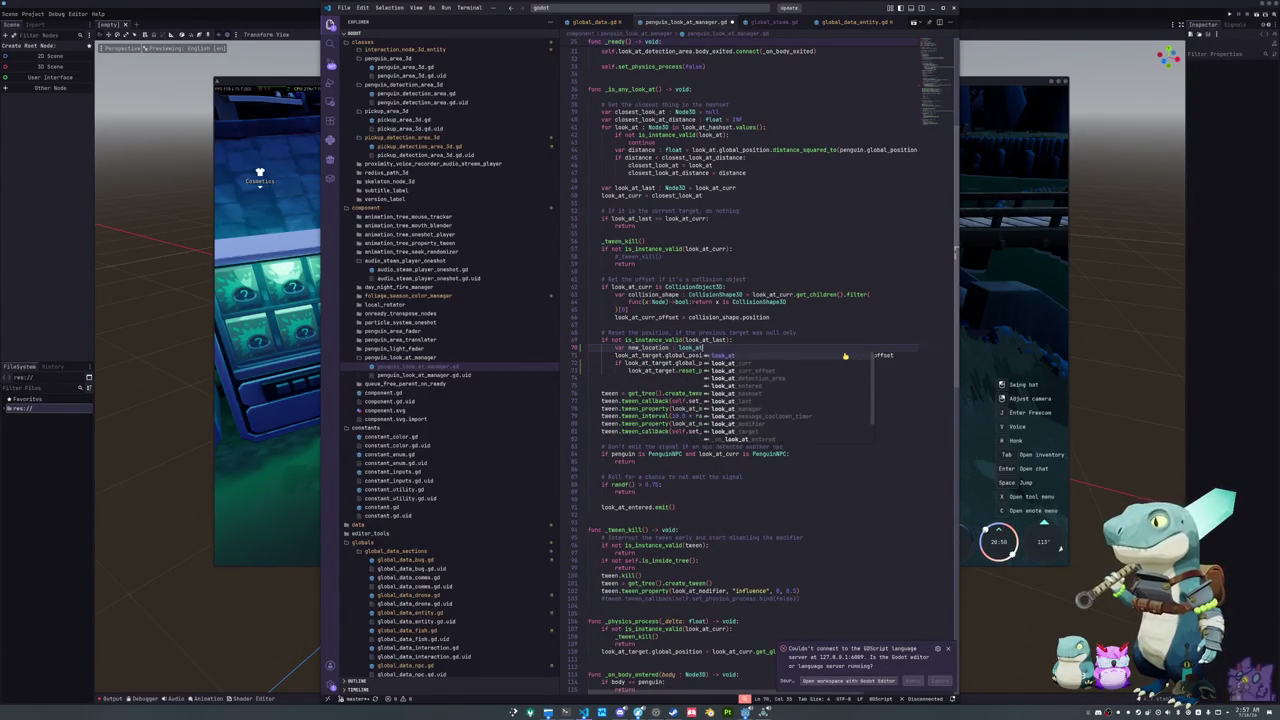
{"action": "type", "text": "_target.glob"}
{"action": "key", "text": "Escape"}
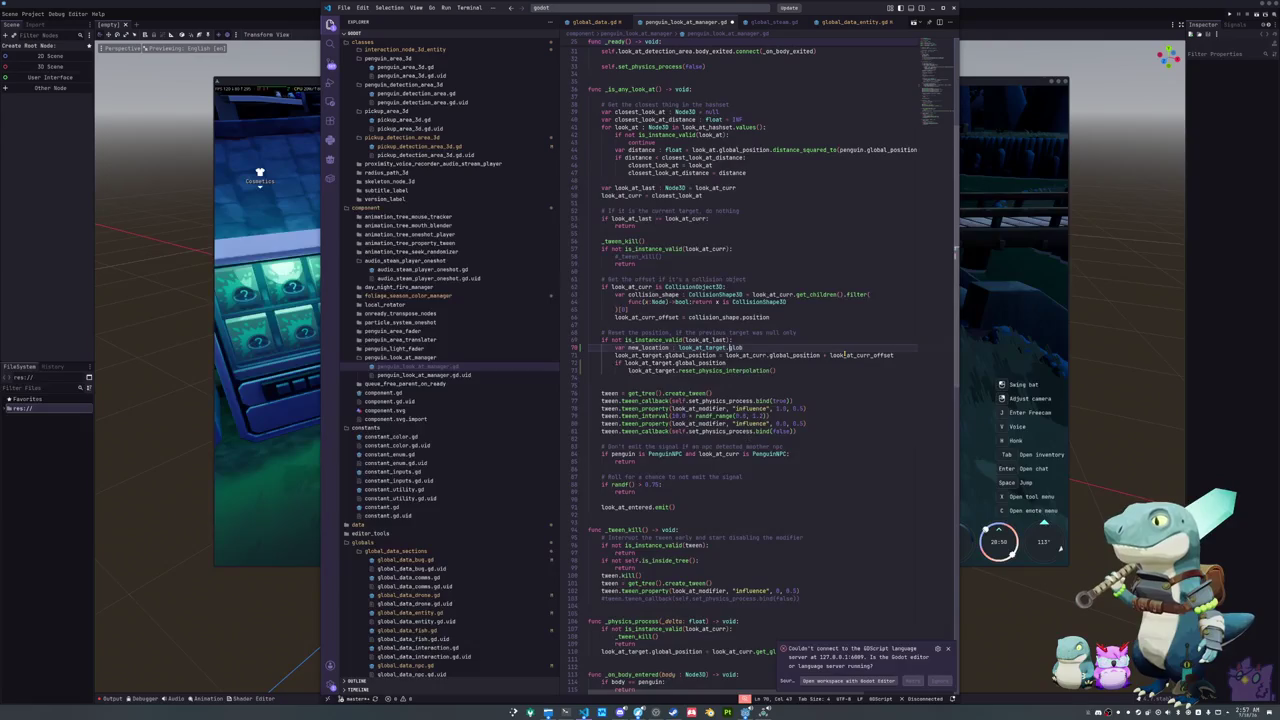
{"action": "type", "text": "Vector3 ="}
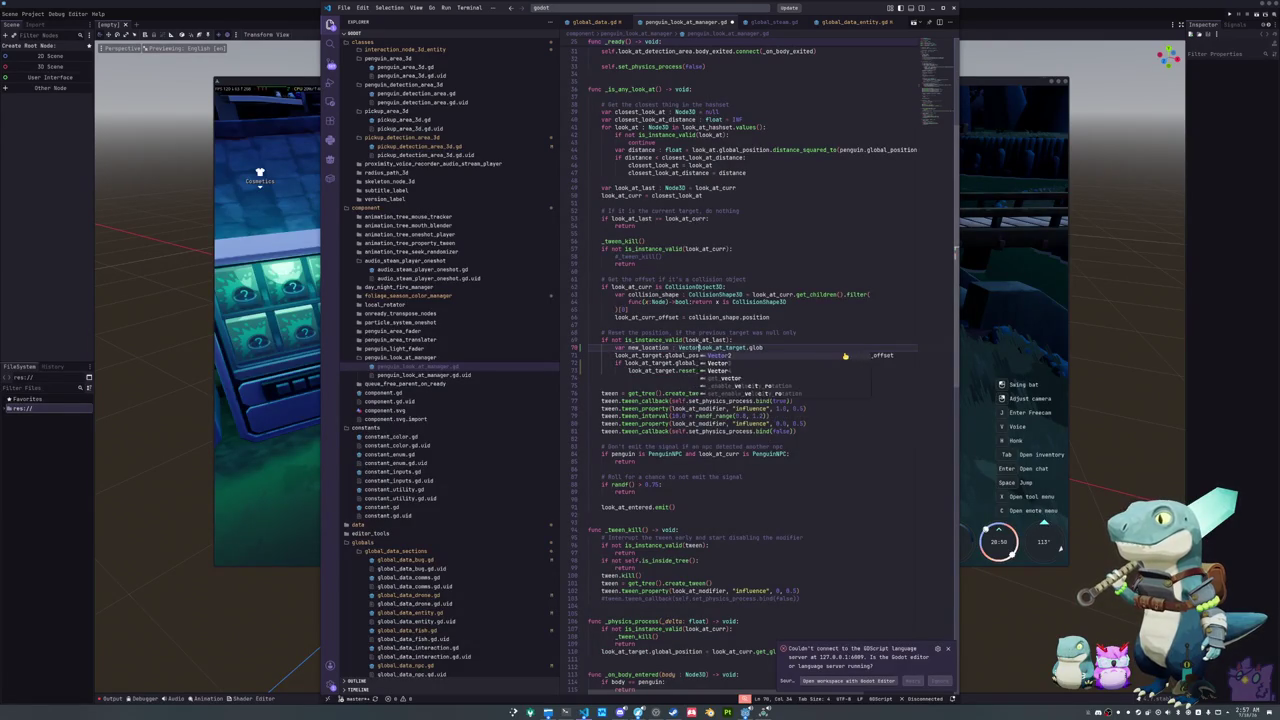
{"action": "key", "text": "End"}
{"action": "type", "text": "al"}
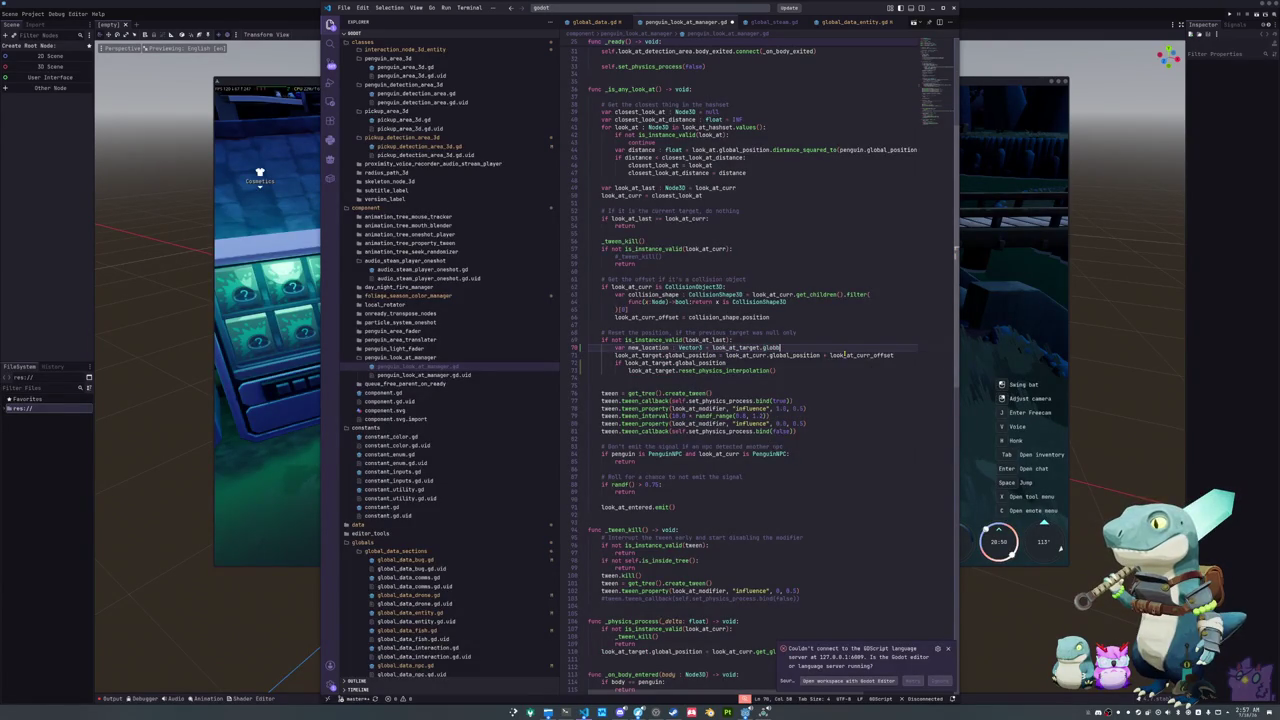
{"action": "type", "text": "_position "}
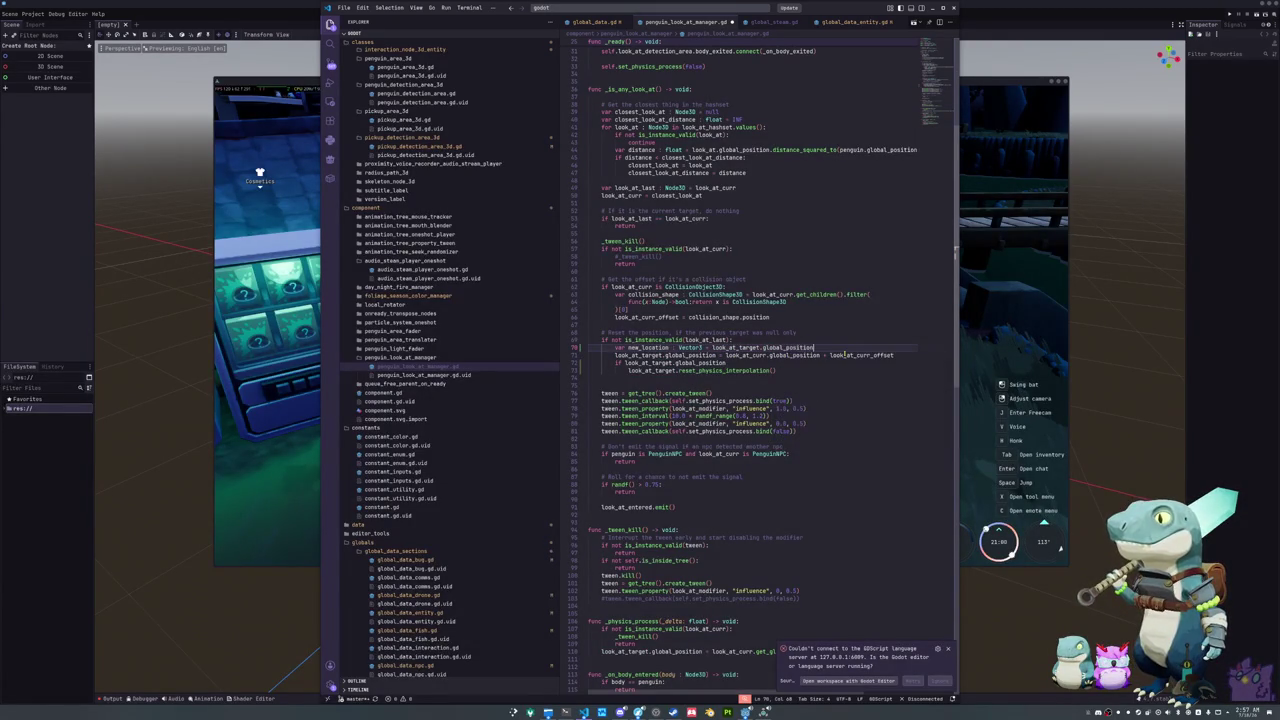
{"action": "type", "text": "+ look_at_"}
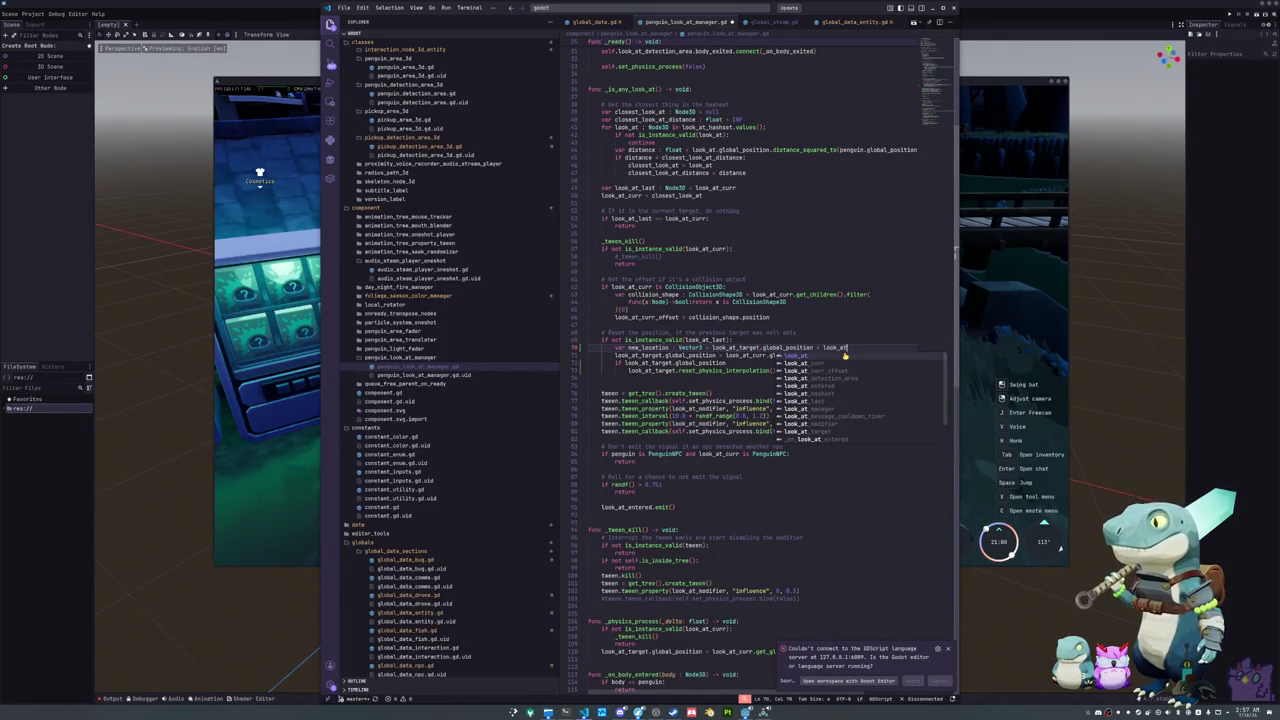
{"action": "type", "text": "curr_offset"}
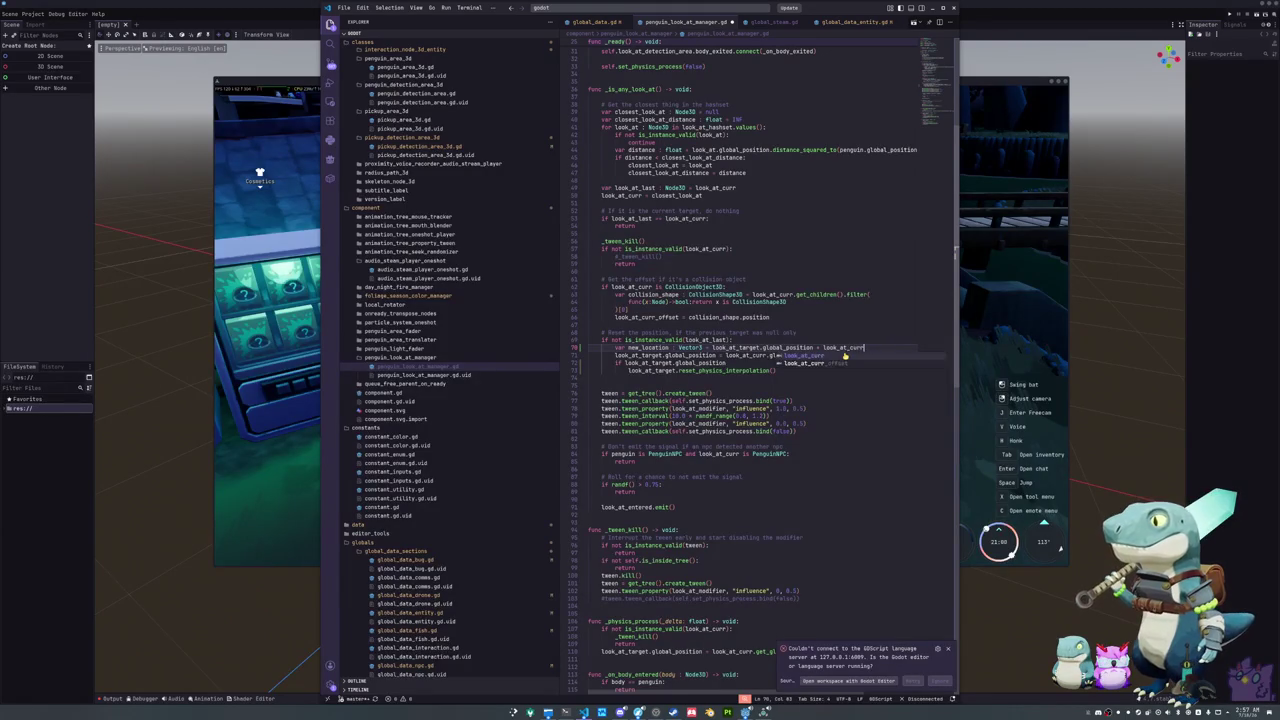
Step: Move the target position assignment line below the reset call with correct indentation
{"action": "key", "text": "Down"}
{"action": "key", "text": "Home"}
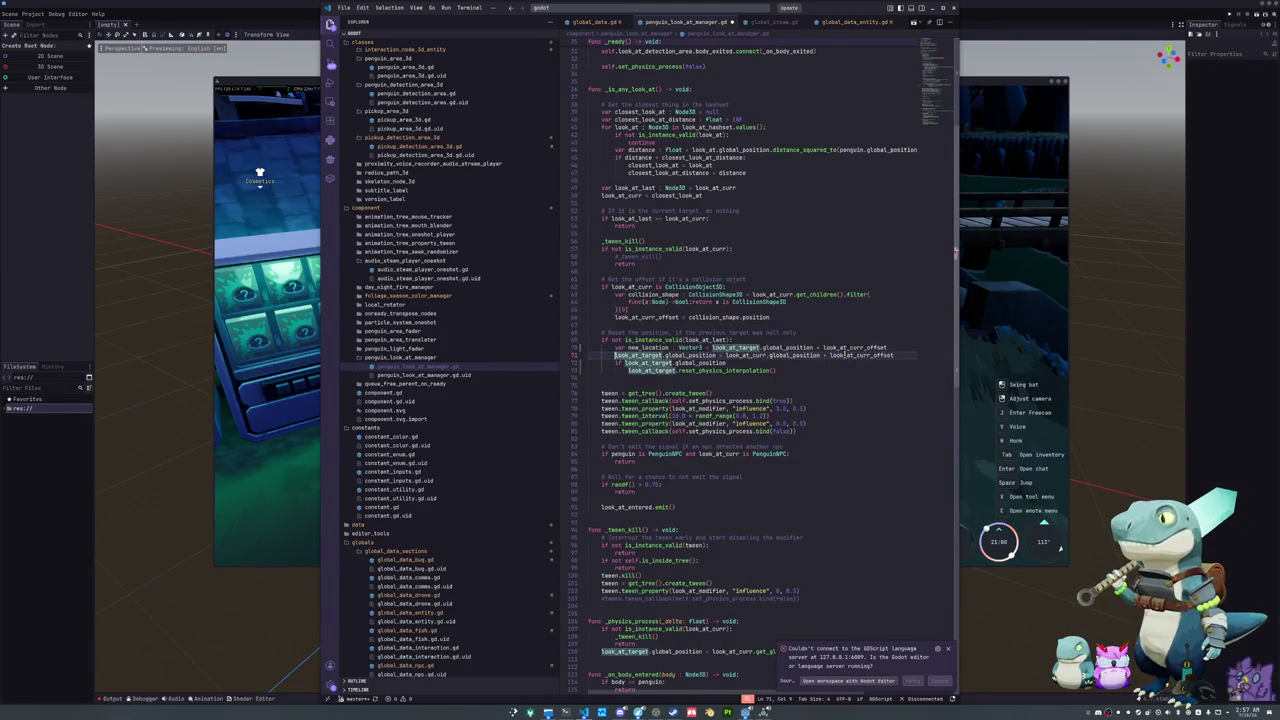
{"action": "key", "text": "ctrl+slash"}
{"action": "key", "text": "ctrl+slash"}
{"action": "key", "text": "shift+Down"}
{"action": "key", "text": "alt+Down"}
{"action": "key", "text": "alt+Down"}
{"action": "key", "text": "shift+Tab"}
{"action": "key", "text": "Tab"}
{"action": "key", "text": "Up"}
Step: Complete the check as look_at_target.global_position.distance_to(new_location)
{"action": "key", "text": "End"}
{"action": "type", "text": ".distance_to"}
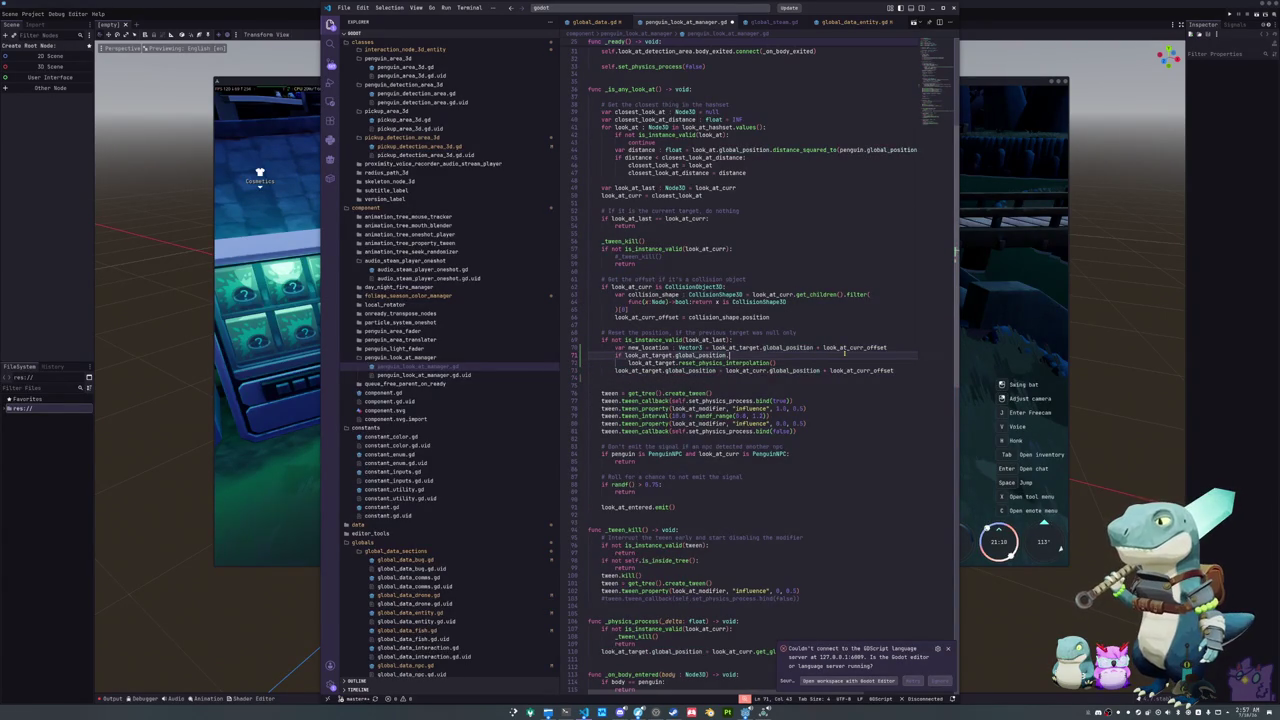
{"action": "key", "text": "Escape"}
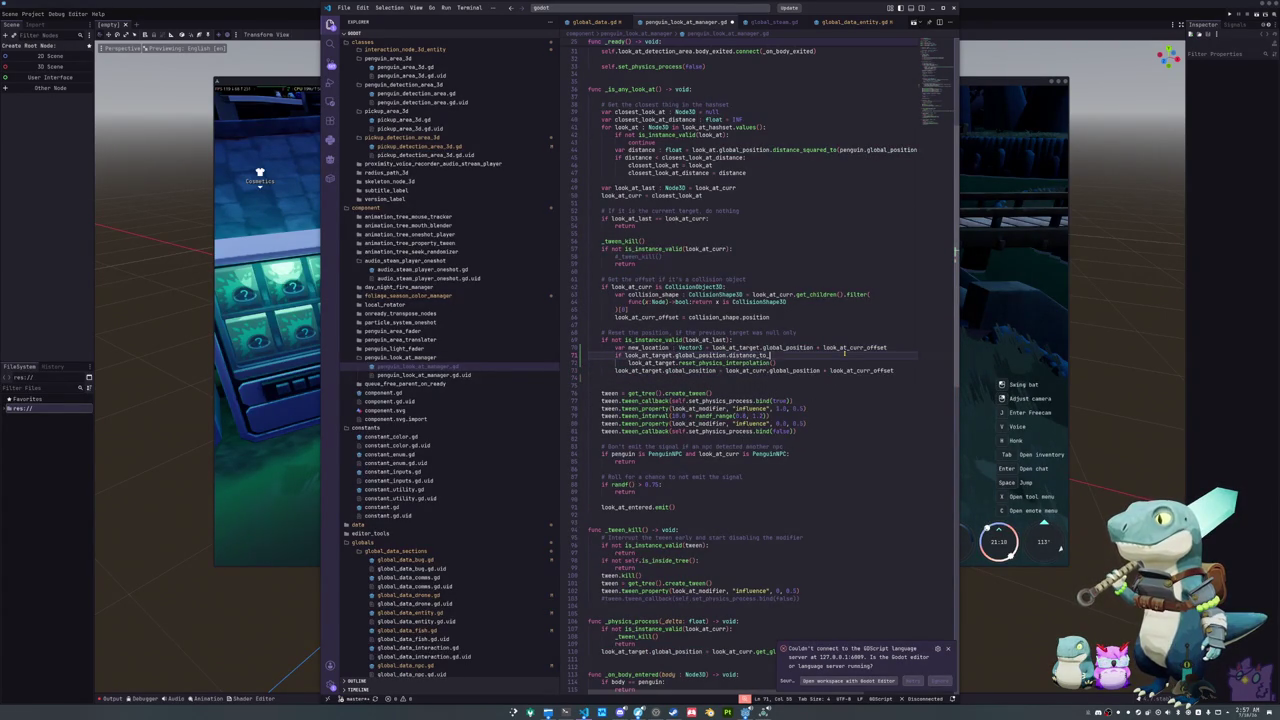
{"action": "type", "text": "new_"}
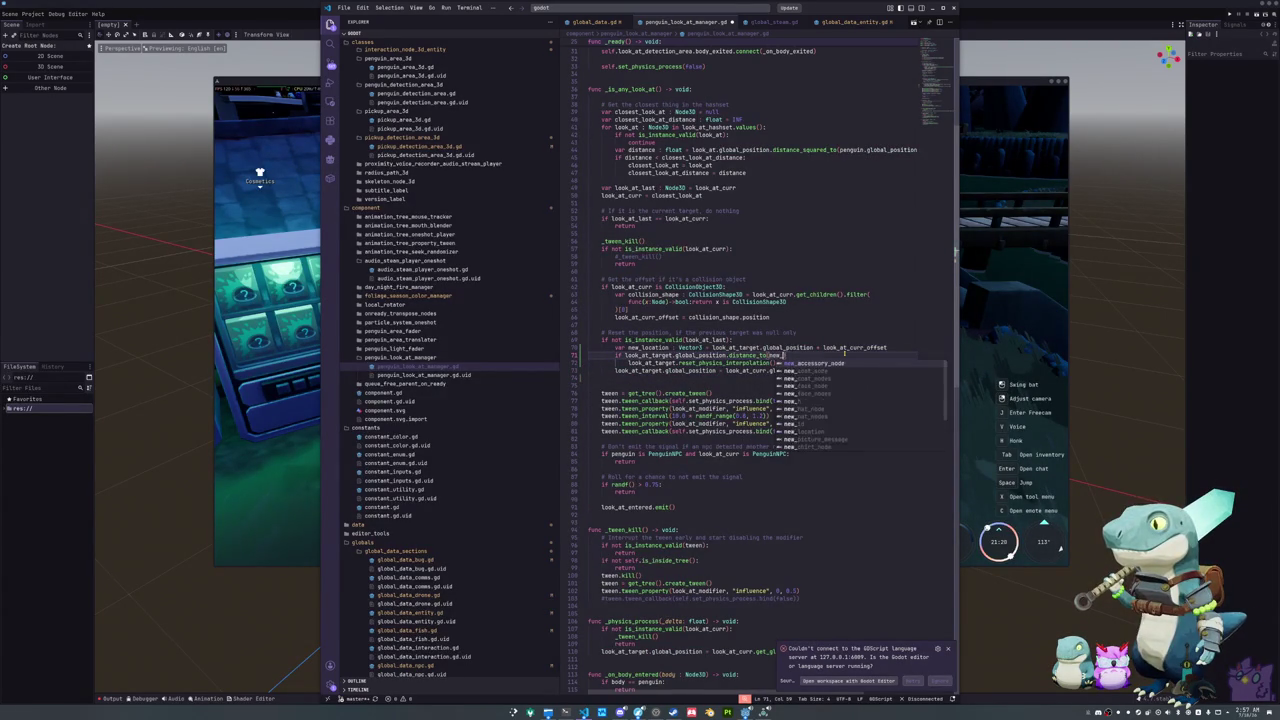
{"action": "type", "text": "location) >"}
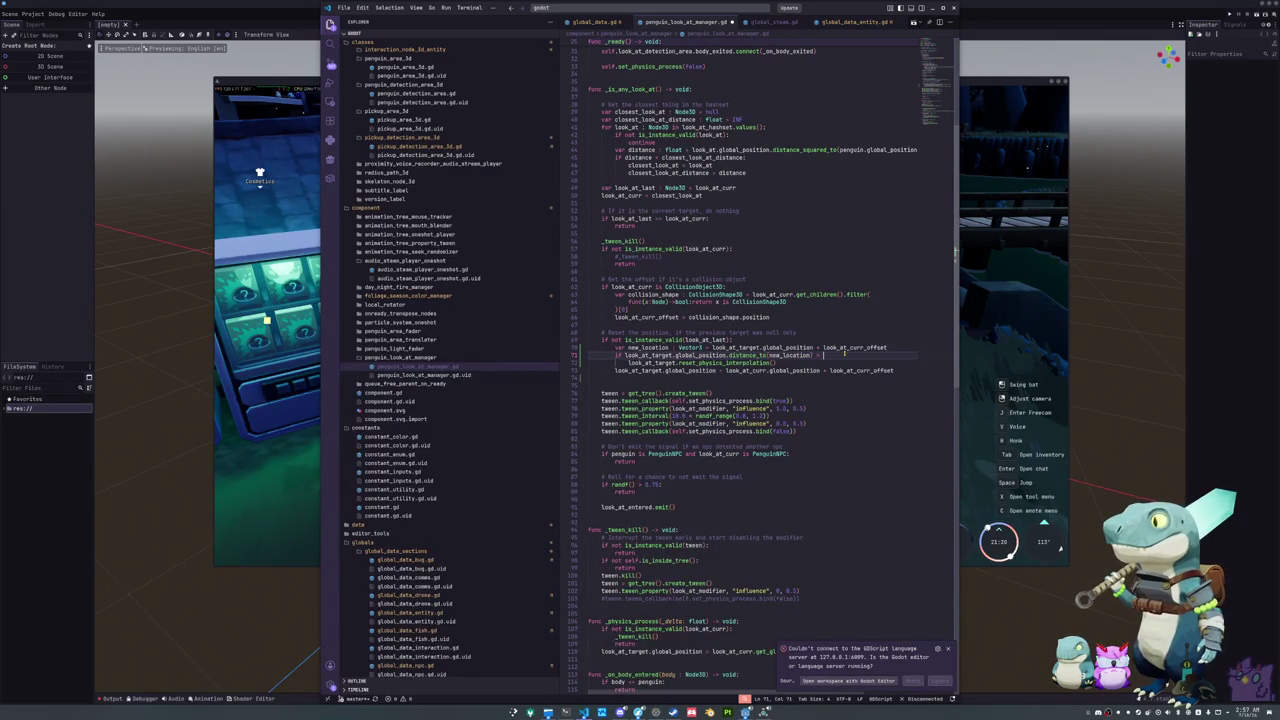
{"action": "scroll", "coordinate": [850, 349], "scroll_direction": "up", "scroll_amount": 10}
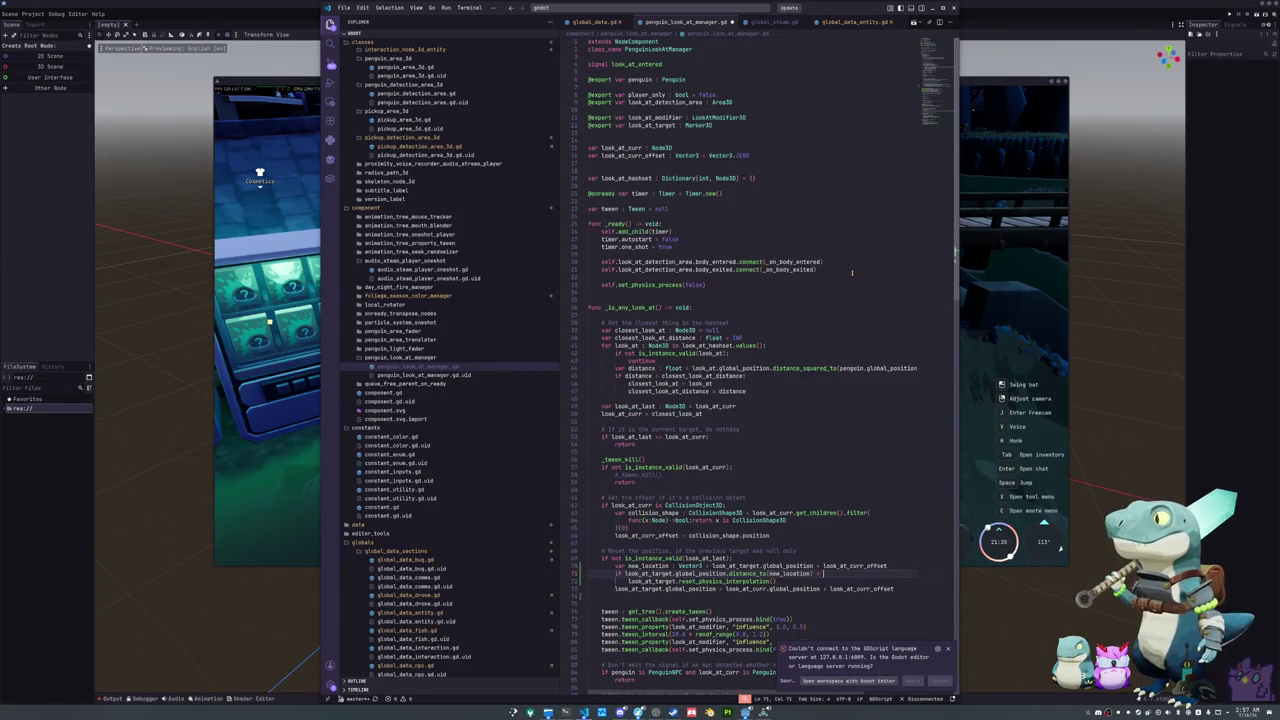
{"action": "scroll", "coordinate": [852, 272], "scroll_direction": "down", "scroll_amount": 7}
{"action": "scroll", "coordinate": [850, 285], "scroll_direction": "down", "scroll_amount": 1}
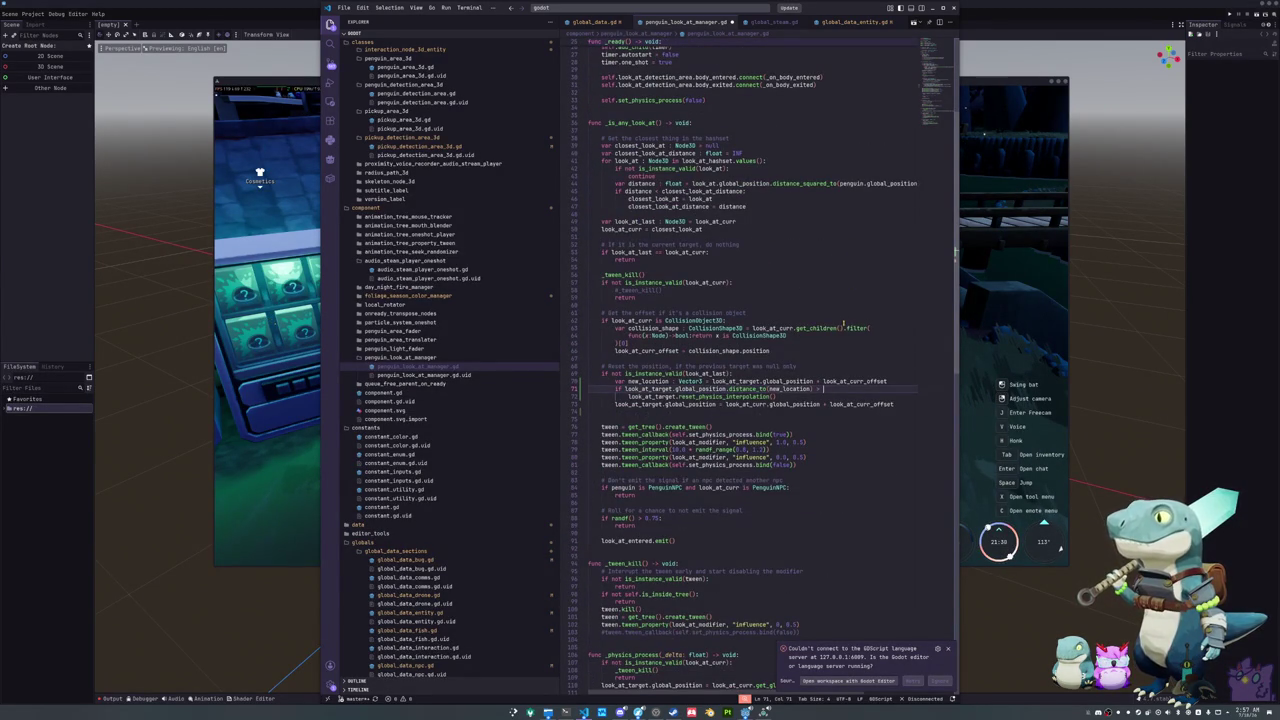
{"action": "type", "text": "10.0"}
Step: Nest the reset call under the distance check with its 10.0 threshold
{"action": "key", "text": "shift+Left"}
{"action": "key", "text": "shift+Left"}
{"action": "key", "text": "shift+Left"}
{"action": "key", "text": "Down"}
{"action": "key", "text": "Home"}
{"action": "key", "text": "Tab"}
{"action": "key", "text": "Down"}
{"action": "key", "text": "Down"}
{"action": "key", "text": "Up"}
{"action": "key", "text": "shift+Up"}
{"action": "key", "text": "shift+Up"}
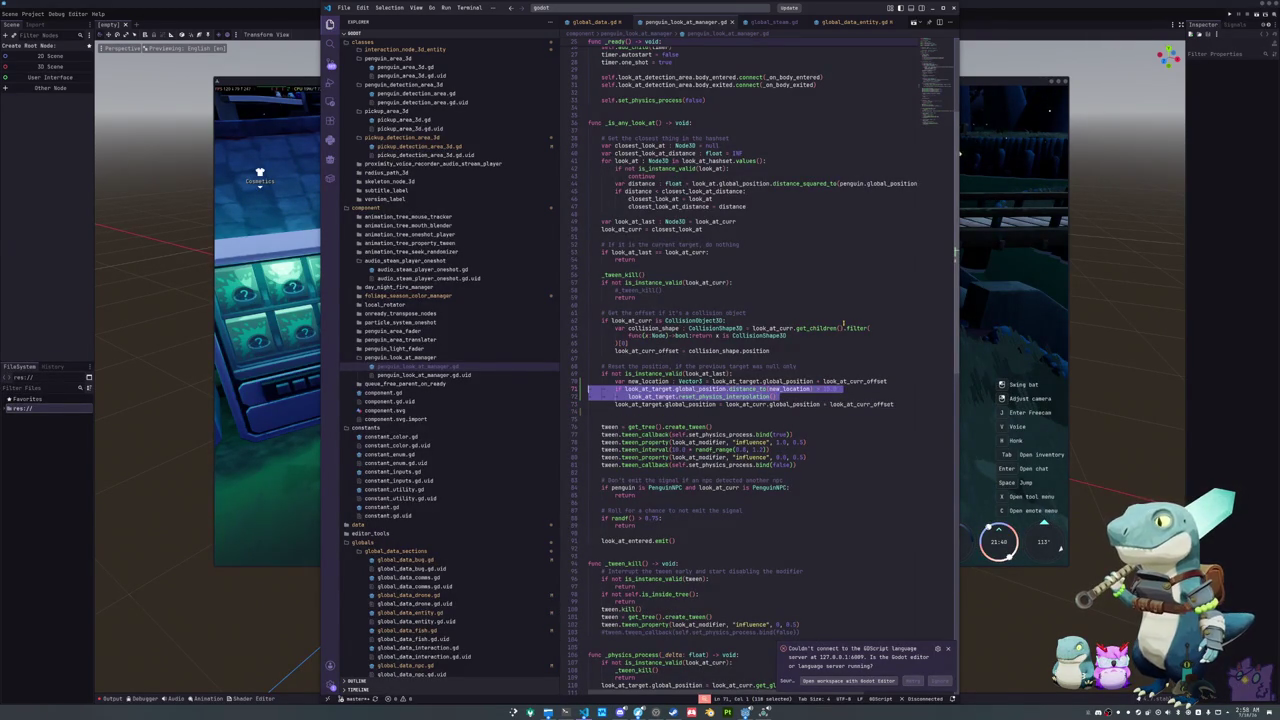
{"action": "key", "text": "Escape"}
{"action": "type", "text": "if"}
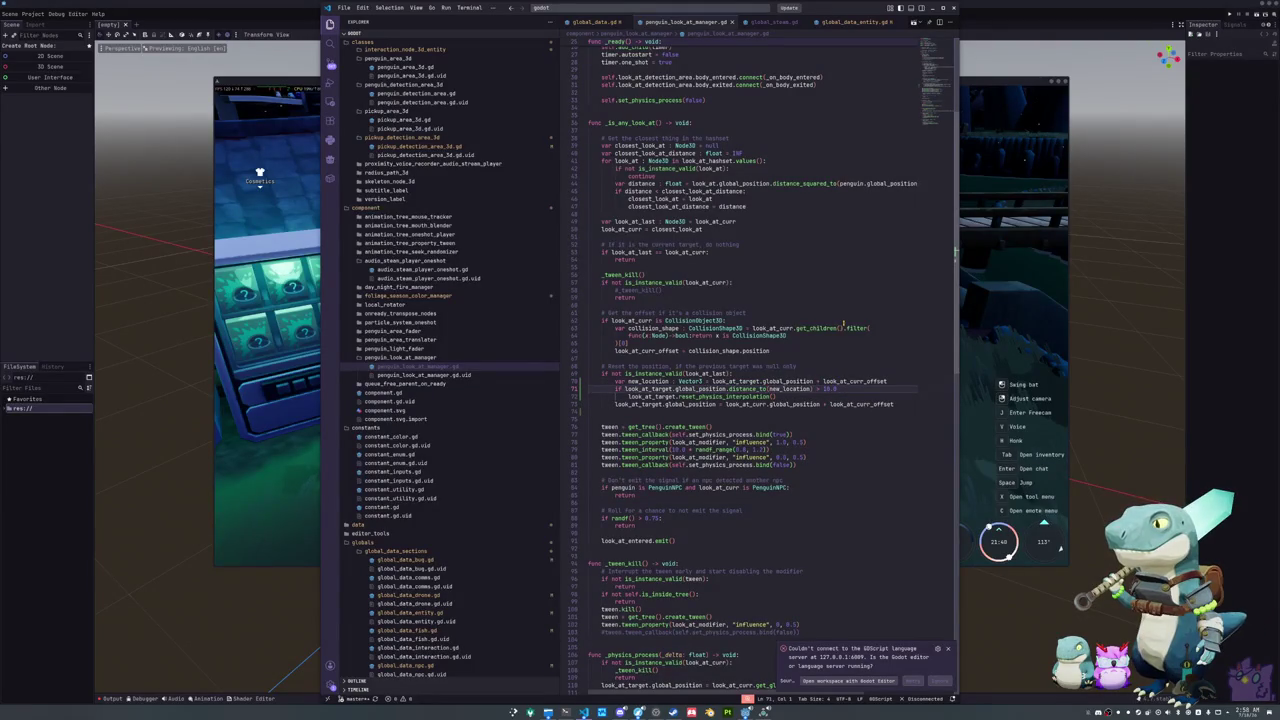
Step: Separate the new_location line from the distance-check block with a blank line
{"action": "key", "text": "shift+Down"}
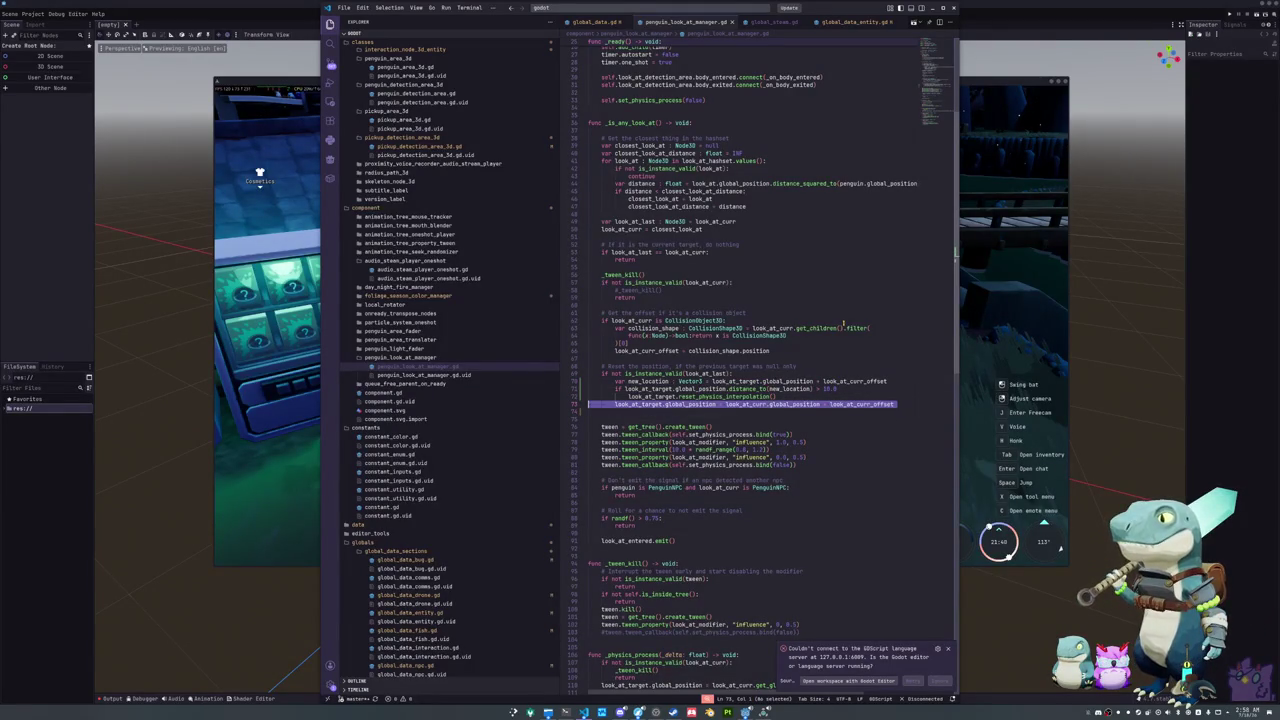
{"action": "key", "text": "shift+Up"}
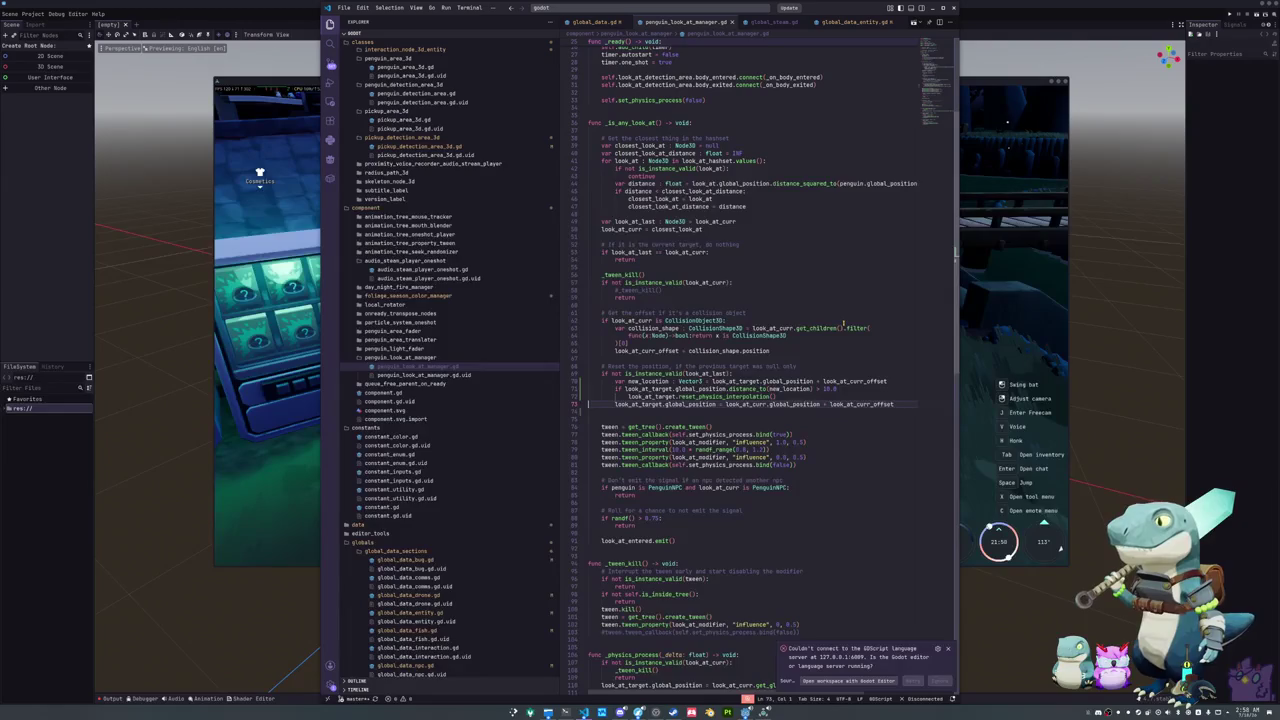
{"action": "key", "text": "Up"}
{"action": "key", "text": "Up"}
{"action": "key", "text": "Return"}
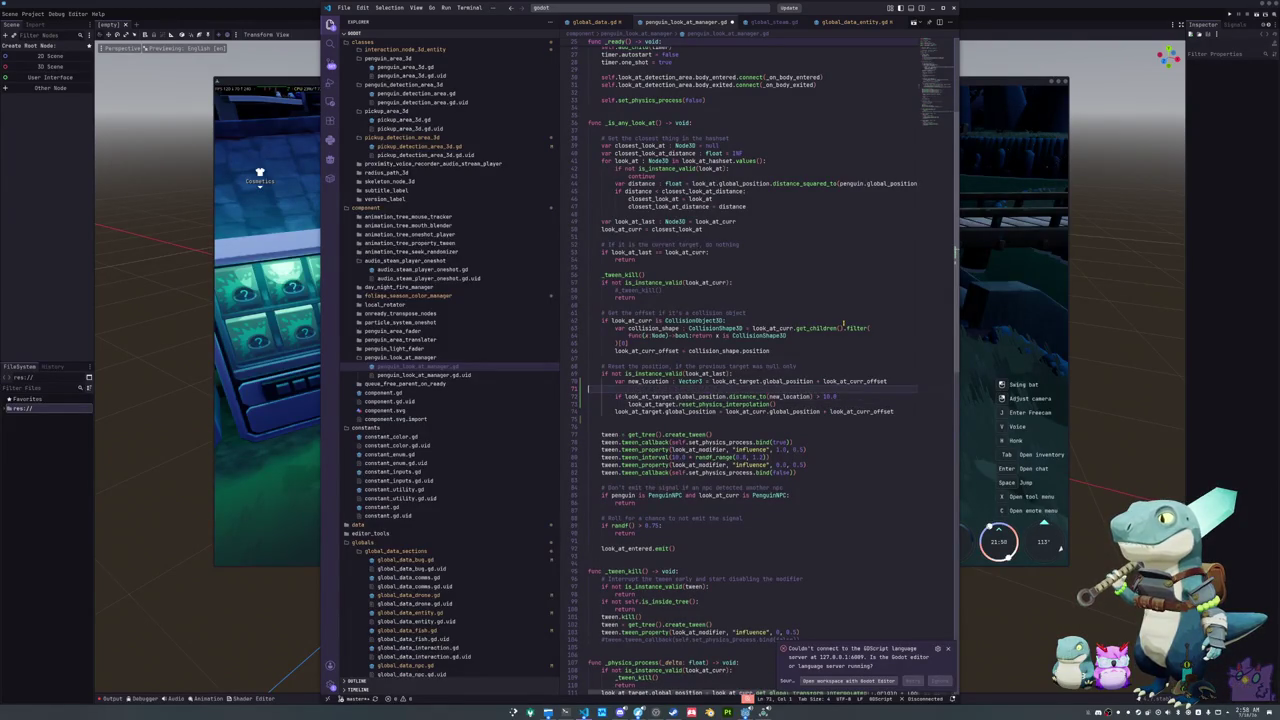
Step: Declare old_location : Vector3 = look_at_target.global_position
{"action": "type", "text": "var "}
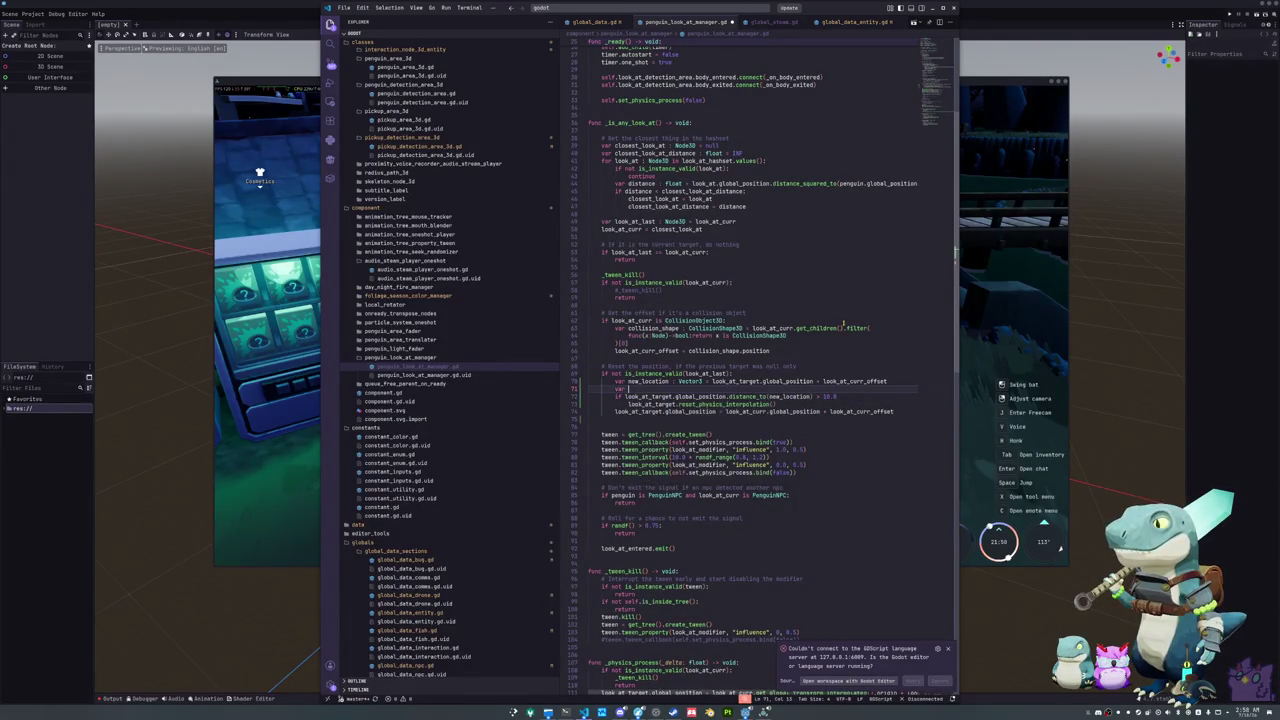
{"action": "type", "text": "reset"}
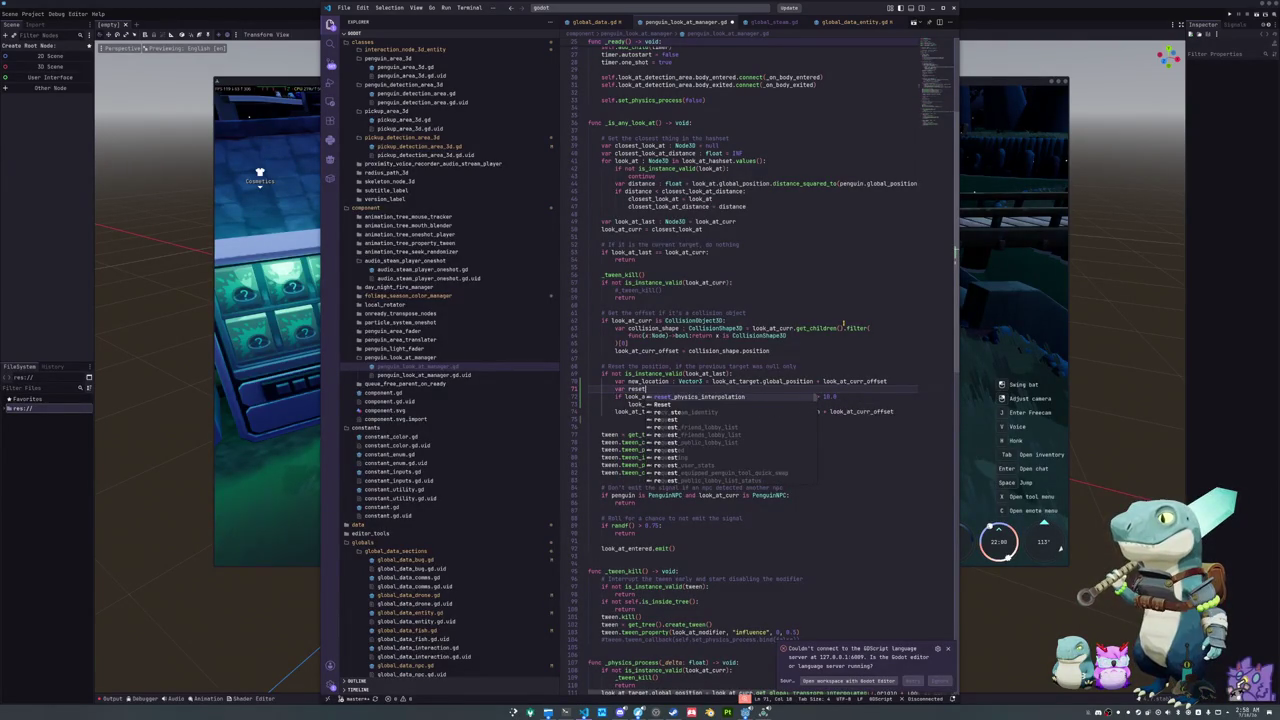
{"action": "key", "text": "BackSpace"}
{"action": "key", "text": "BackSpace"}
{"action": "key", "text": "BackSpace"}
{"action": "type", "text": "new_location"}
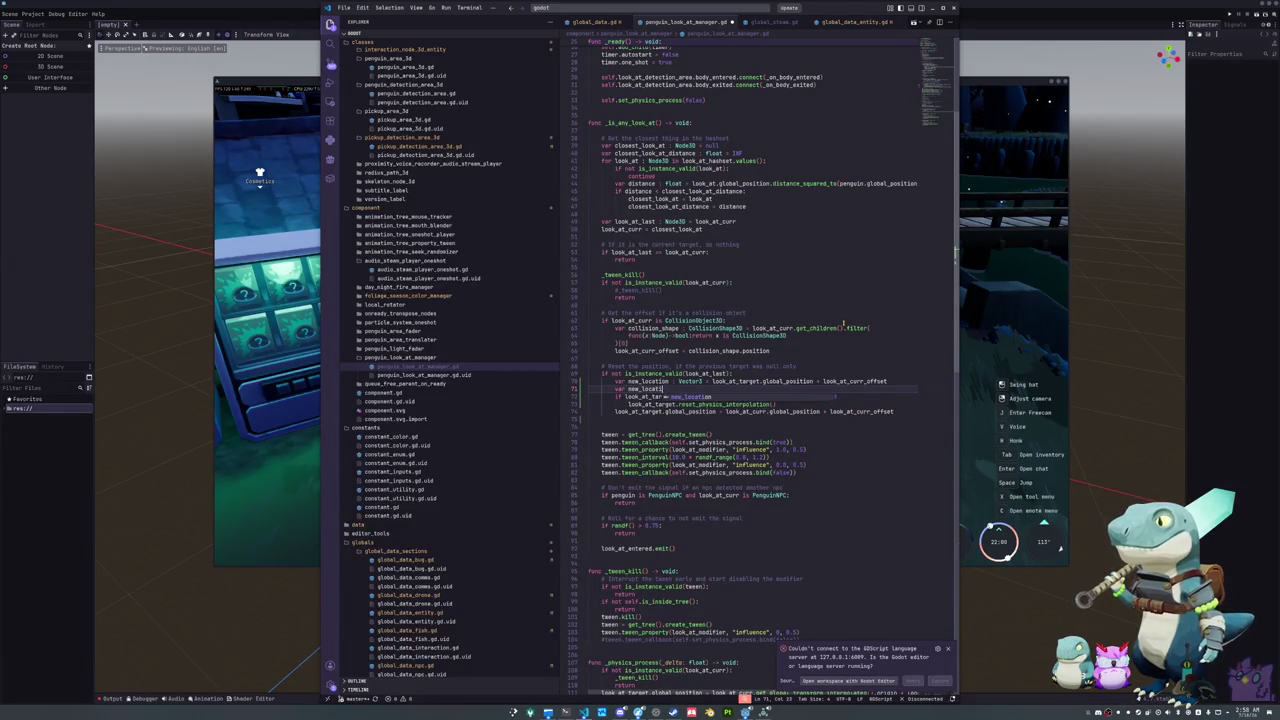
{"action": "key", "text": "ctrl+BackSpace"}
{"action": "type", "text": "old_loca"}
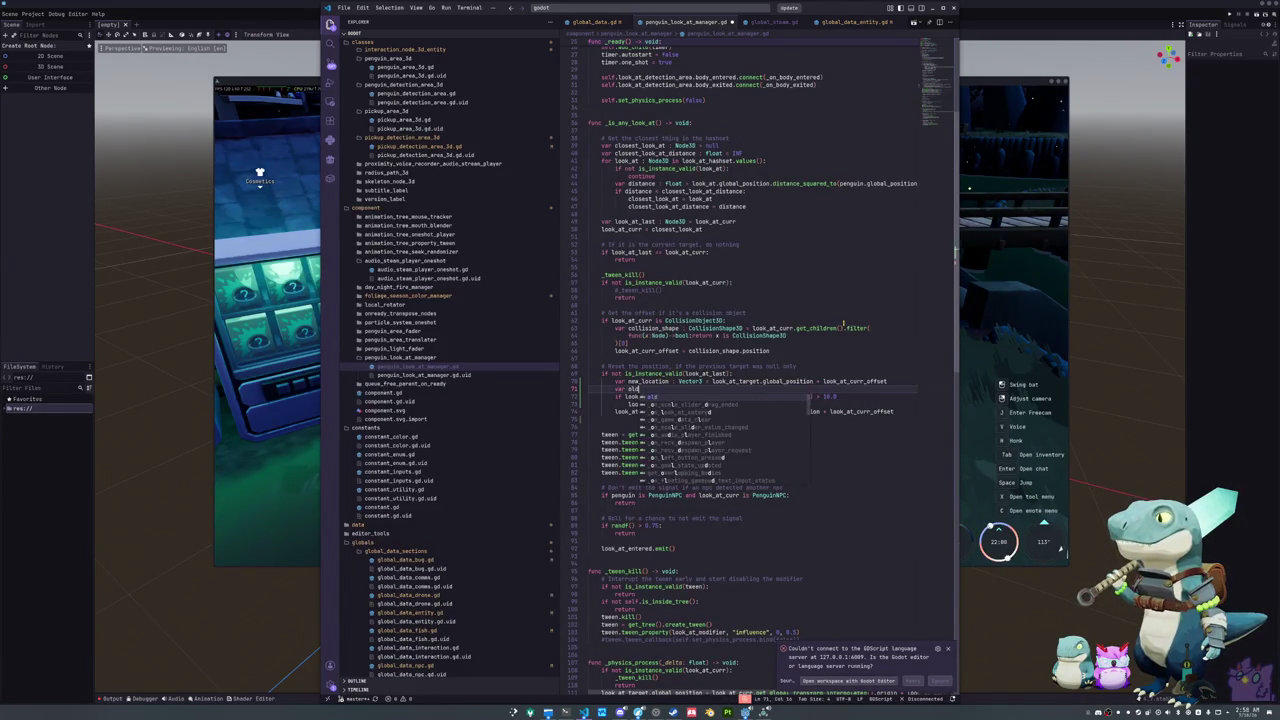
{"action": "type", "text": "tion : Vector3 = look_at_target.global_position"}
Step: Swap the look_at_target references for look_at_curr and old_location in the new lines
{"action": "key", "text": "Down"}
{"action": "key", "text": "Down"}
{"action": "key", "text": "Down"}
{"action": "key", "text": "ctrl+Left"}
{"action": "key", "text": "ctrl+Left"}
{"action": "key", "text": "ctrl+Left"}
{"action": "key", "text": "ctrl+shift+Right"}
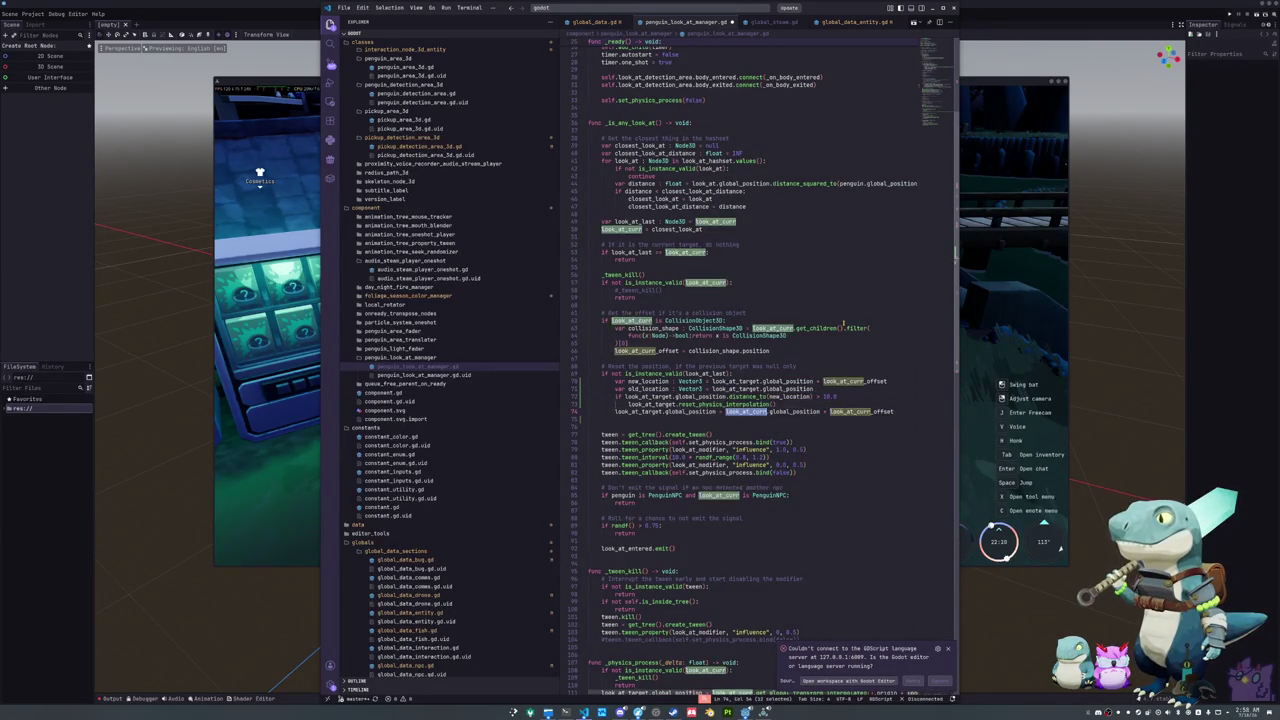
{"action": "key", "text": "Up"}
{"action": "key", "text": "Up"}
{"action": "key", "text": "Up"}
{"action": "type", "text": "look_at_curr"}
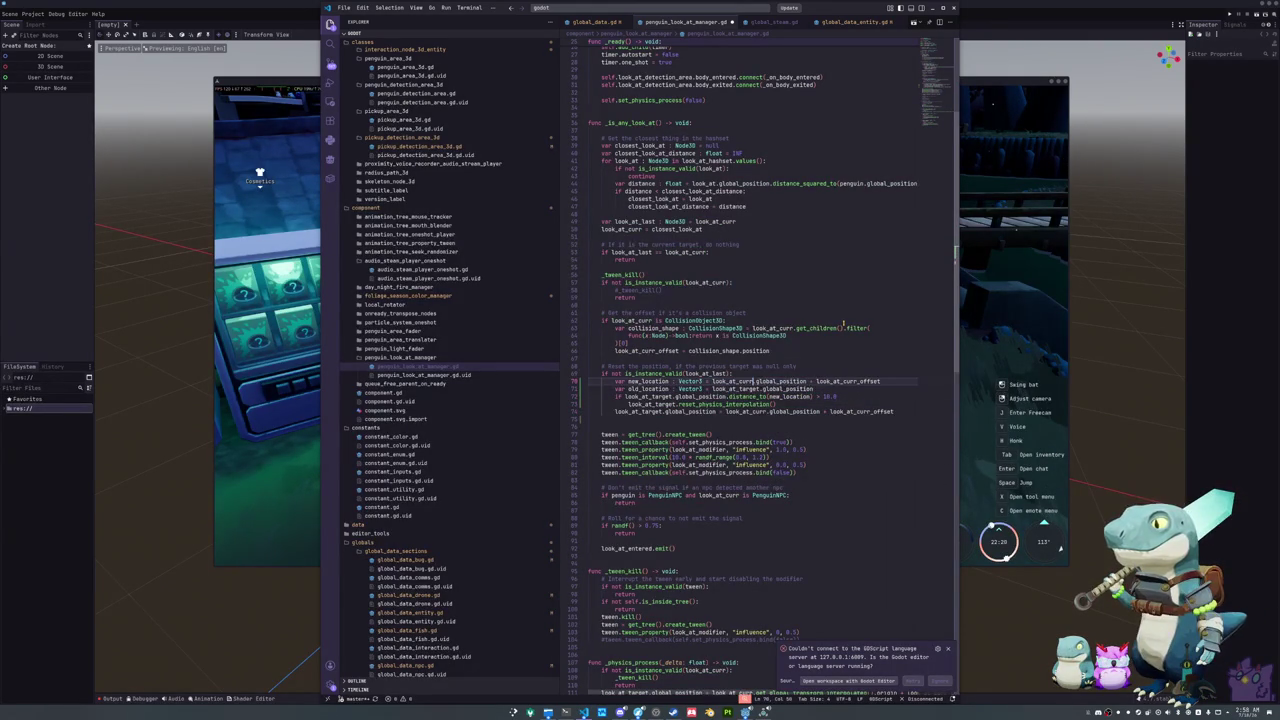
{"action": "key", "text": "Down"}
{"action": "key", "text": "Down"}
{"action": "key", "text": "ctrl+d"}
{"action": "key", "text": "ctrl+d"}
{"action": "key", "text": "ctrl+d"}
{"action": "key", "text": "Escape"}
{"action": "key", "text": "ctrl+shift+Right"}
{"action": "type", "text": "old_location"}
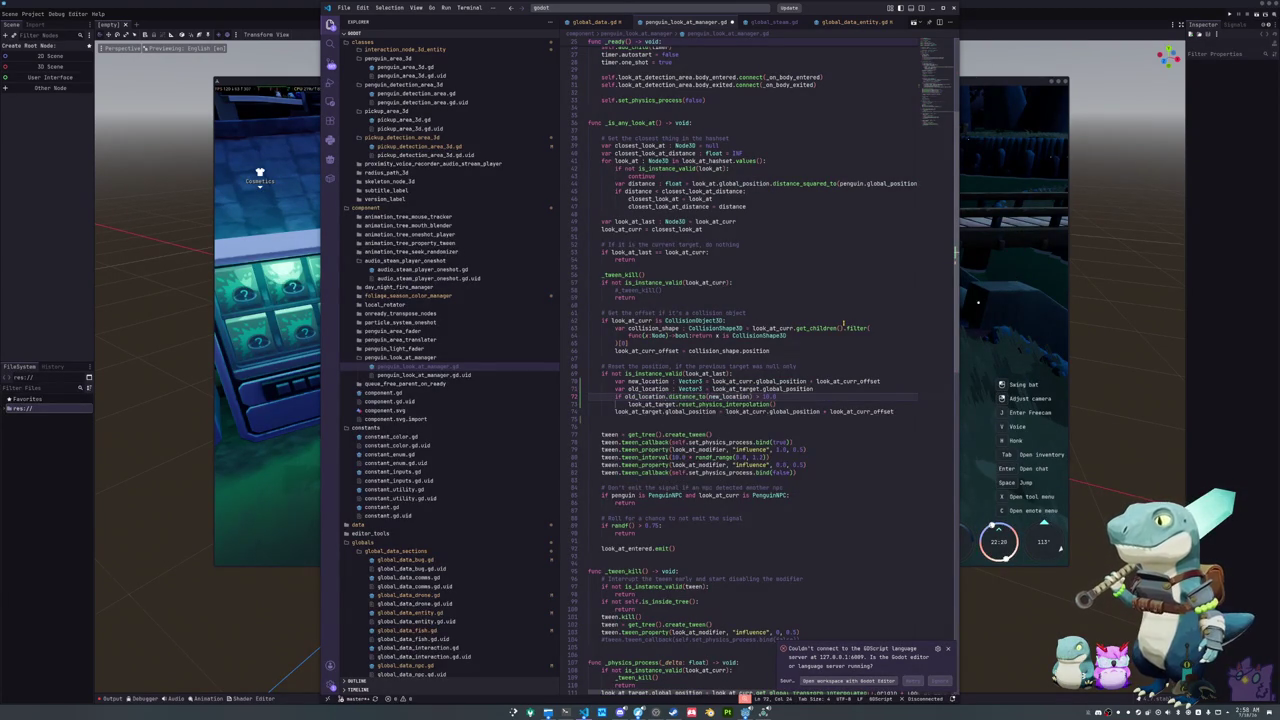
Step: Move the target position assignment above the distance check
{"action": "key", "text": "Down"}
{"action": "key", "text": "ctrl+d"}
{"action": "key", "text": "Escape"}
{"action": "key", "text": "alt+Up"}
{"action": "key", "text": "alt+Up"}
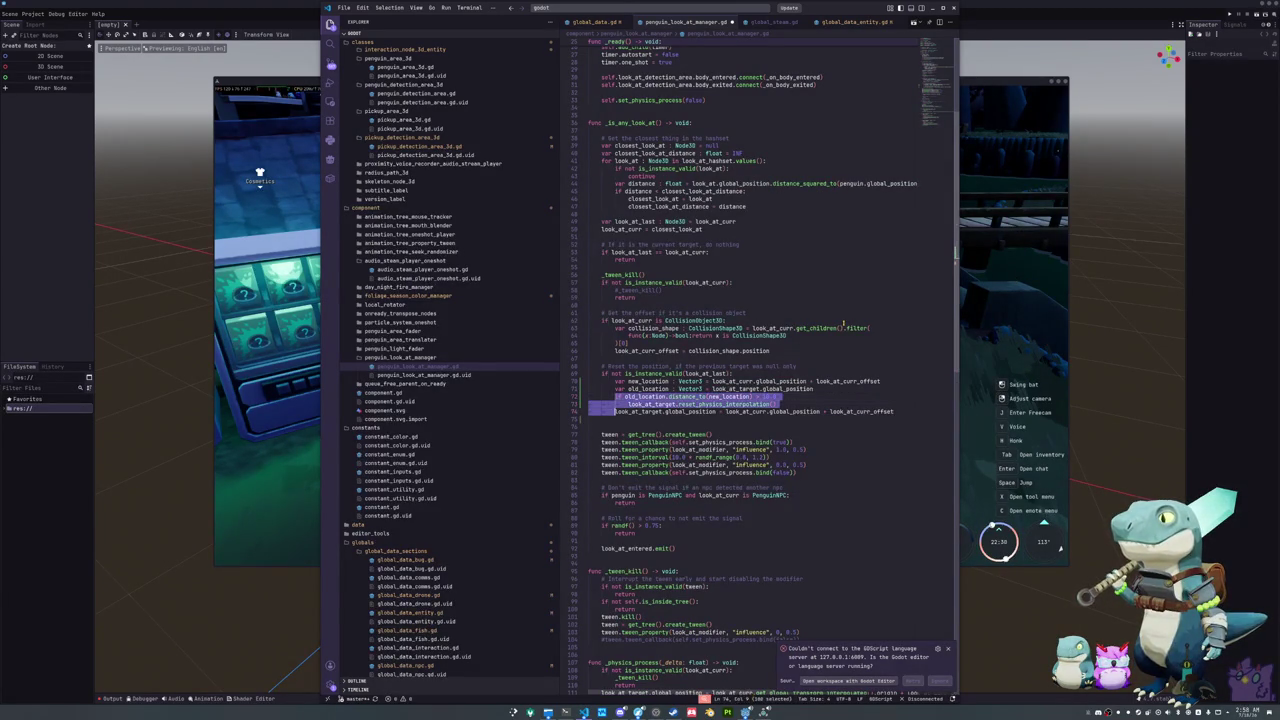
{"action": "key", "text": "Down"}
{"action": "key", "text": "Down"}
{"action": "key", "text": "Down"}
Step: Review the remaining look_at_target occurrences on the check and assignment lines
{"action": "key", "text": "Up"}
{"action": "key", "text": "Up"}
{"action": "key", "text": "ctrl+d"}
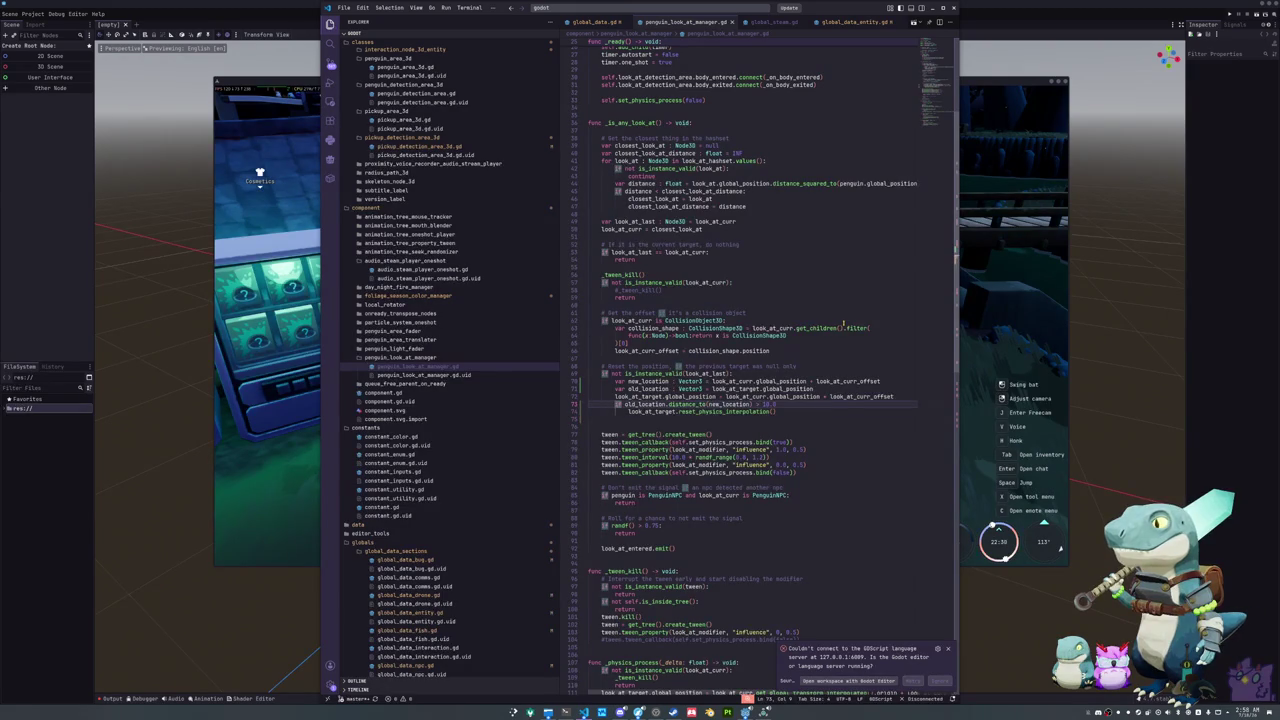
{"action": "key", "text": "Escape"}
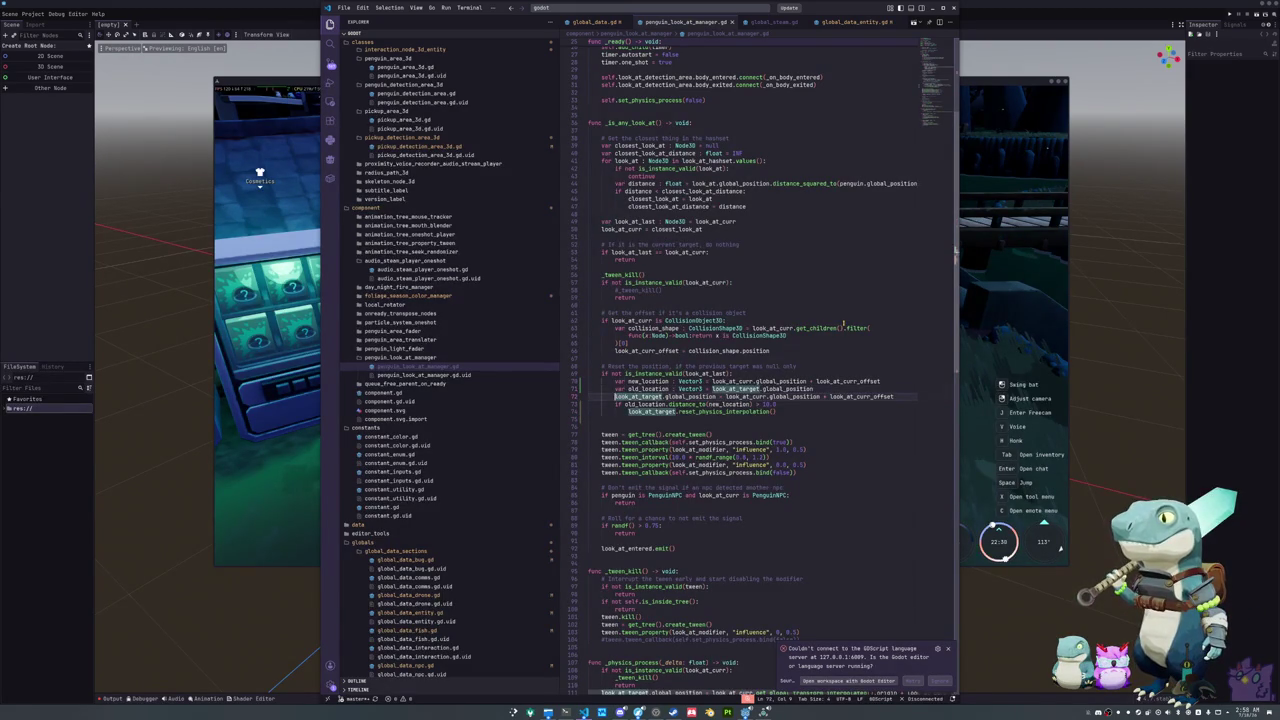
{"action": "key", "text": "Up"}
{"action": "key", "text": "ctrl+d"}
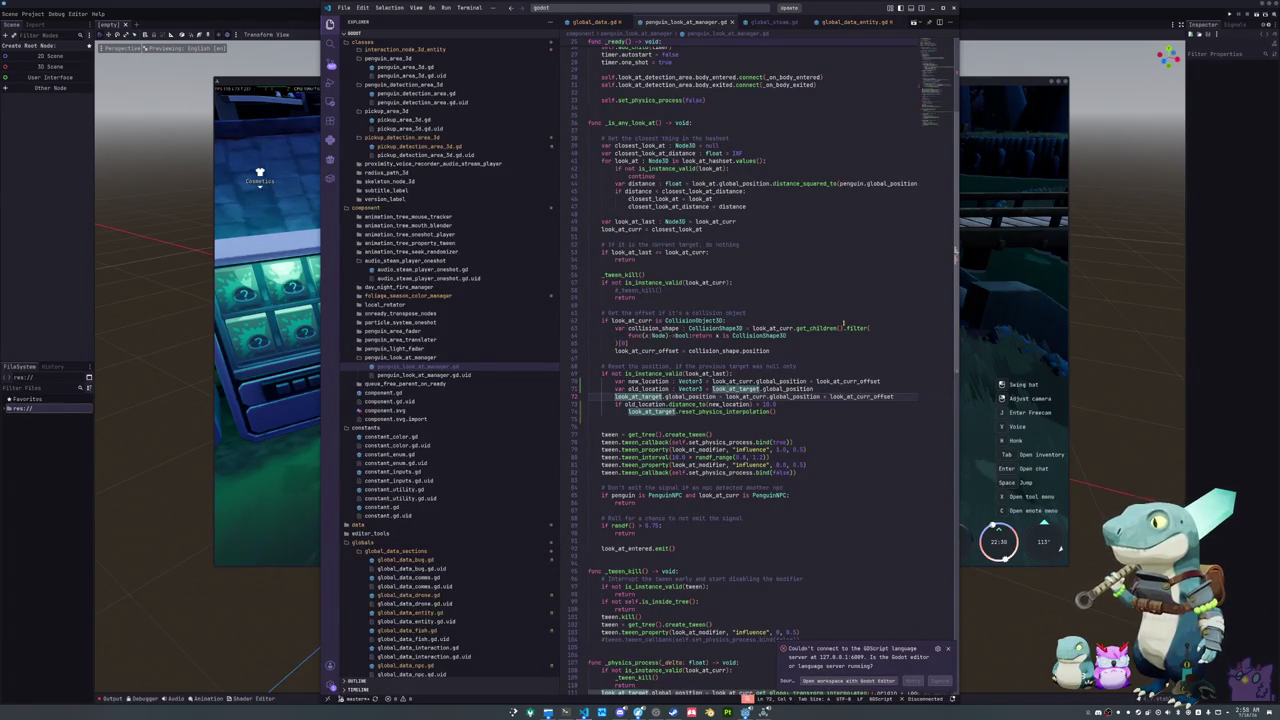
{"action": "key", "text": "Down"}
{"action": "key", "text": "Down"}
{"action": "key", "text": "Down"}
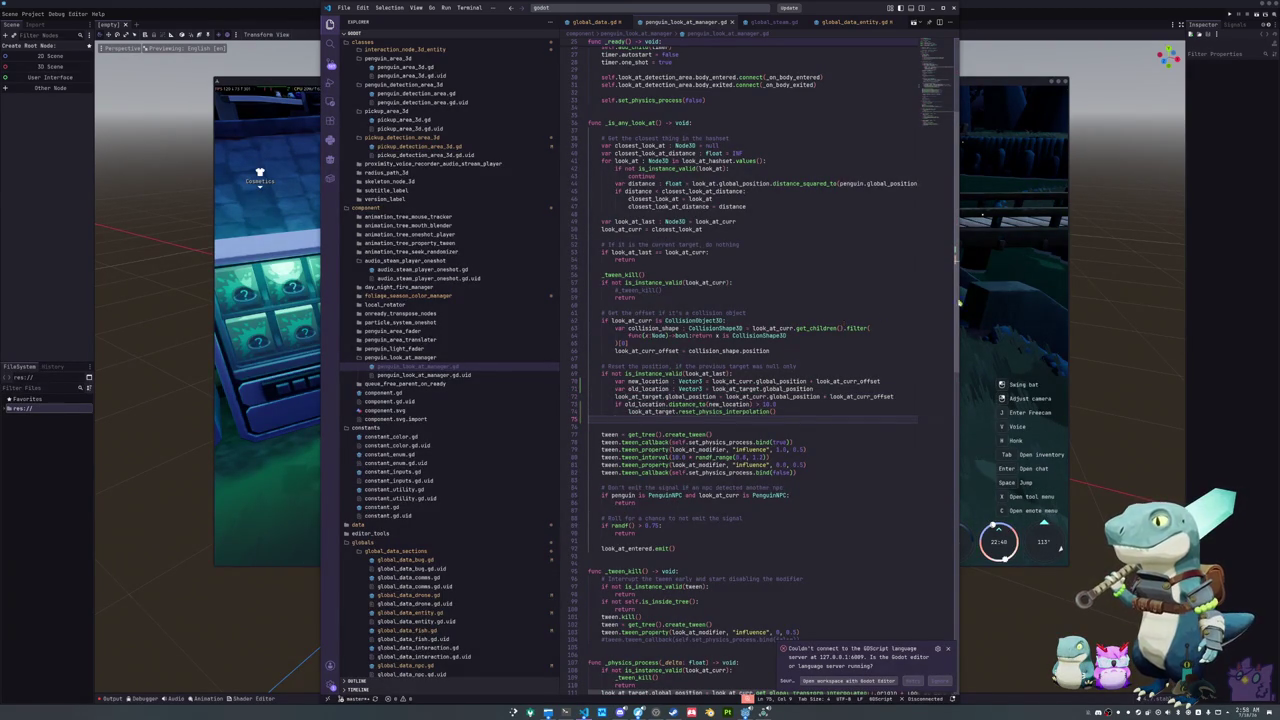
{"action": "left_click", "coordinate": [926, 307]}
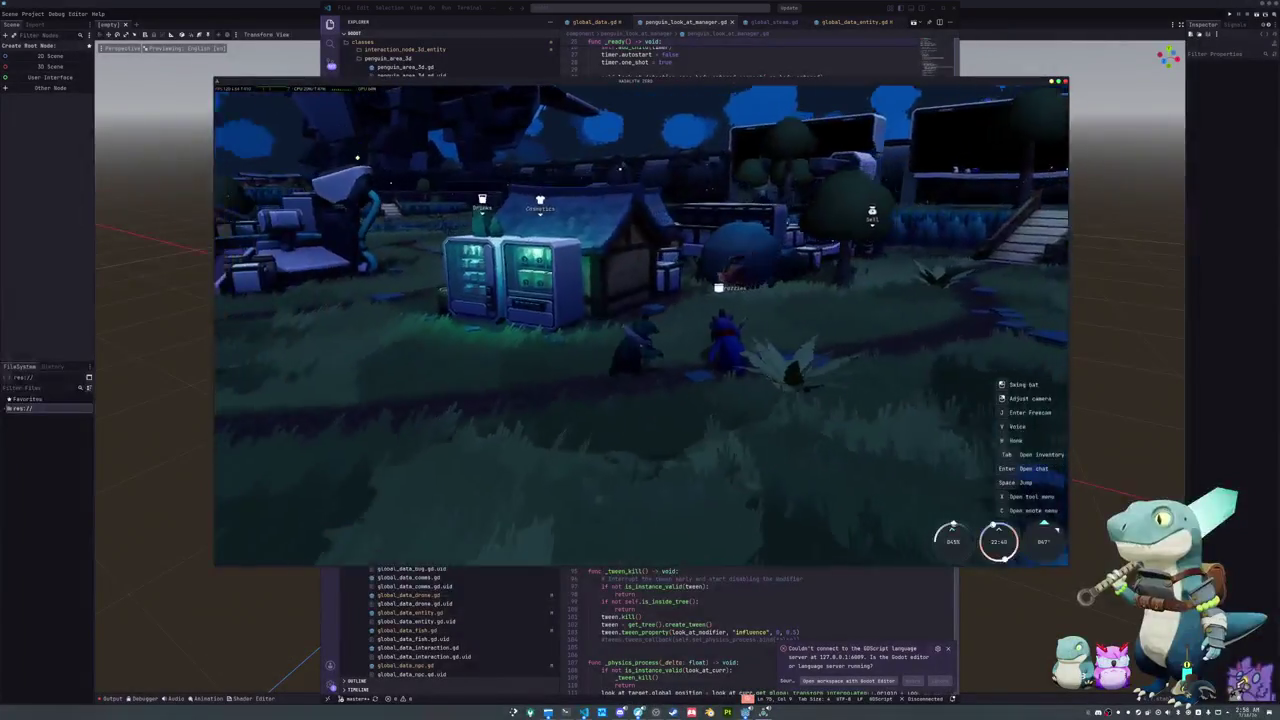
Step: Walk the penguin around the vending-machine shops with W and S, then quit with Alt+F4
{"action": "key", "text": "w"}
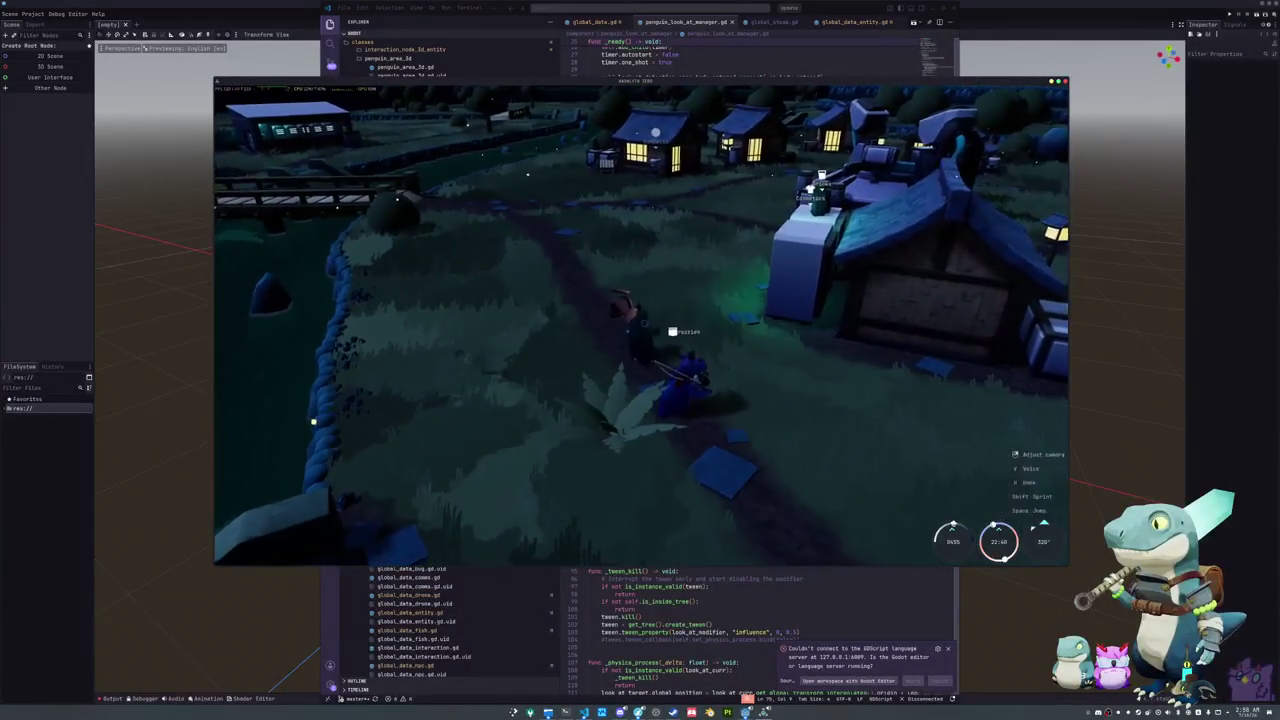
{"action": "key", "text": "w"}
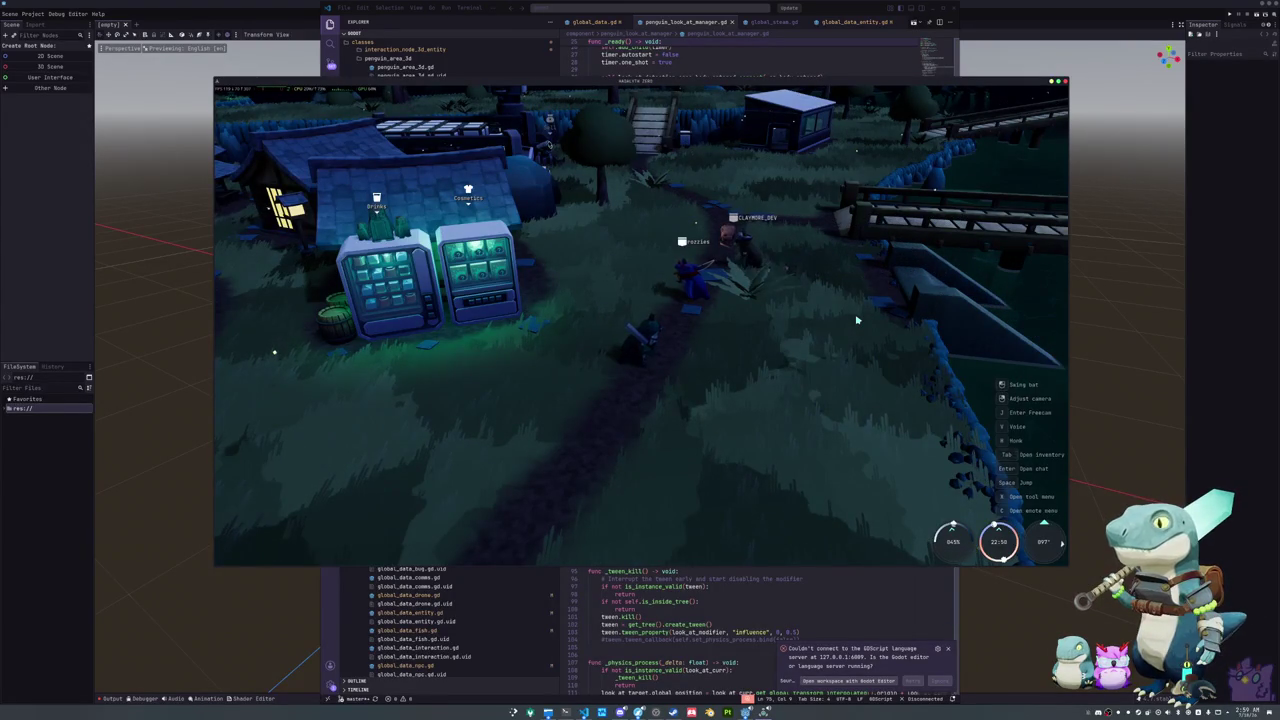
{"action": "key", "text": "s"}
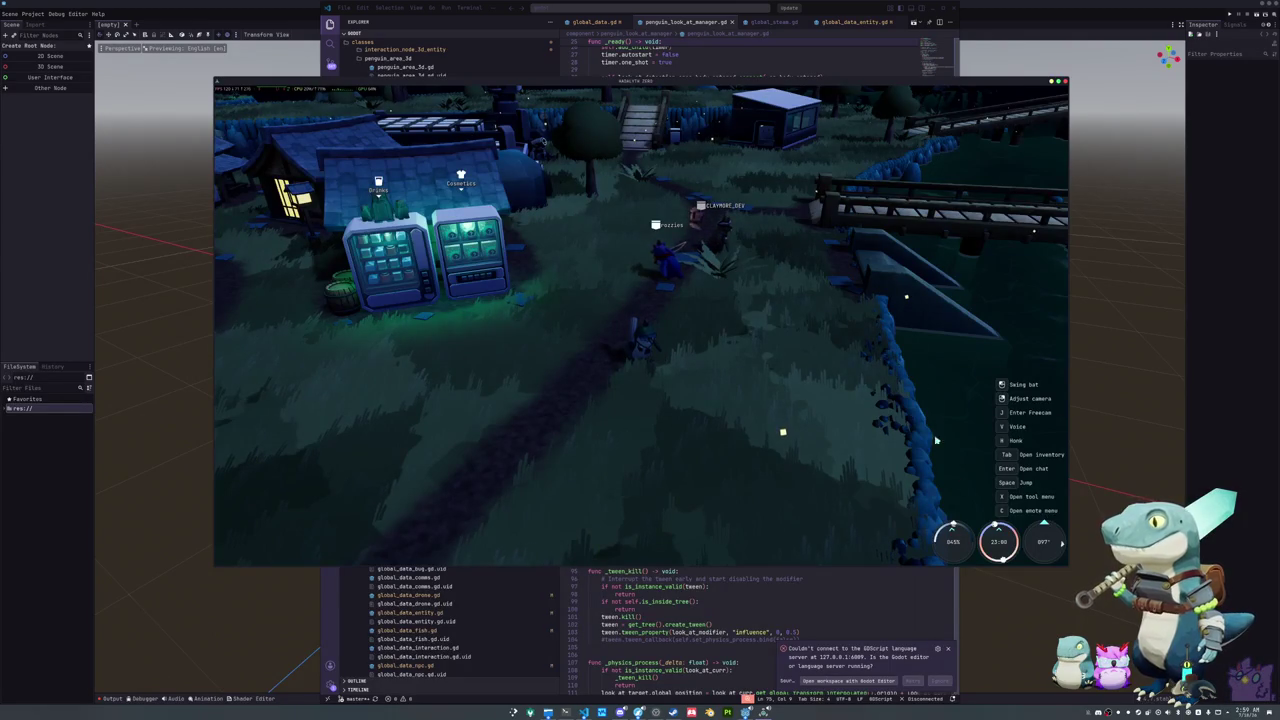
{"action": "key", "text": "alt+F4"}
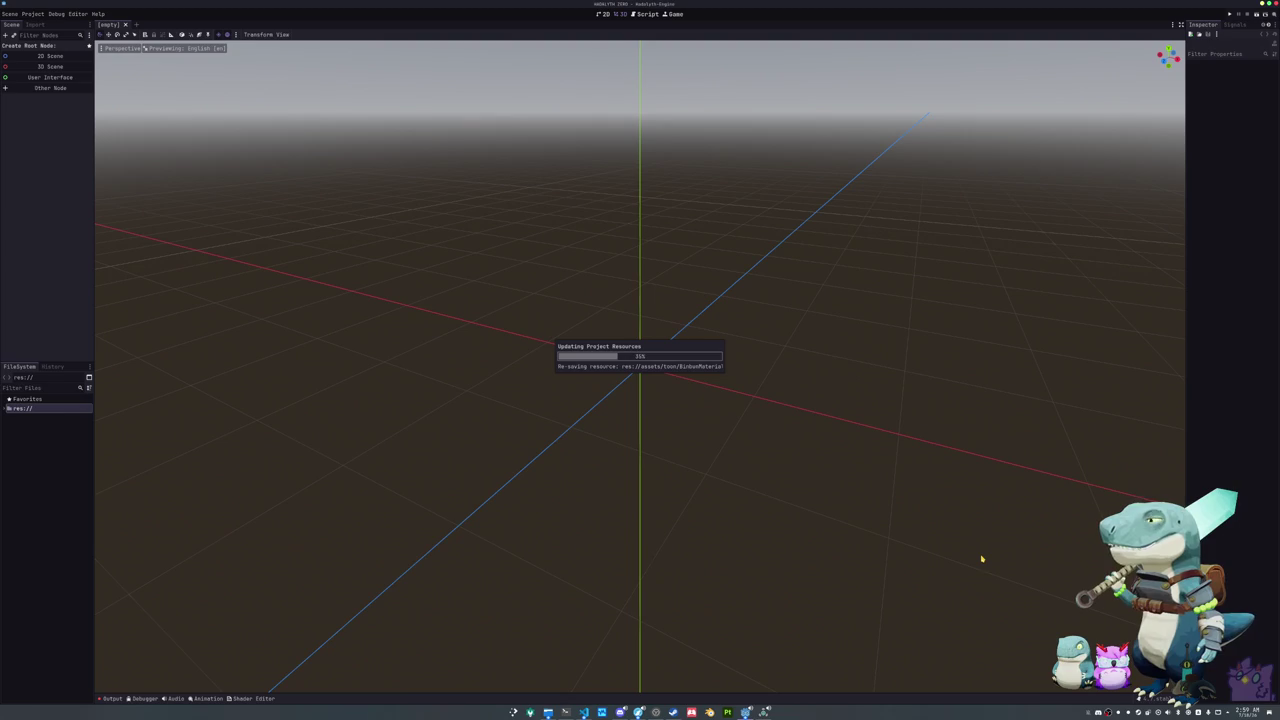
Step: Run 'cloc game/' in Konsole to get the project's line-count summary
{"action": "left_click", "coordinate": [565, 712]}
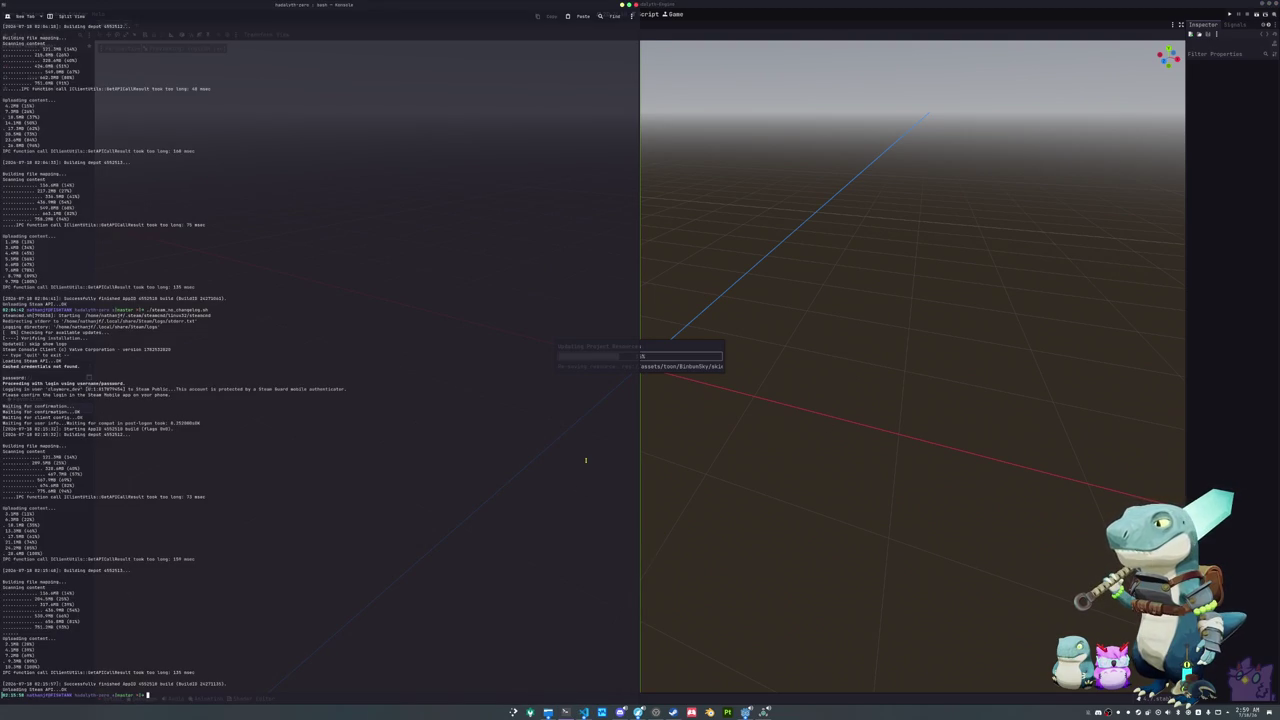
{"action": "type", "text": "cloc game/"}
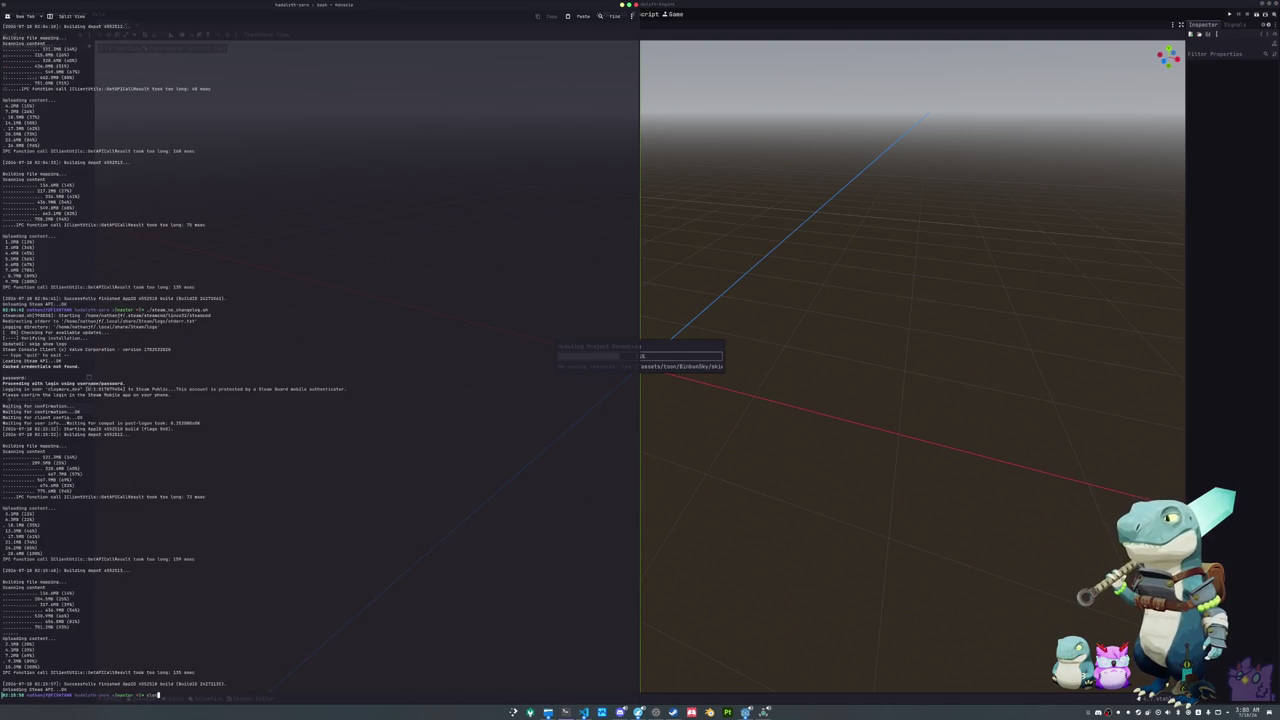
{"action": "key", "text": "Return"}
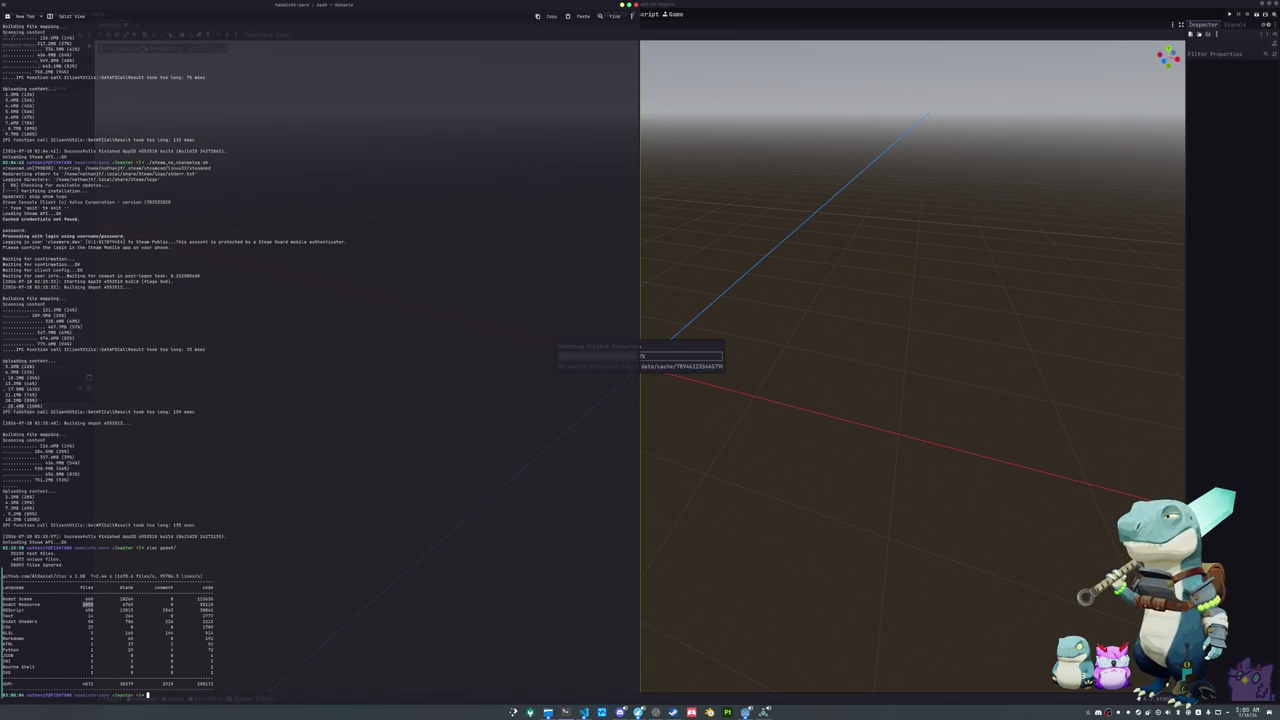
{"action": "left_click", "coordinate": [584, 712]}
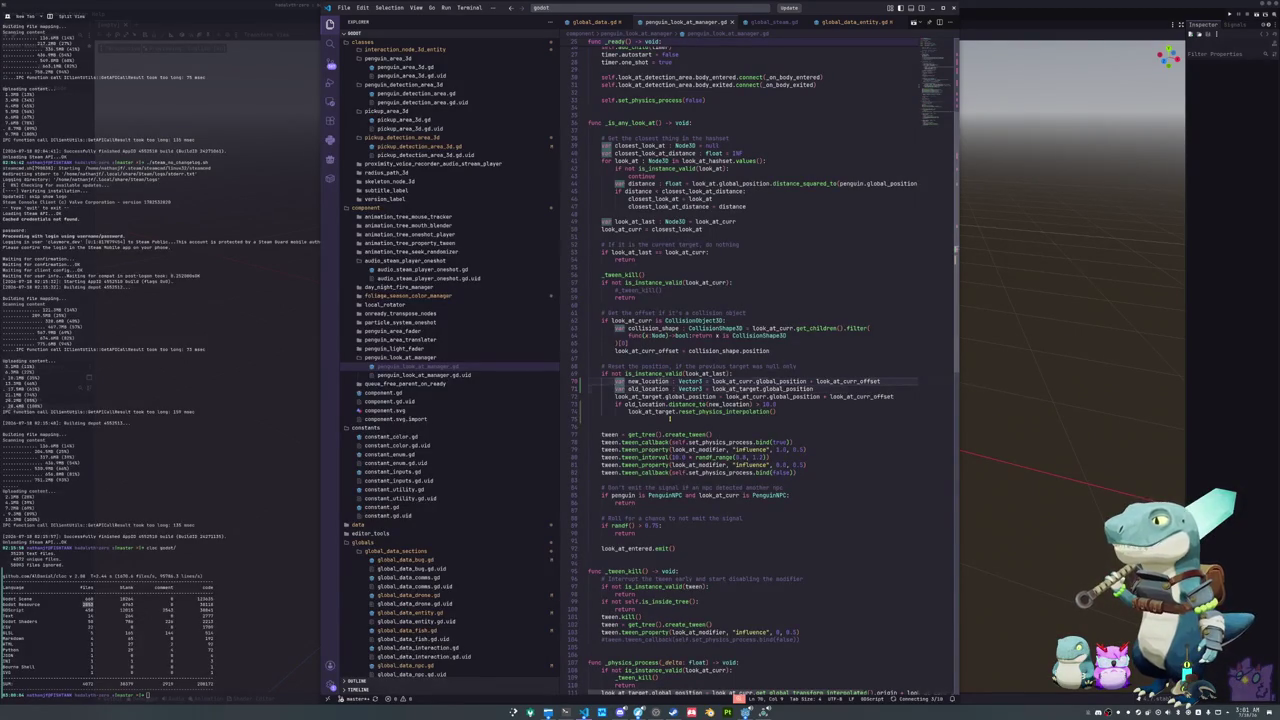
Step: Replace the position-plus-offset expression on line 72 with new_location
{"action": "key", "text": "Down"}
{"action": "key", "text": "Down"}
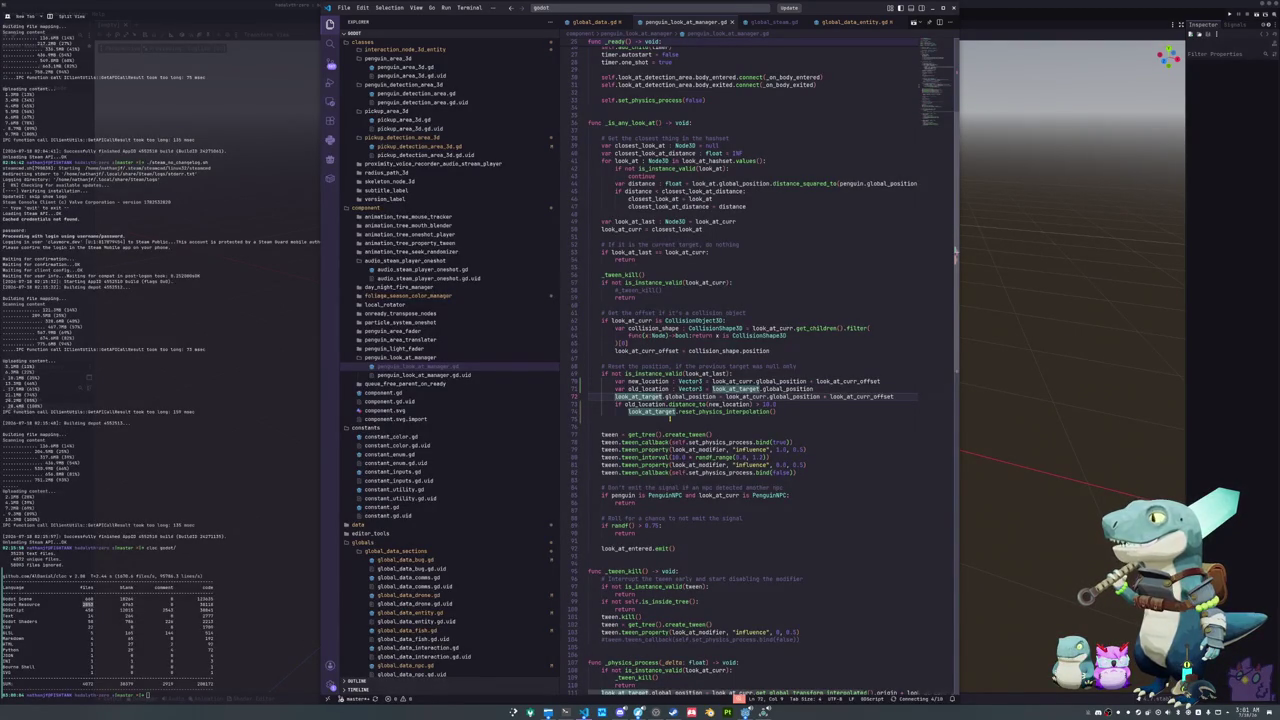
{"action": "key", "text": "Right"}
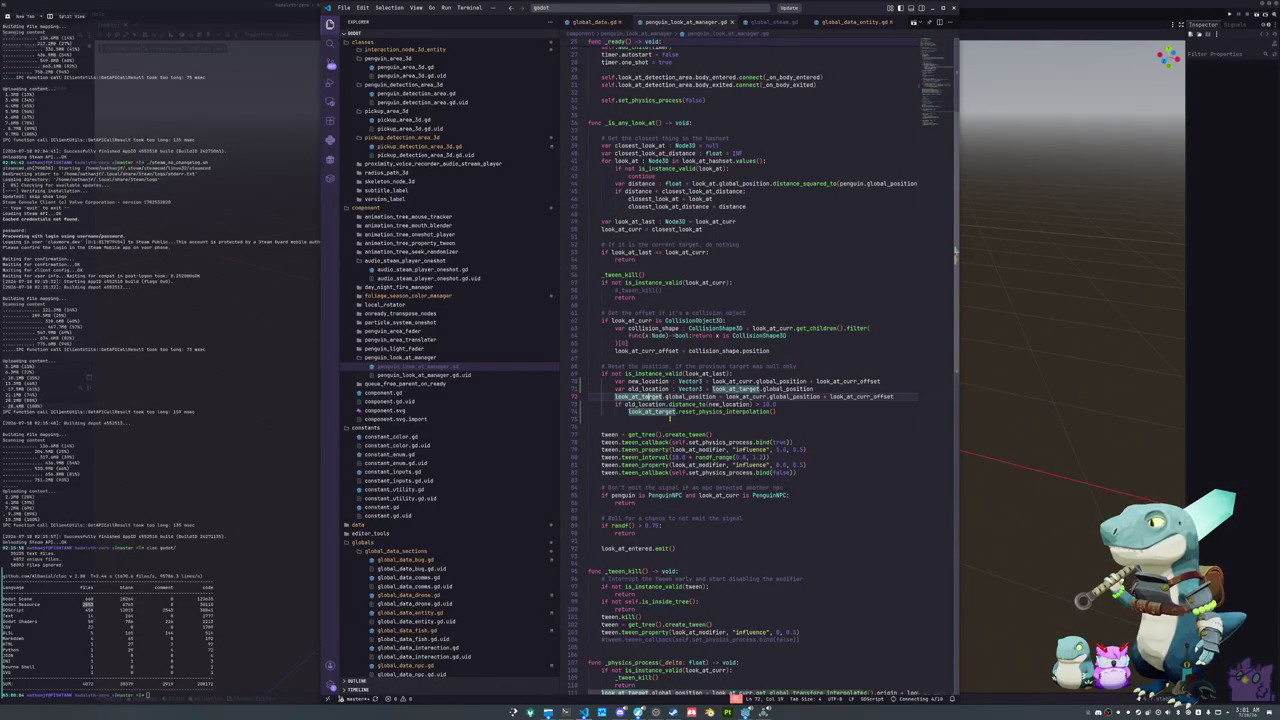
{"action": "key", "text": "ctrl+Right"}
{"action": "key", "text": "Right"}
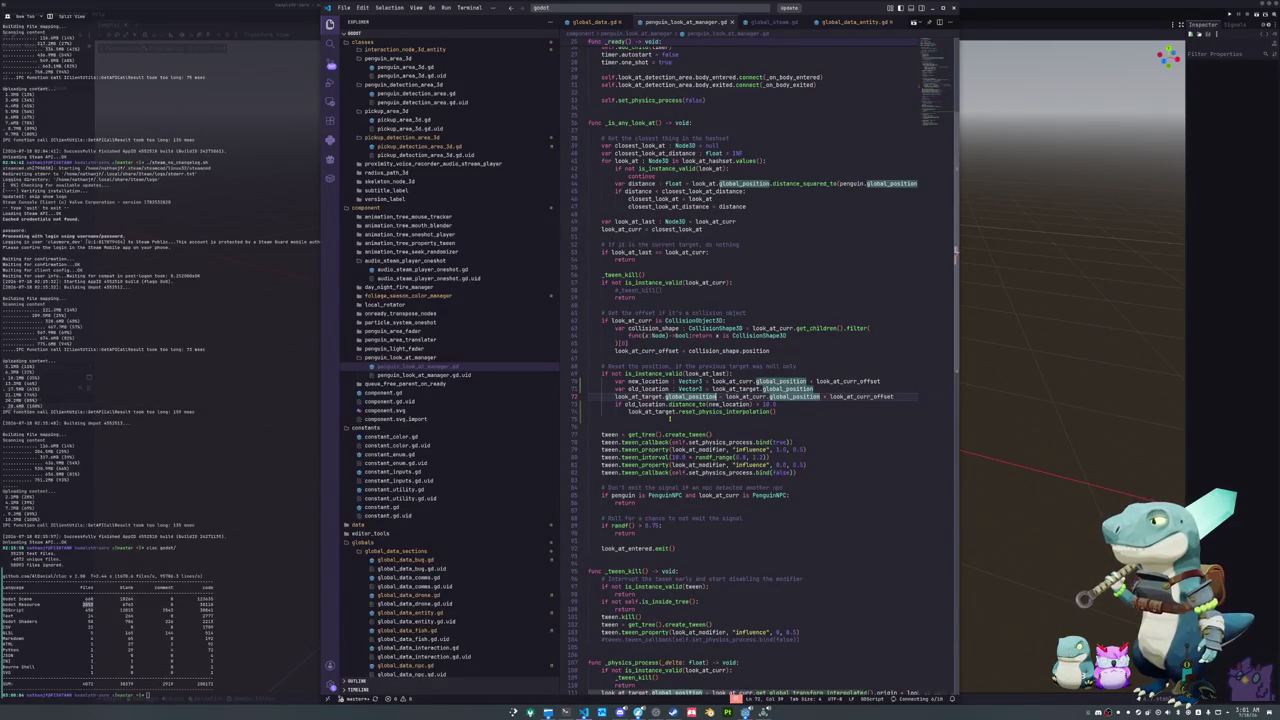
{"action": "key", "text": "ctrl+Right"}
{"action": "key", "text": "ctrl+Right"}
{"action": "key", "text": "ctrl+shift+Right"}
{"action": "key", "text": "ctrl+shift+Right"}
{"action": "key", "text": "ctrl+shift+Right"}
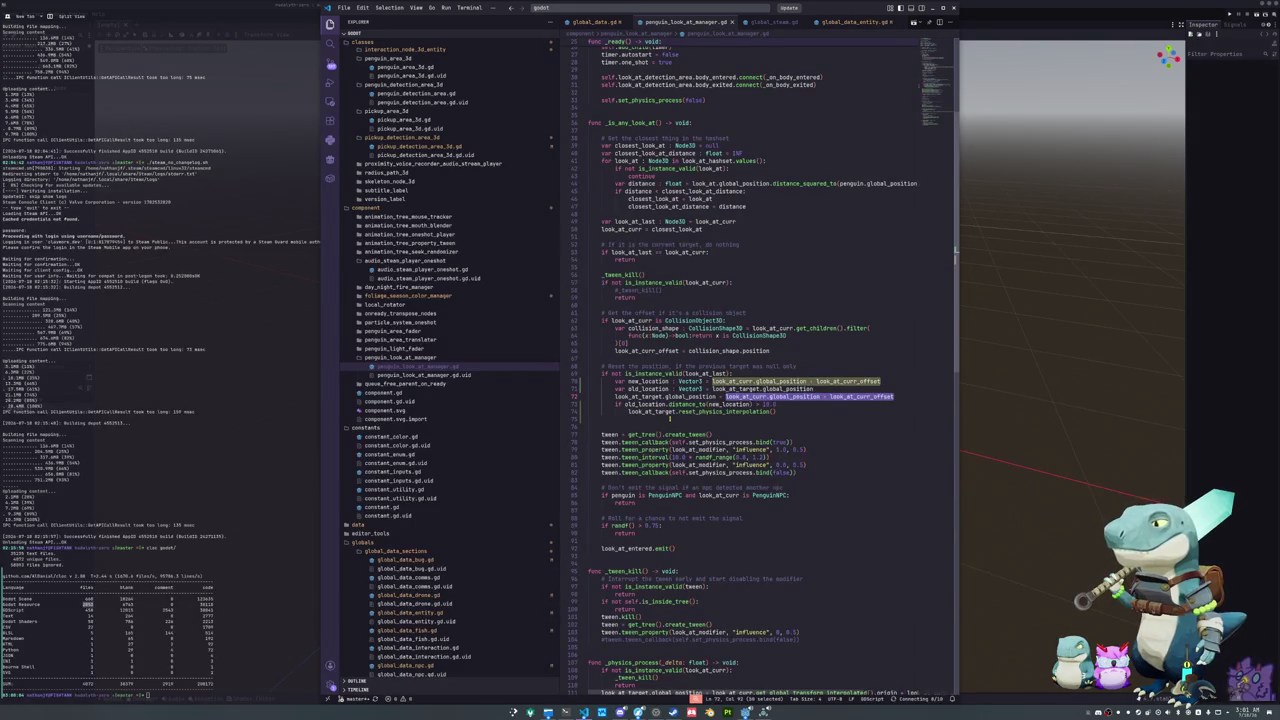
{"action": "type", "text": "new_location) > "}
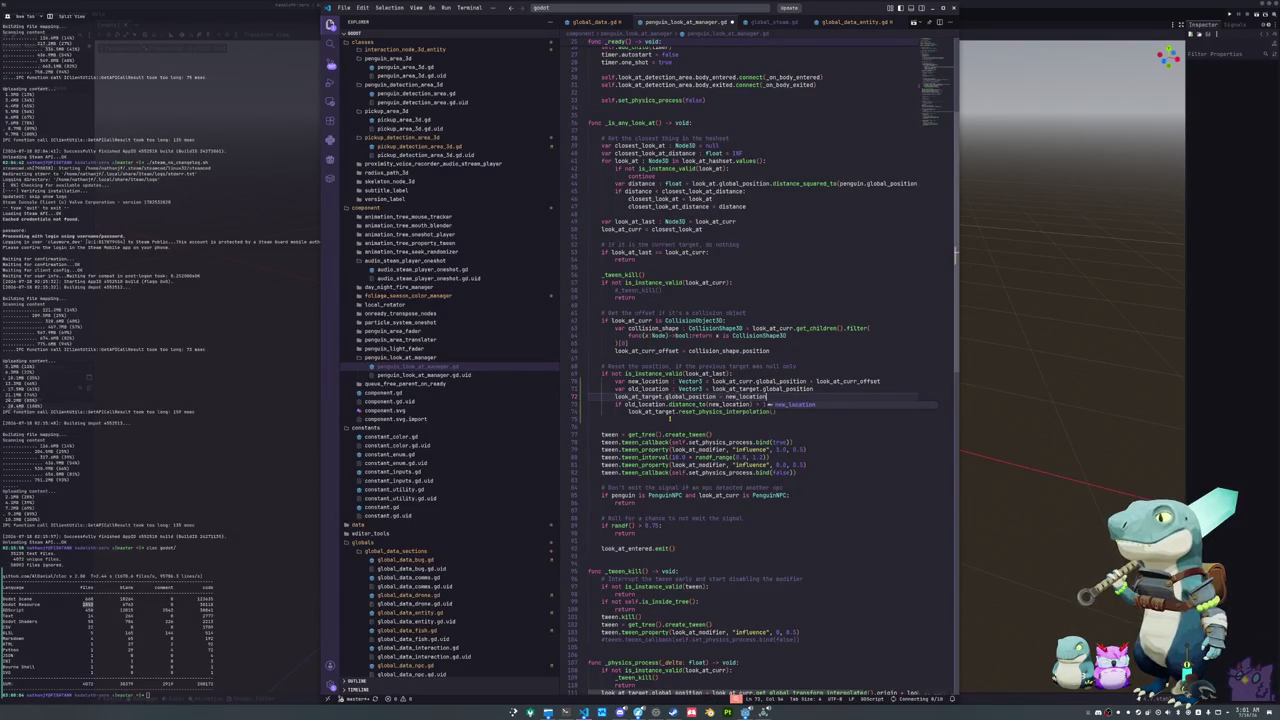
{"action": "type", "text": "10.0"}
Step: Raise the distance-check threshold on line 74 from 10.0 to 20.0
{"action": "key", "text": "Home"}
{"action": "key", "text": "ctrl+Right"}
{"action": "key", "text": "ctrl+shift+Right"}
{"action": "key", "text": "ctrl+shift+Right"}
{"action": "key", "text": "ctrl+shift+Right"}
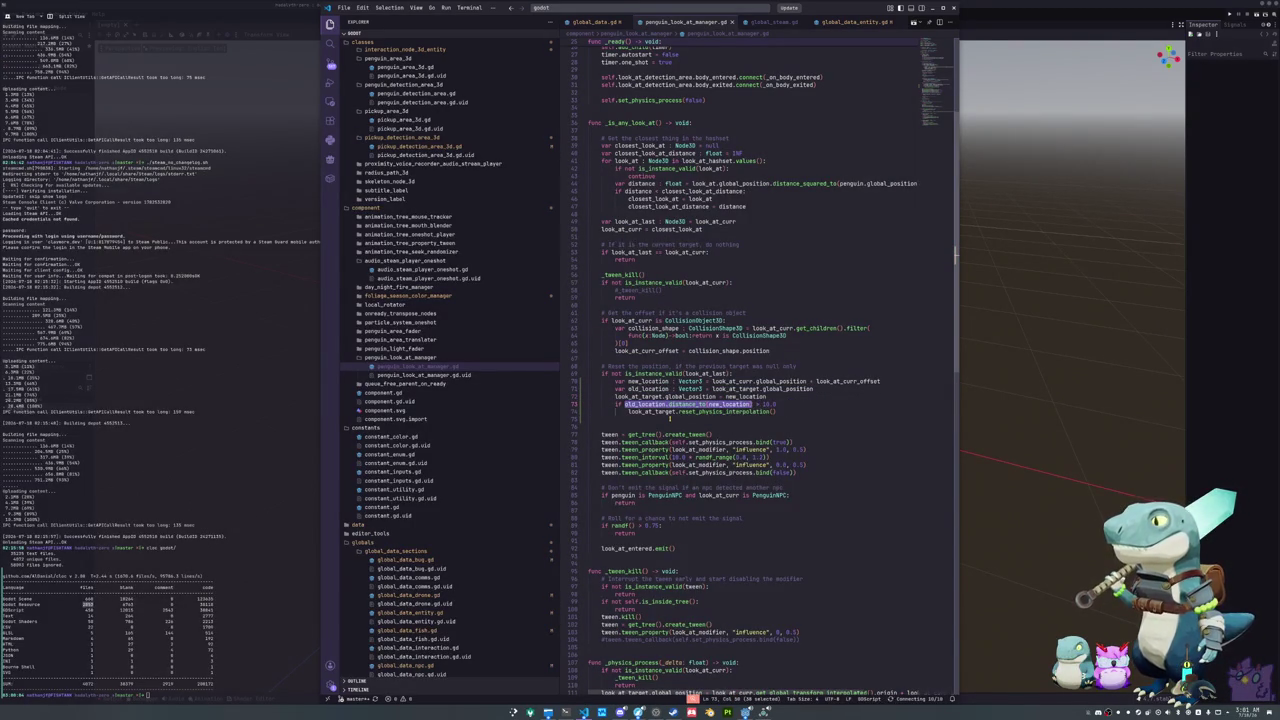
{"action": "key", "text": "End"}
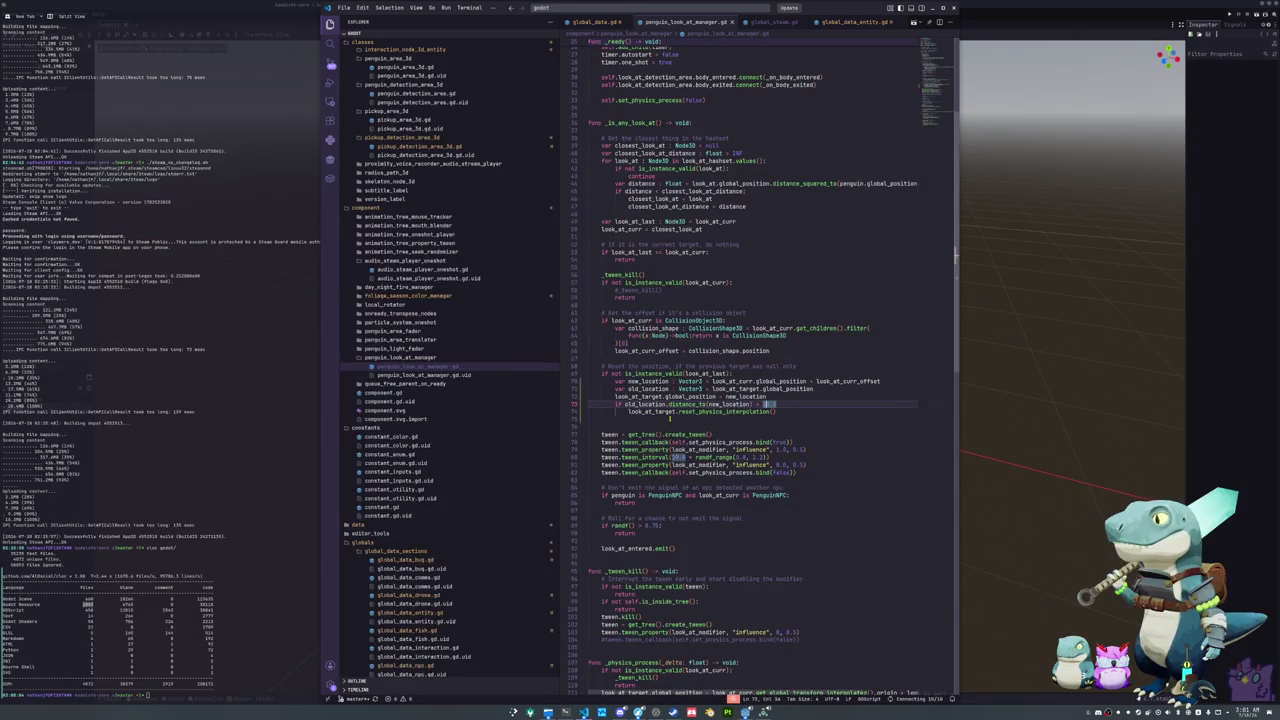
{"action": "key", "text": "ctrl+shift+Left"}
{"action": "key", "text": "ctrl+shift+Left"}
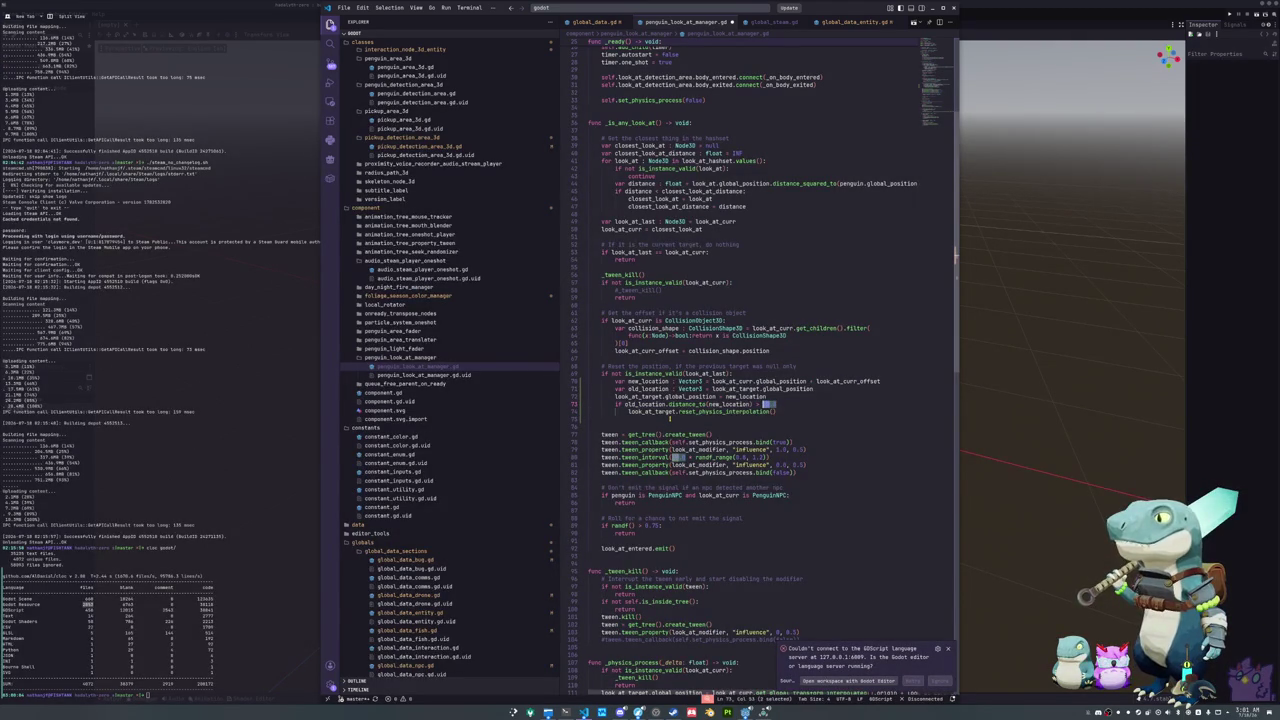
{"action": "type", "text": "20.0"}
{"action": "key", "text": "Down"}
{"action": "key", "text": "Down"}
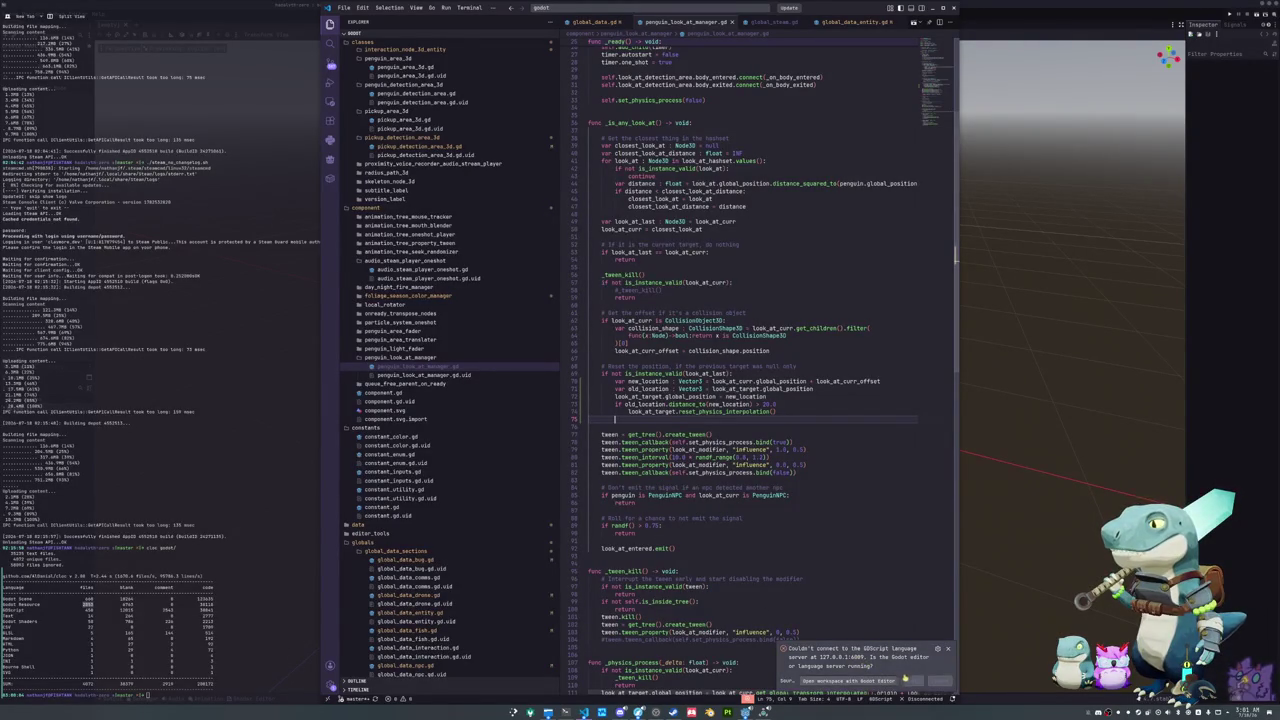
{"action": "left_click", "coordinate": [745, 548]}
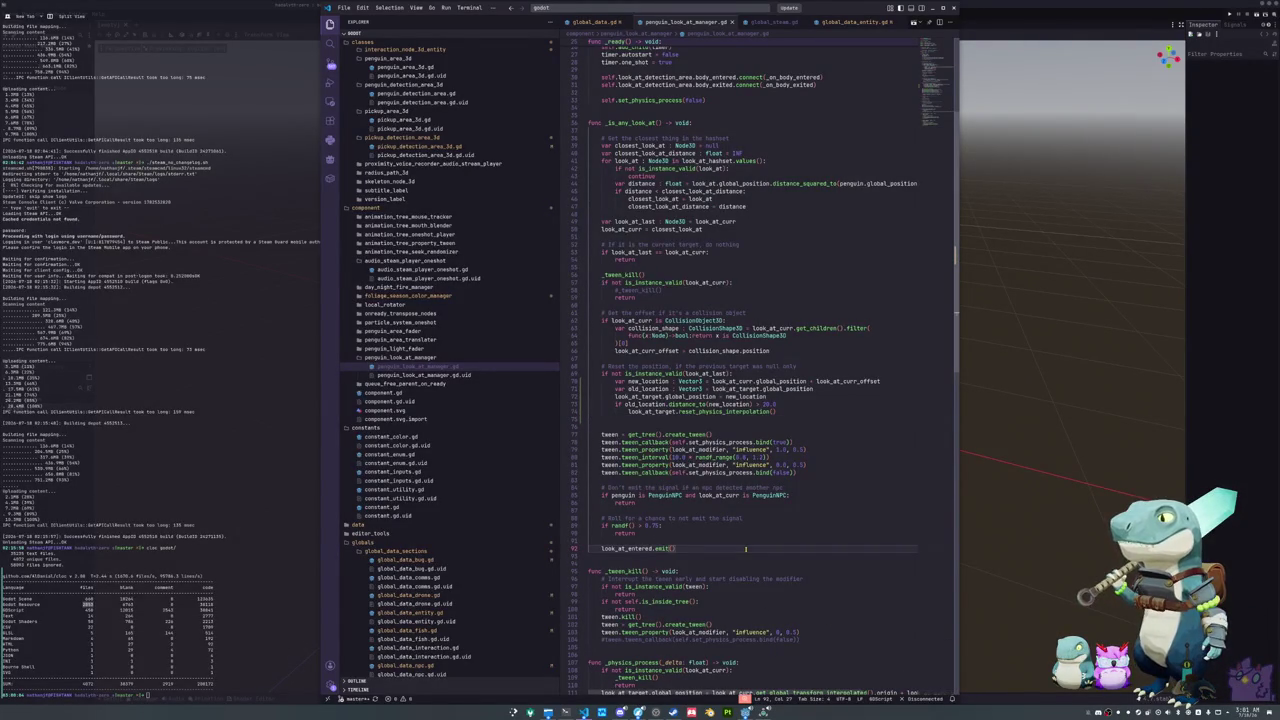
{"action": "left_click", "coordinate": [745, 543]}
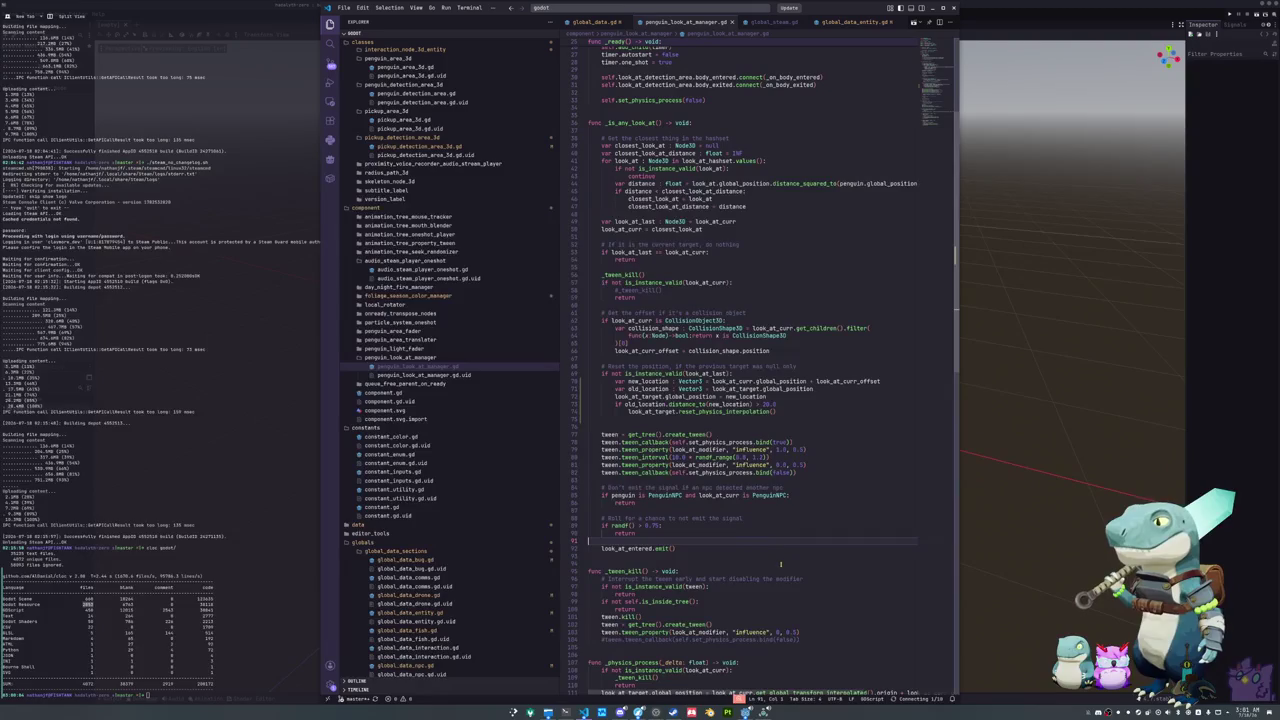
{"action": "key", "text": "alt+Tab"}
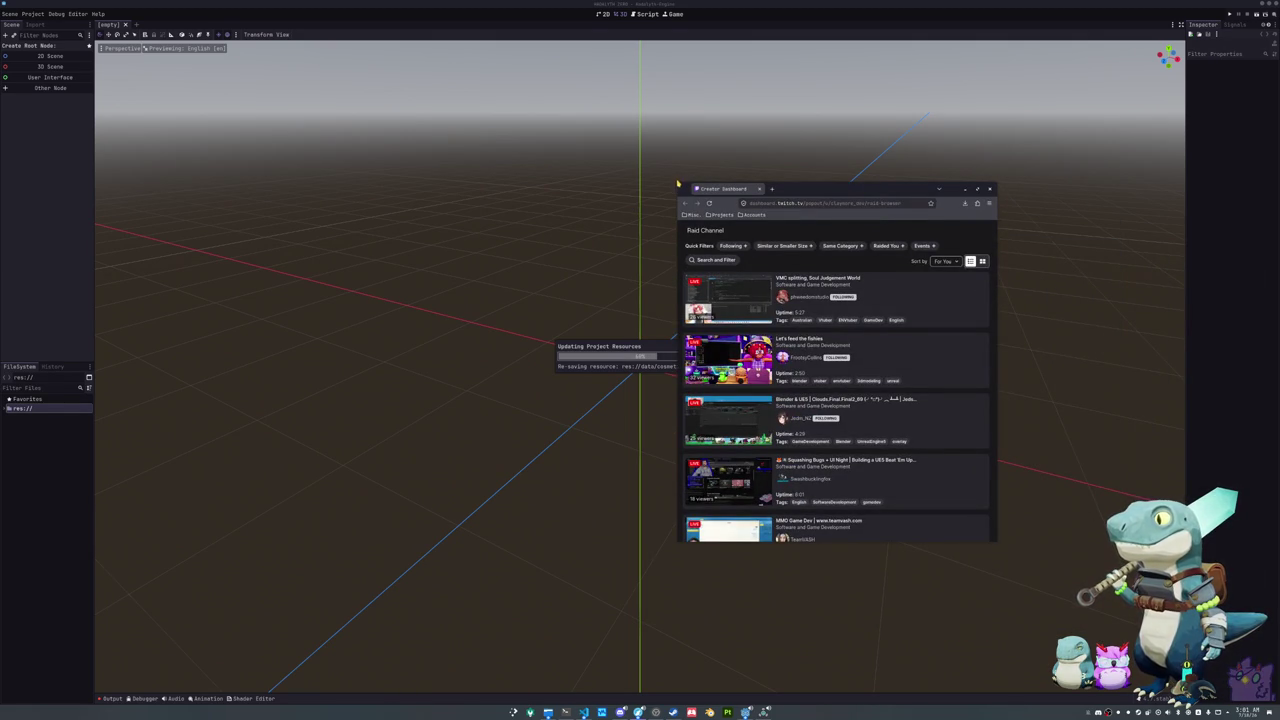
Step: Filter the raid list to Following and open the 'Pixel Art - Game Animations' stream preview
{"action": "left_click_drag", "start_coordinate": [676, 181], "coordinate": [334, 100]}
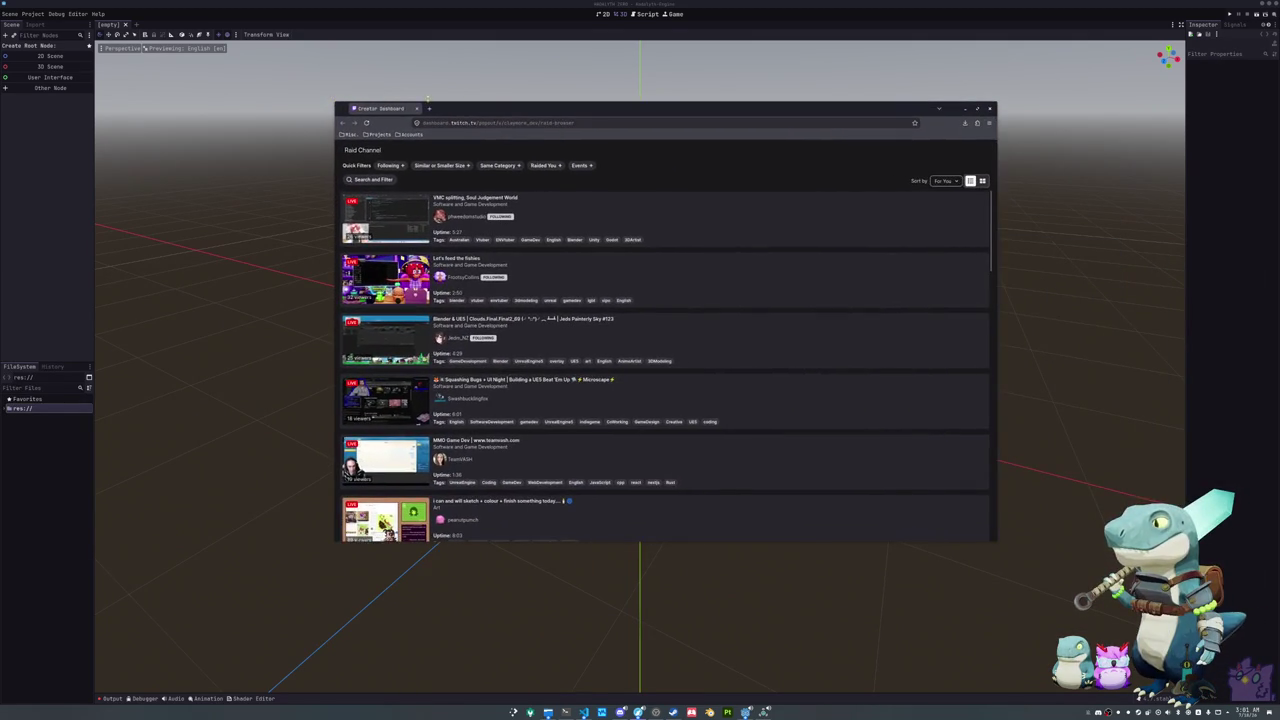
{"action": "left_click_drag", "start_coordinate": [489, 109], "coordinate": [718, 142]}
{"action": "left_click", "coordinate": [613, 195]}
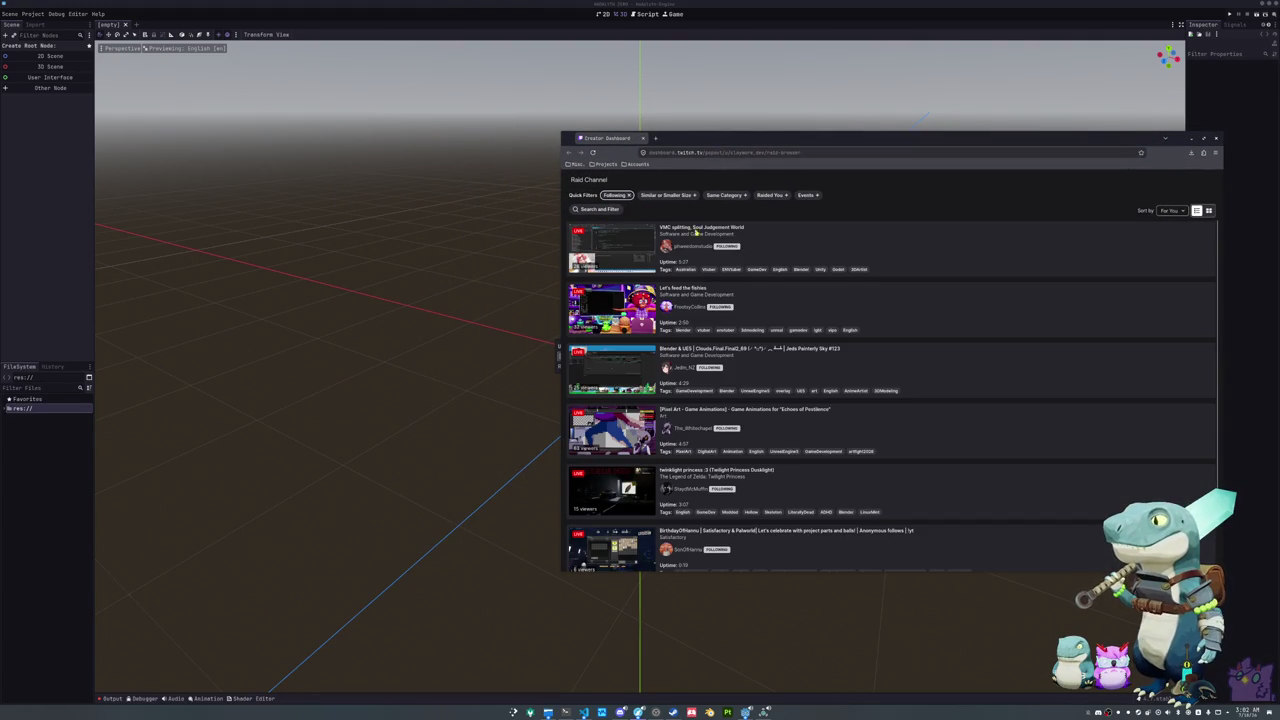
{"action": "left_click", "coordinate": [950, 441]}
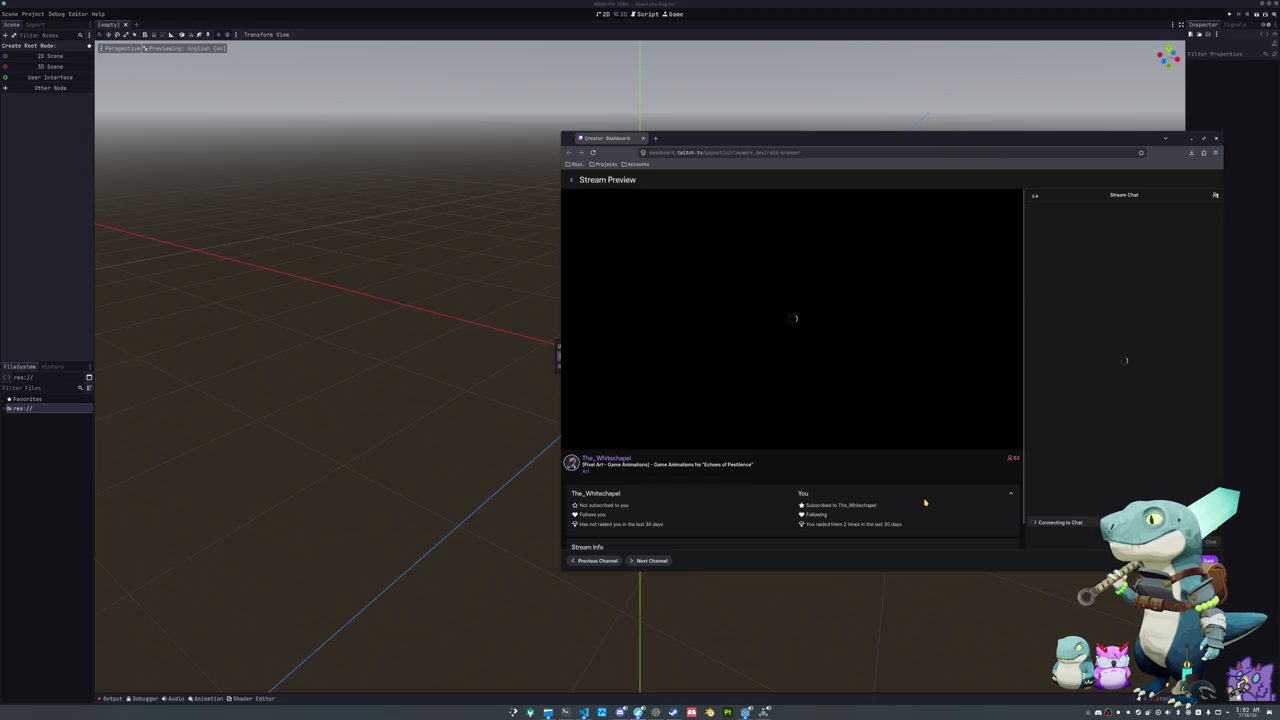
{"action": "left_click_drag", "start_coordinate": [905, 572], "coordinate": [908, 678]}
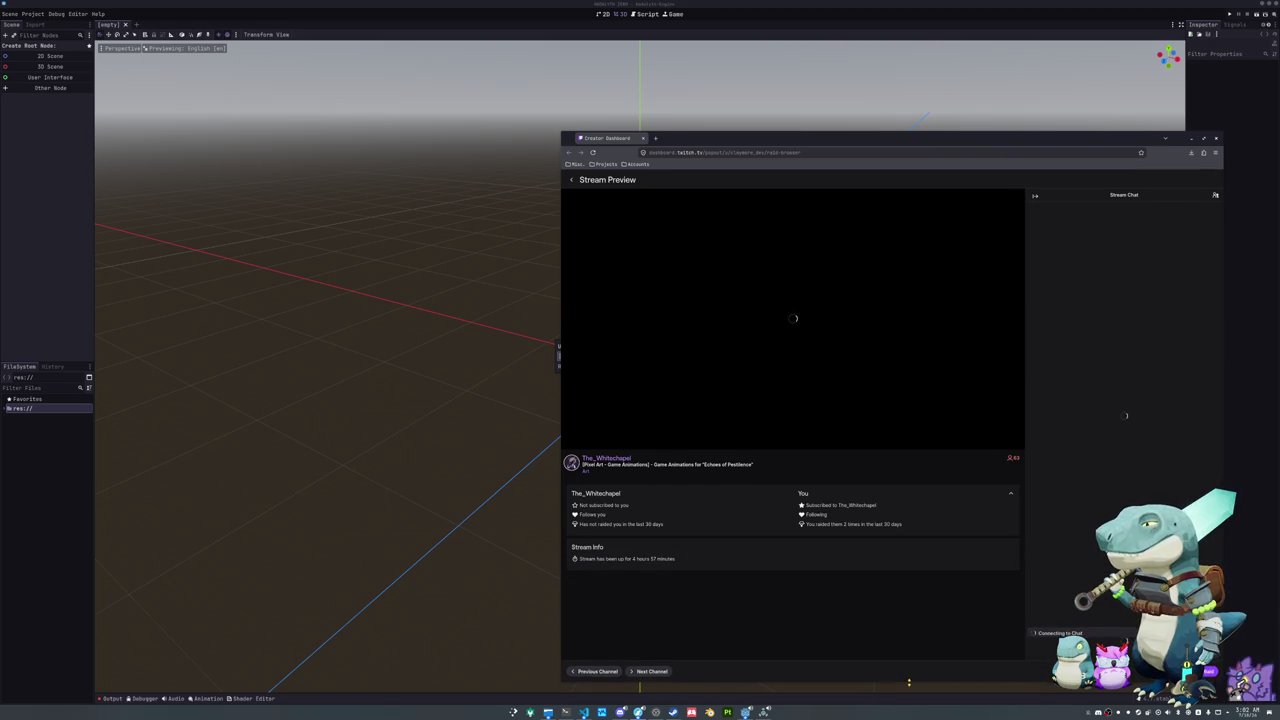